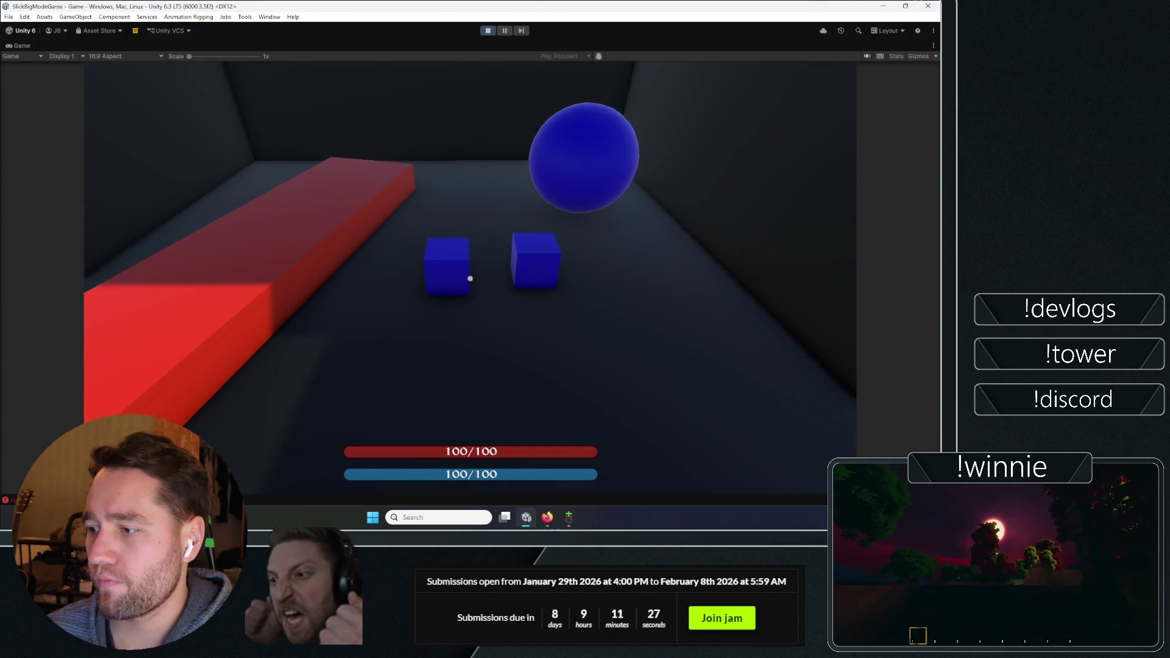
Walk toward the blue cubes and cast the rune spell on them, marking them with targeting rings
{"action": "key", "text": "w"}
{"action": "left_click", "coordinate": [470, 278]}
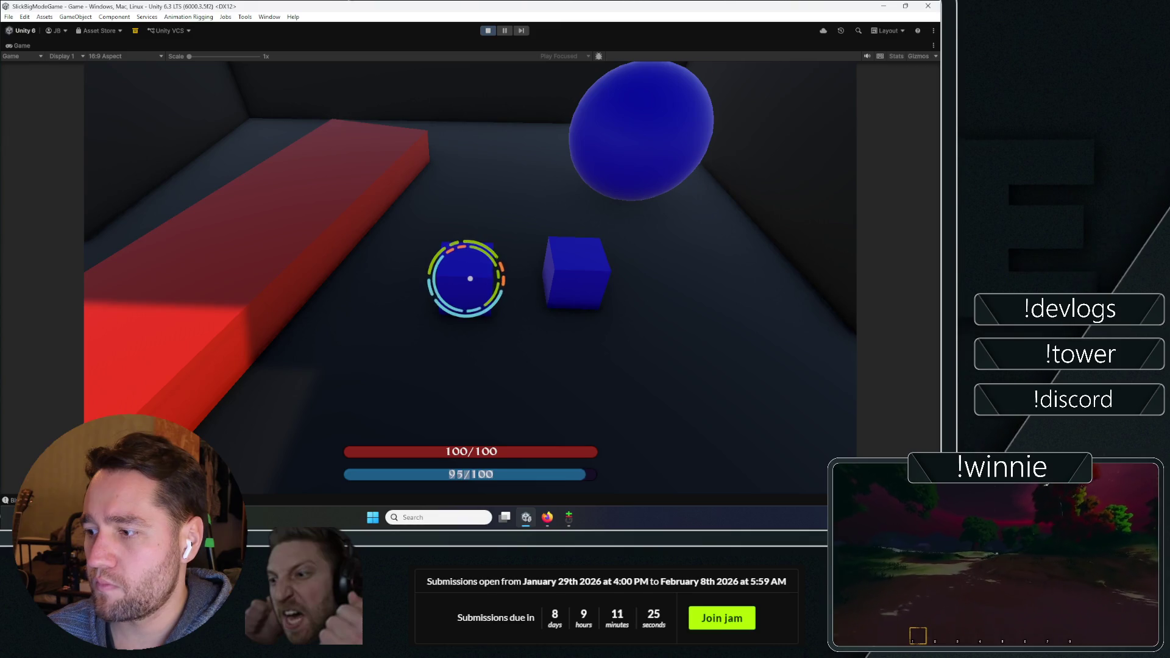
{"action": "left_click", "coordinate": [470, 279]}
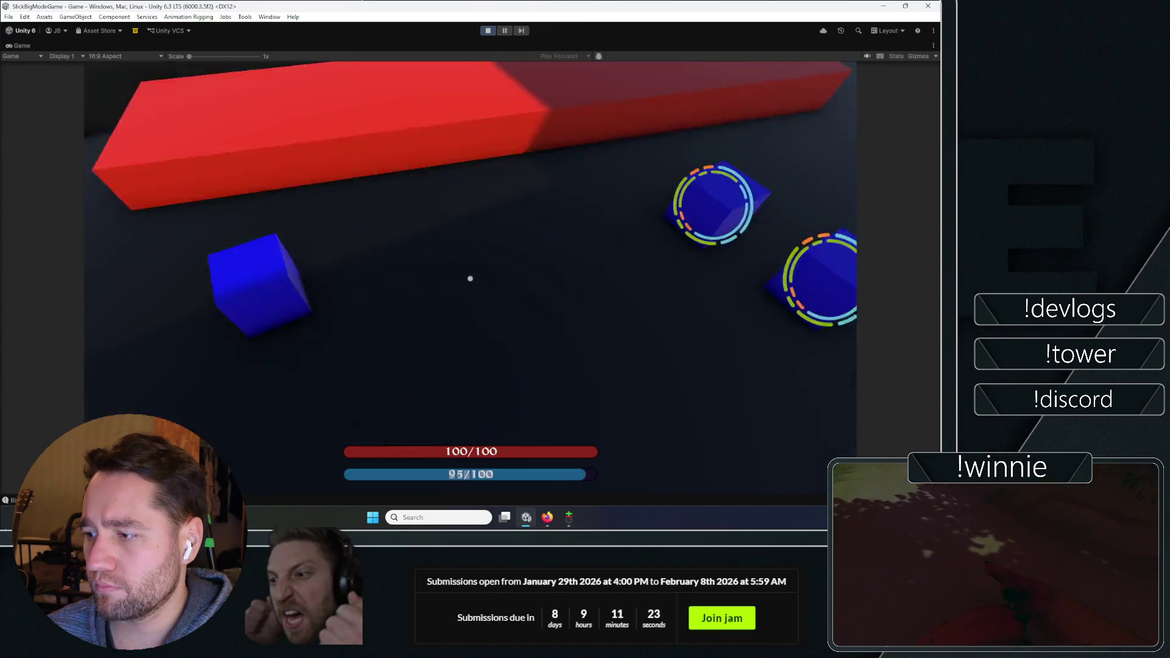
{"action": "left_click", "coordinate": [470, 278]}
{"action": "left_click", "coordinate": [470, 278]}
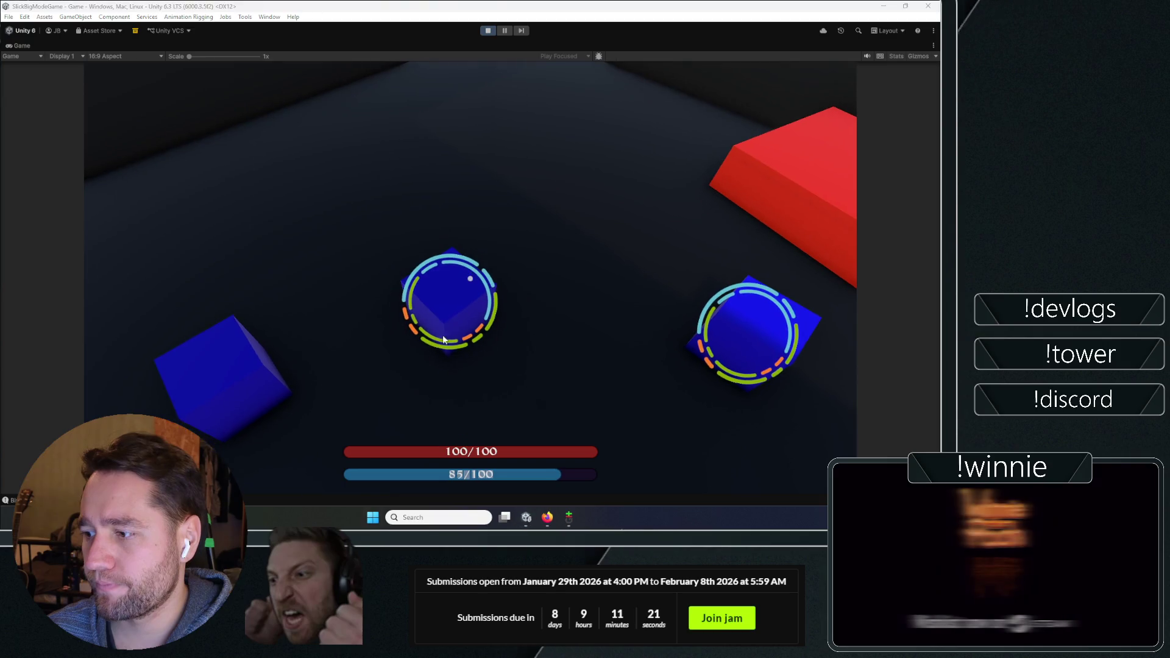
Walk across the red floor to the single blue cube, cast a spell on it, then restore the editor layout
{"action": "key", "text": "w"}
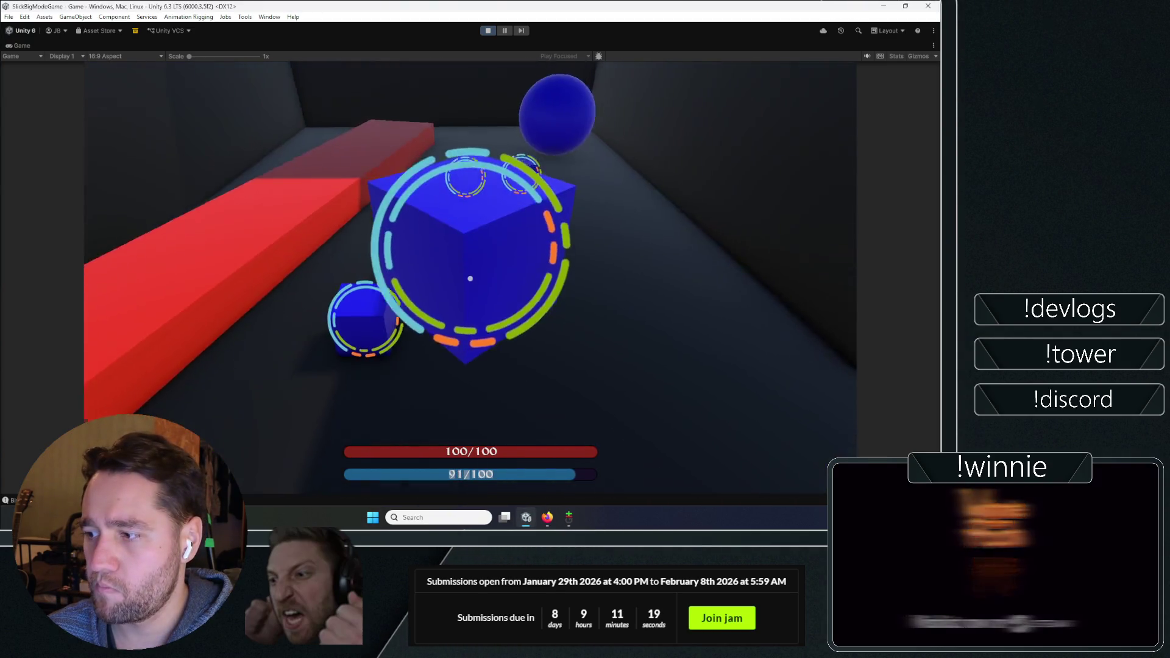
{"action": "key", "text": "s"}
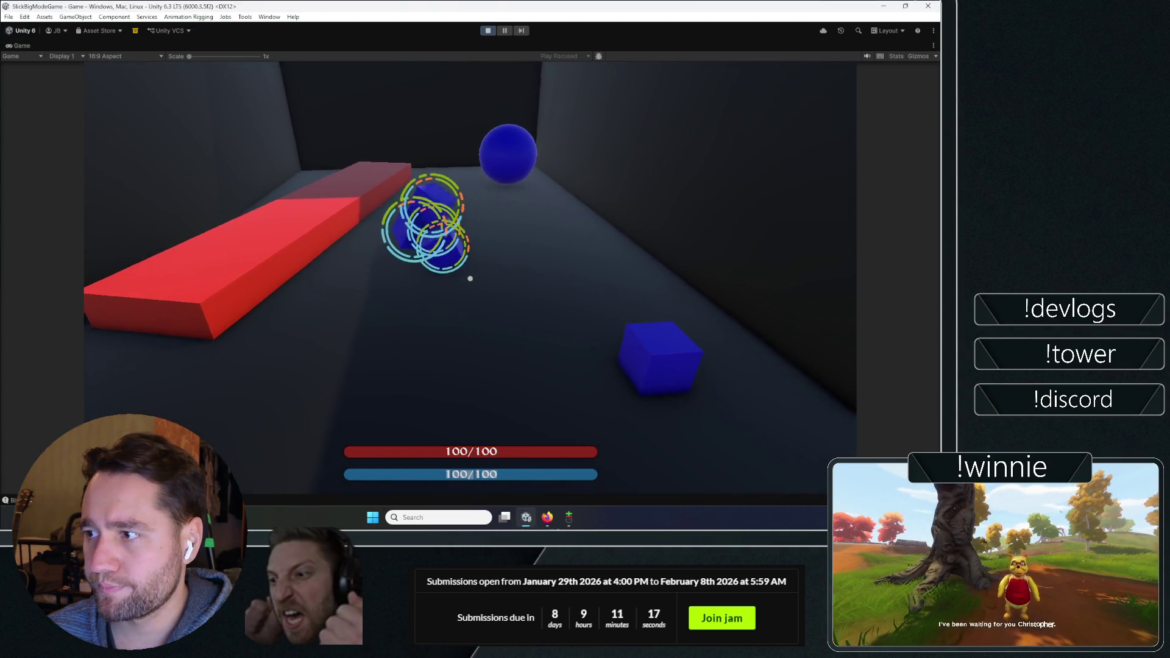
{"action": "key", "text": "w"}
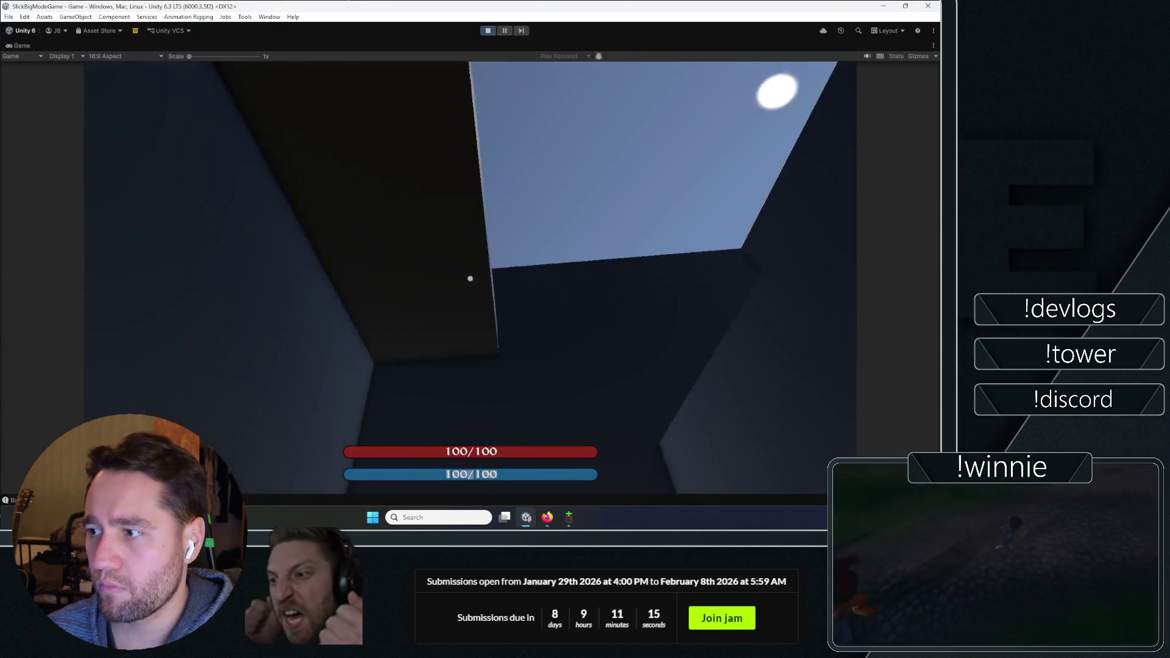
{"action": "key", "text": "w"}
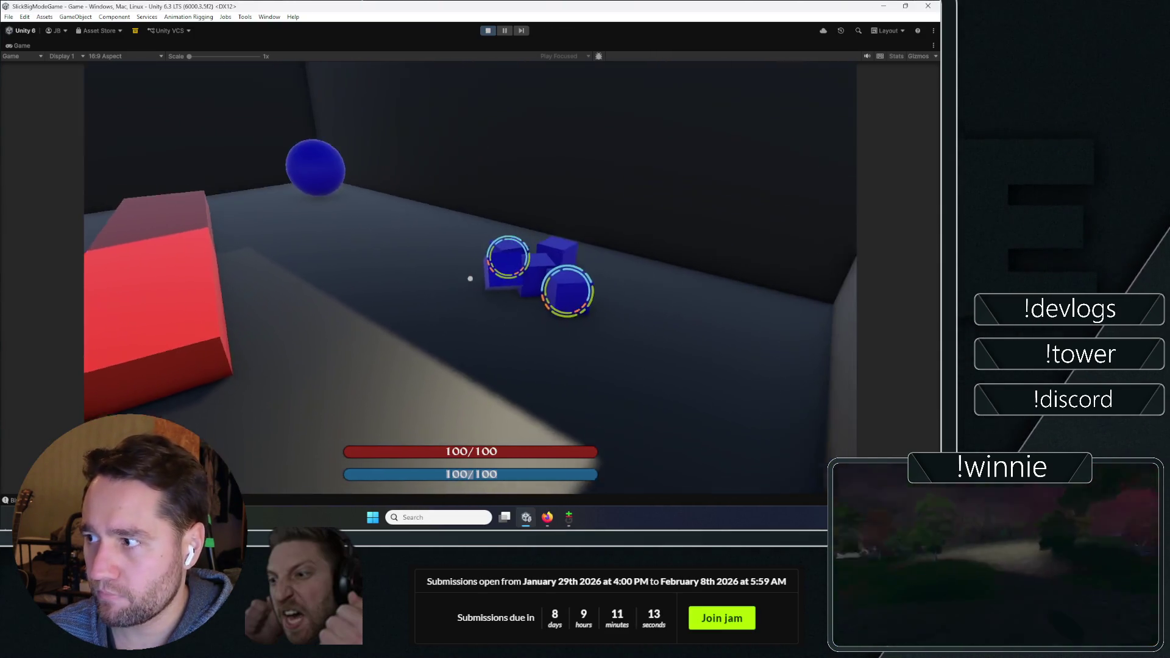
{"action": "key", "text": "w"}
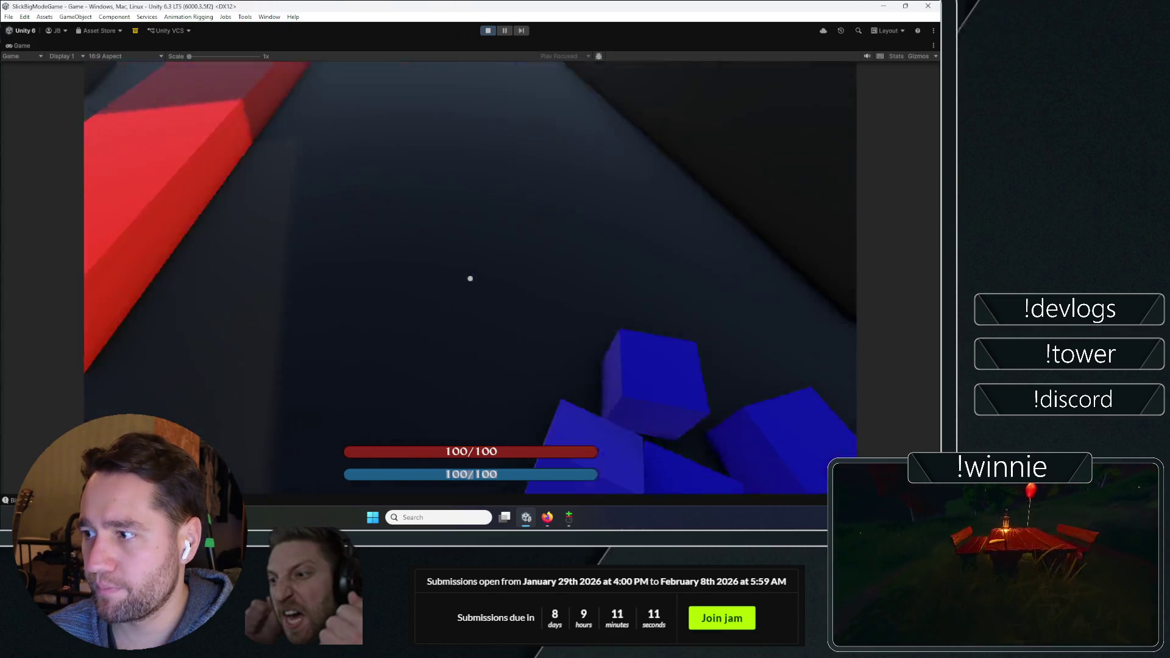
{"action": "key", "text": "w"}
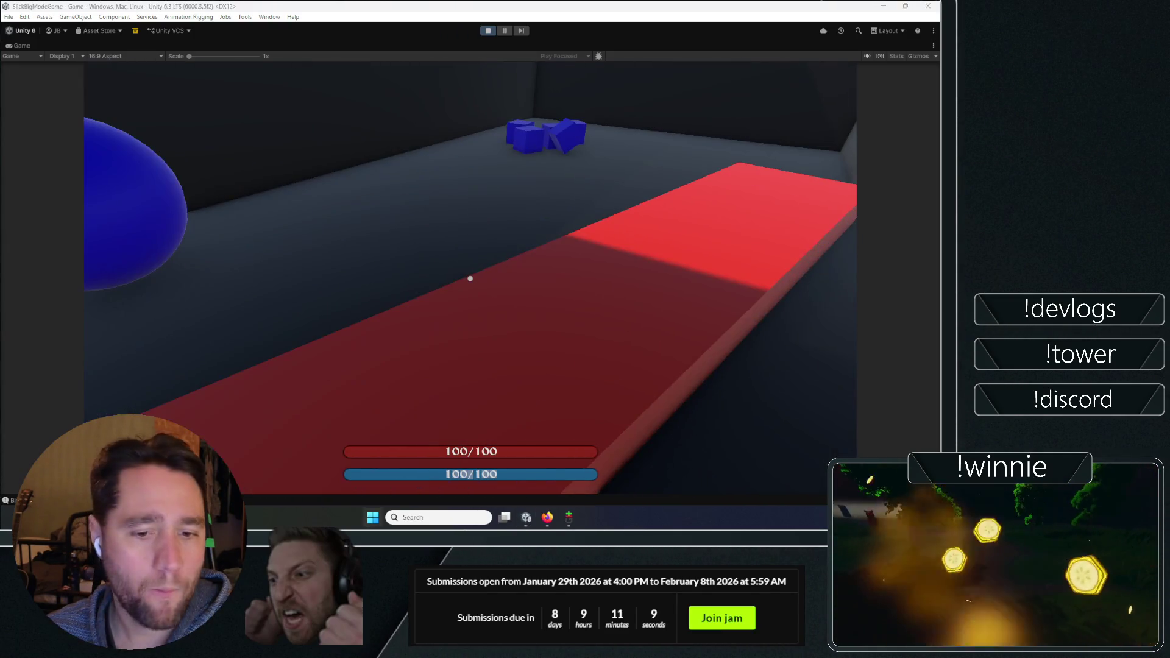
{"action": "key", "text": "w"}
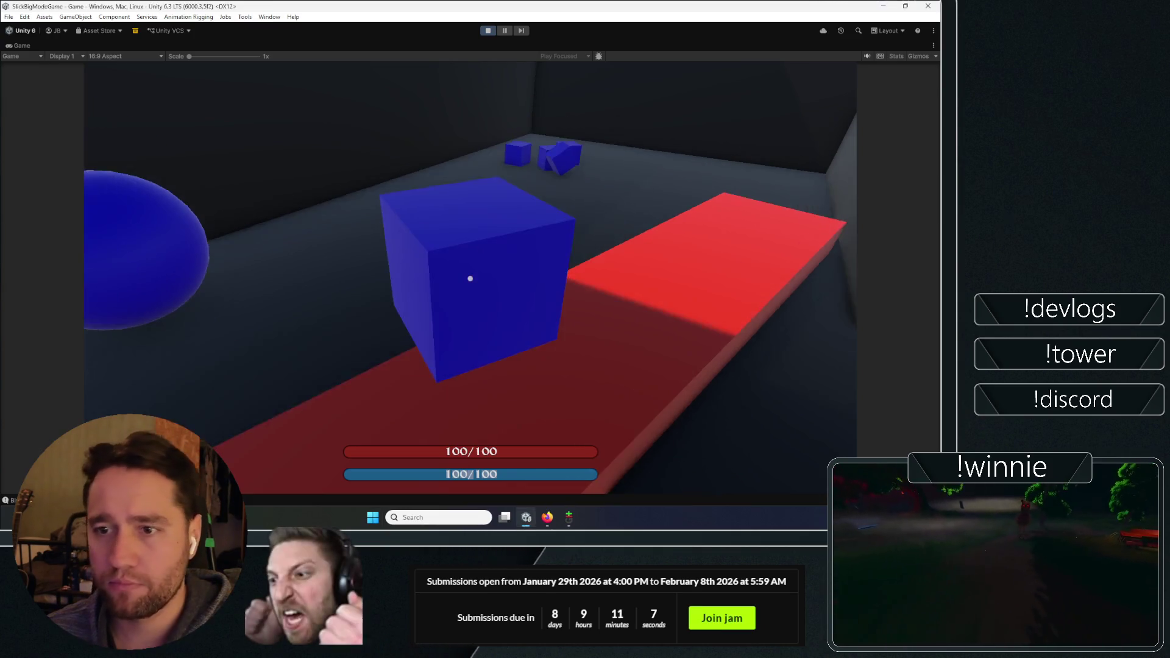
{"action": "left_click", "coordinate": [470, 279]}
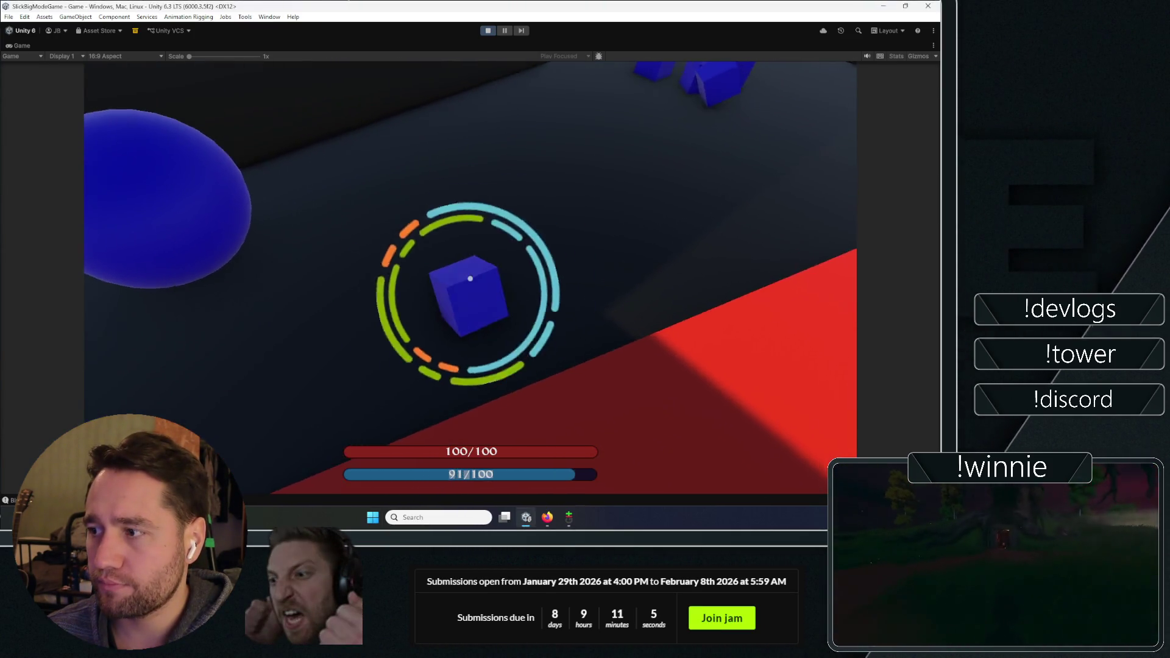
{"action": "key", "text": "w"}
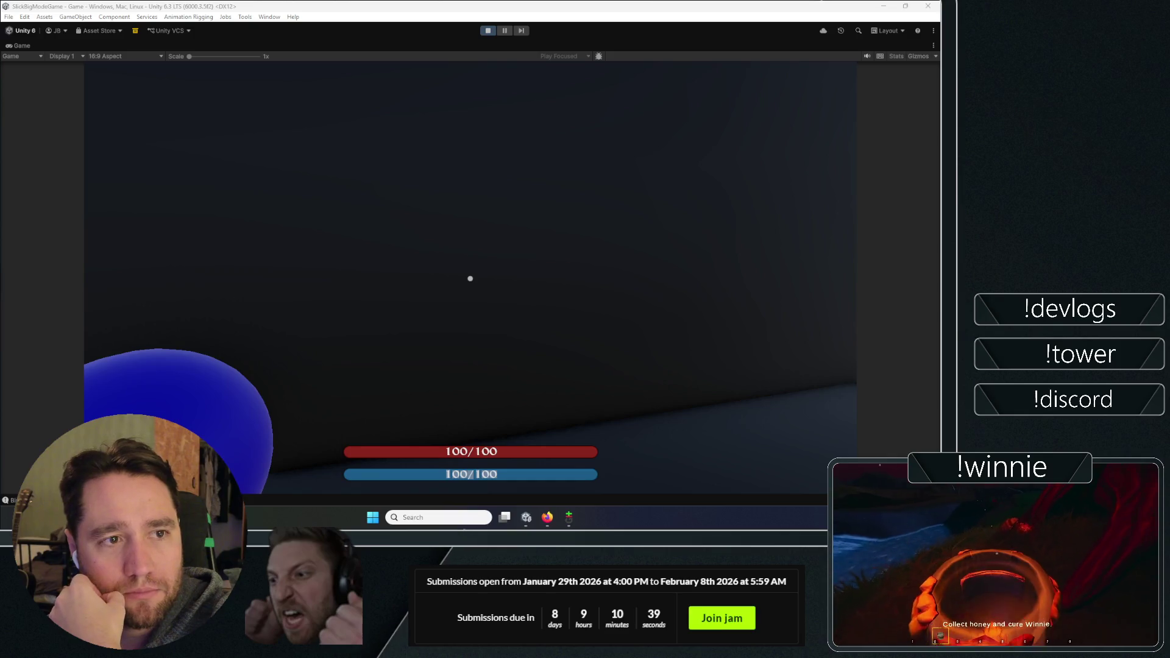
{"action": "double_click", "coordinate": [29, 46]}
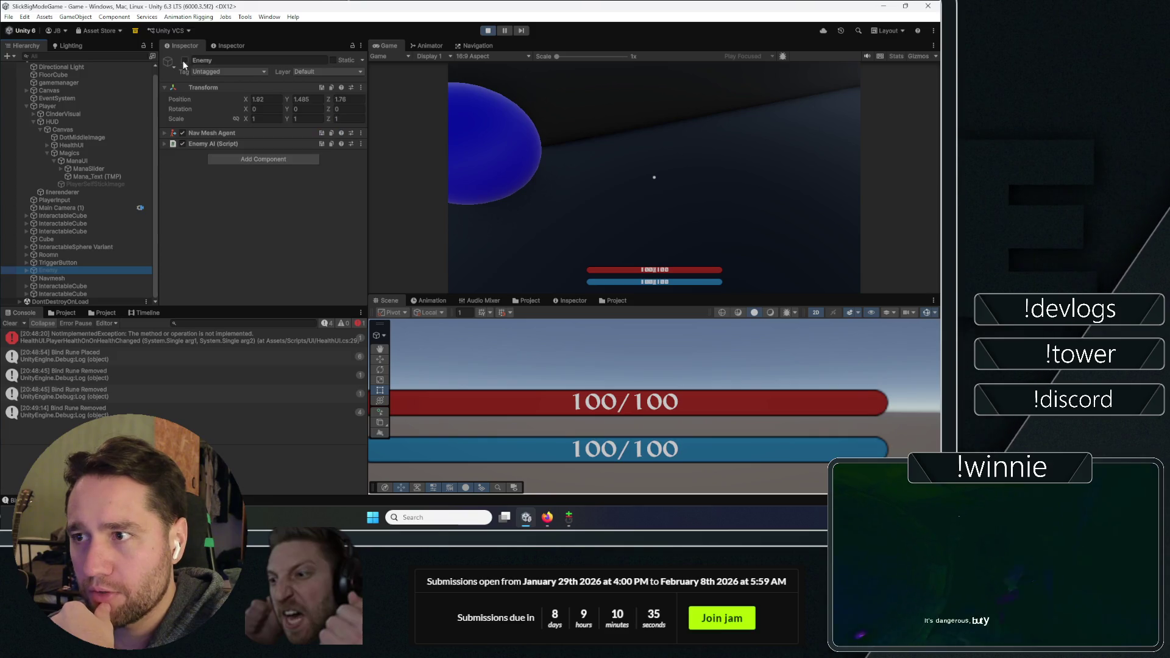
Play briefly in the maximized Game view, then release the cursor and restore the full editor layout
{"action": "key", "text": "shift+space"}
{"action": "left_click", "coordinate": [602, 210]}
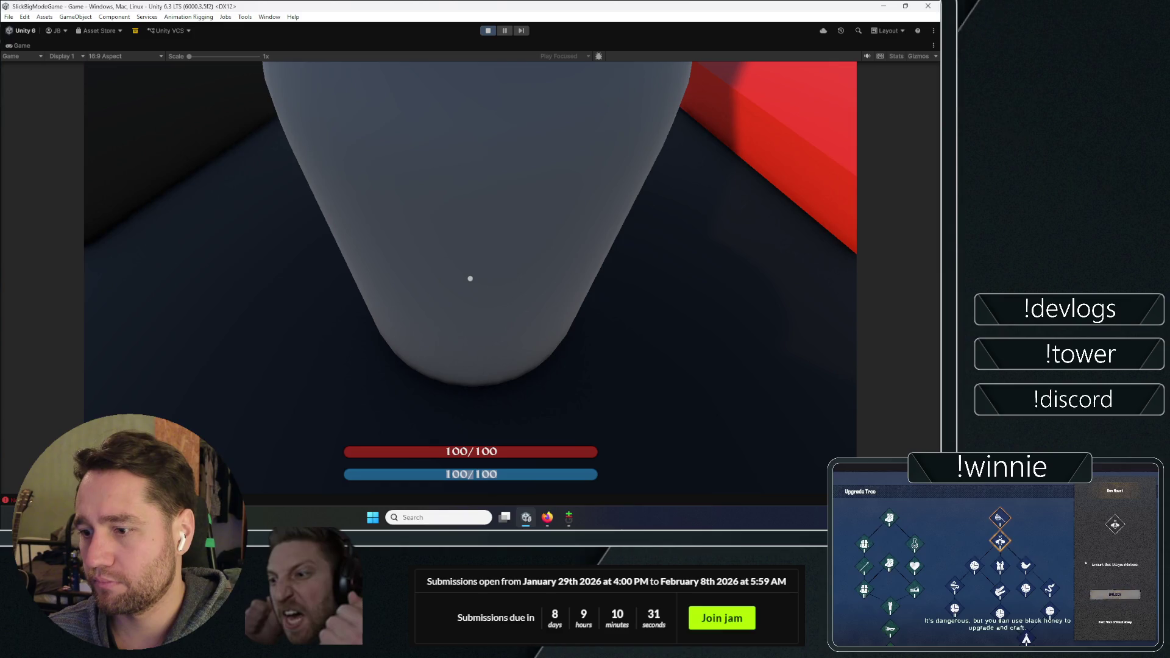
{"action": "key", "text": "Escape"}
{"action": "left_click", "coordinate": [337, 317]}
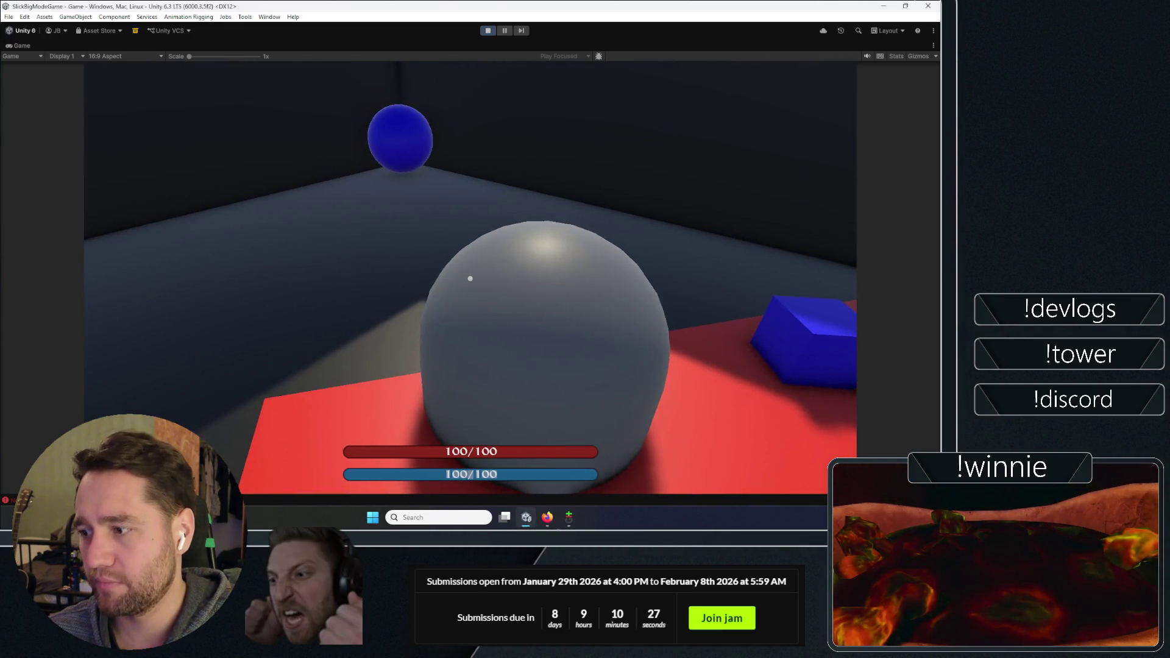
{"action": "key", "text": "Escape"}
{"action": "double_click", "coordinate": [18, 45]}
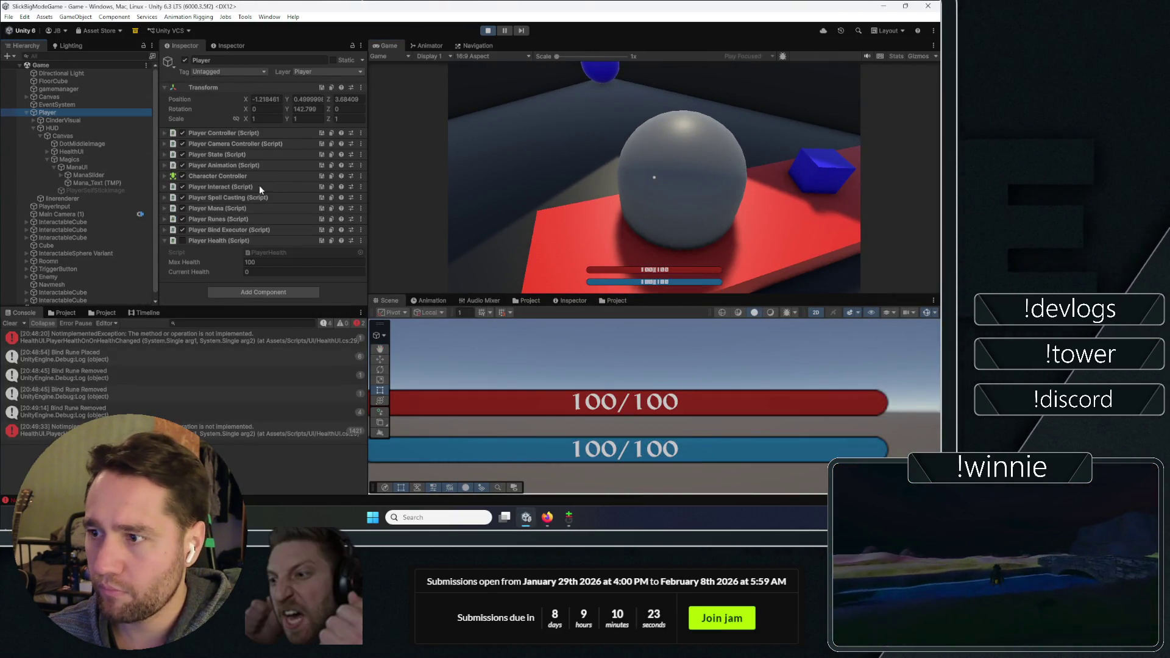
Enable Player Health, edit Current Health, then stop Play mode and open the NotImplementedException line
{"action": "left_click", "coordinate": [182, 240]}
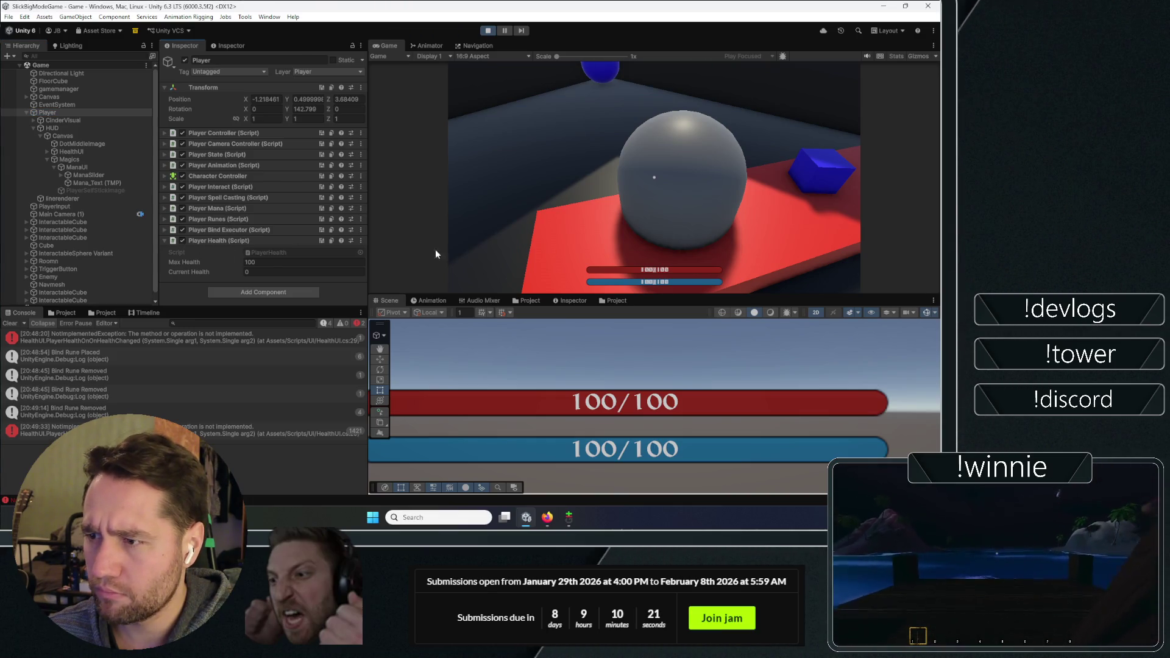
{"action": "left_click", "coordinate": [308, 272]}
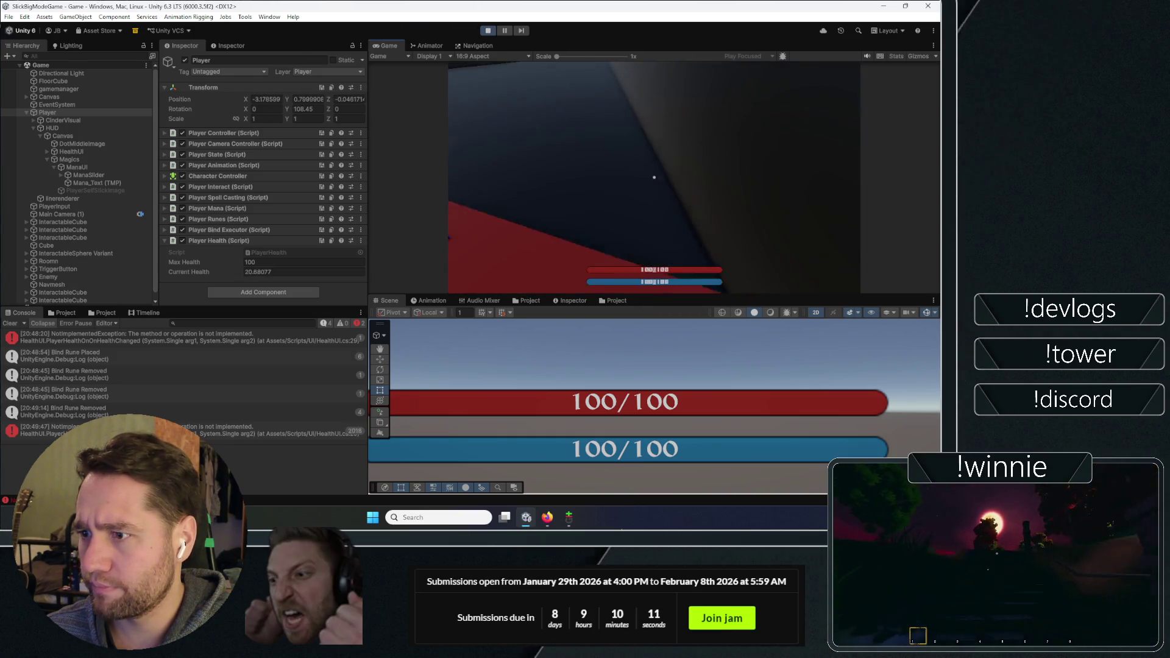
{"action": "left_click", "coordinate": [486, 31]}
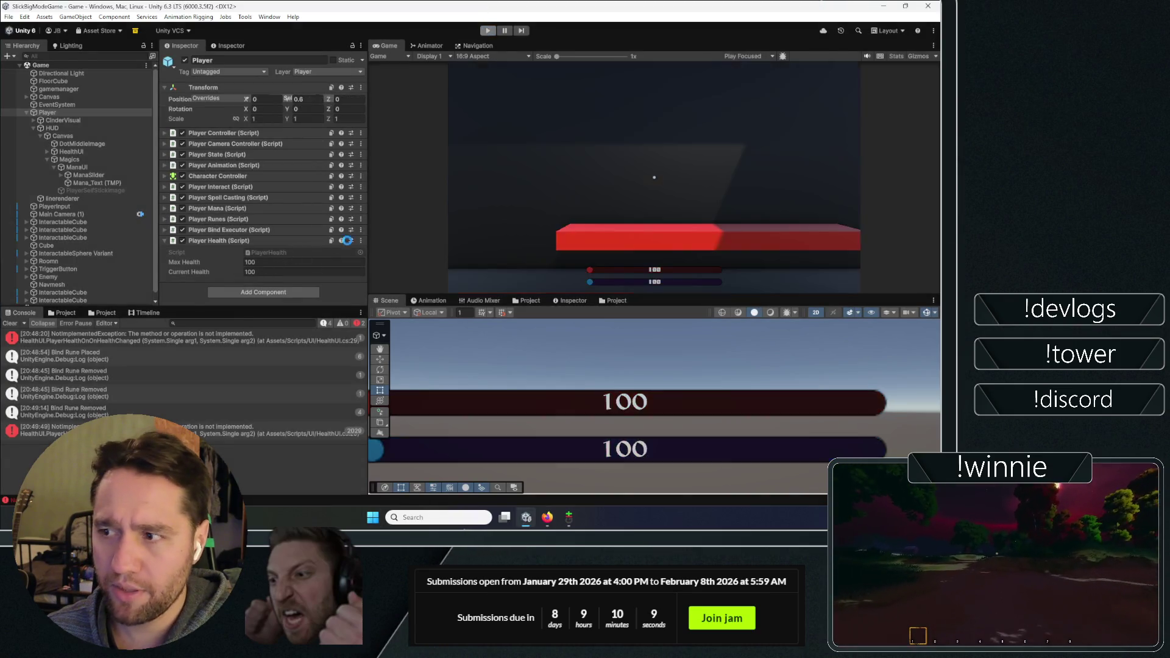
{"action": "left_click", "coordinate": [246, 341]}
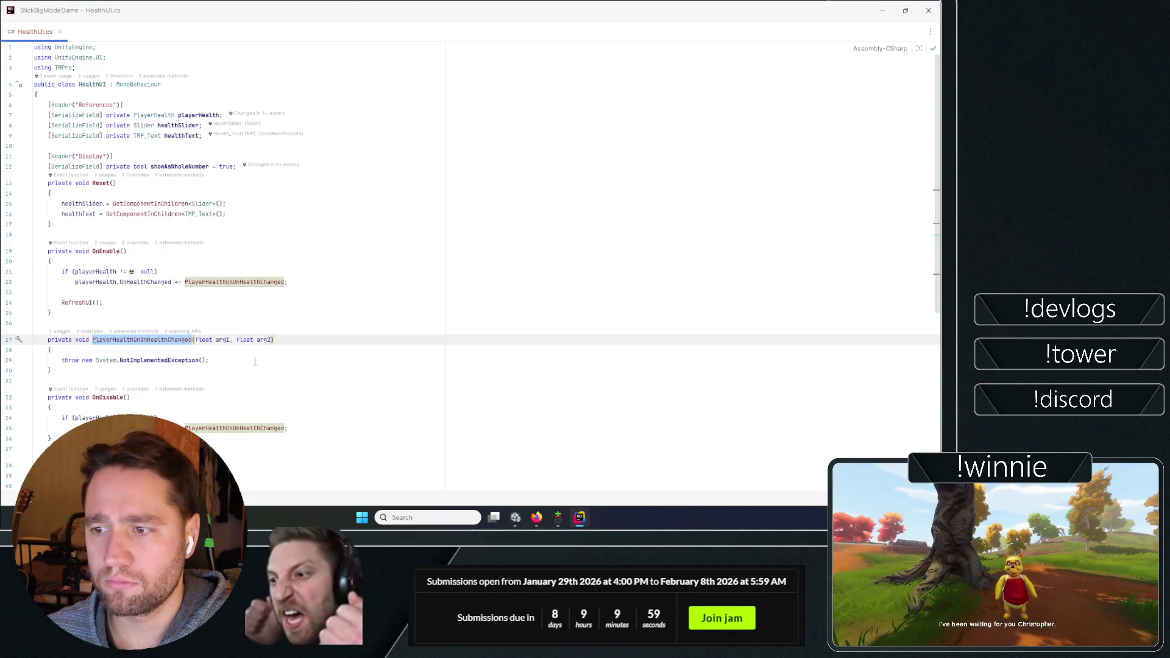
{"action": "left_click", "coordinate": [228, 361]}
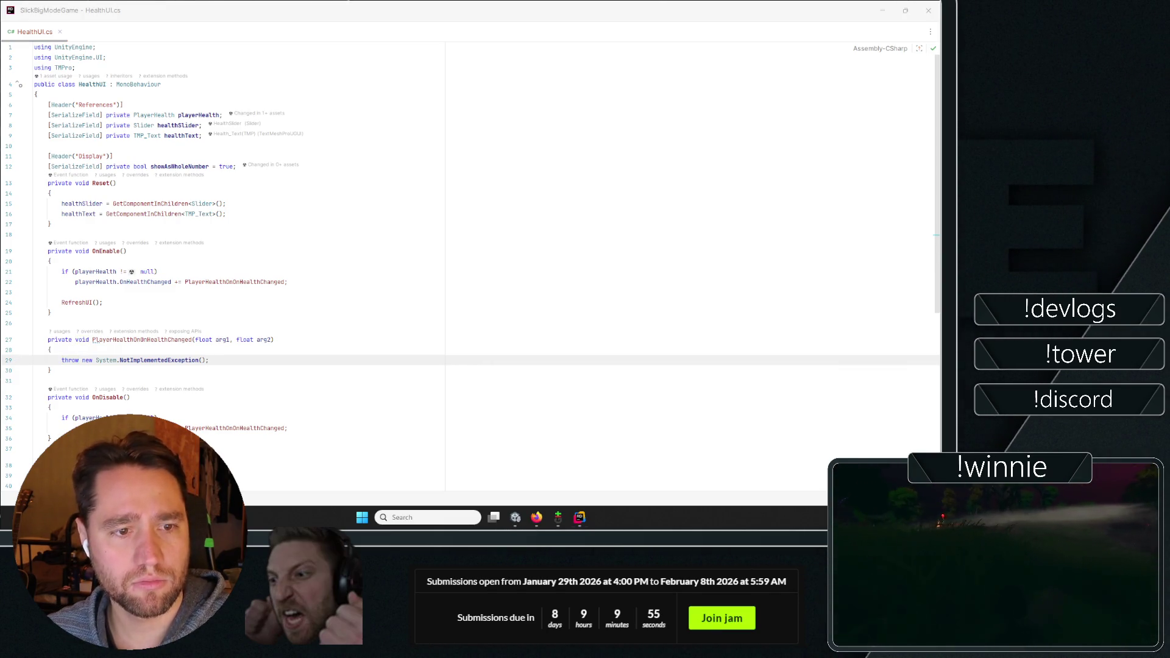
Replace the throw statement on line 29 with a RefreshUI() call and return to Unity
{"action": "left_click", "coordinate": [65, 361]}
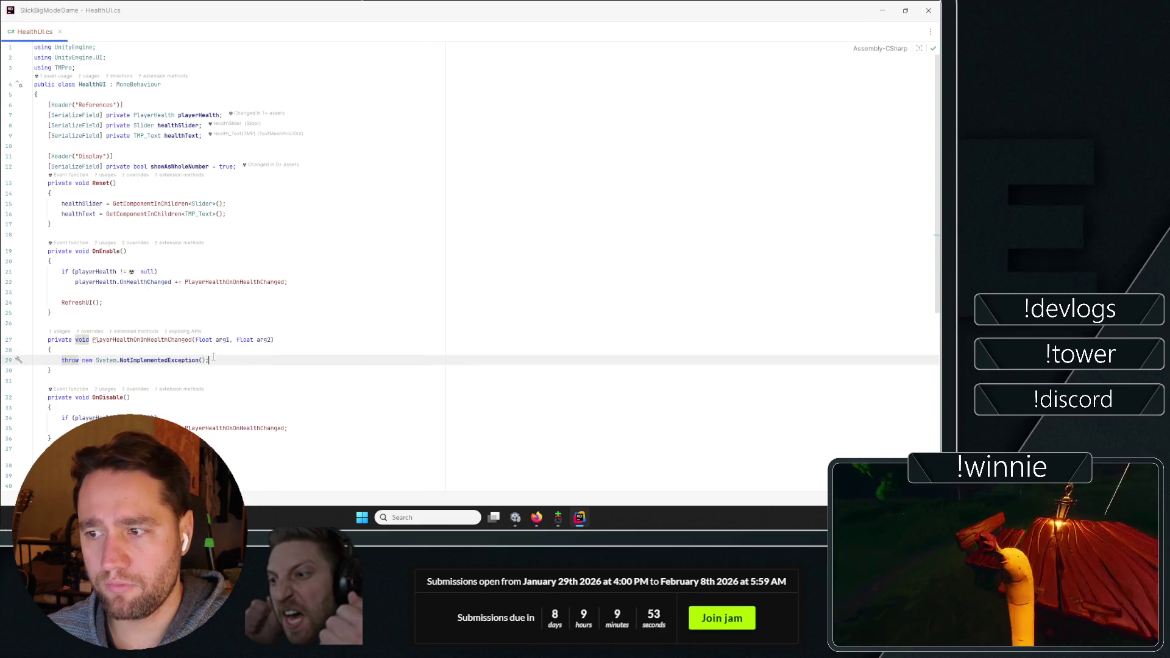
{"action": "key", "text": "shift+End"}
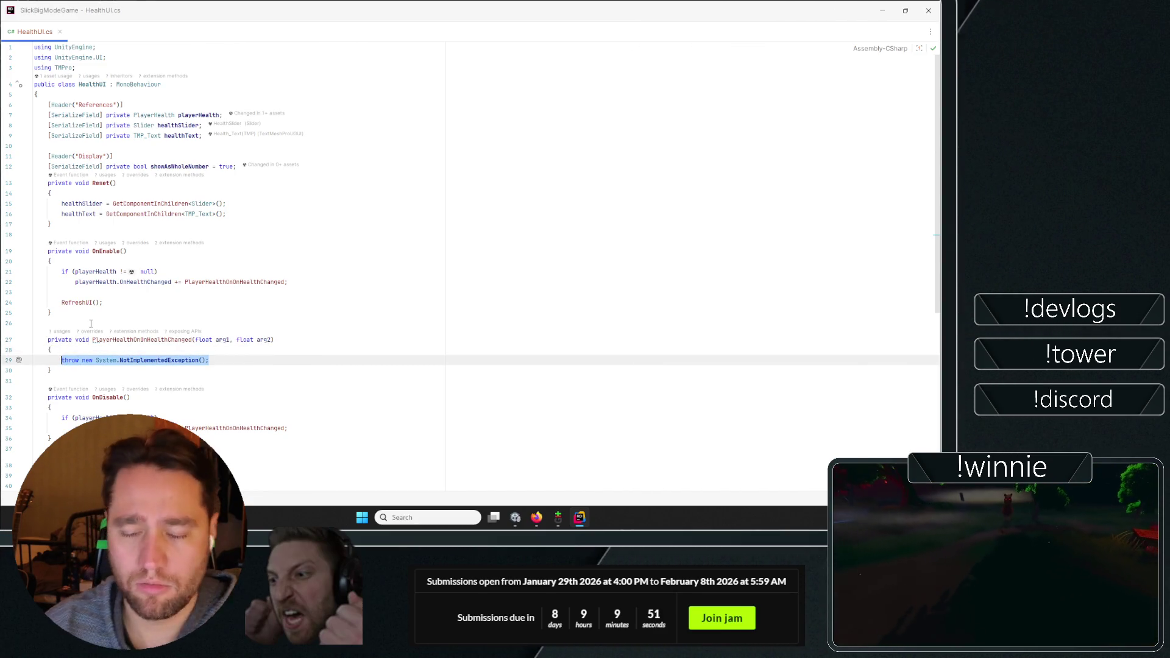
{"action": "type", "text": "Refres"}
{"action": "key", "text": "Return"}
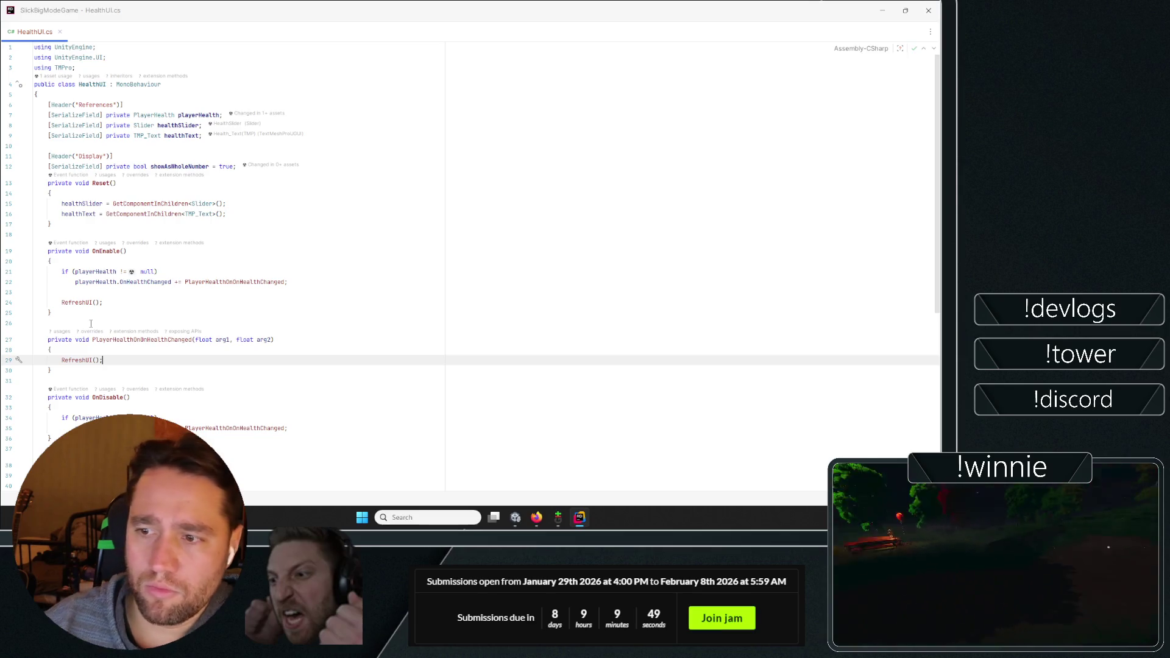
{"action": "scroll", "coordinate": [212, 353], "scroll_direction": "down", "scroll_amount": 10}
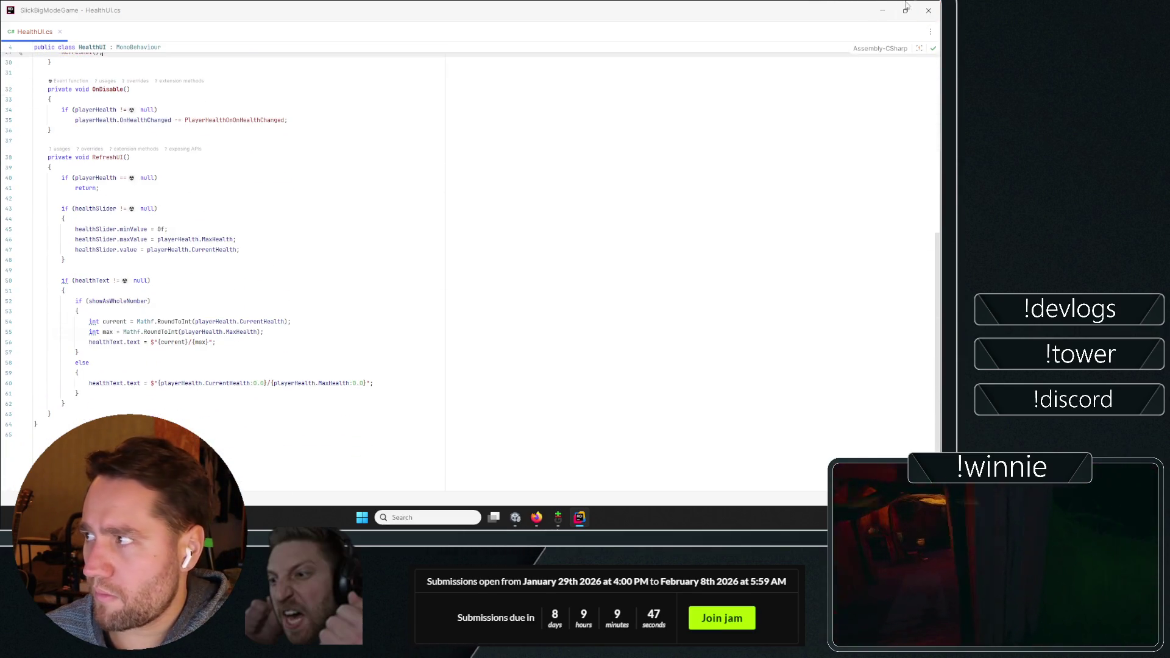
{"action": "key", "text": "alt+Tab"}
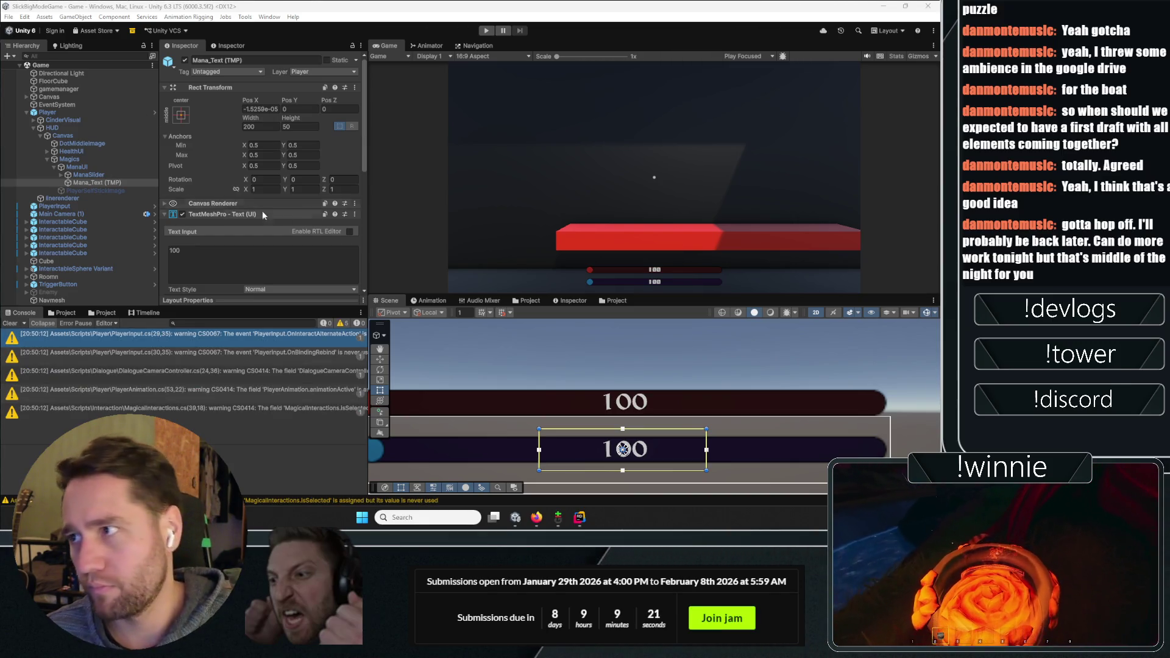
Start Play mode again and select the Player once health and mana read 100/100
{"action": "left_click", "coordinate": [487, 32]}
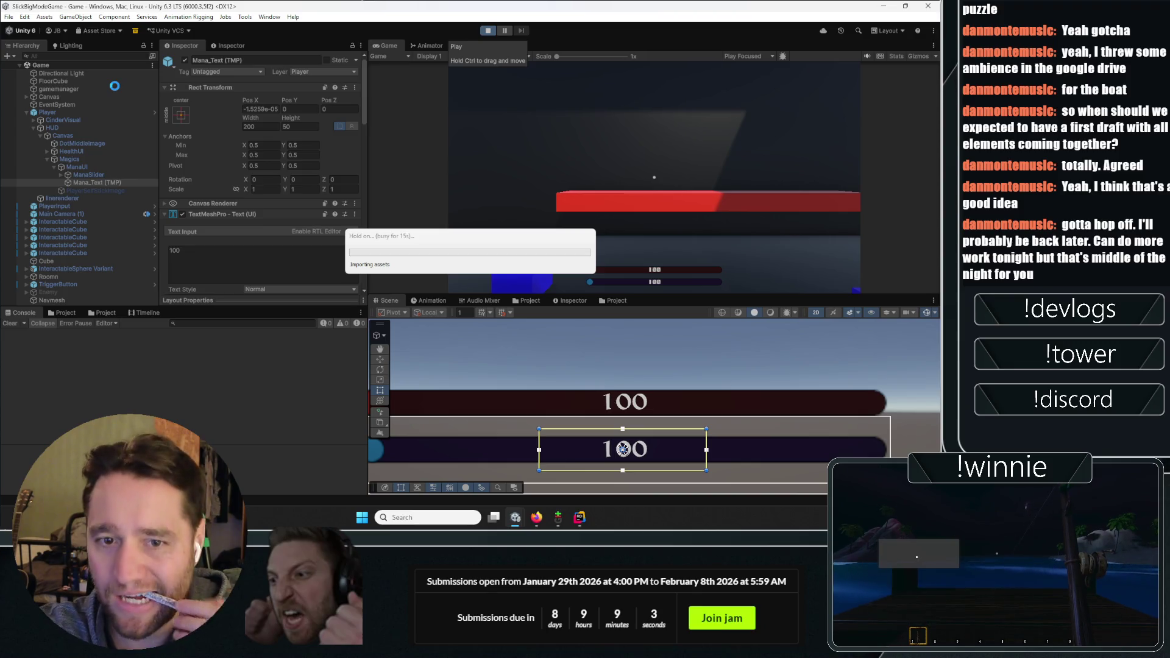
{"action": "left_click", "coordinate": [56, 112]}
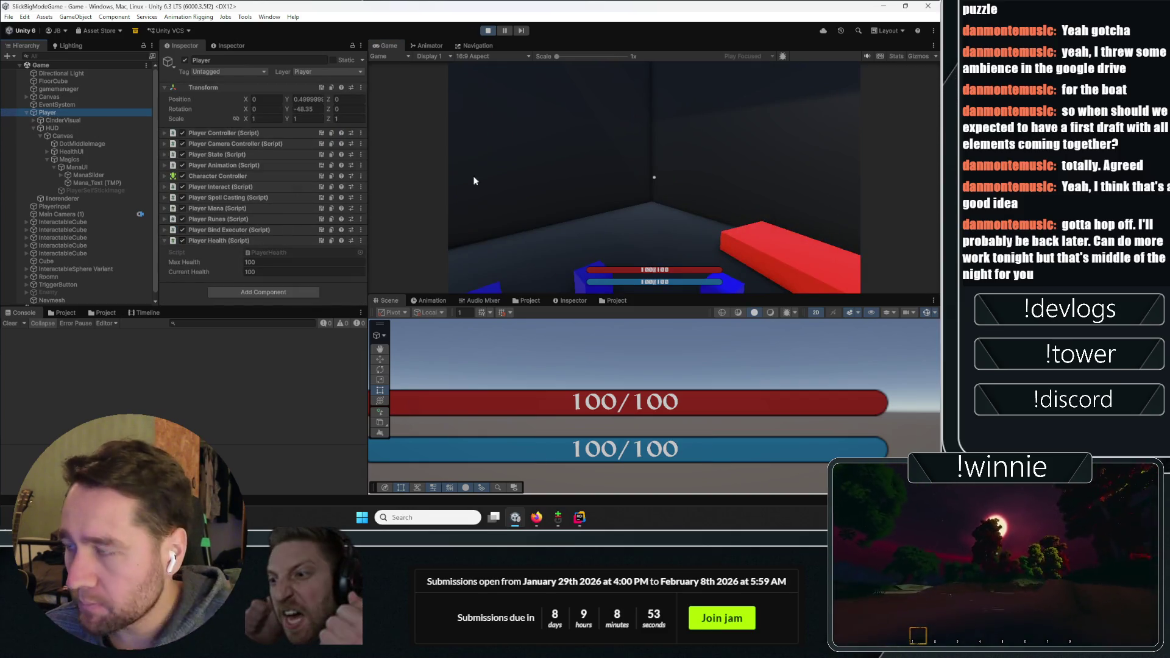
Set the Enemy AI's Damage Per Second to 5 on the Enemy object
{"action": "scroll", "coordinate": [79, 220], "scroll_direction": "down", "scroll_amount": 1}
{"action": "left_click", "coordinate": [63, 285]}
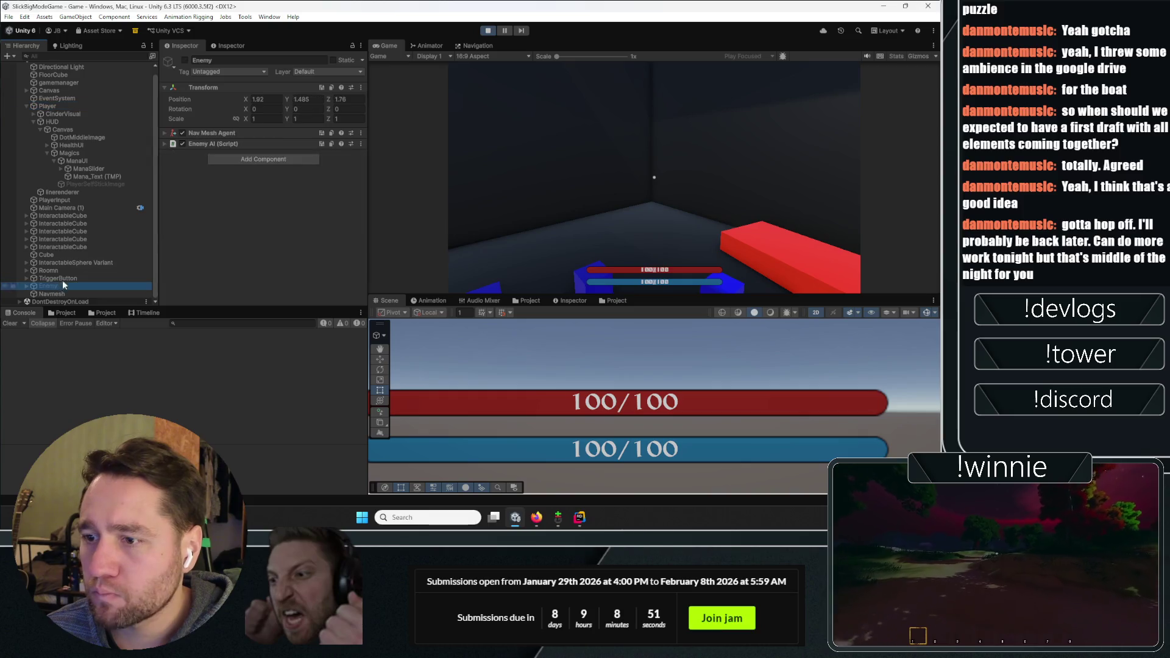
{"action": "left_click", "coordinate": [63, 105]}
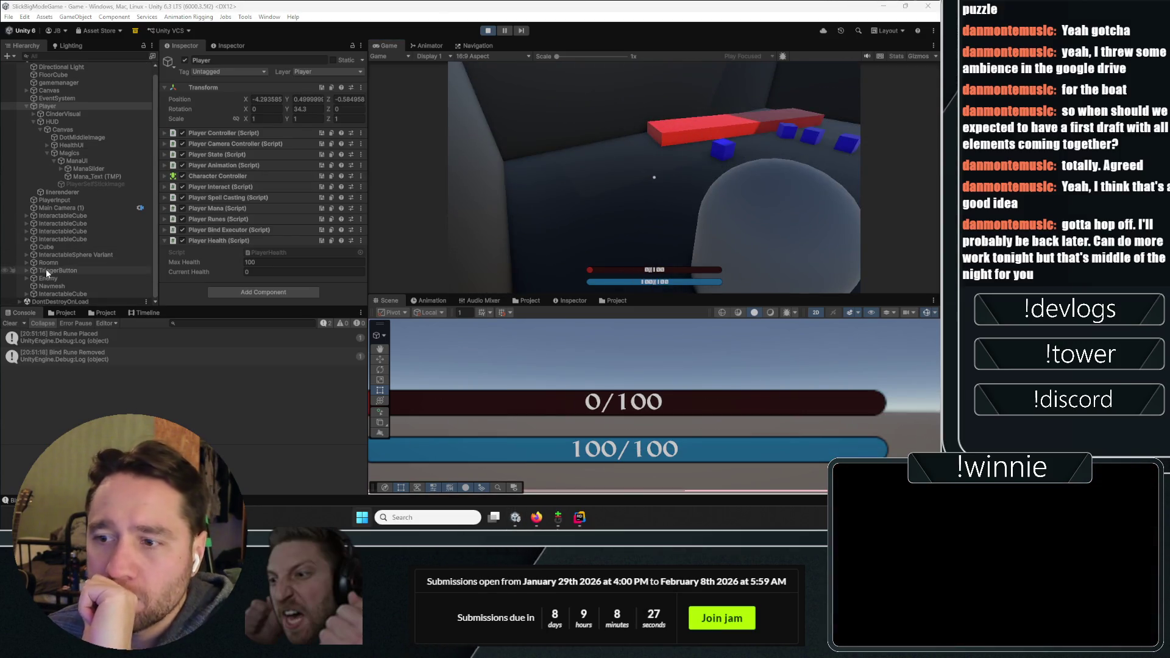
{"action": "left_click", "coordinate": [47, 270]}
{"action": "left_click", "coordinate": [48, 277]}
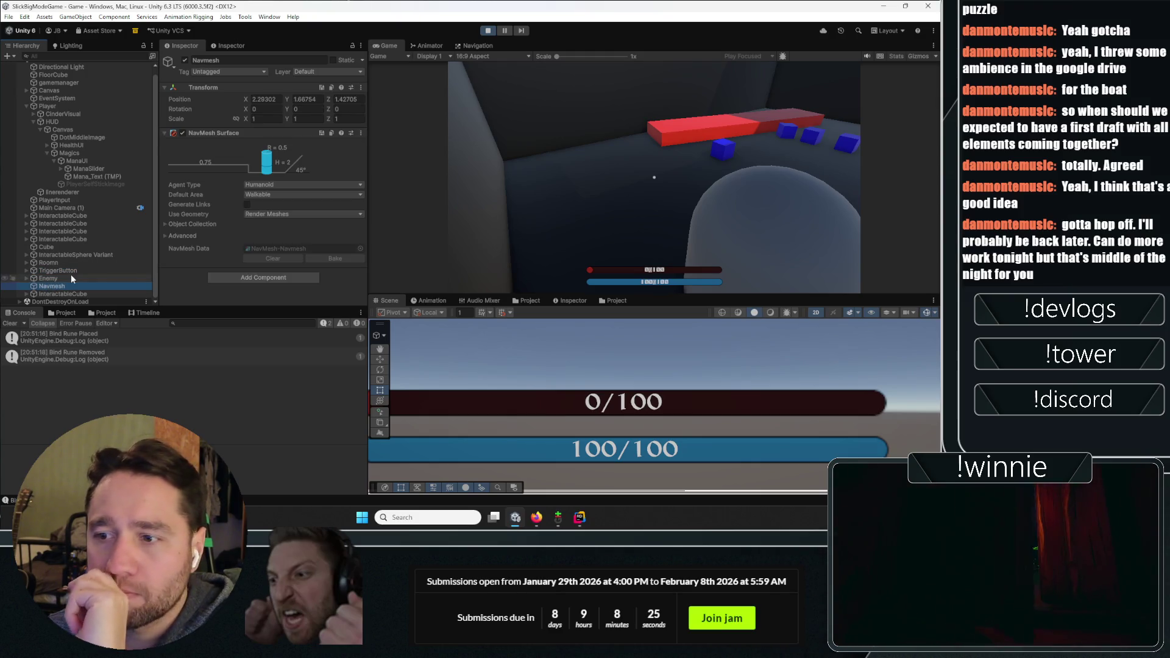
{"action": "left_click", "coordinate": [228, 141]}
{"action": "scroll", "coordinate": [201, 217], "scroll_direction": "down", "scroll_amount": 2}
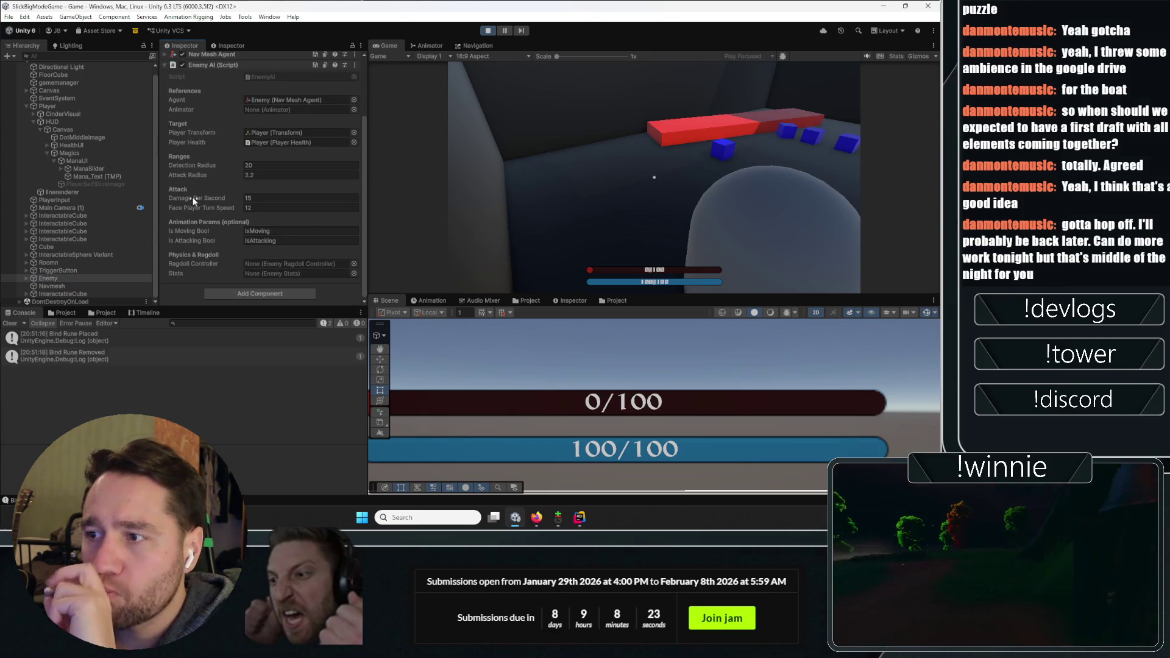
{"action": "left_click", "coordinate": [252, 175]}
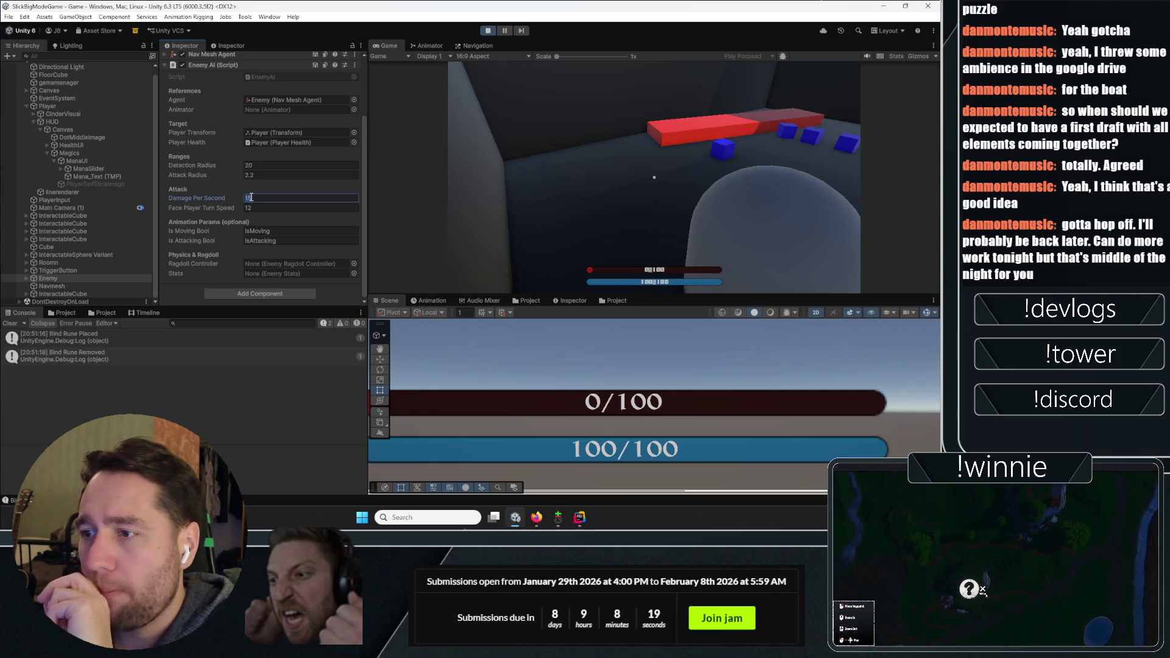
{"action": "type", "text": "5"}
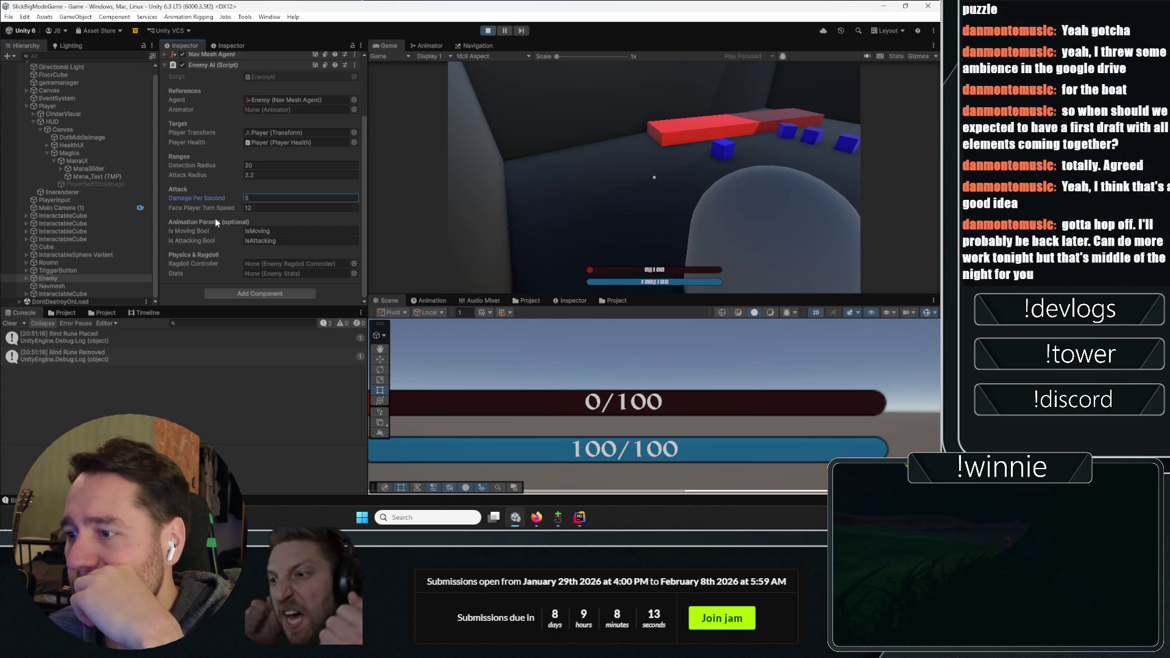
{"action": "scroll", "coordinate": [204, 229], "scroll_direction": "up", "scroll_amount": 3}
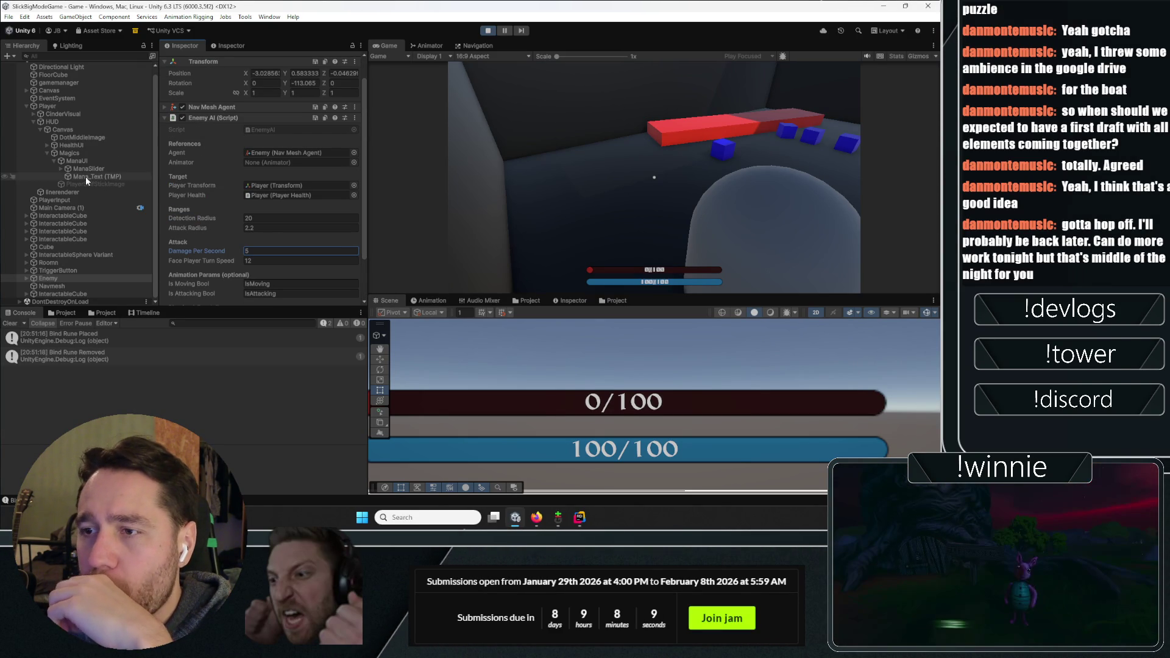
Set the Player's Current Health to 100 and resume playing
{"action": "left_click", "coordinate": [70, 106]}
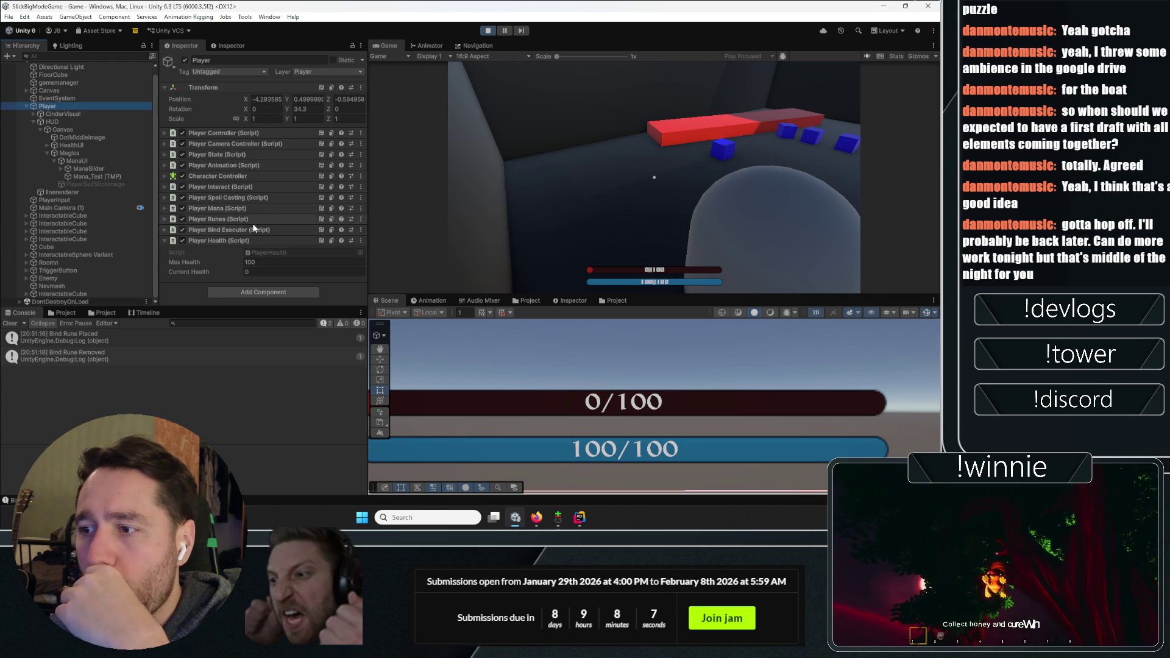
{"action": "left_click", "coordinate": [259, 273]}
{"action": "type", "text": "1"}
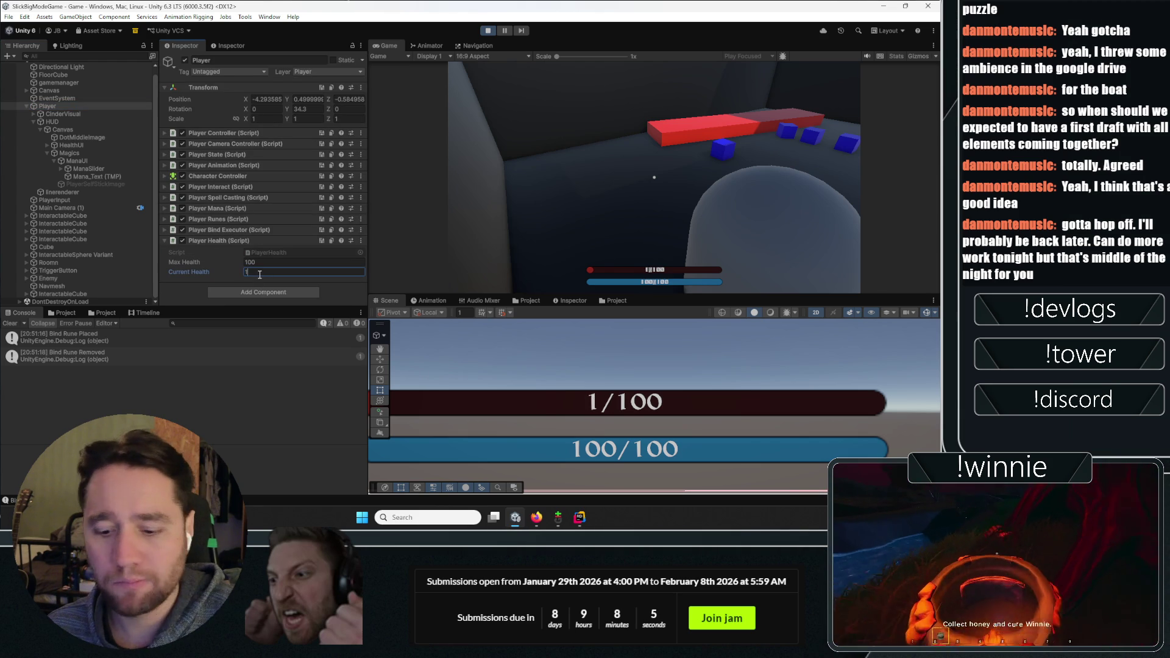
{"action": "type", "text": "0"}
{"action": "left_click", "coordinate": [558, 168]}
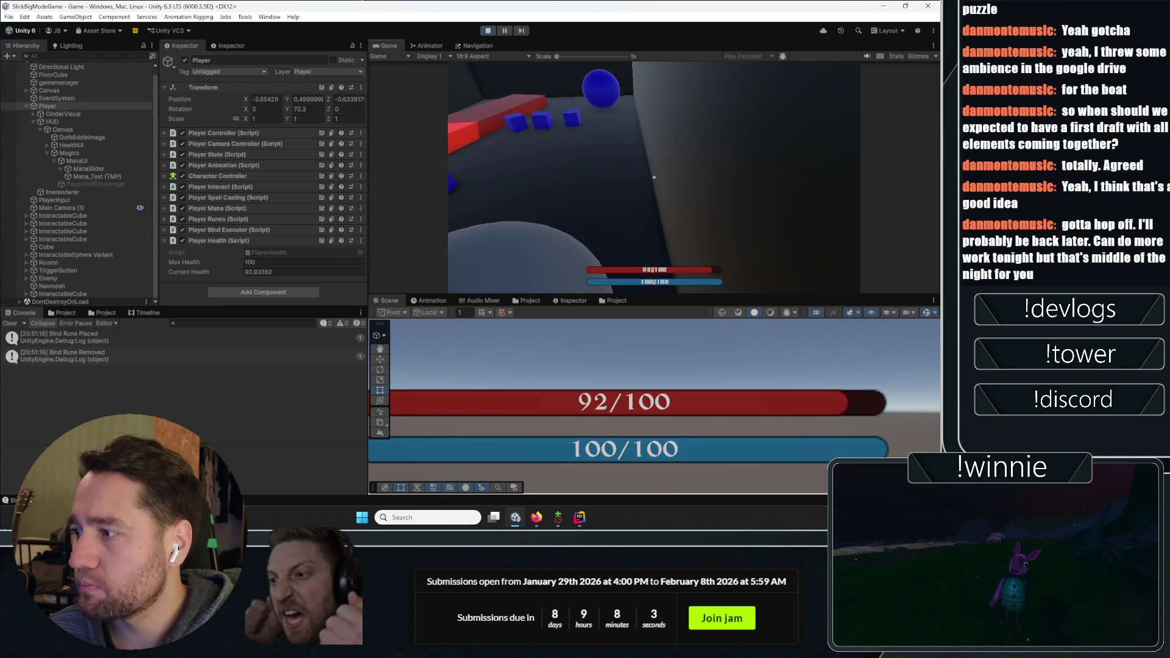
Walk around the room watching health drain, then stop Play mode
{"action": "key", "text": "w"}
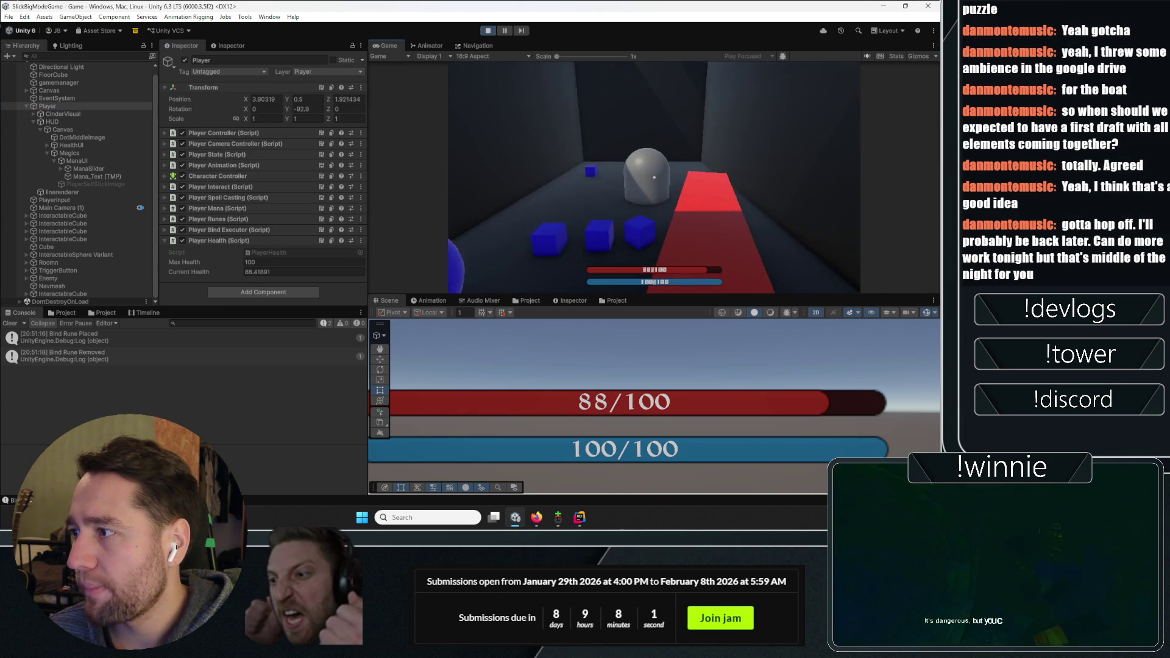
{"action": "key", "text": "w"}
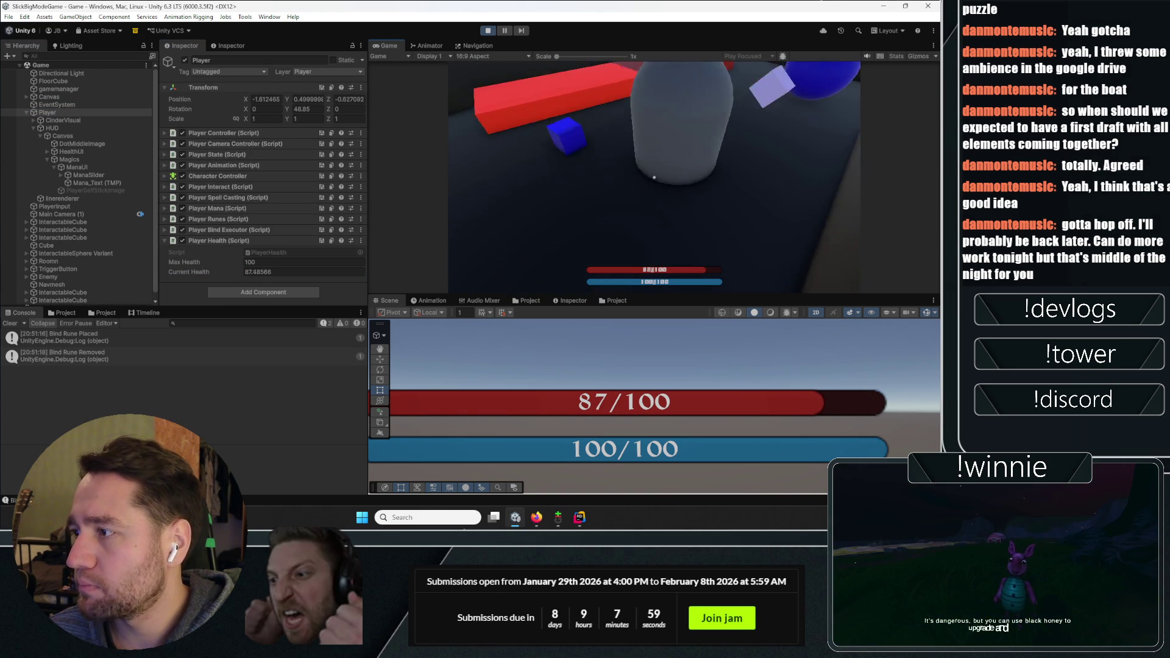
{"action": "key", "text": "w"}
{"action": "key", "text": "Escape"}
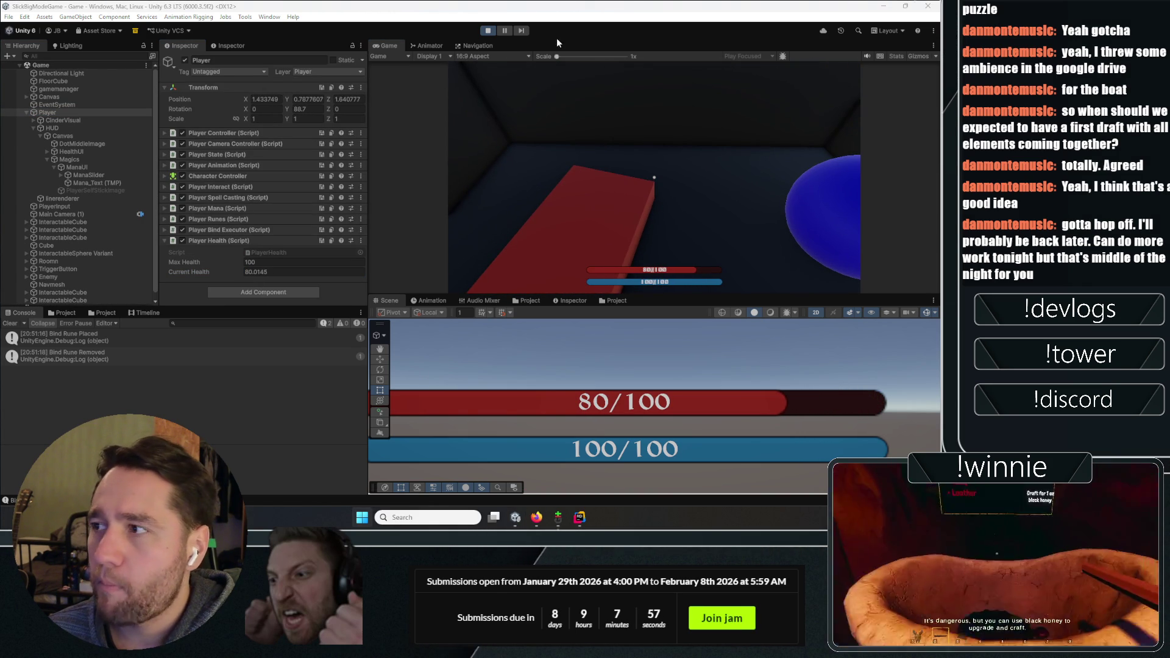
{"action": "left_click", "coordinate": [488, 31]}
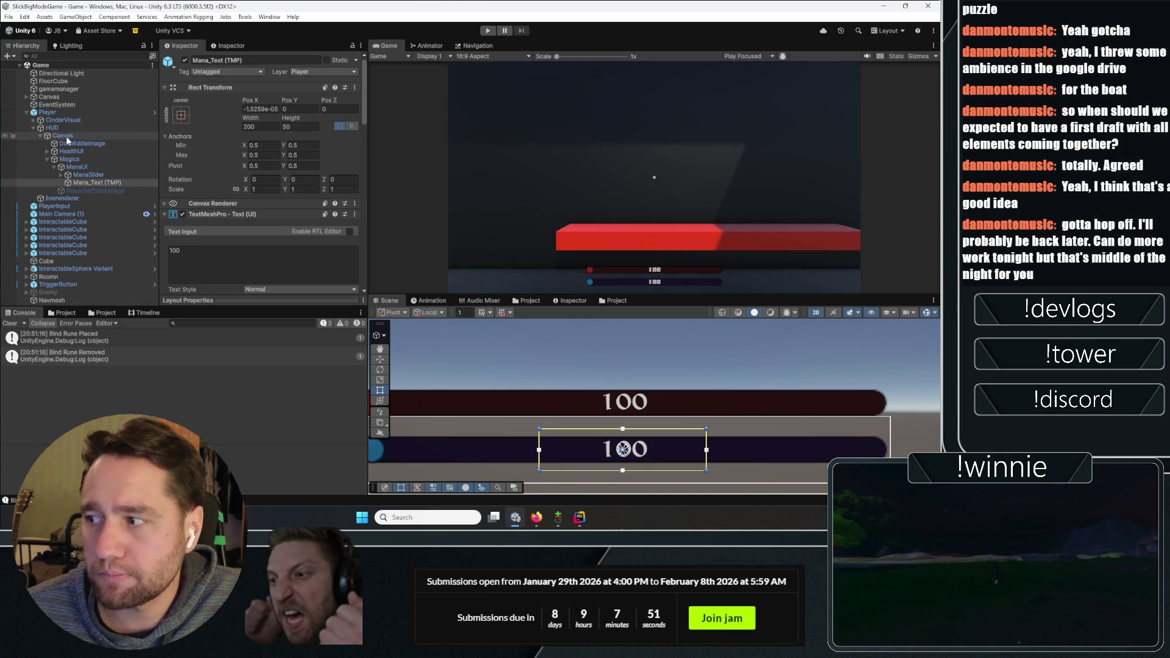
Inspect the Magics UI and HealthUI objects and collapse the Player's children
{"action": "left_click", "coordinate": [76, 160]}
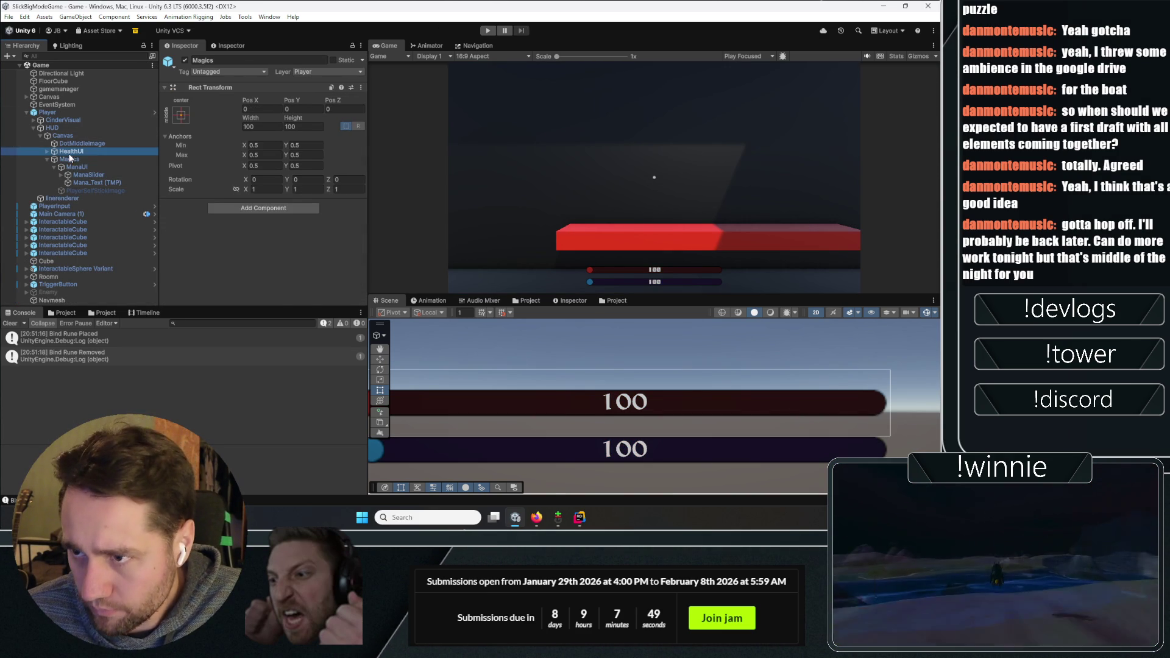
{"action": "left_click", "coordinate": [69, 152]}
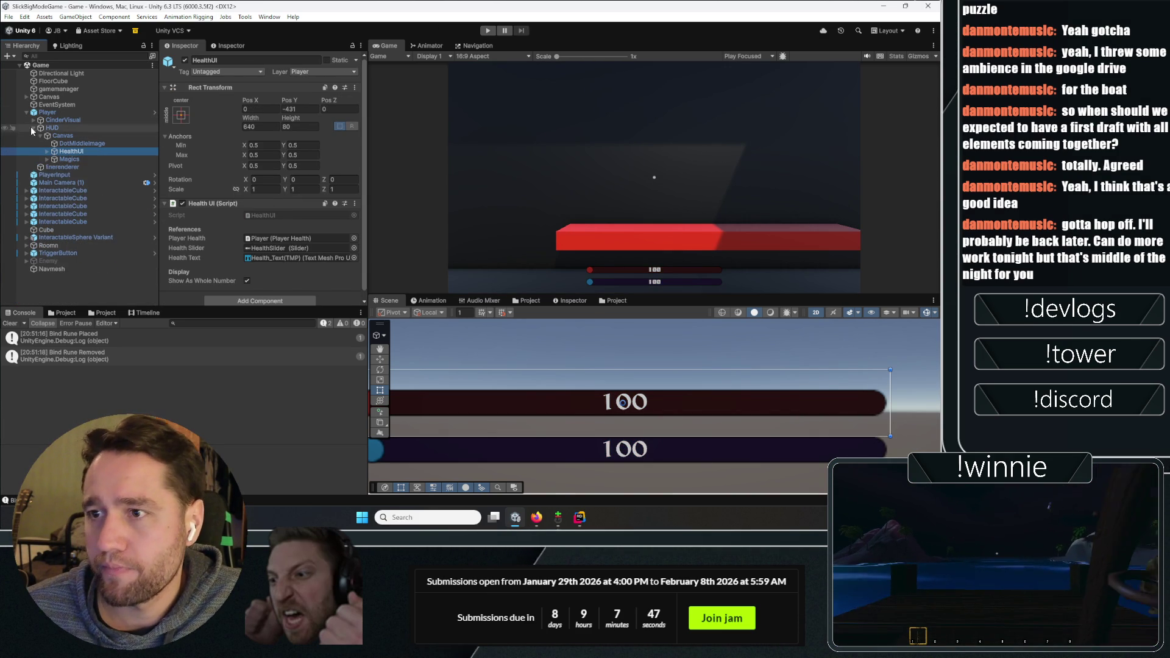
{"action": "left_click", "coordinate": [61, 262]}
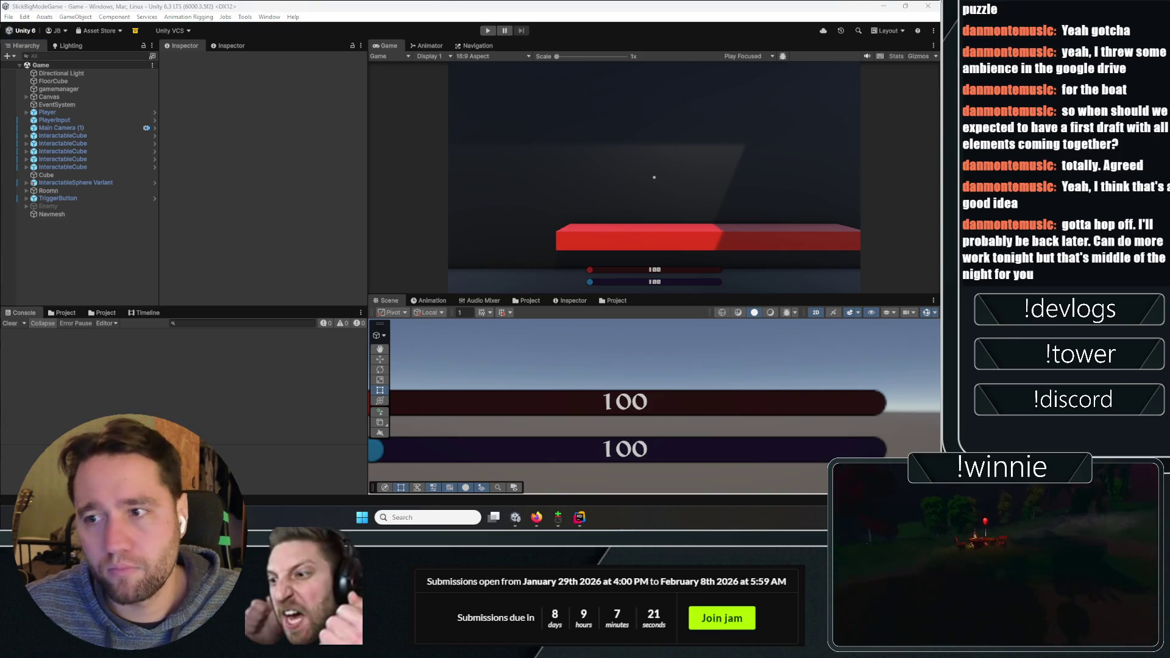
Apply All overrides to the TriggerButton prefab, then select the Game scene root
{"action": "left_click", "coordinate": [79, 198]}
{"action": "left_click", "coordinate": [214, 98]}
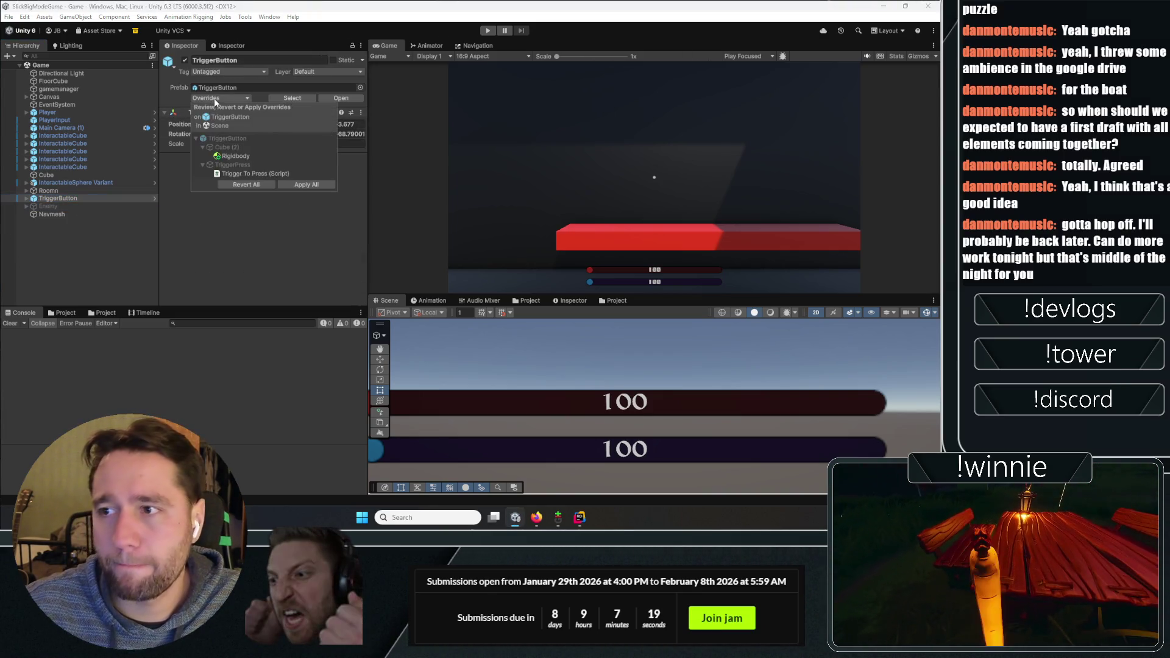
{"action": "left_click", "coordinate": [306, 185]}
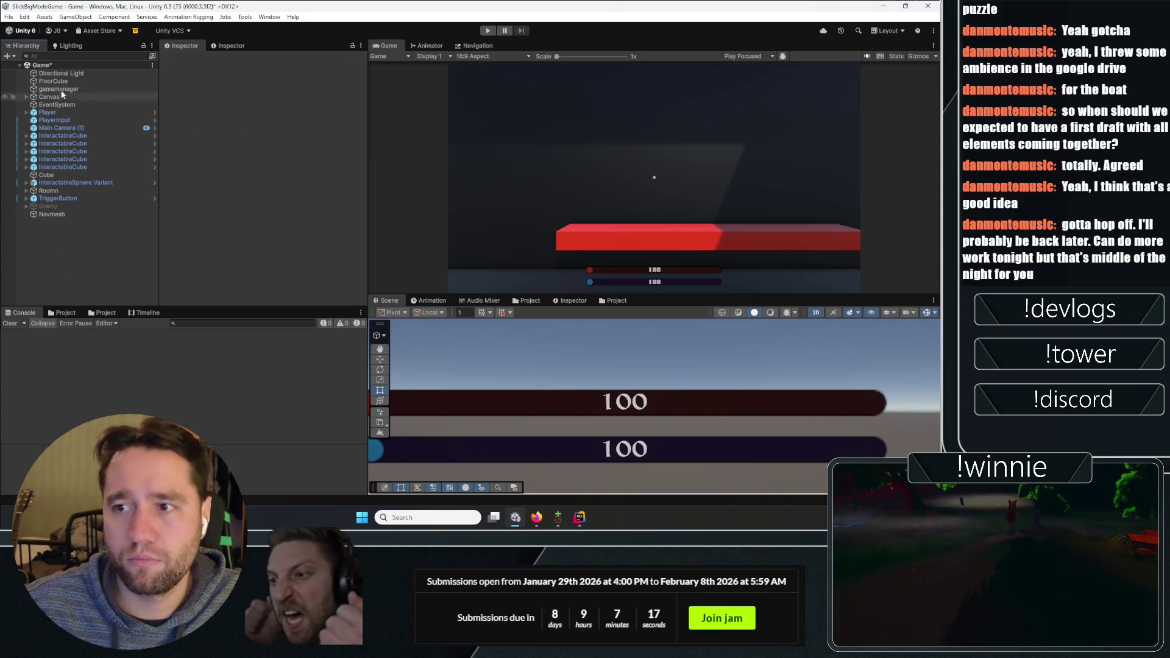
{"action": "left_click", "coordinate": [56, 65]}
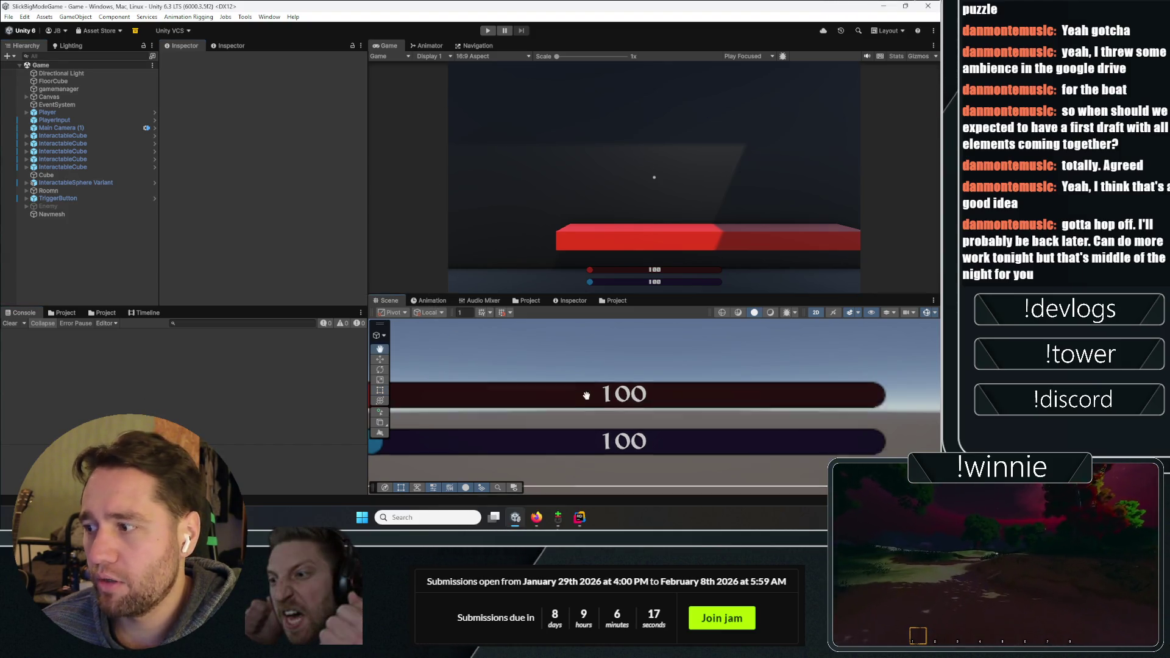
Leave 2D mode, frame the first InteractableCube with F, orbit into the room, and deselect it
{"action": "key", "text": "w"}
{"action": "left_click", "coordinate": [815, 312]}
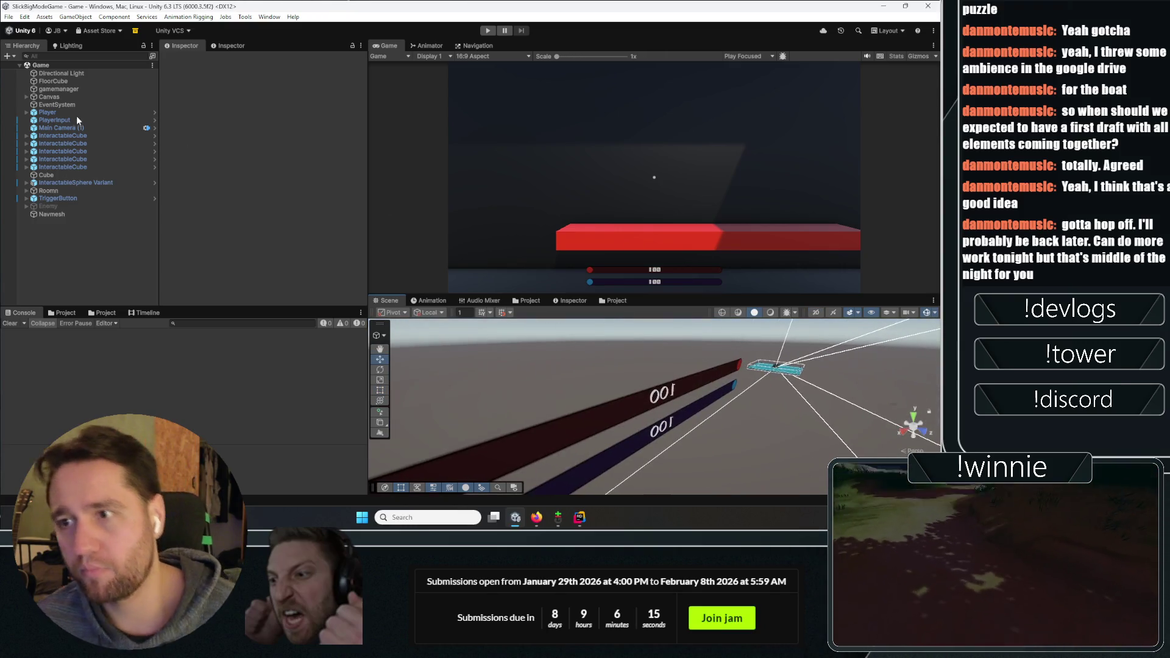
{"action": "left_click", "coordinate": [67, 135]}
{"action": "key", "text": "f"}
{"action": "mouse_move", "coordinate": [608, 396]}
{"action": "left_mouse_down"}
{"action": "mouse_move", "coordinate": [787, 389]}
{"action": "mouse_move", "coordinate": [676, 287]}
{"action": "mouse_move", "coordinate": [768, 329]}
{"action": "left_mouse_up"}
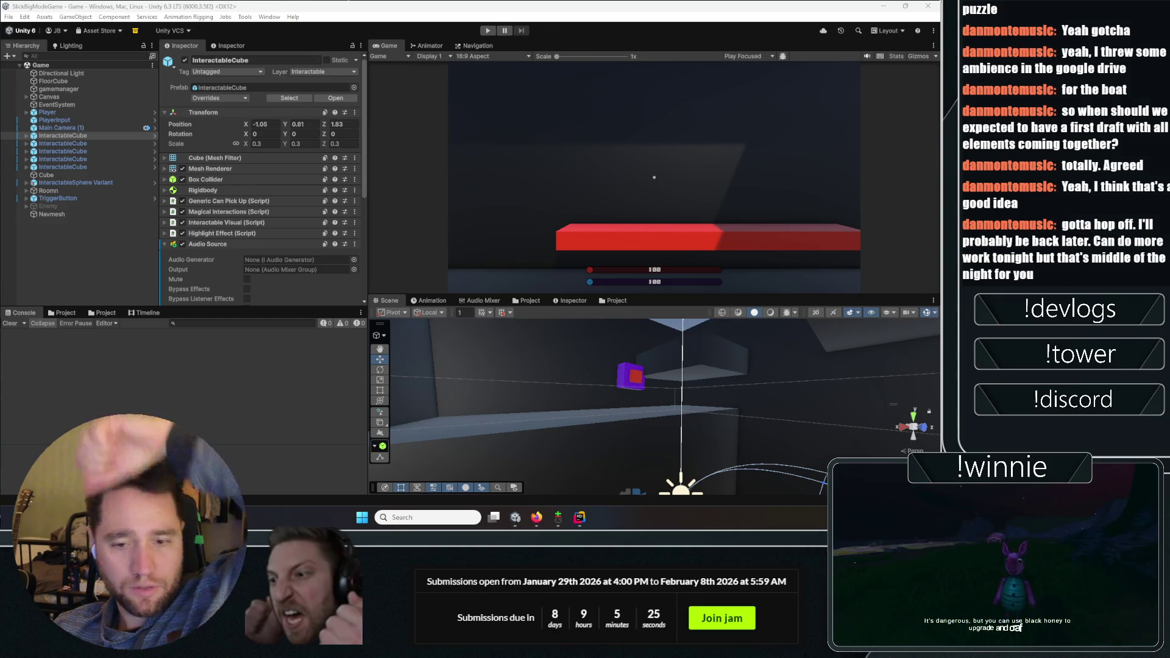
{"action": "left_click", "coordinate": [113, 276]}
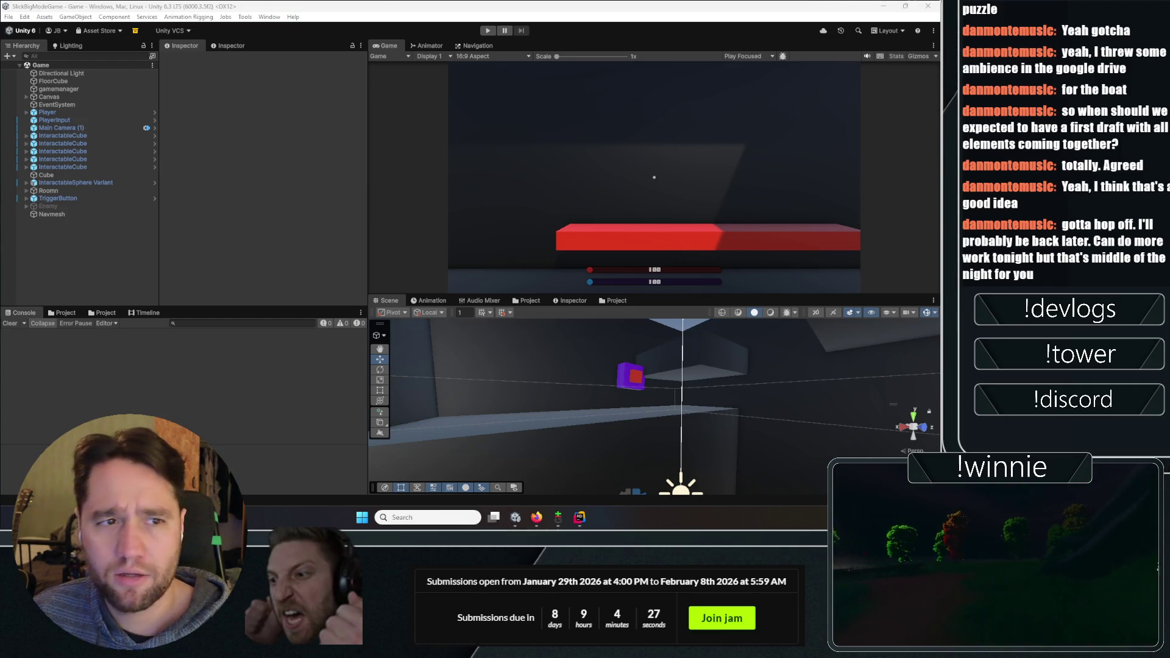
Switch from Unity to Firefox showing the itch.io Amazing cube game escape page
{"action": "mouse_move", "coordinate": [536, 517]}
{"action": "left_click", "coordinate": [529, 488]}
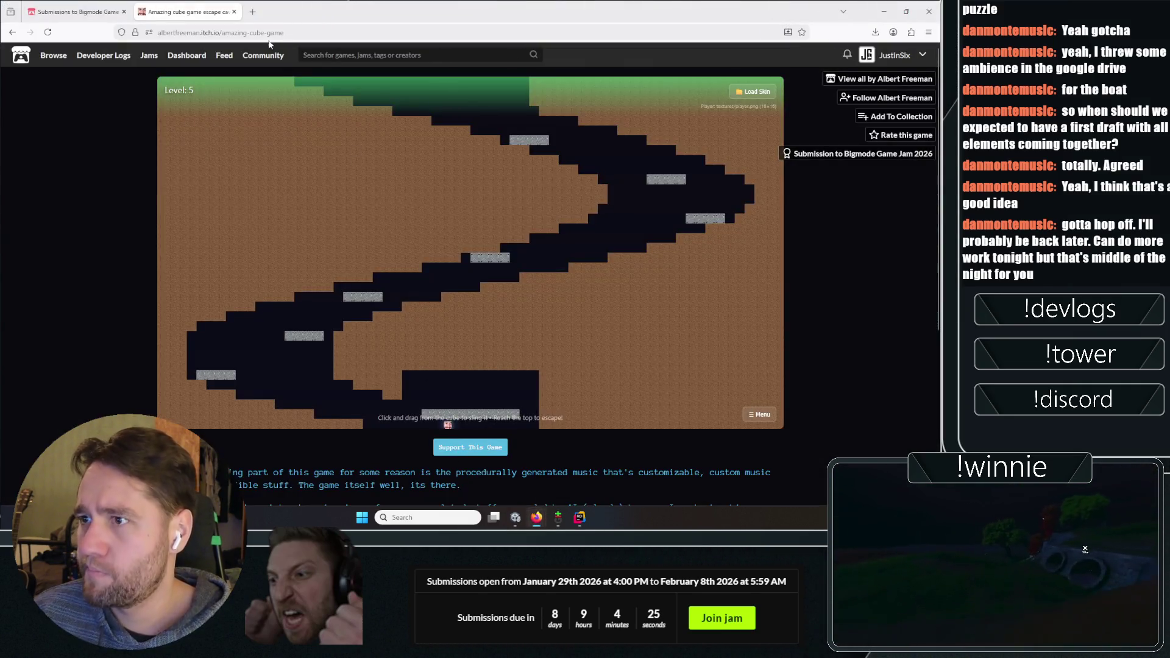
Open the Avatar Penguin Sledding Game page from your itch.io profile
{"action": "left_click", "coordinate": [894, 58]}
{"action": "left_click", "coordinate": [866, 69]}
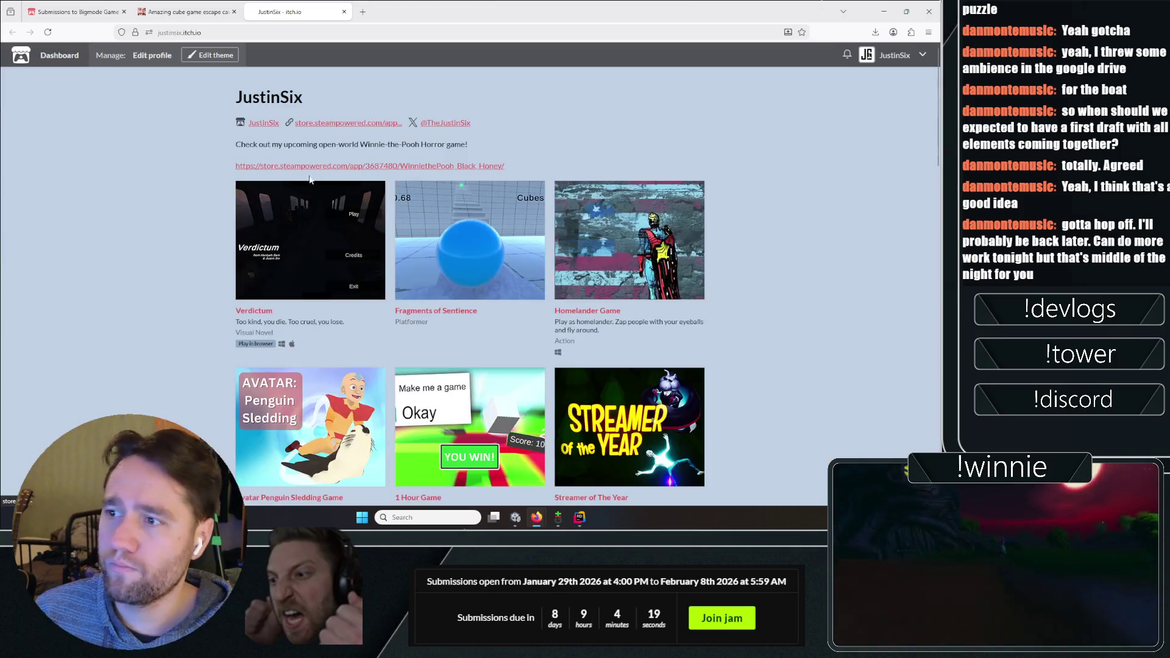
{"action": "left_click", "coordinate": [304, 418]}
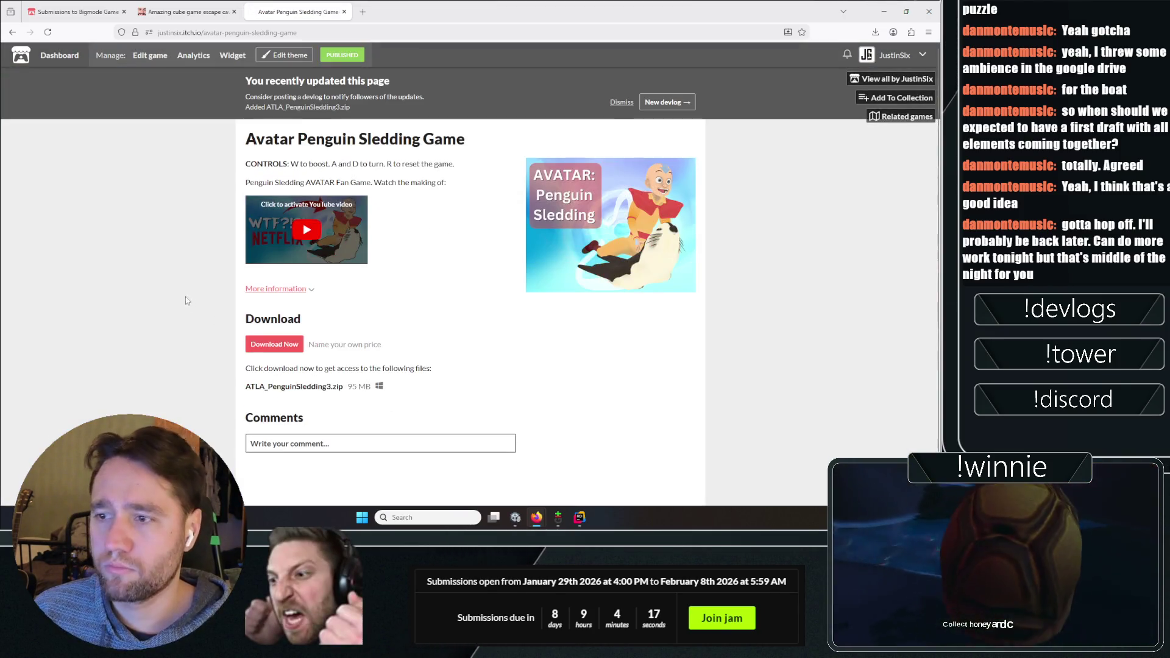
Play the making-of video full screen to the win screen, then go back and return to the cube game
{"action": "left_click", "coordinate": [296, 228]}
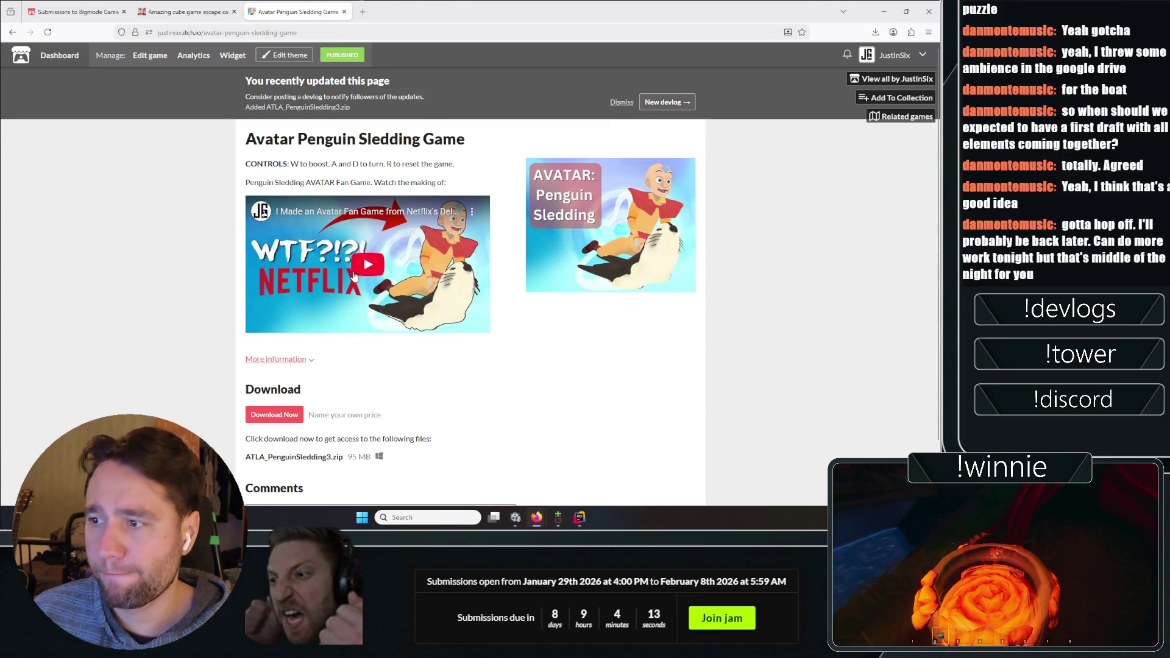
{"action": "left_click", "coordinate": [352, 277]}
{"action": "double_click", "coordinate": [326, 279]}
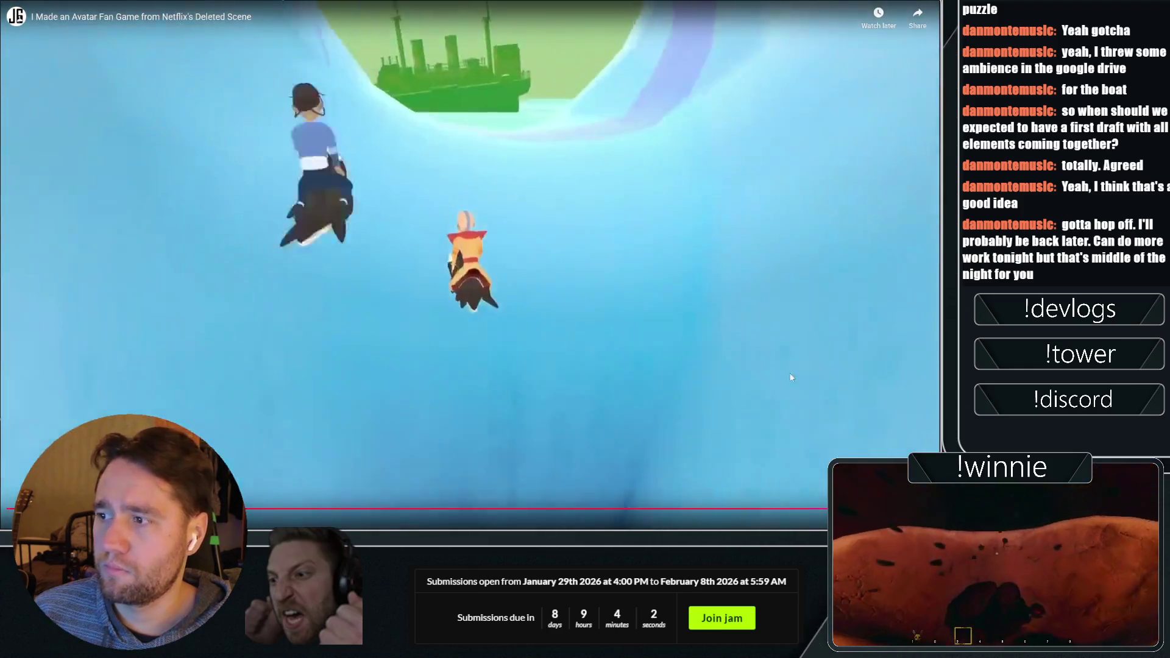
{"action": "left_click", "coordinate": [452, 258]}
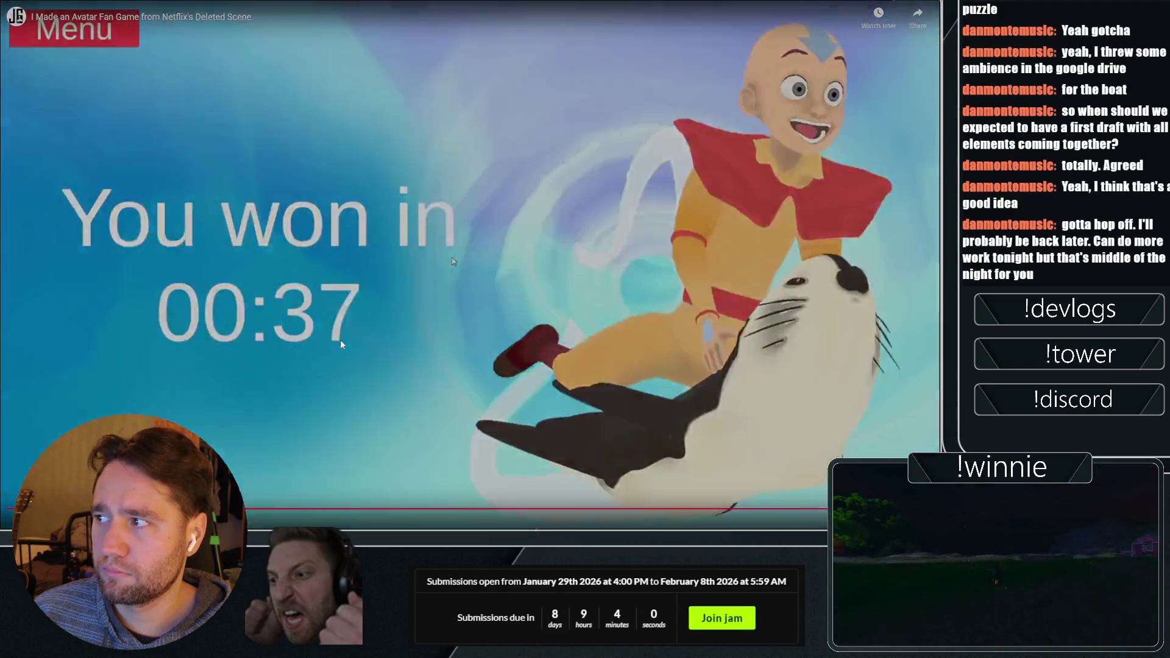
{"action": "key", "text": "Escape"}
{"action": "scroll", "coordinate": [143, 276], "scroll_direction": "down", "scroll_amount": 2}
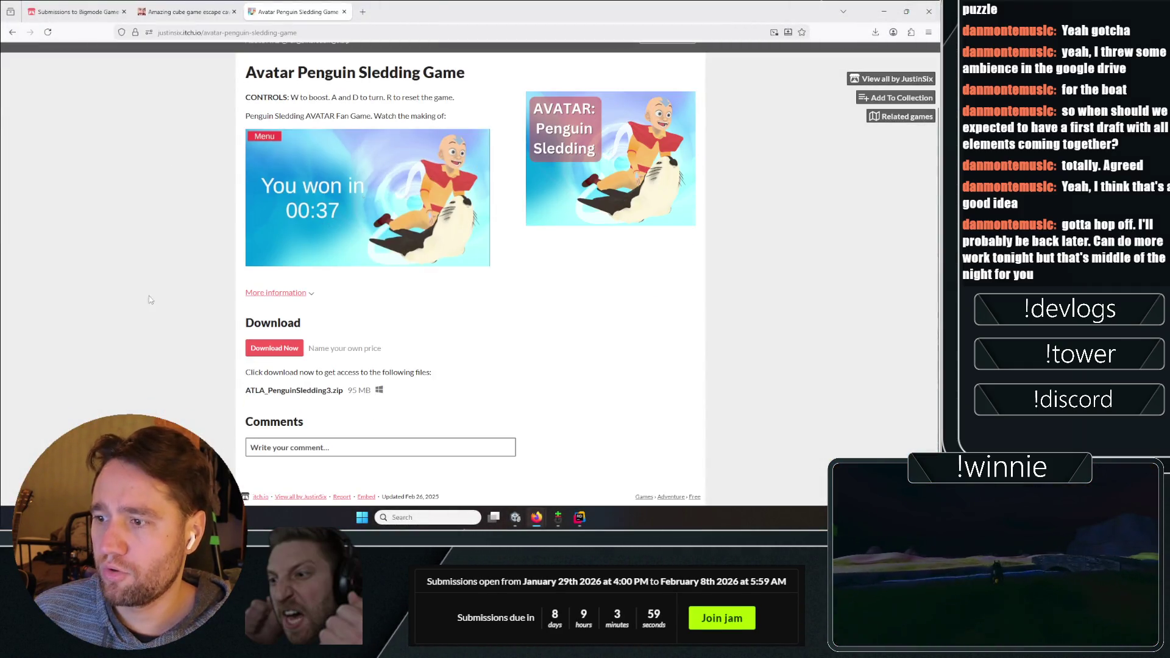
{"action": "scroll", "coordinate": [165, 220], "scroll_direction": "up", "scroll_amount": 2}
{"action": "key", "text": "alt+Left"}
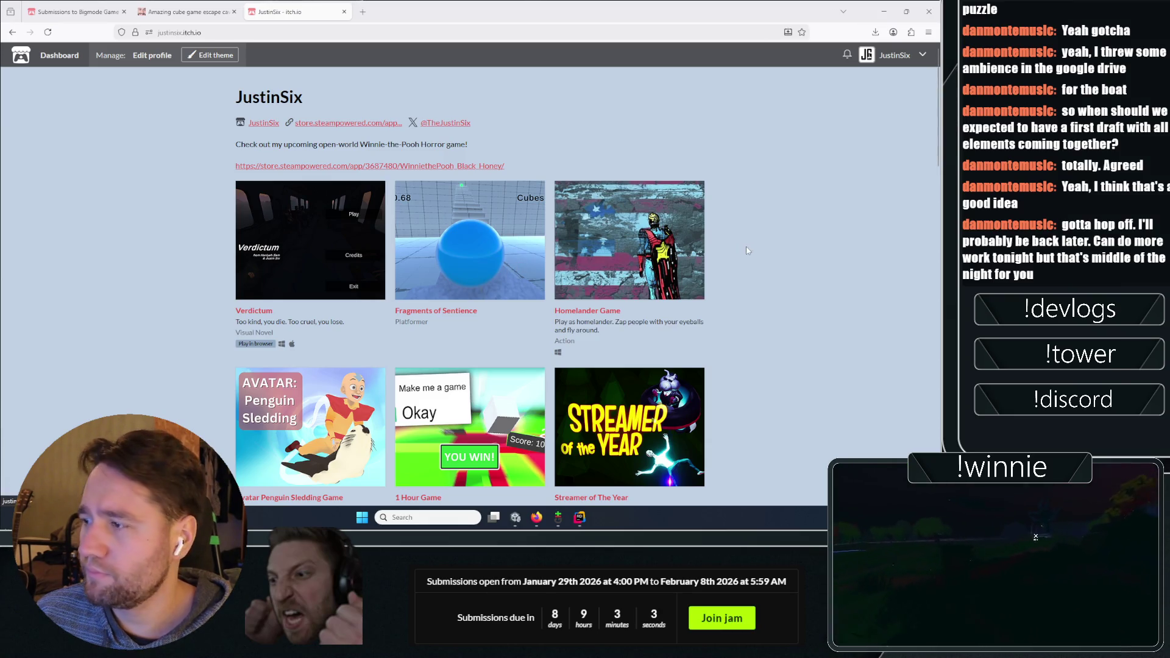
{"action": "left_click", "coordinate": [186, 11]}
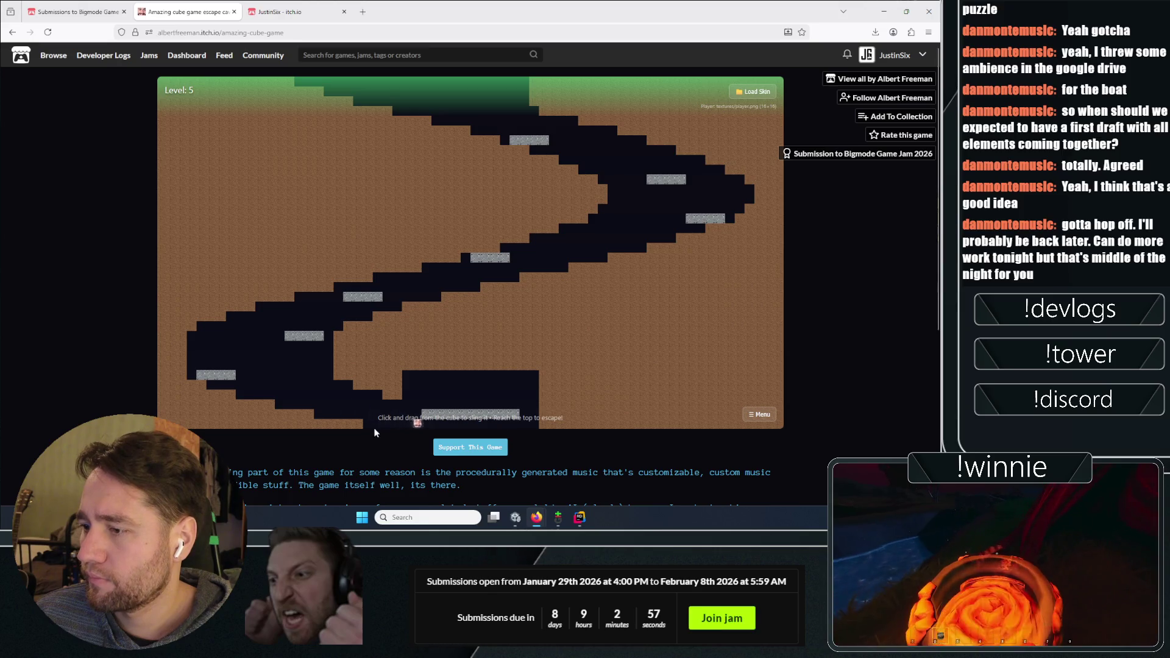
Slingshot the cube up through the cave and tunnel onto the top platform to finish level 5
{"action": "mouse_move", "coordinate": [452, 427]}
{"action": "left_mouse_down"}
{"action": "mouse_move", "coordinate": [505, 449]}
{"action": "mouse_move", "coordinate": [400, 445]}
{"action": "left_mouse_up"}
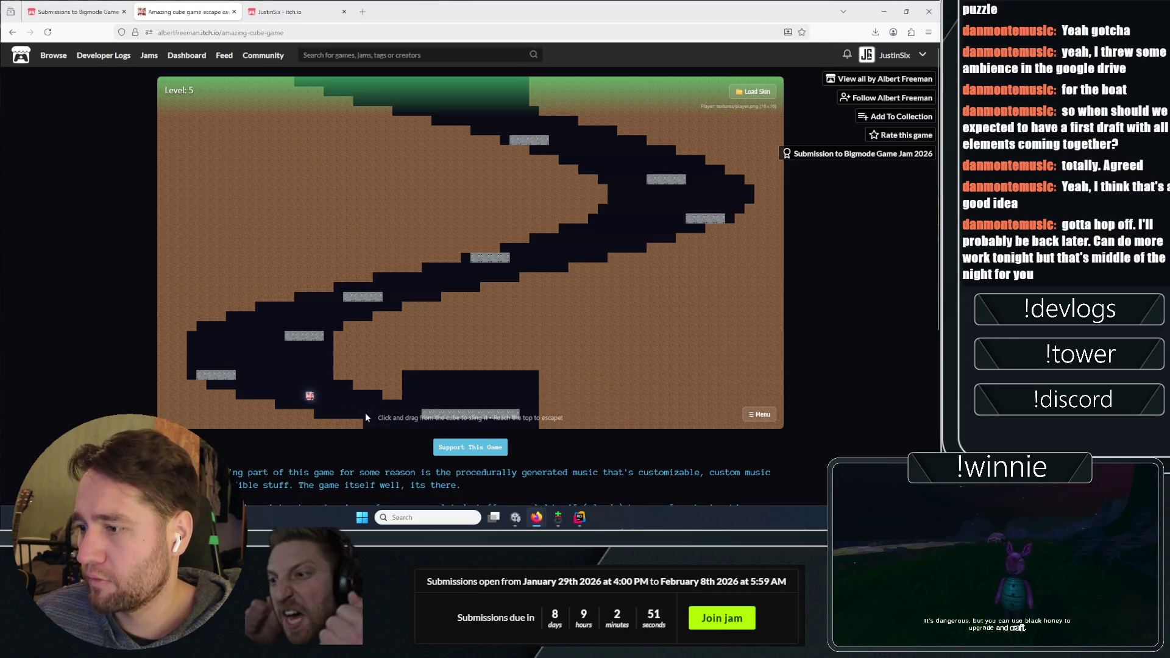
{"action": "left_click_drag", "start_coordinate": [254, 474], "coordinate": [260, 454]}
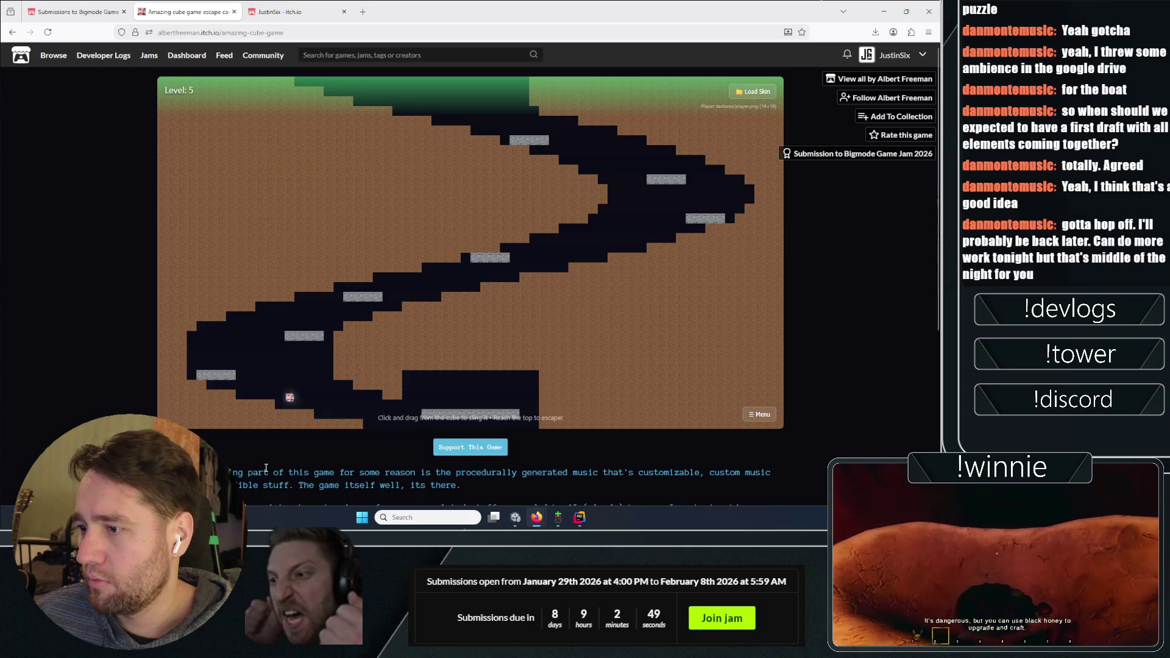
{"action": "left_click_drag", "start_coordinate": [303, 332], "coordinate": [293, 347]}
{"action": "left_click_drag", "start_coordinate": [453, 294], "coordinate": [371, 331]}
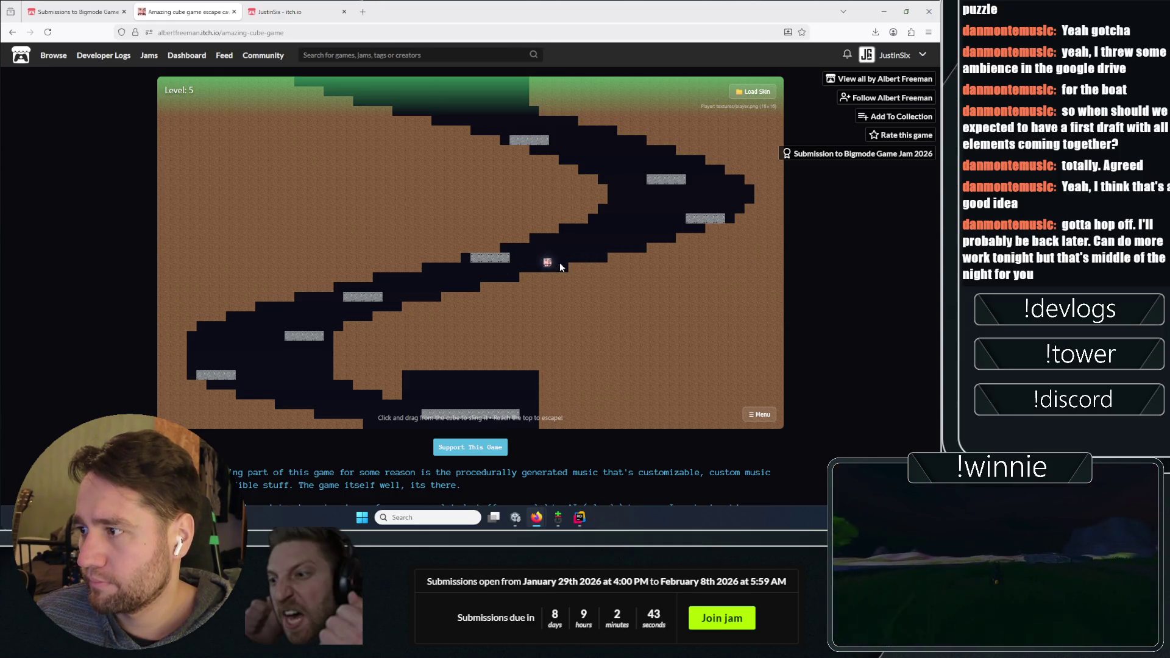
{"action": "left_click_drag", "start_coordinate": [442, 286], "coordinate": [377, 323]}
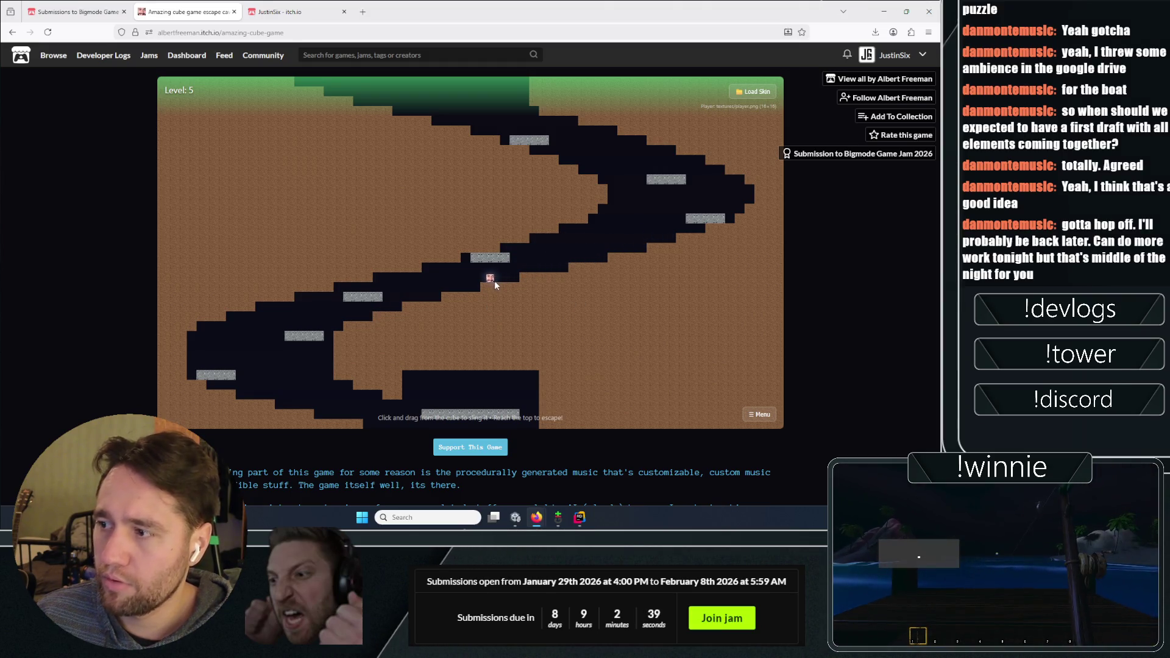
{"action": "left_click_drag", "start_coordinate": [447, 304], "coordinate": [445, 301]}
{"action": "mouse_move", "coordinate": [668, 239]}
{"action": "left_mouse_down"}
{"action": "mouse_move", "coordinate": [687, 302]}
{"action": "mouse_move", "coordinate": [715, 302]}
{"action": "left_mouse_up"}
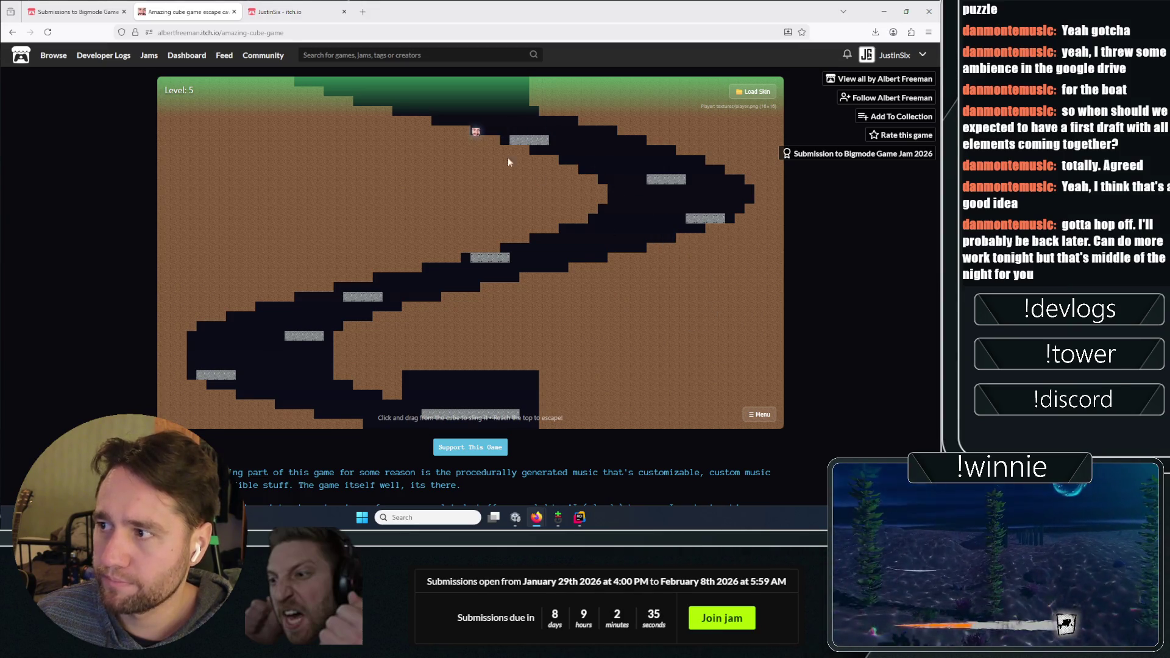
{"action": "left_click_drag", "start_coordinate": [477, 134], "coordinate": [469, 234]}
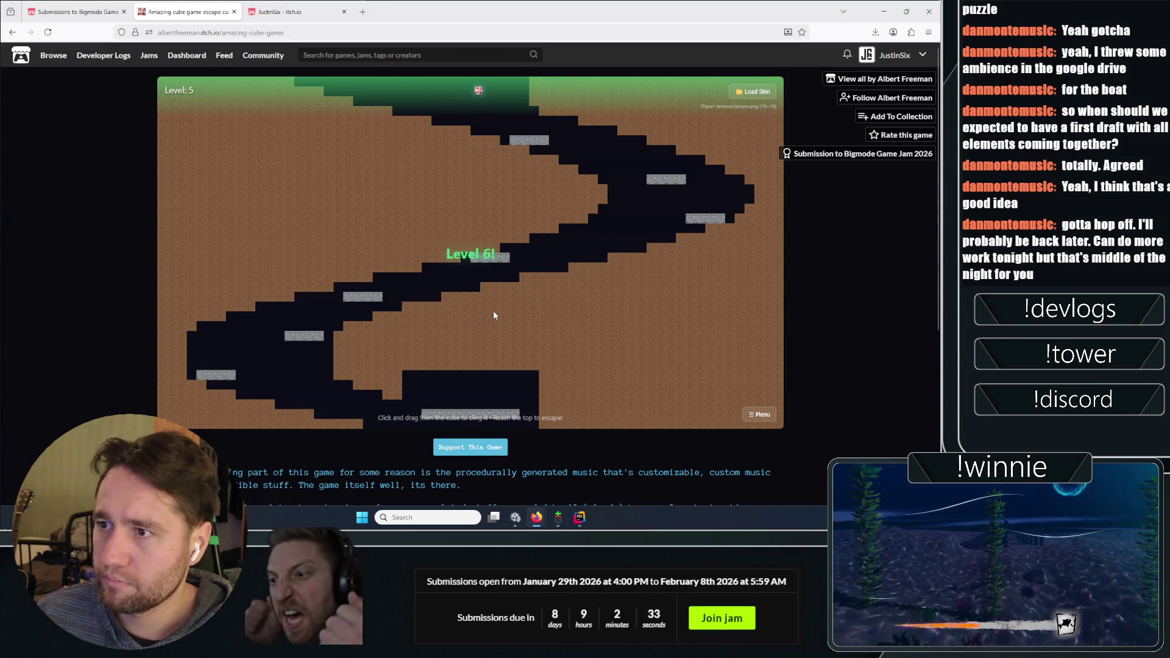
Sling the cube up through level 6, then open and reload the Bigmode Game Jam submissions page
{"action": "mouse_move", "coordinate": [470, 402]}
{"action": "left_mouse_down"}
{"action": "mouse_move", "coordinate": [477, 442]}
{"action": "mouse_move", "coordinate": [525, 434]}
{"action": "mouse_move", "coordinate": [489, 467]}
{"action": "left_mouse_up"}
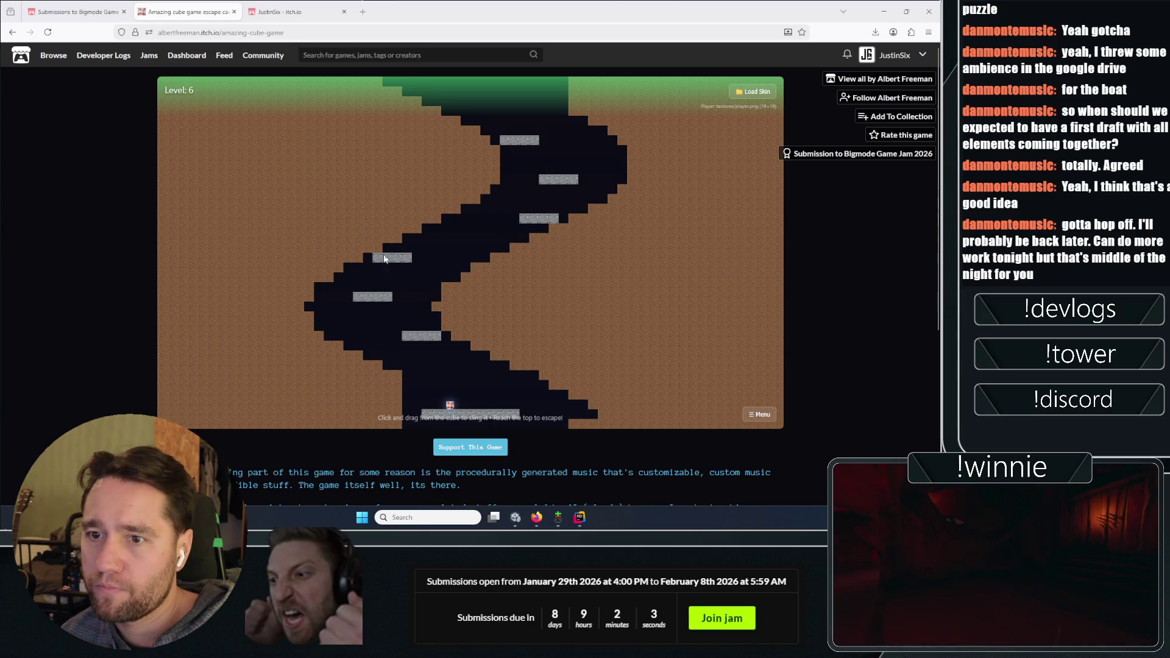
{"action": "left_click_drag", "start_coordinate": [448, 402], "coordinate": [464, 443]}
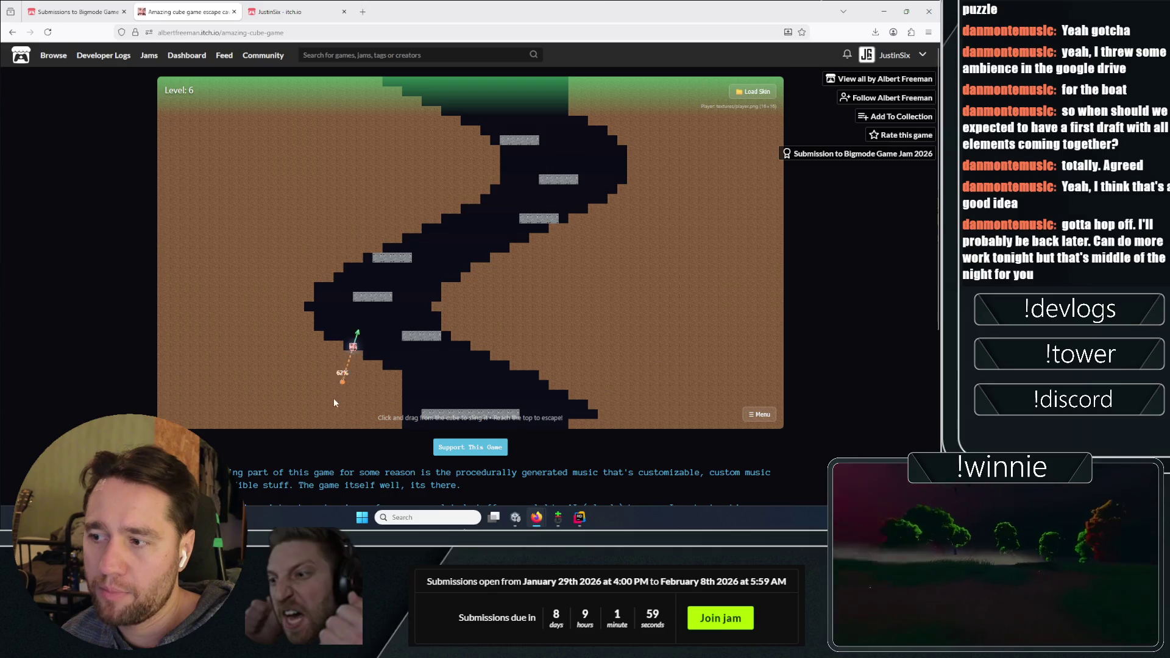
{"action": "left_click_drag", "start_coordinate": [315, 408], "coordinate": [313, 406]}
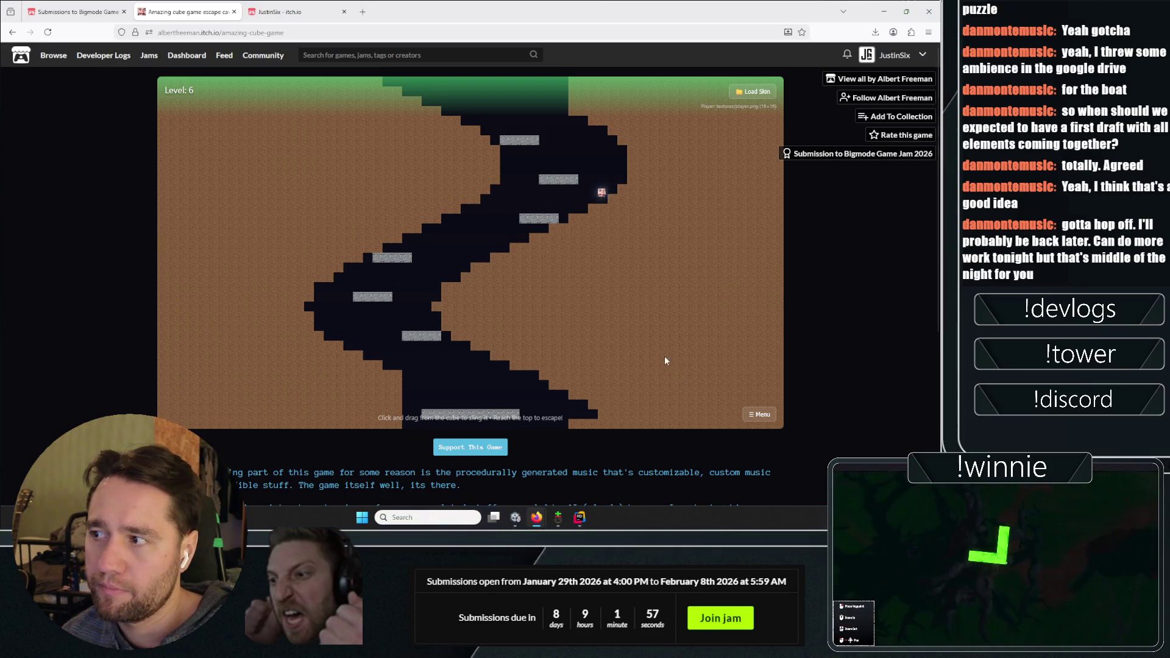
{"action": "left_click_drag", "start_coordinate": [578, 210], "coordinate": [612, 313]}
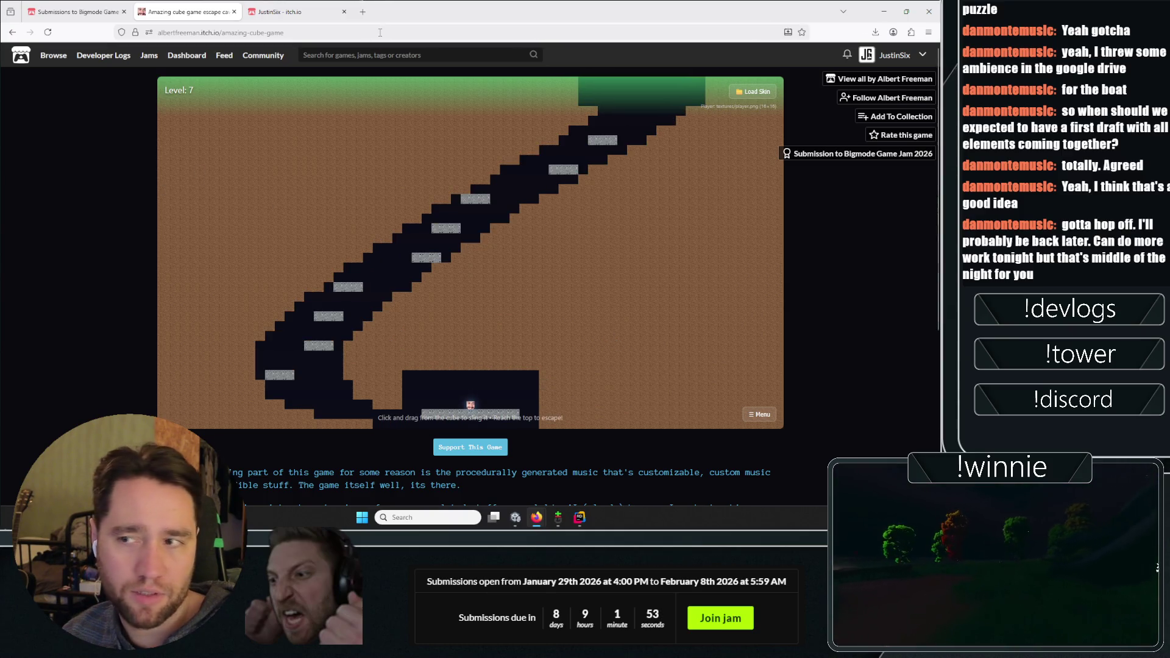
{"action": "left_click", "coordinate": [90, 6]}
{"action": "left_click", "coordinate": [47, 31]}
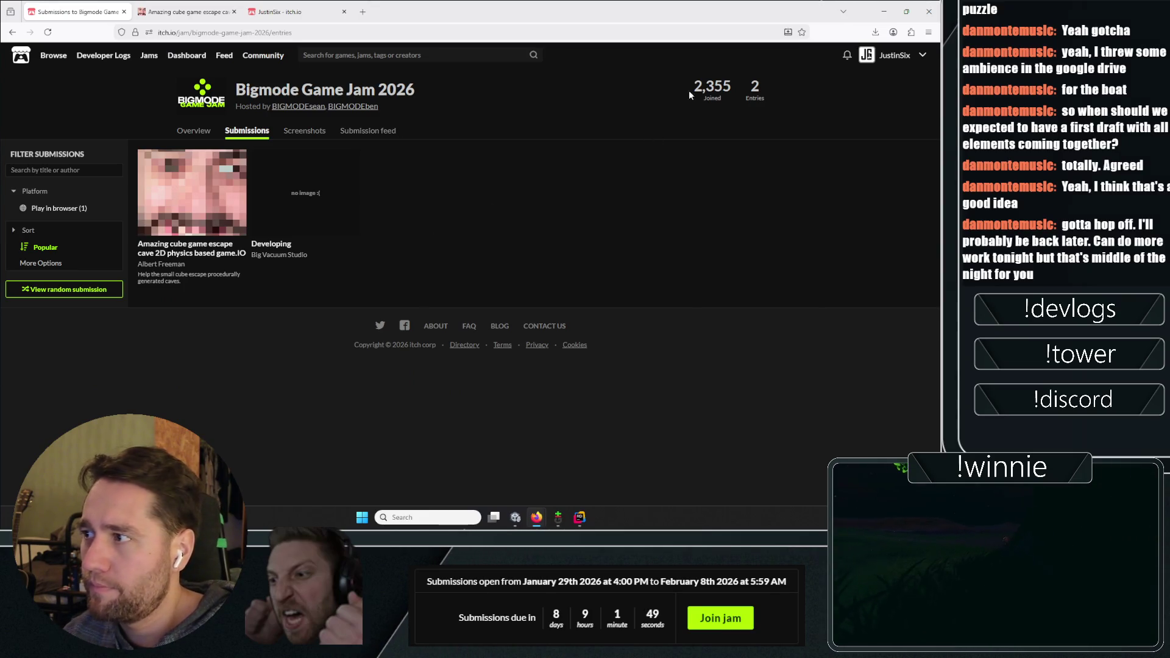
Search itch.io for 'bigmode 2025' and open the Bigmode Game Jam 2025 page in a new tab
{"action": "left_click_drag", "start_coordinate": [689, 94], "coordinate": [752, 90]}
{"action": "left_click", "coordinate": [632, 217]}
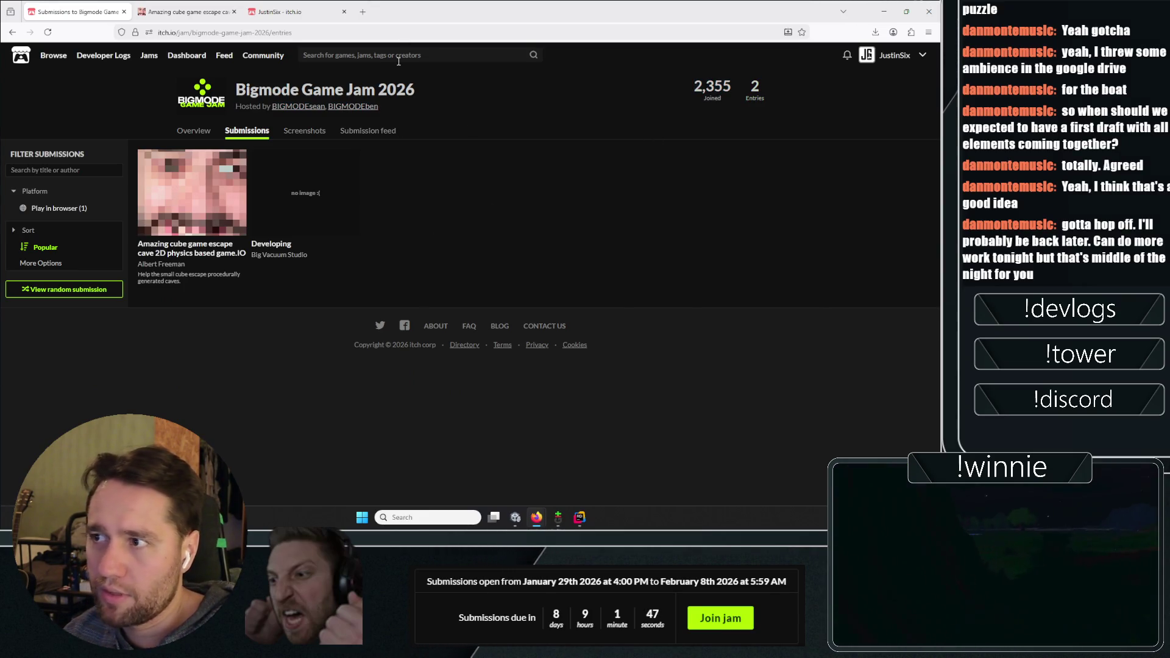
{"action": "left_click", "coordinate": [412, 55]}
{"action": "type", "text": "2025"}
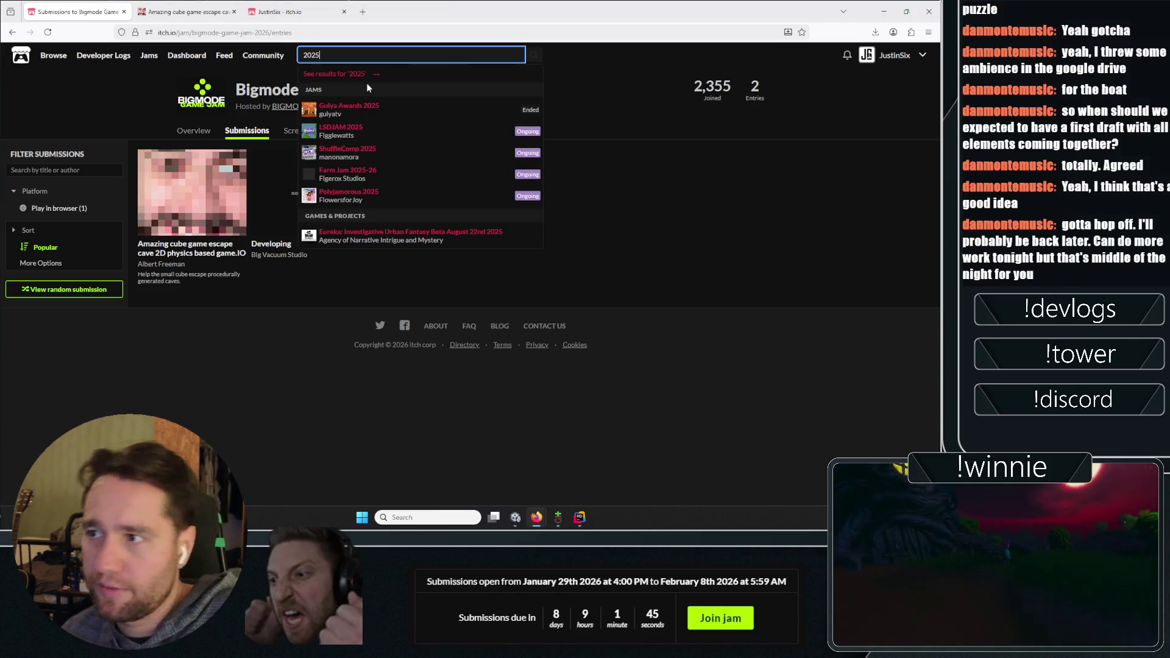
{"action": "double_click", "coordinate": [347, 52]}
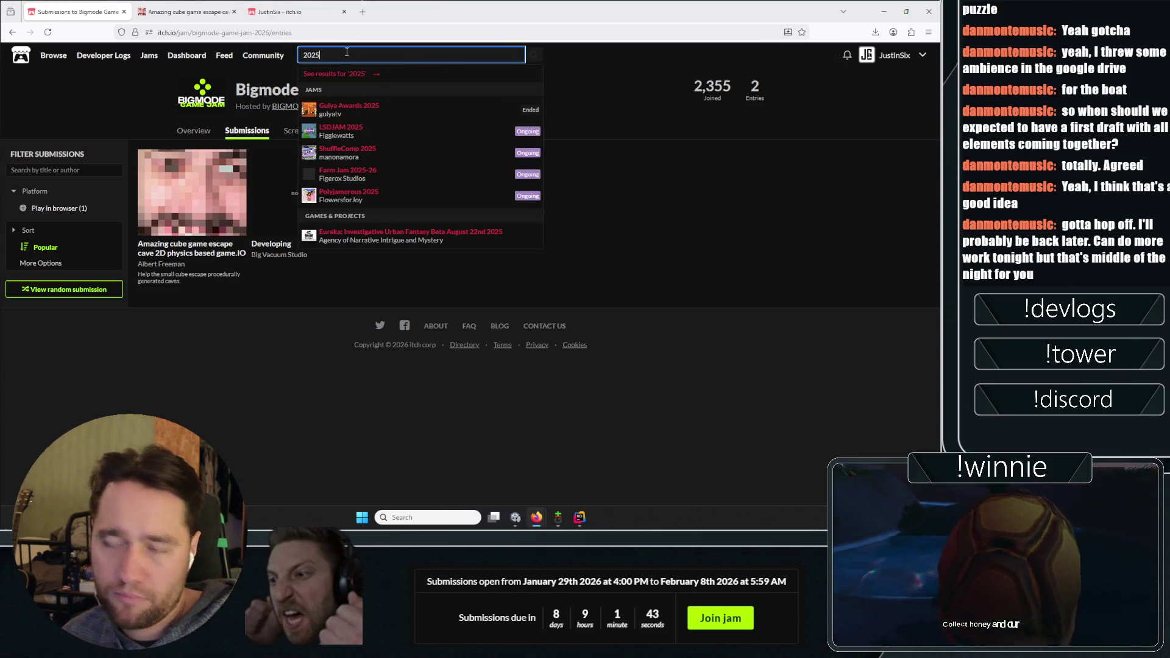
{"action": "type", "text": "bigmode 2025"}
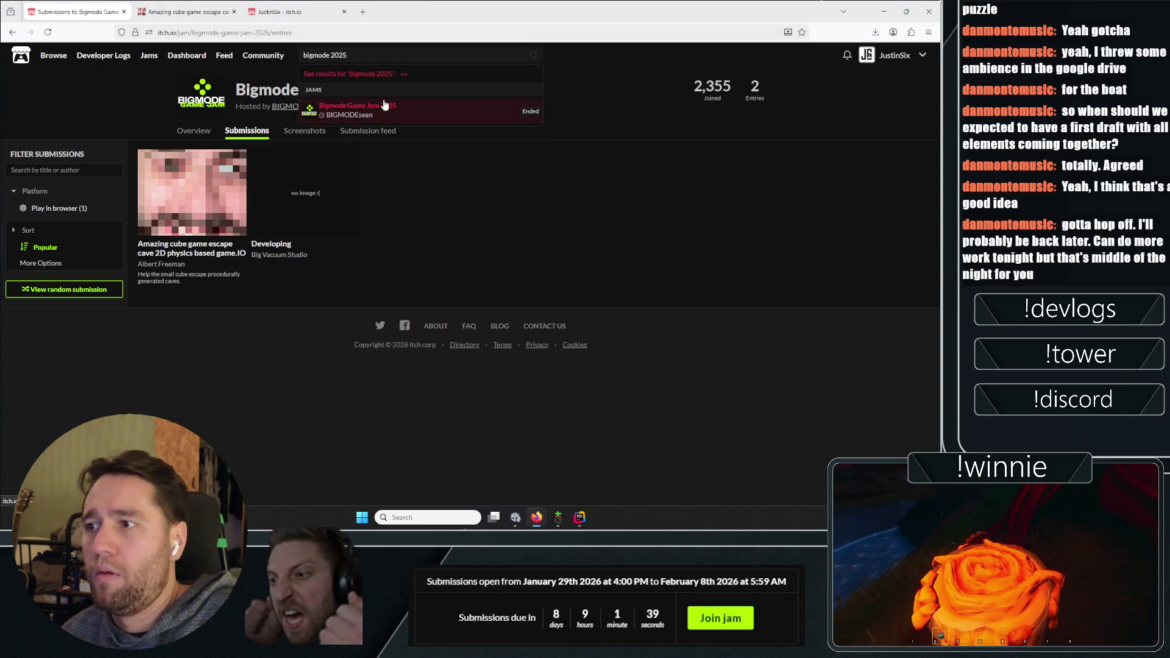
{"action": "right_click", "coordinate": [383, 104]}
{"action": "left_click", "coordinate": [421, 107]}
{"action": "key", "text": "ctrl+Tab"}
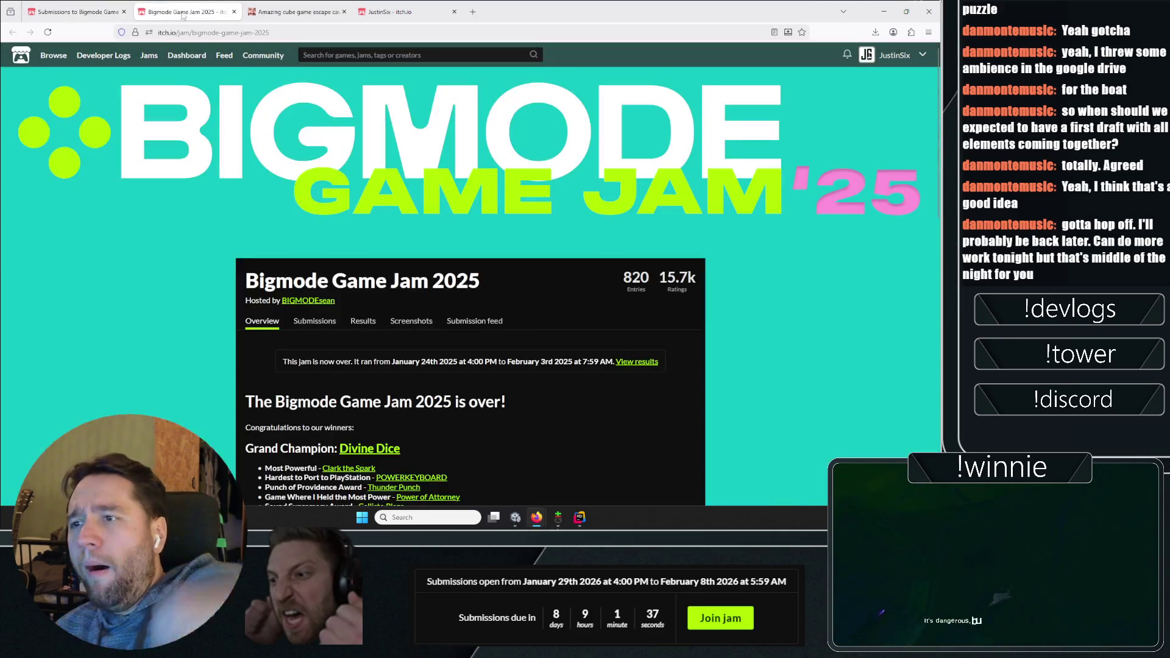
{"action": "left_click_drag", "start_coordinate": [635, 279], "coordinate": [702, 303]}
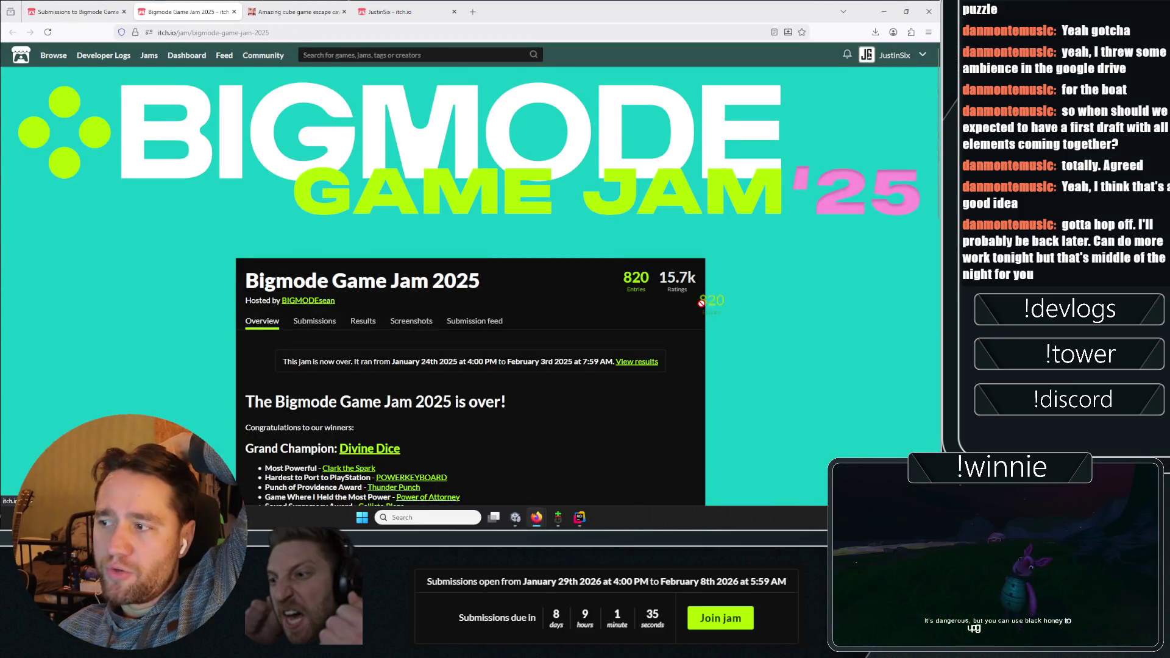
Change the search to 'bigmode 2023' and open the Bigmode Game Jam 2023 page in a new tab
{"action": "left_click", "coordinate": [73, 12]}
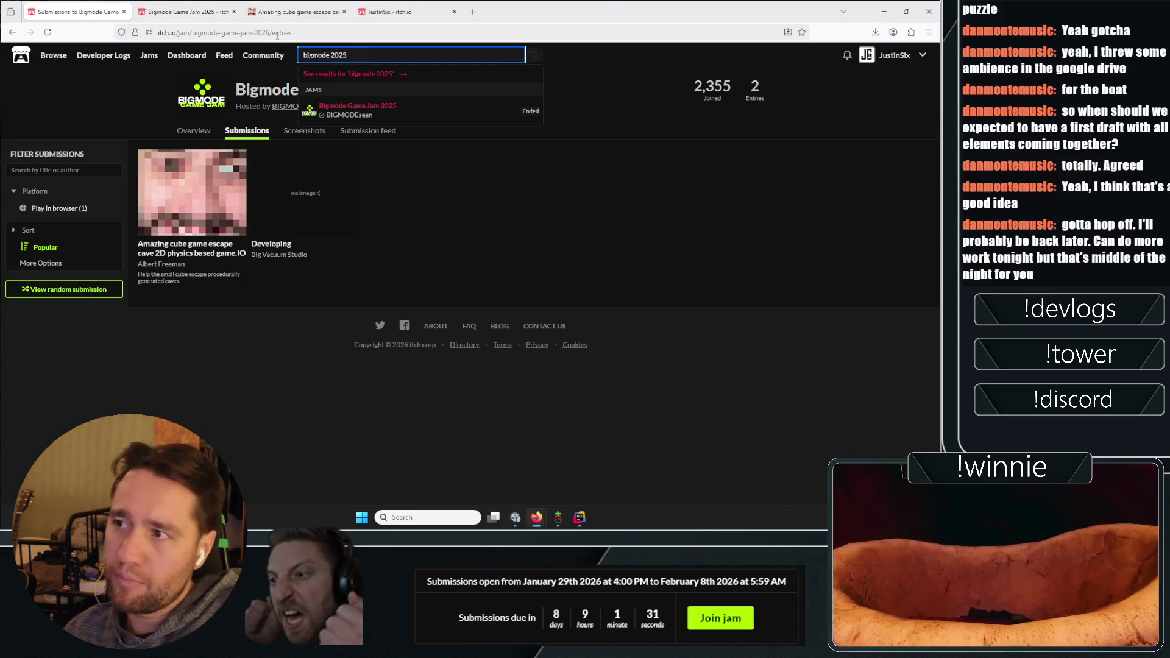
{"action": "key", "text": "BackSpace"}
{"action": "type", "text": "4"}
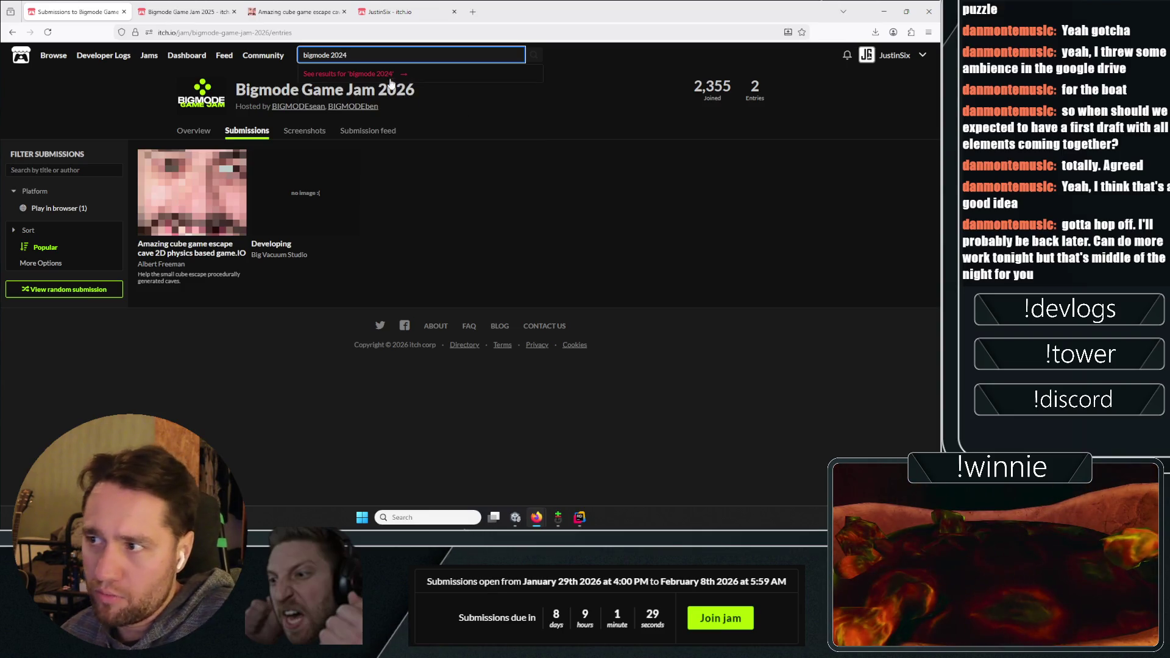
{"action": "key", "text": "BackSpace"}
{"action": "type", "text": "3"}
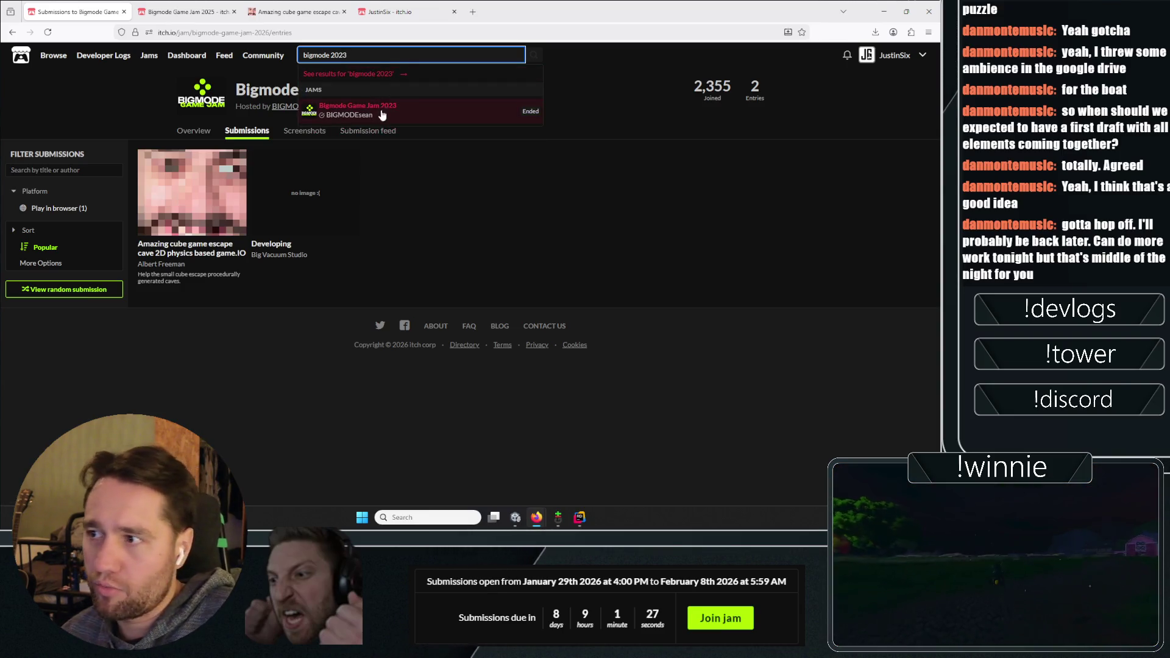
{"action": "right_click", "coordinate": [381, 112]}
{"action": "left_click", "coordinate": [414, 114]}
{"action": "left_click", "coordinate": [201, 12]}
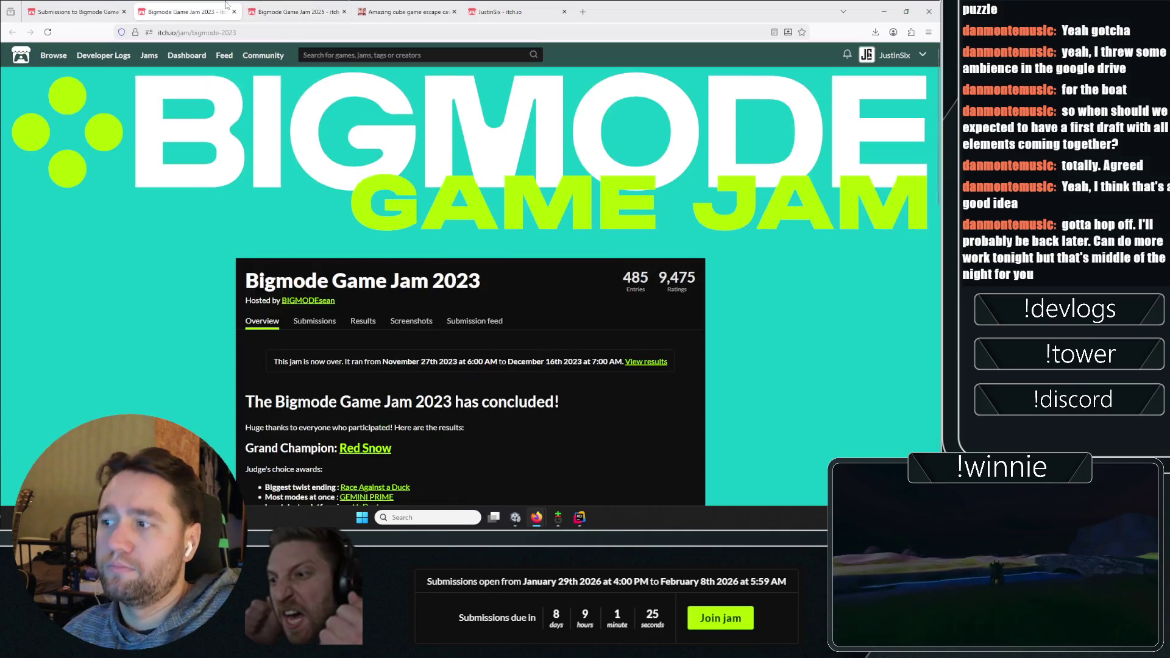
Flip between the 2025 and 2023 jam pages to compare entry counts, then return to the cube game
{"action": "left_click", "coordinate": [534, 265]}
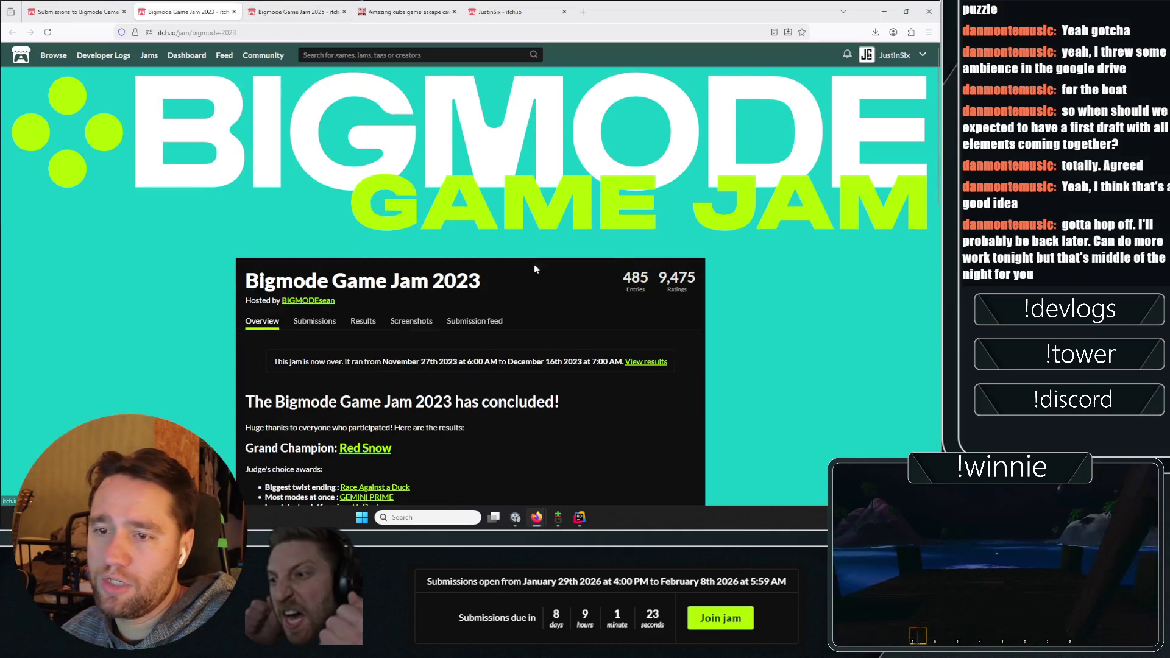
{"action": "left_click", "coordinate": [293, 11]}
{"action": "left_click", "coordinate": [186, 12]}
{"action": "left_click", "coordinate": [272, 12]}
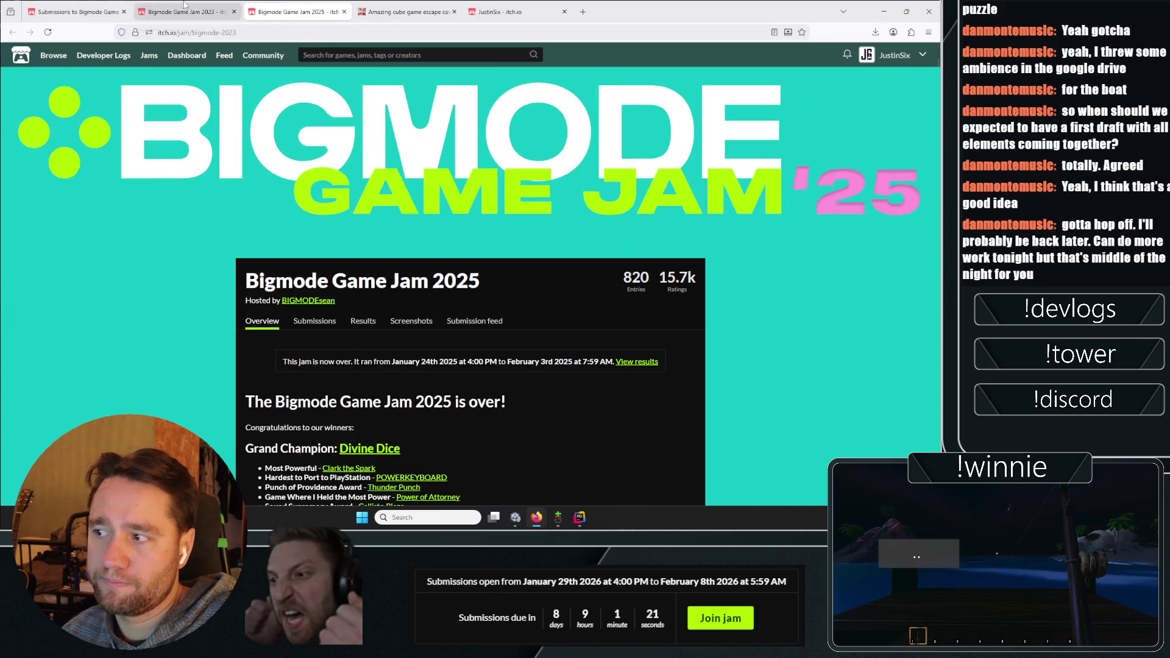
{"action": "left_click", "coordinate": [183, 12]}
{"action": "left_click", "coordinate": [286, 12]}
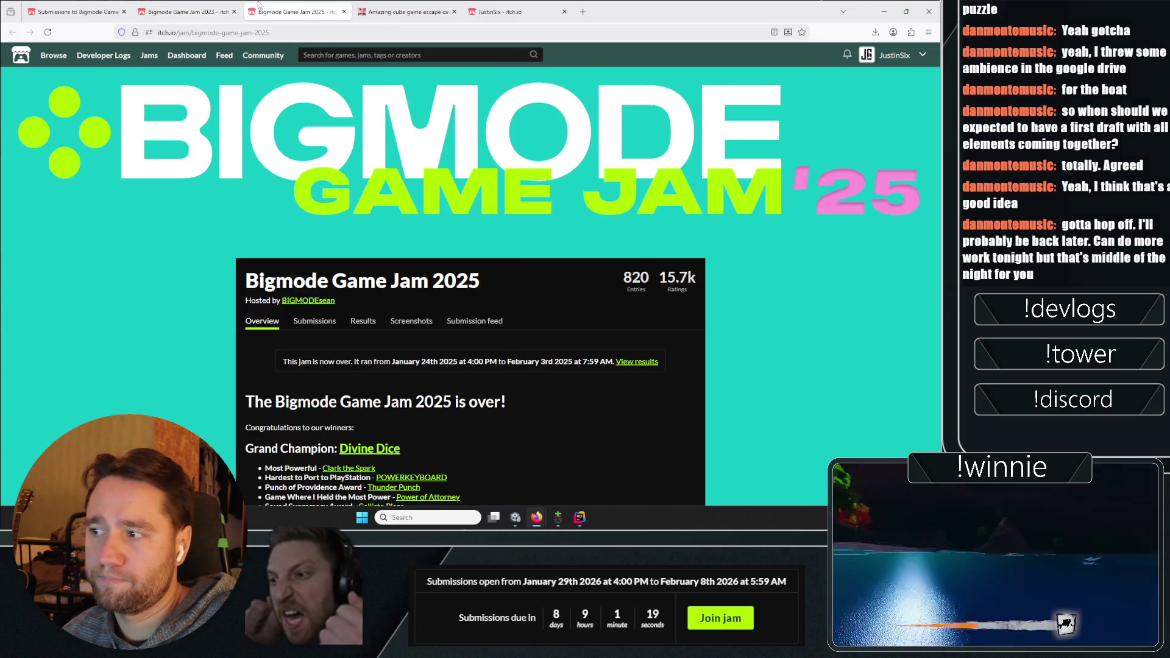
{"action": "scroll", "coordinate": [173, 288], "scroll_direction": "down", "scroll_amount": 3}
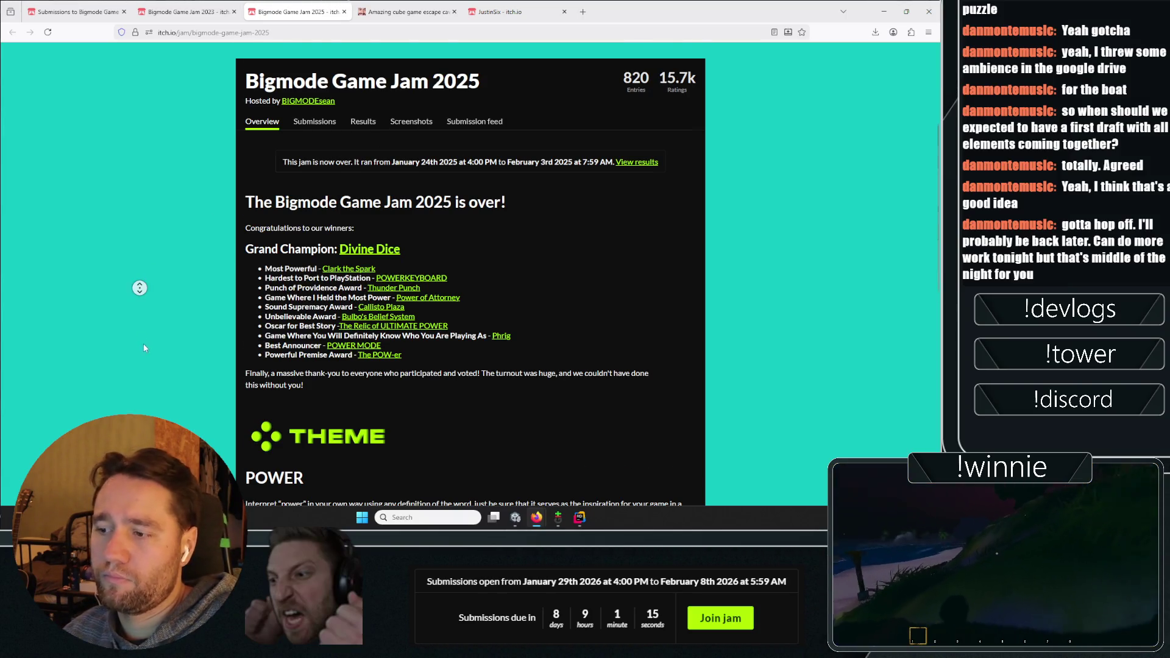
{"action": "left_click", "coordinate": [226, 9]}
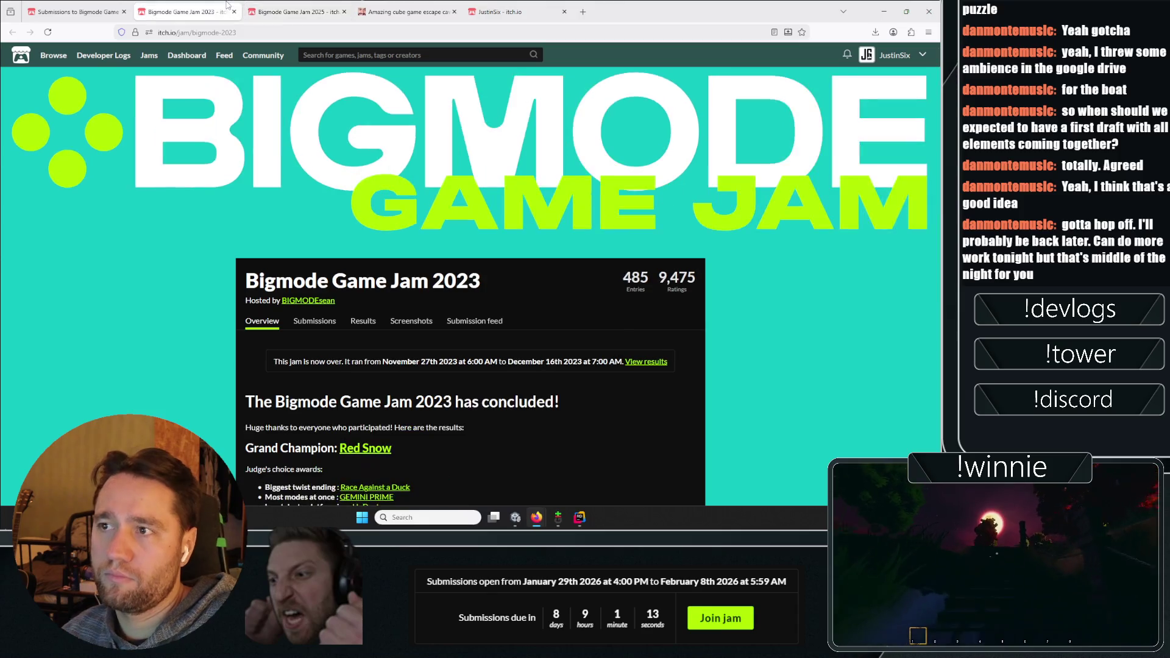
{"action": "left_click", "coordinate": [407, 11]}
{"action": "mouse_move", "coordinate": [470, 404]}
{"action": "left_mouse_down"}
{"action": "mouse_move", "coordinate": [500, 394]}
{"action": "mouse_move", "coordinate": [539, 419]}
{"action": "mouse_move", "coordinate": [554, 370]}
{"action": "left_mouse_up"}
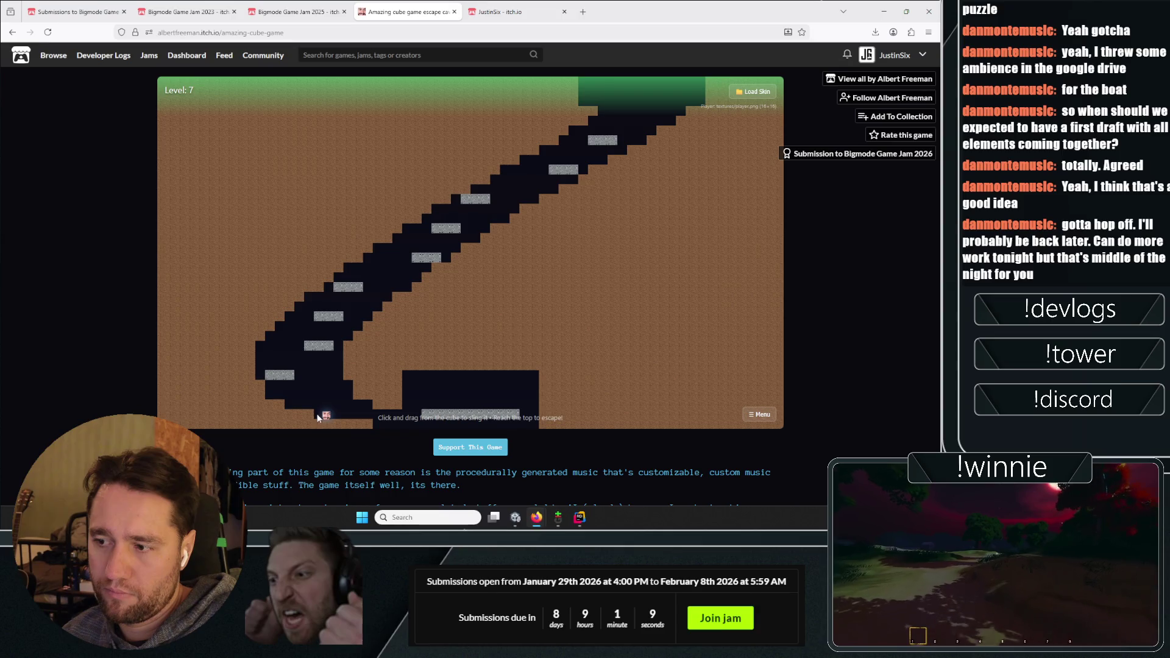
Sling the cube onto the first platform and along the Level 8 floor
{"action": "left_click_drag", "start_coordinate": [326, 415], "coordinate": [323, 487]}
{"action": "mouse_move", "coordinate": [354, 278]}
{"action": "left_mouse_down"}
{"action": "mouse_move", "coordinate": [235, 361]}
{"action": "mouse_move", "coordinate": [288, 425]}
{"action": "mouse_move", "coordinate": [250, 378]}
{"action": "left_mouse_up"}
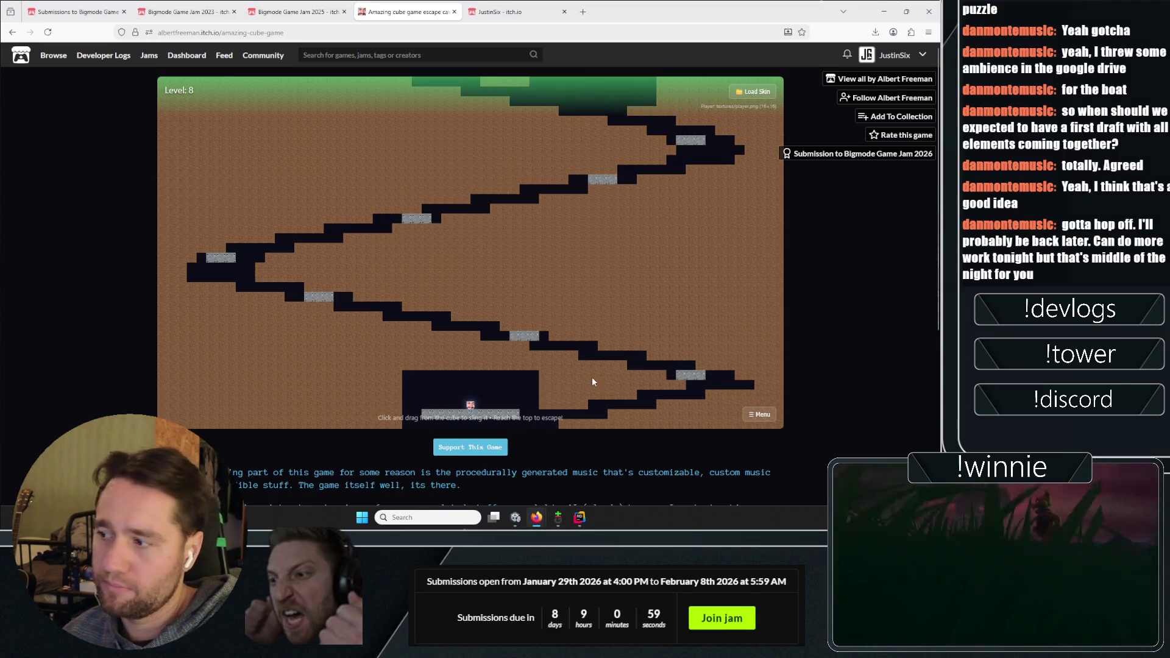
{"action": "left_click_drag", "start_coordinate": [394, 404], "coordinate": [391, 404]}
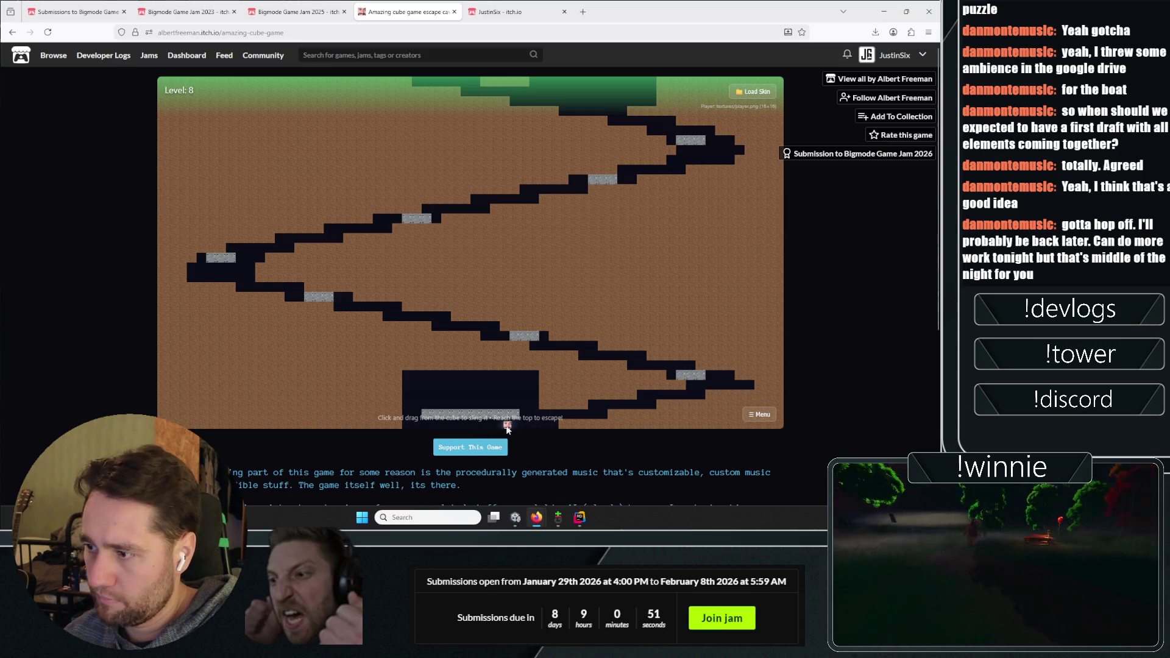
{"action": "left_click_drag", "start_coordinate": [507, 429], "coordinate": [477, 447]}
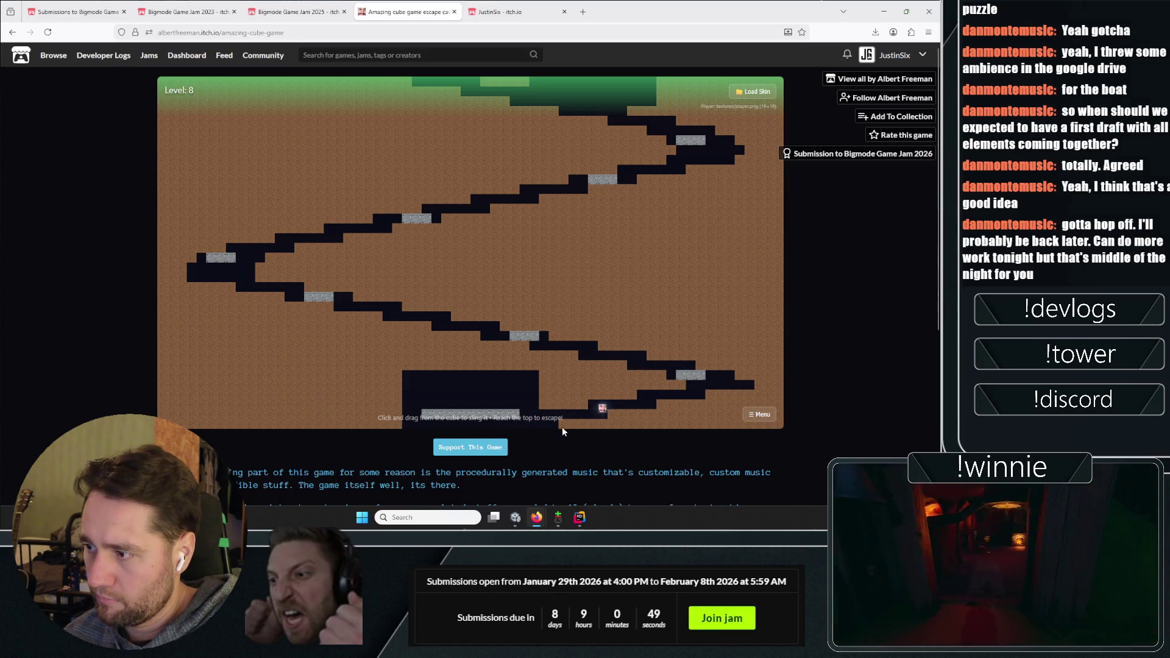
{"action": "left_click_drag", "start_coordinate": [592, 412], "coordinate": [590, 442]}
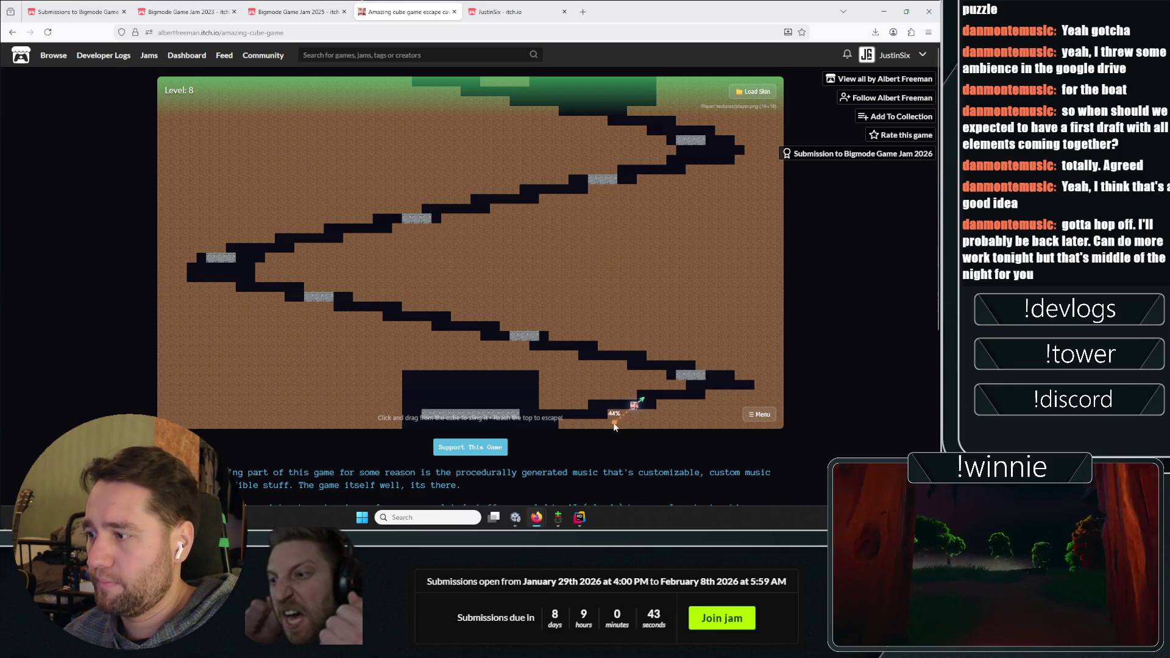
{"action": "left_click_drag", "start_coordinate": [622, 405], "coordinate": [613, 422]}
Sling the cube further up the Level 8 tunnel ledges, then switch to the Unity editor
{"action": "left_click_drag", "start_coordinate": [696, 397], "coordinate": [721, 427]}
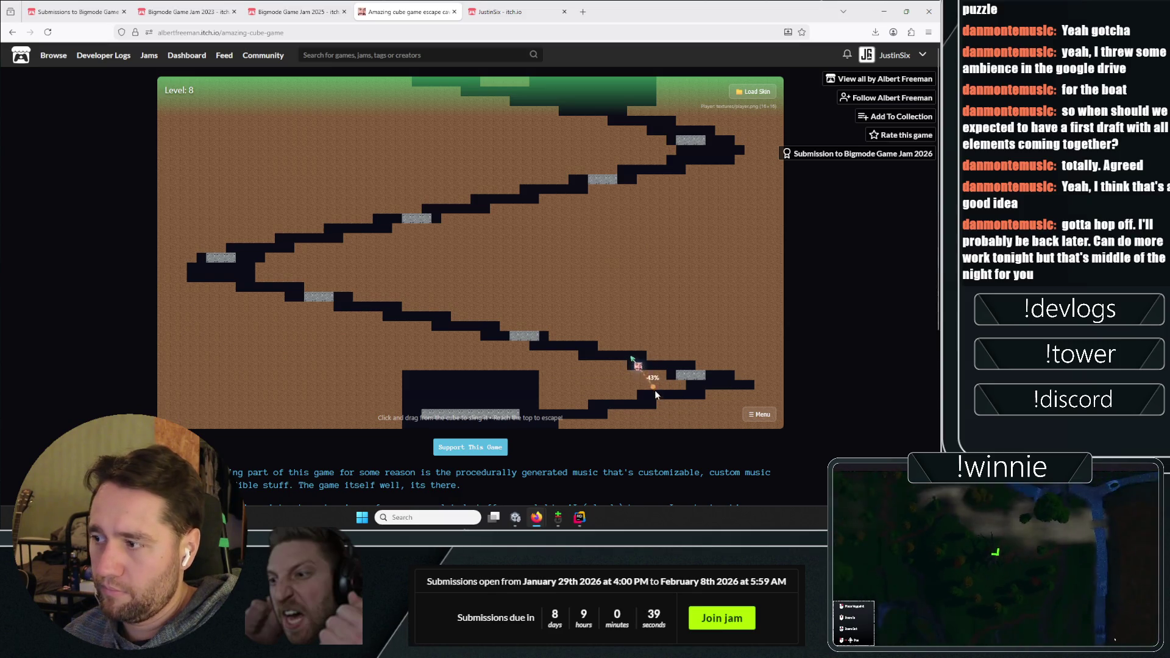
{"action": "left_click_drag", "start_coordinate": [641, 368], "coordinate": [658, 375]}
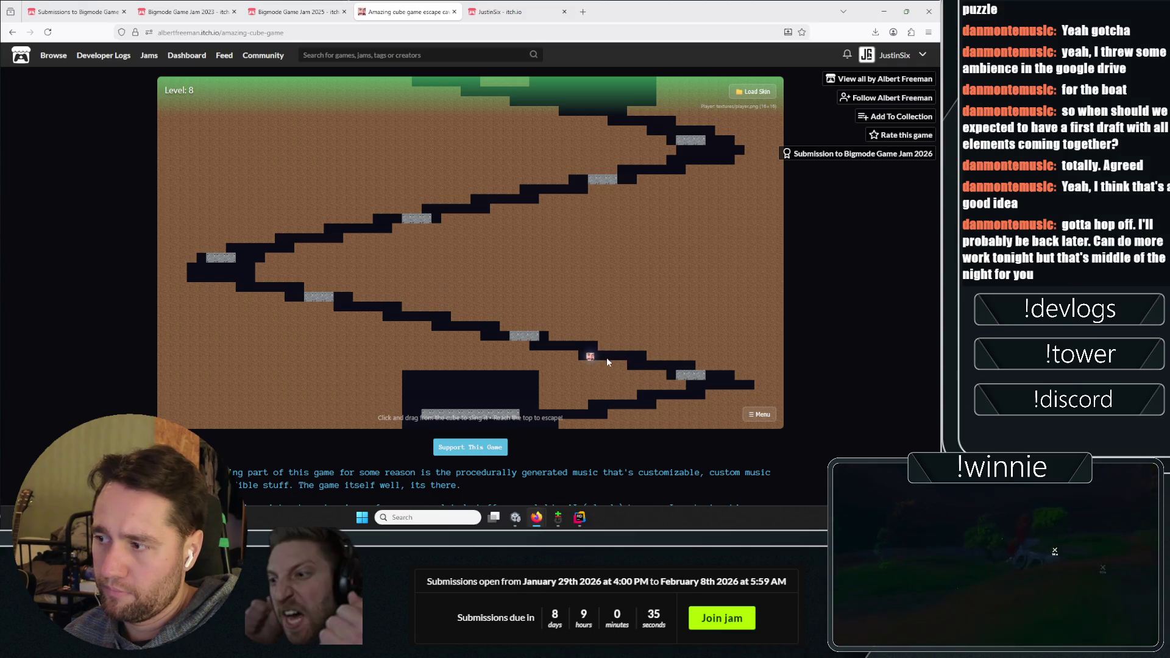
{"action": "left_click_drag", "start_coordinate": [606, 381], "coordinate": [606, 382]}
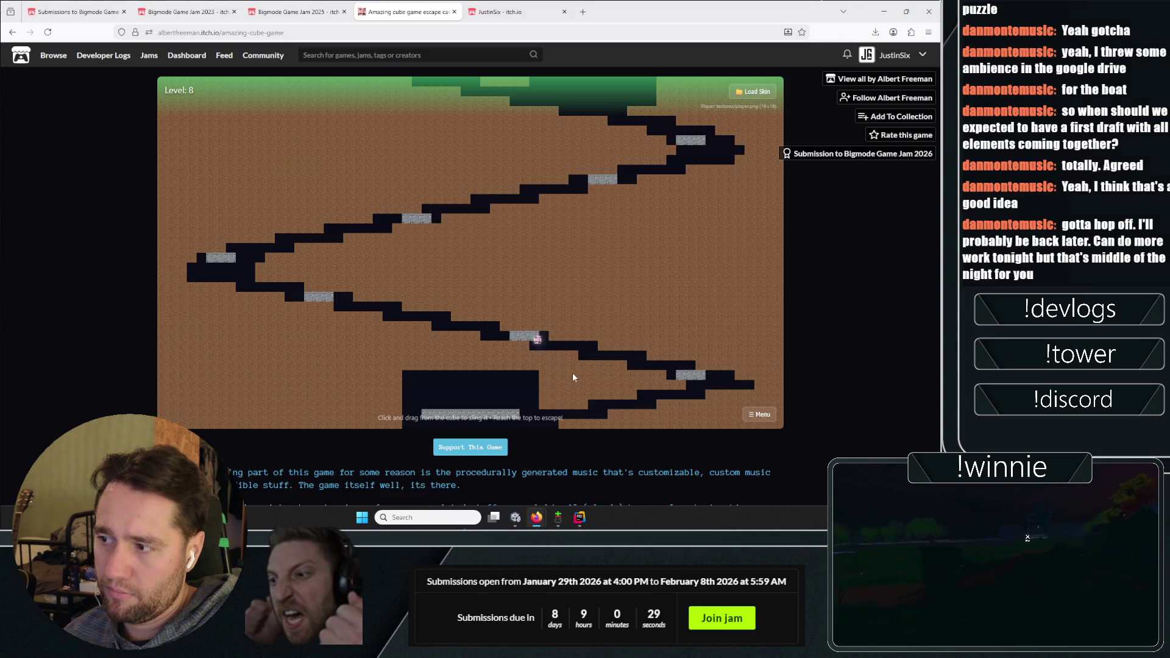
{"action": "left_click_drag", "start_coordinate": [546, 346], "coordinate": [539, 349]}
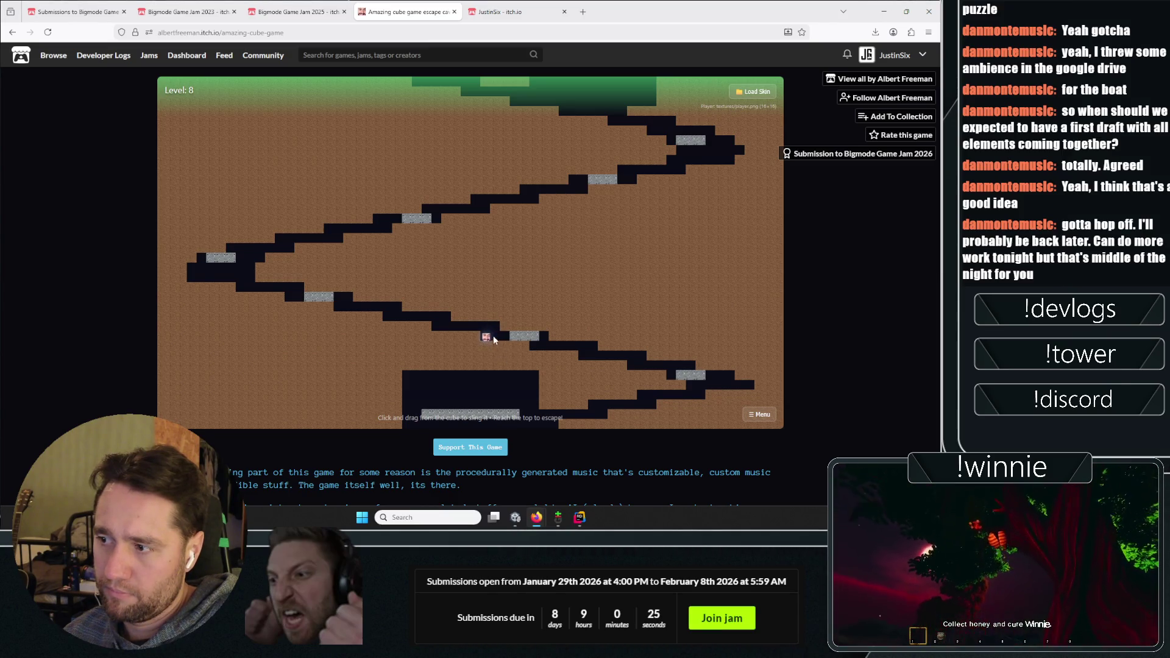
{"action": "left_click_drag", "start_coordinate": [506, 335], "coordinate": [557, 363]}
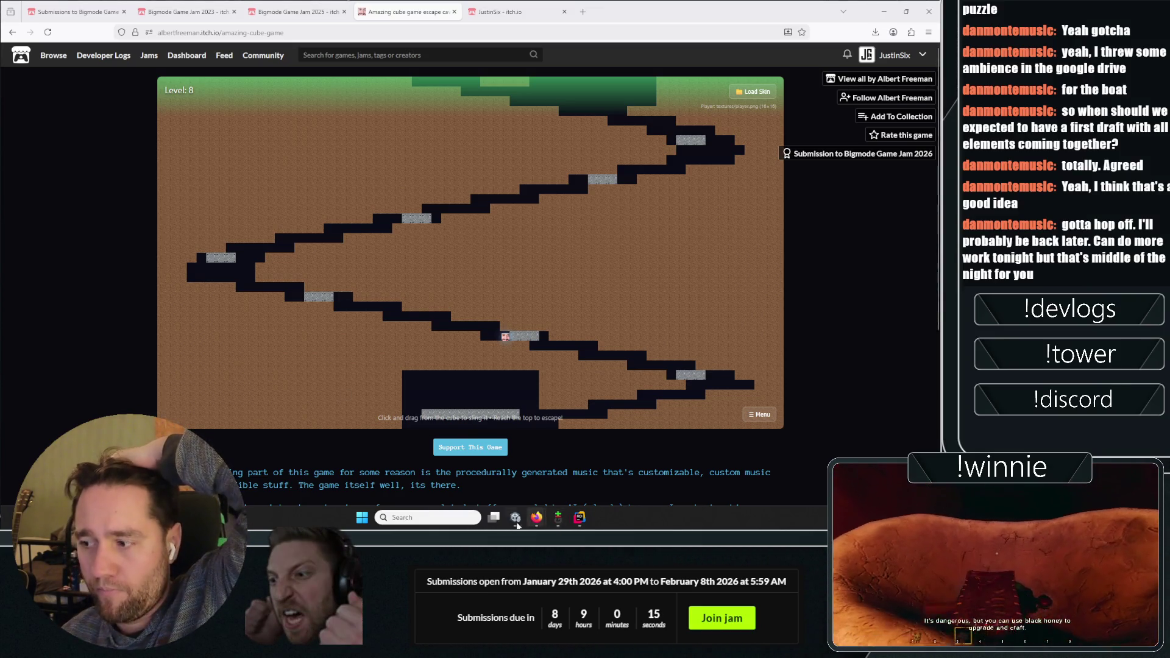
{"action": "left_click", "coordinate": [518, 521]}
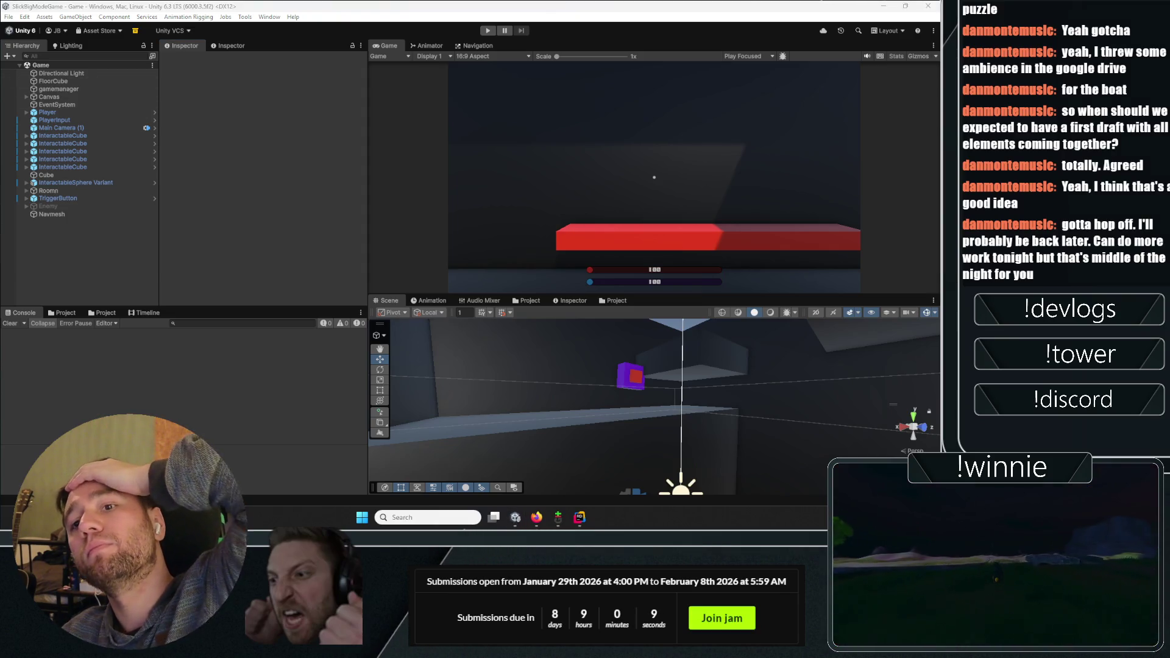
Bring the to-do sticky note over the editor and collapse and expand it via its title bar
{"action": "key", "text": "alt+Tab"}
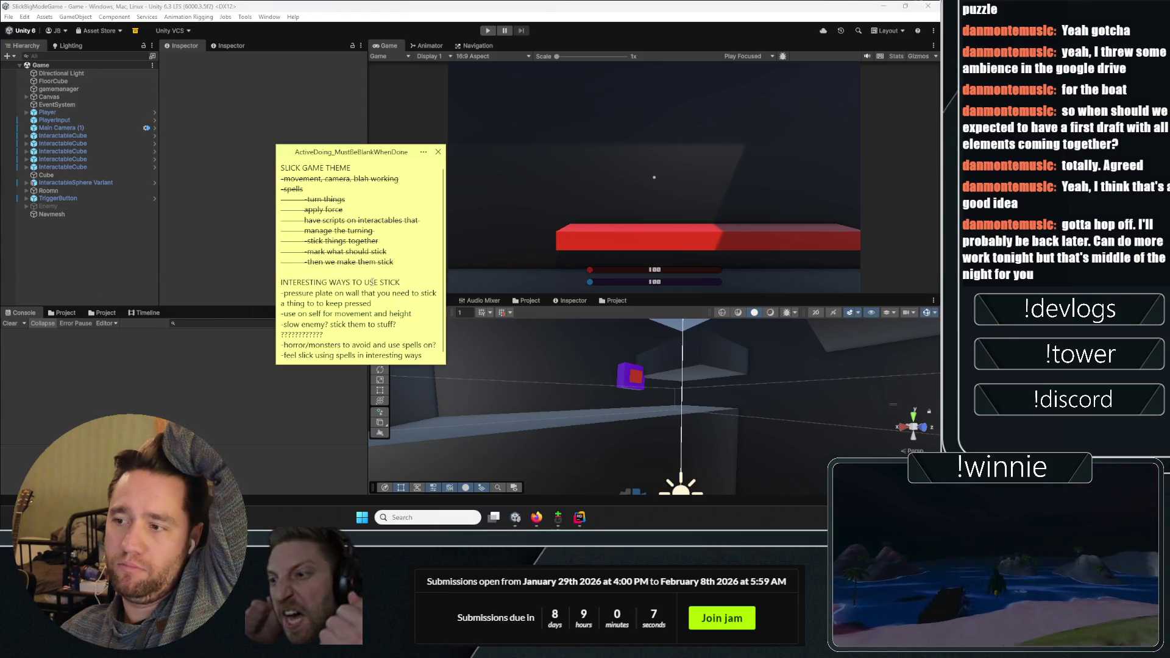
{"action": "left_click", "coordinate": [334, 153]}
{"action": "left_click", "coordinate": [342, 153]}
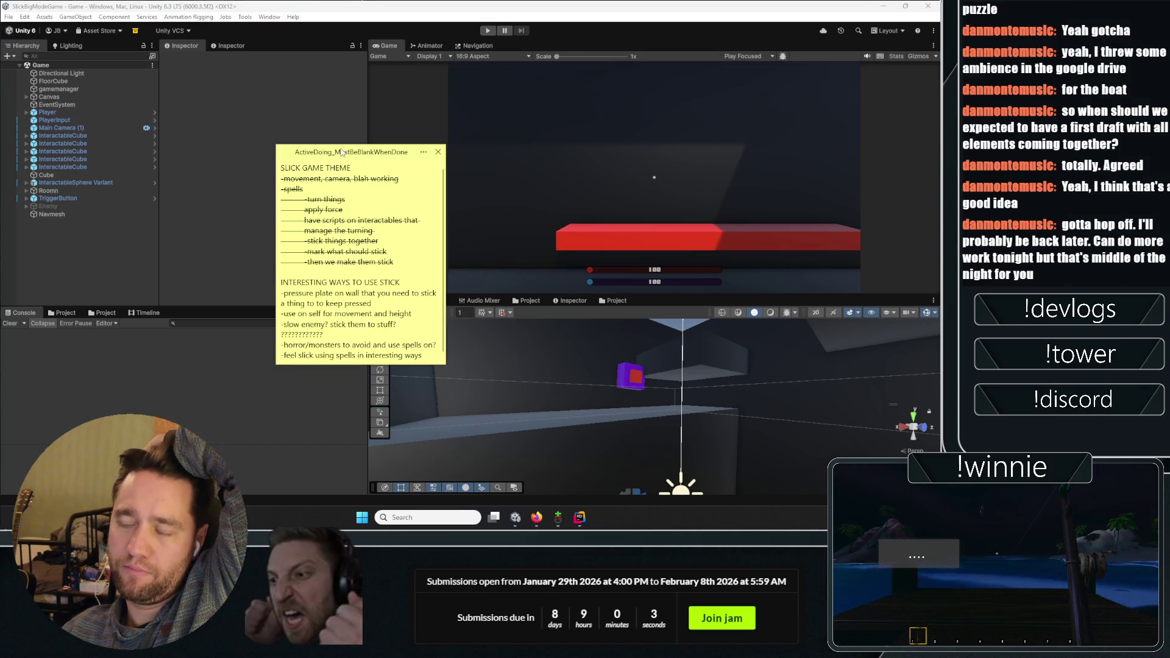
{"action": "left_click", "coordinate": [342, 153]}
{"action": "left_click", "coordinate": [342, 152]}
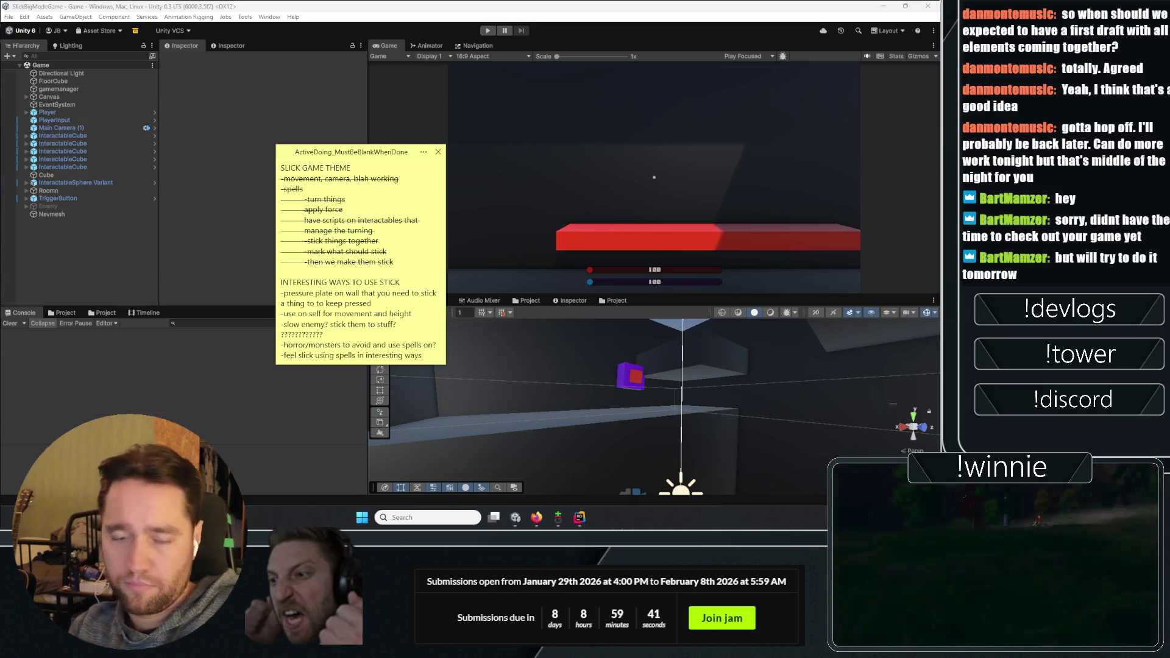
Inspect the fourth InteractableCube's Rigidbody and Magical Interactions components in the Inspector
{"action": "left_click", "coordinate": [138, 153]}
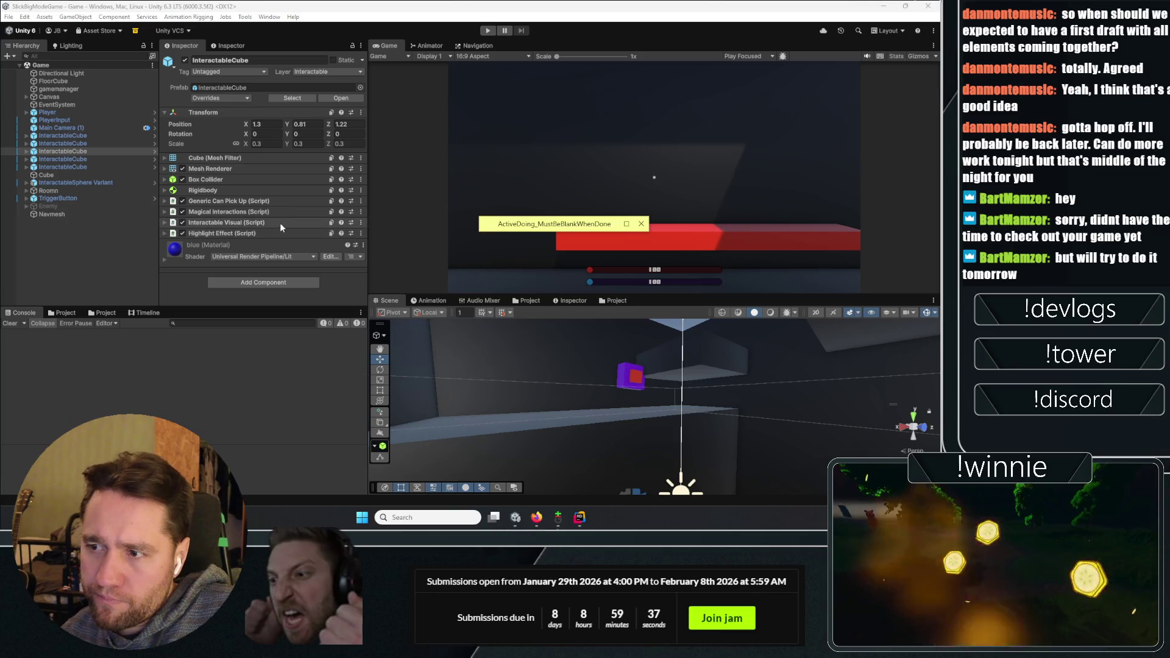
{"action": "left_click", "coordinate": [106, 241]}
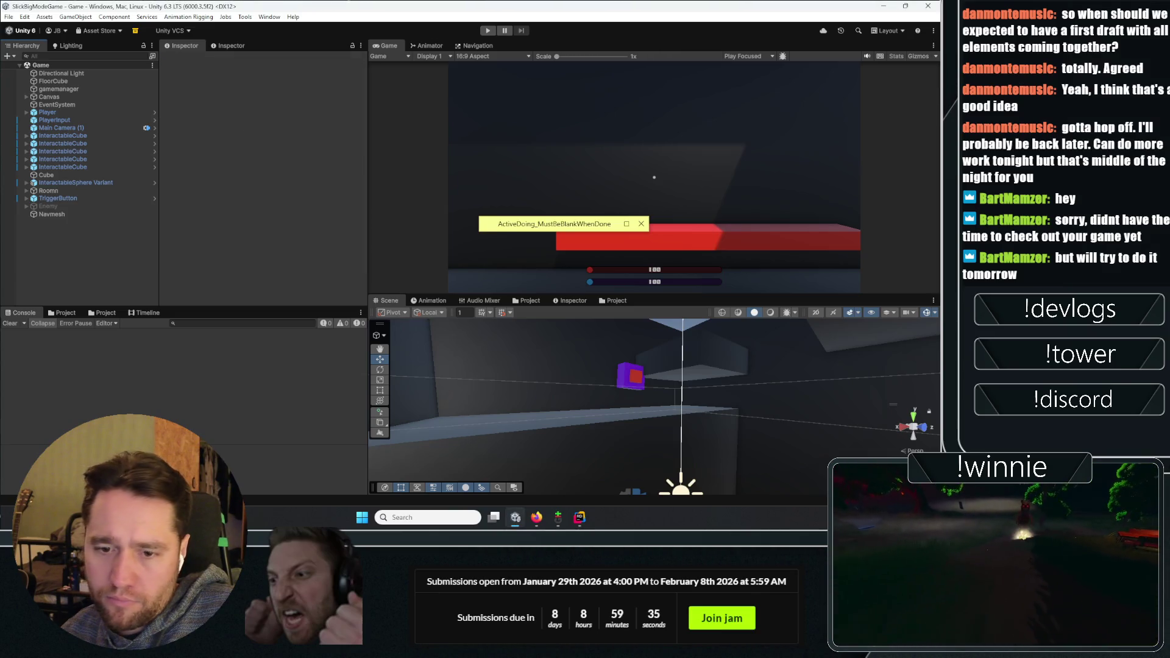
{"action": "left_click", "coordinate": [66, 159]}
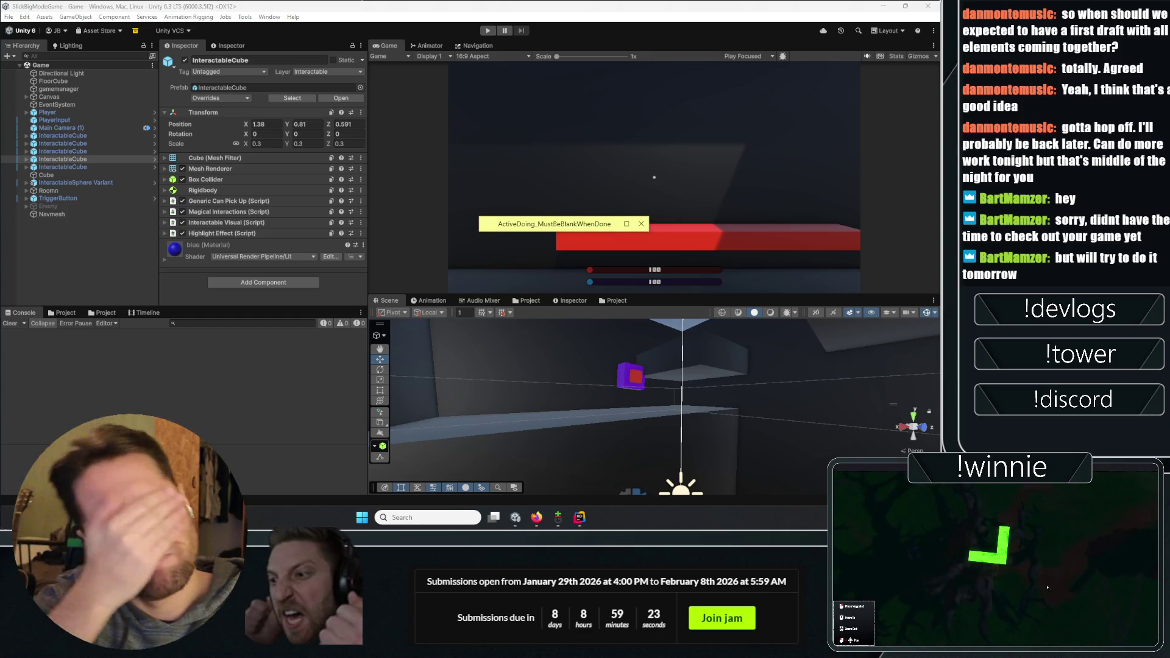
{"action": "right_click", "coordinate": [78, 256]}
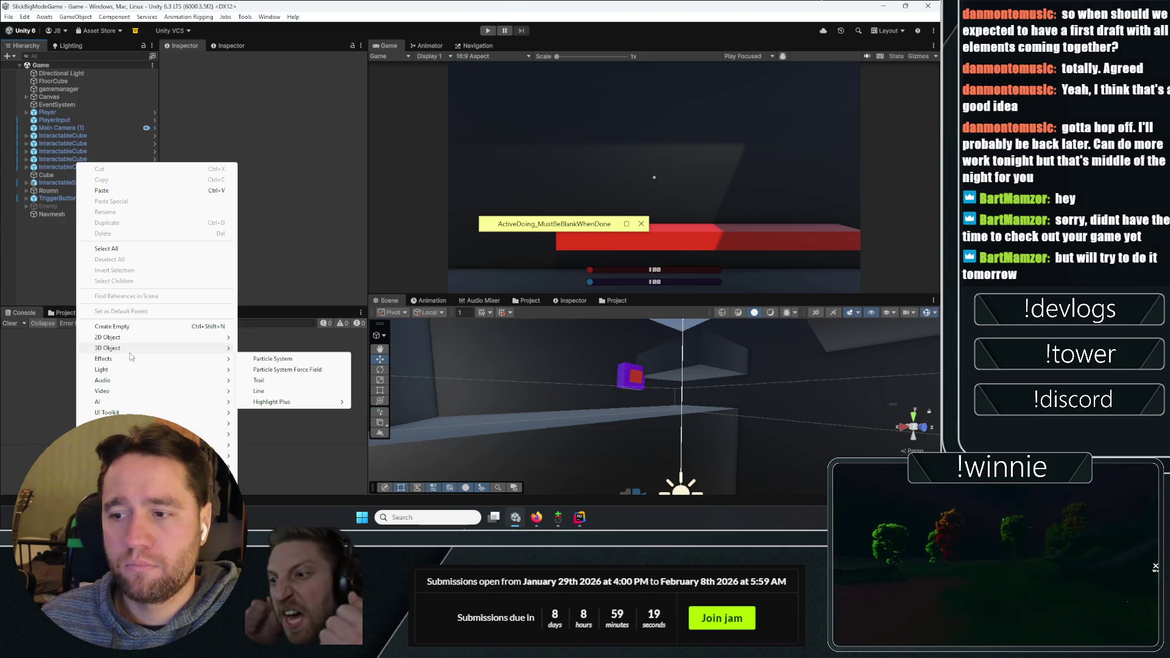
Add a new 3D Cube (1) to the scene and frame the view on it
{"action": "mouse_move", "coordinate": [130, 352]}
{"action": "left_click", "coordinate": [268, 348]}
{"action": "left_click", "coordinate": [87, 257]}
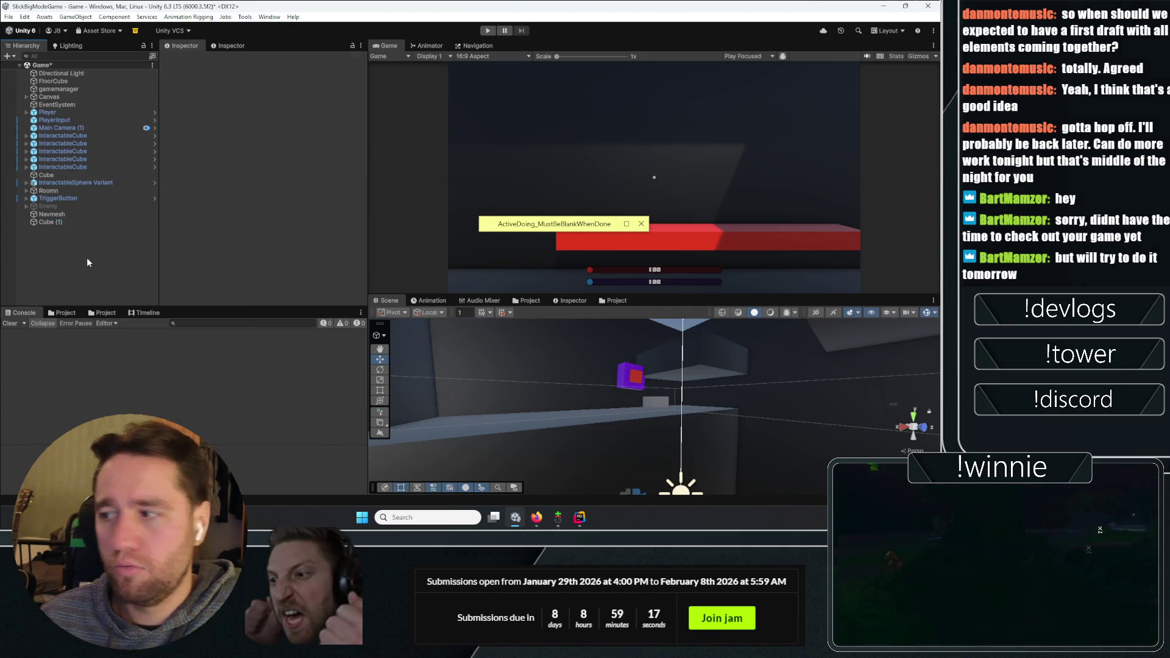
{"action": "left_click", "coordinate": [63, 222]}
{"action": "key", "text": "f"}
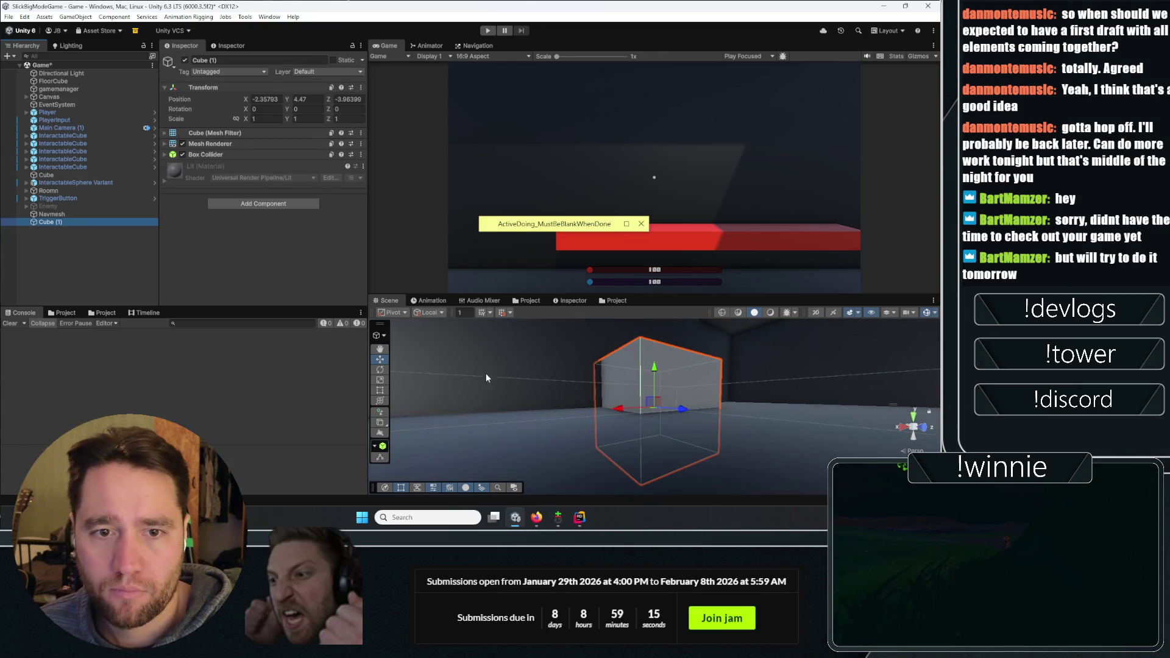
{"action": "mouse_move", "coordinate": [555, 388]}
{"action": "left_mouse_down"}
{"action": "mouse_move", "coordinate": [598, 362]}
{"action": "mouse_move", "coordinate": [596, 421]}
{"action": "mouse_move", "coordinate": [750, 463]}
{"action": "left_mouse_up"}
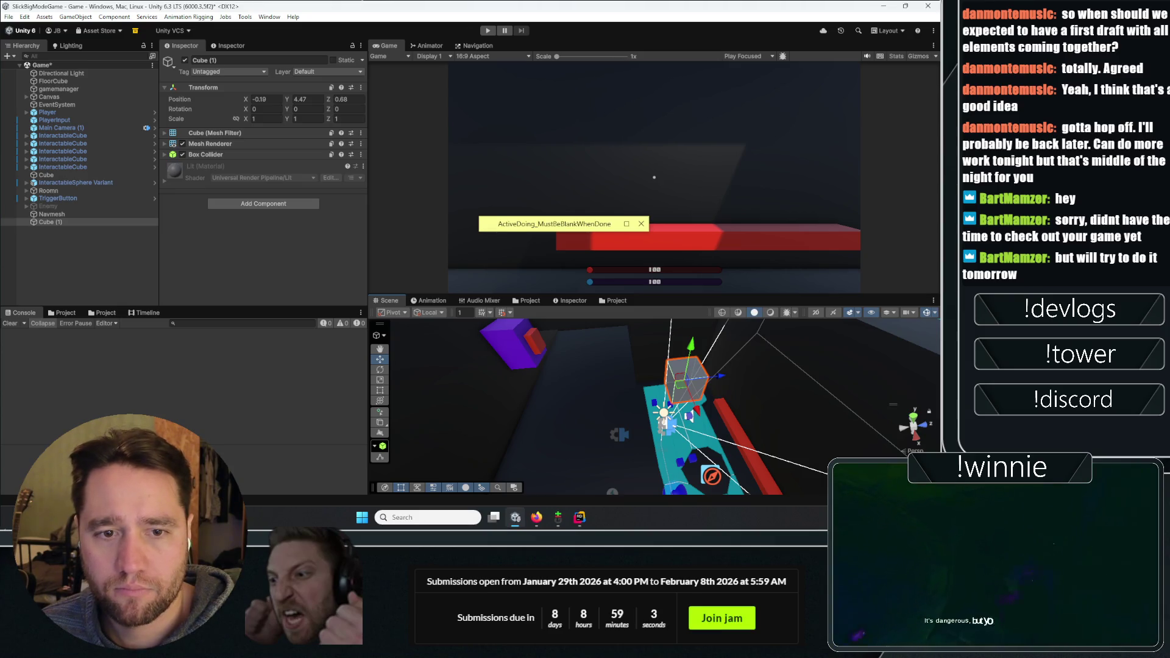
{"action": "left_click_drag", "start_coordinate": [713, 420], "coordinate": [729, 414]}
Lower Cube (1) toward the floor, duplicate it as Cube (2), and nest the copy under Cube (1)
{"action": "key", "text": "f"}
{"action": "left_click_drag", "start_coordinate": [627, 409], "coordinate": [628, 447]}
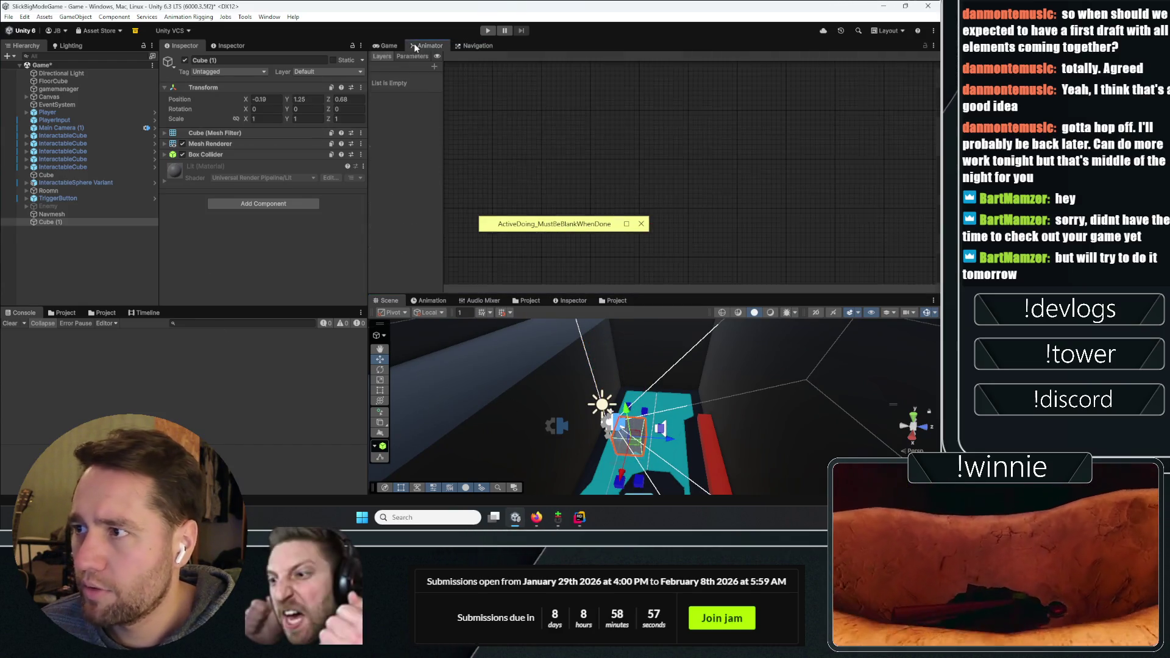
{"action": "left_click_drag", "start_coordinate": [719, 422], "coordinate": [580, 369]}
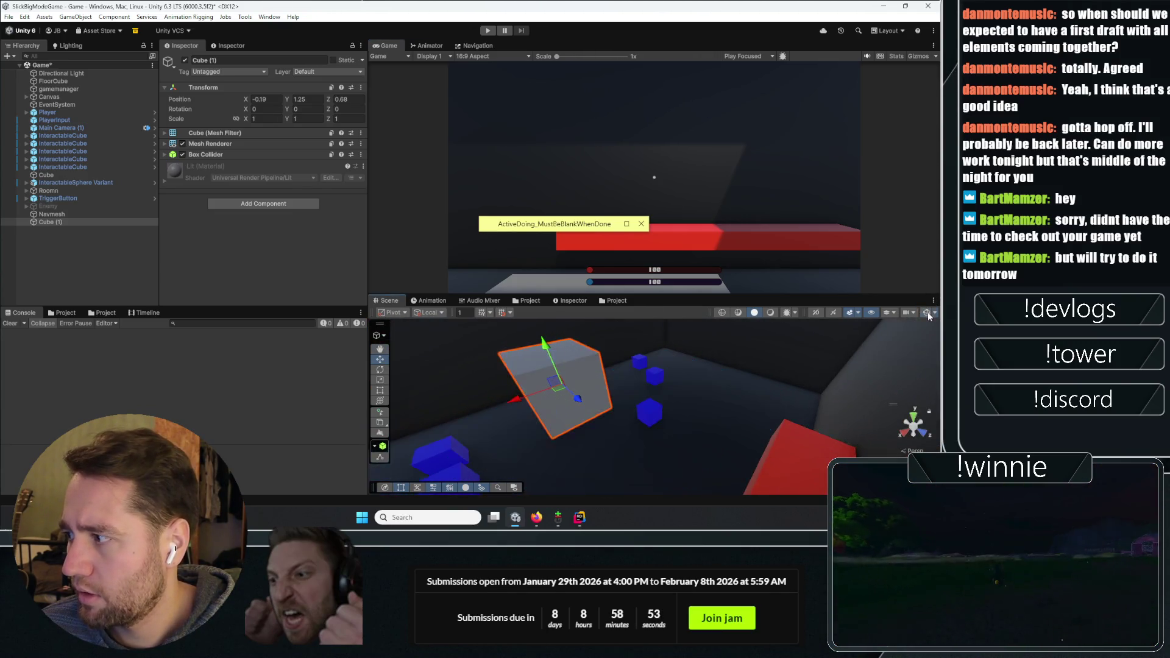
{"action": "left_click_drag", "start_coordinate": [631, 295], "coordinate": [631, 211]}
{"action": "left_click_drag", "start_coordinate": [637, 329], "coordinate": [657, 372]}
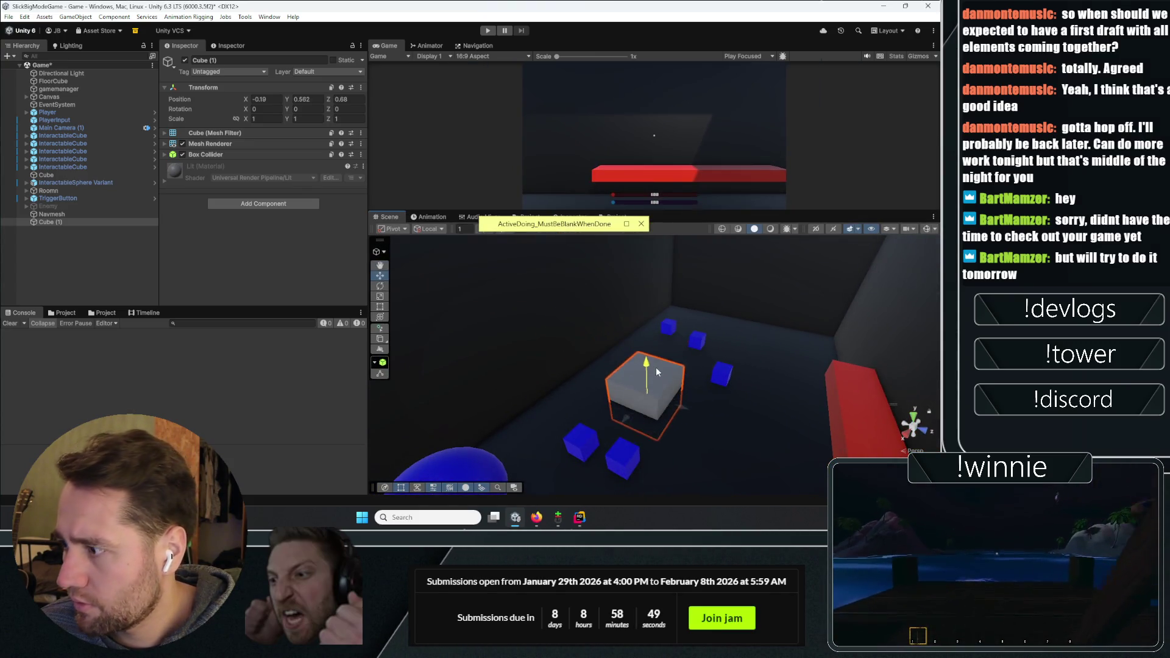
{"action": "key", "text": "ctrl+d"}
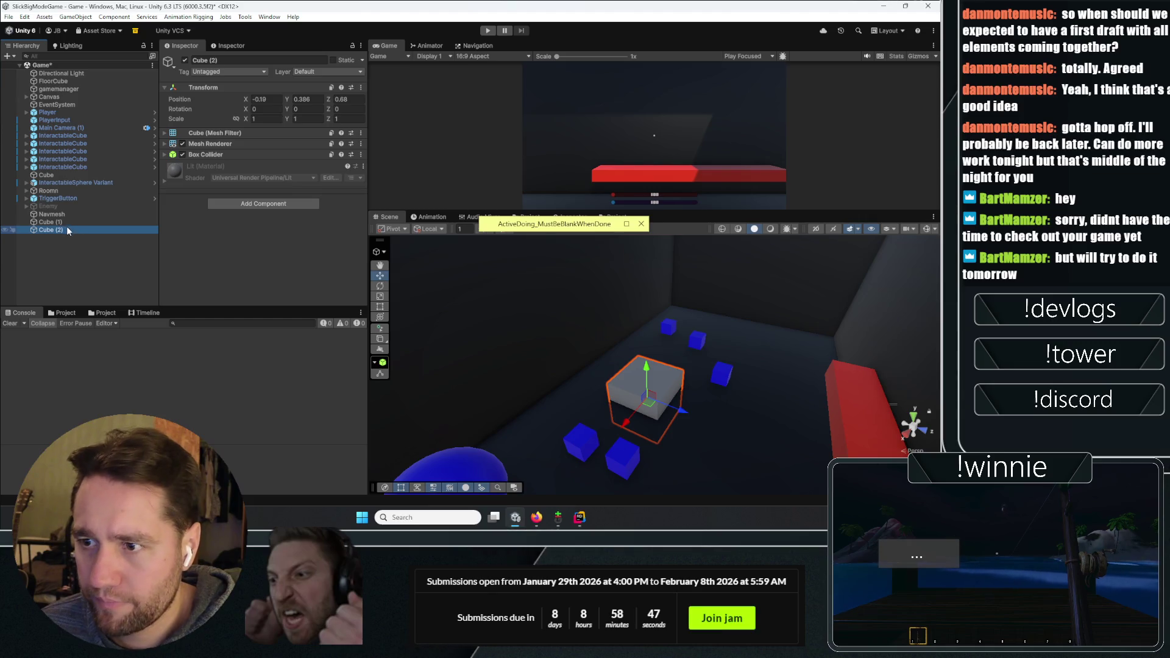
{"action": "mouse_move", "coordinate": [77, 227]}
{"action": "left_mouse_down"}
{"action": "mouse_move", "coordinate": [24, 221]}
{"action": "mouse_move", "coordinate": [51, 232]}
{"action": "left_mouse_up"}
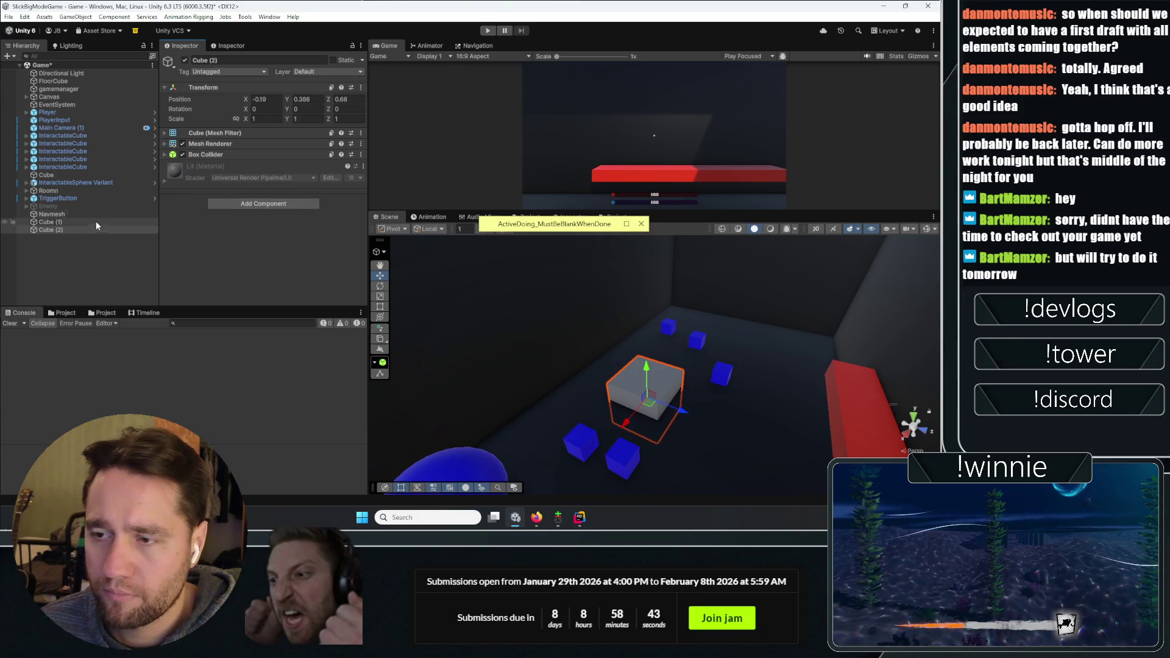
Add a Hinge Joint to Cube (2), which already has a Rigidbody
{"action": "left_click", "coordinate": [251, 204]}
{"action": "type", "text": "hinge"}
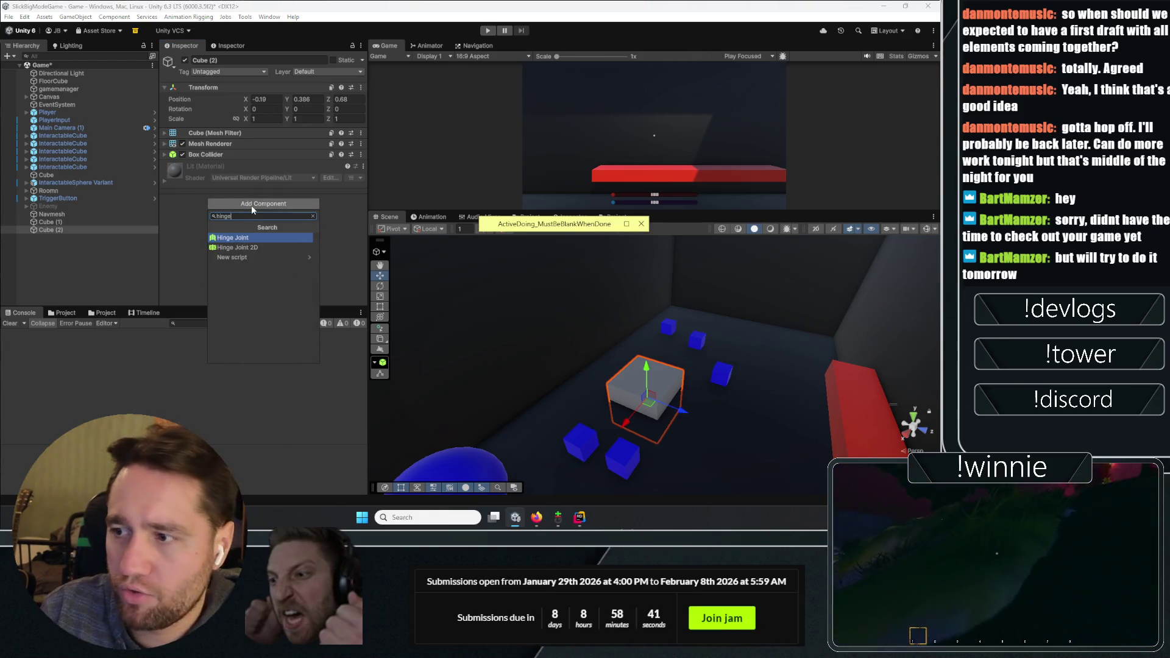
{"action": "key", "text": "Return"}
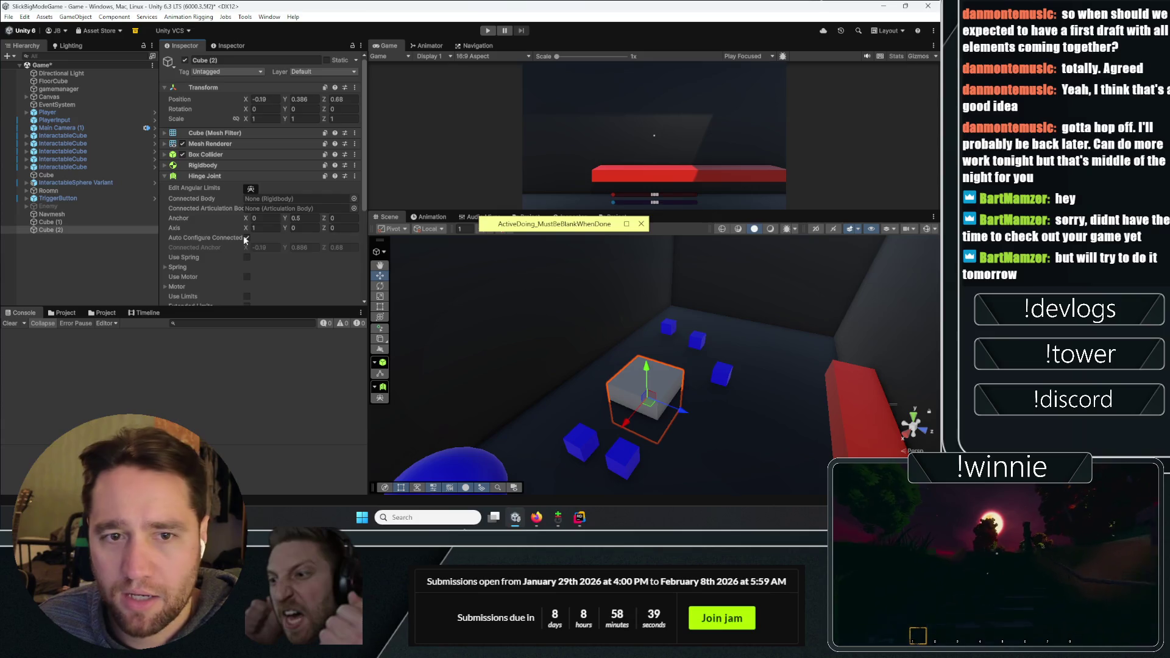
{"action": "scroll", "coordinate": [228, 238], "scroll_direction": "down", "scroll_amount": 5}
{"action": "left_click", "coordinate": [250, 285]}
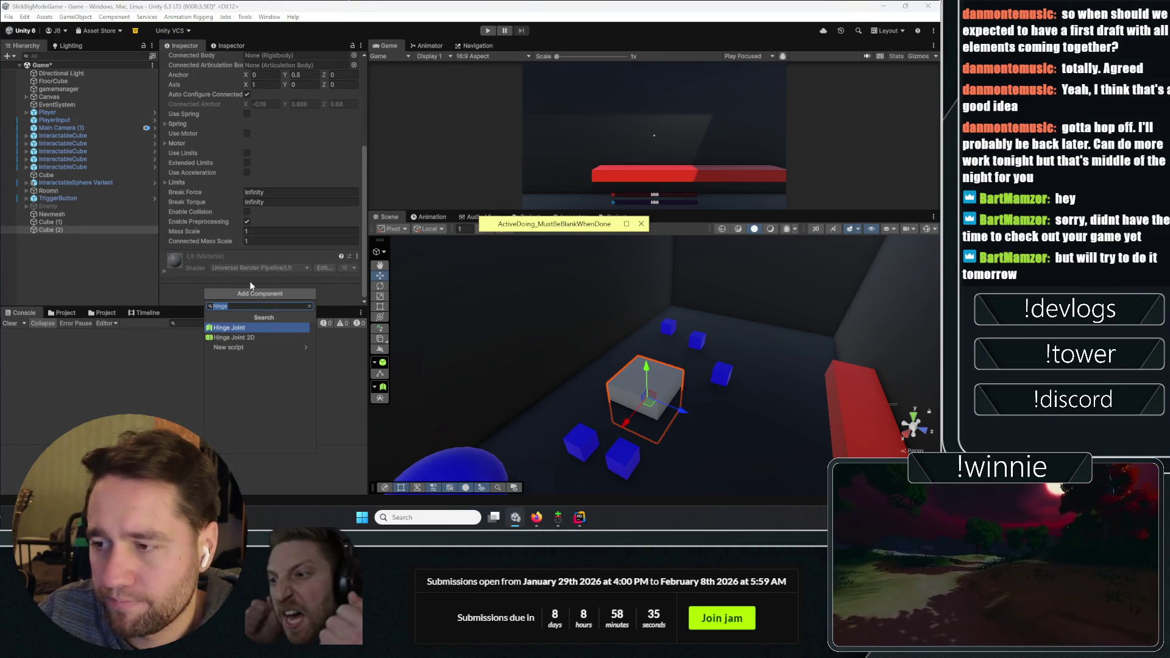
{"action": "type", "text": "rigi"}
{"action": "key", "text": "Return"}
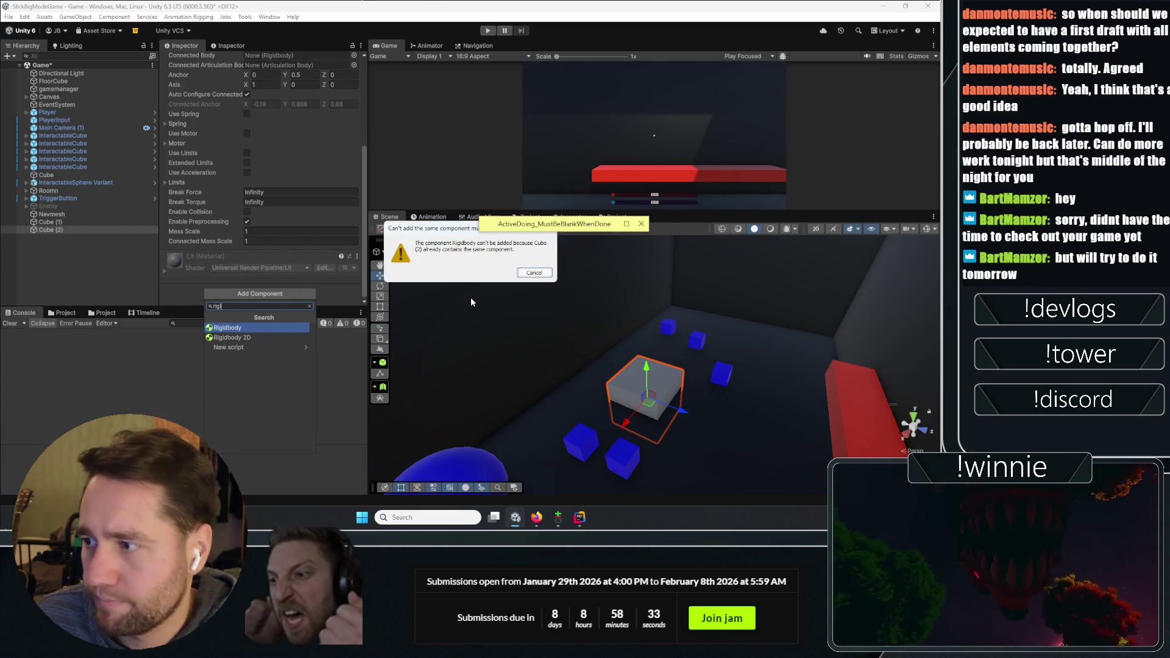
{"action": "left_click", "coordinate": [531, 273]}
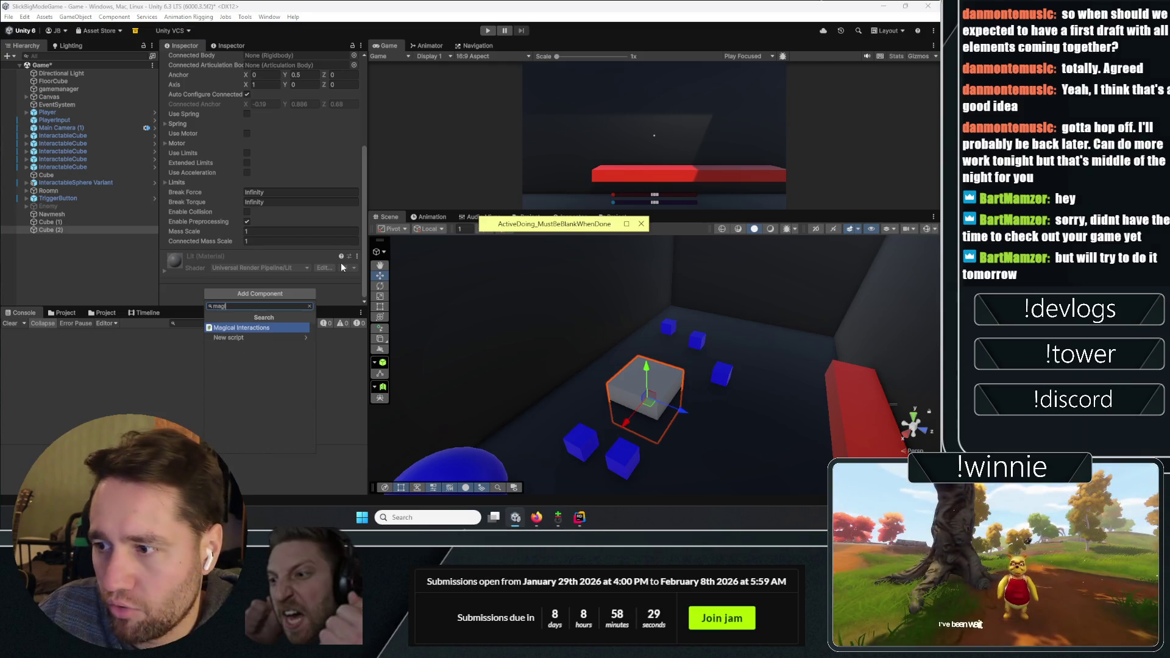
{"action": "key", "text": "Escape"}
Put Cube (2) on the Interactable layer and compare it with another InteractableCube
{"action": "scroll", "coordinate": [331, 185], "scroll_direction": "up", "scroll_amount": 5}
{"action": "scroll", "coordinate": [331, 180], "scroll_direction": "up", "scroll_amount": 1}
{"action": "left_click", "coordinate": [323, 71]}
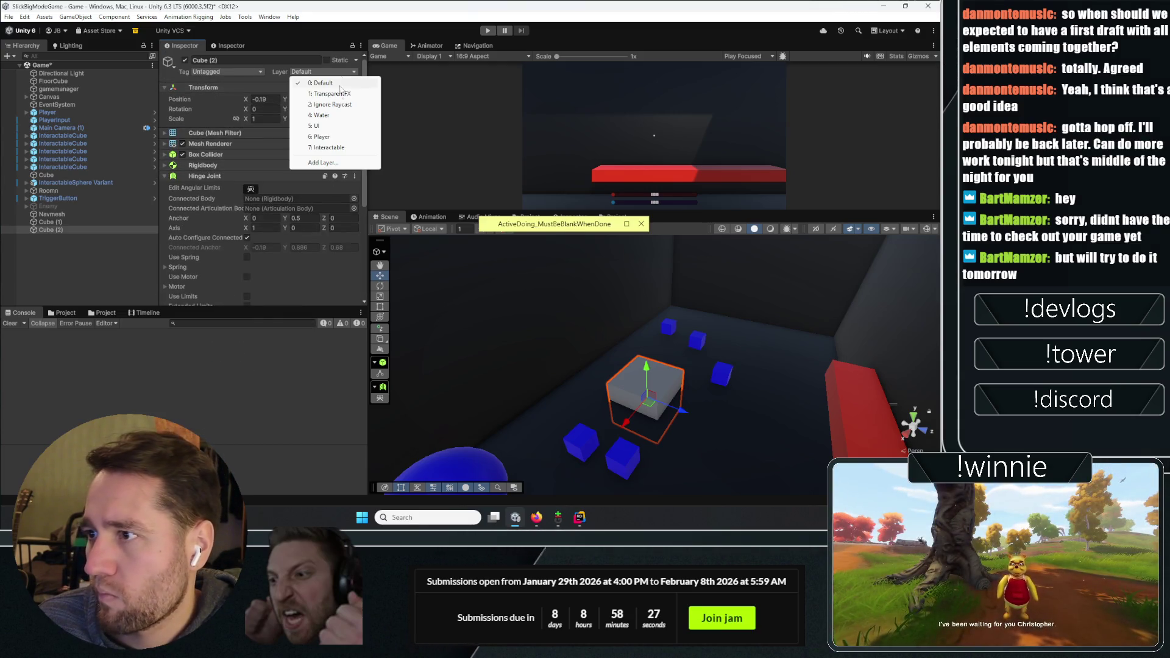
{"action": "left_click", "coordinate": [305, 125]}
{"action": "scroll", "coordinate": [213, 207], "scroll_direction": "down", "scroll_amount": 5}
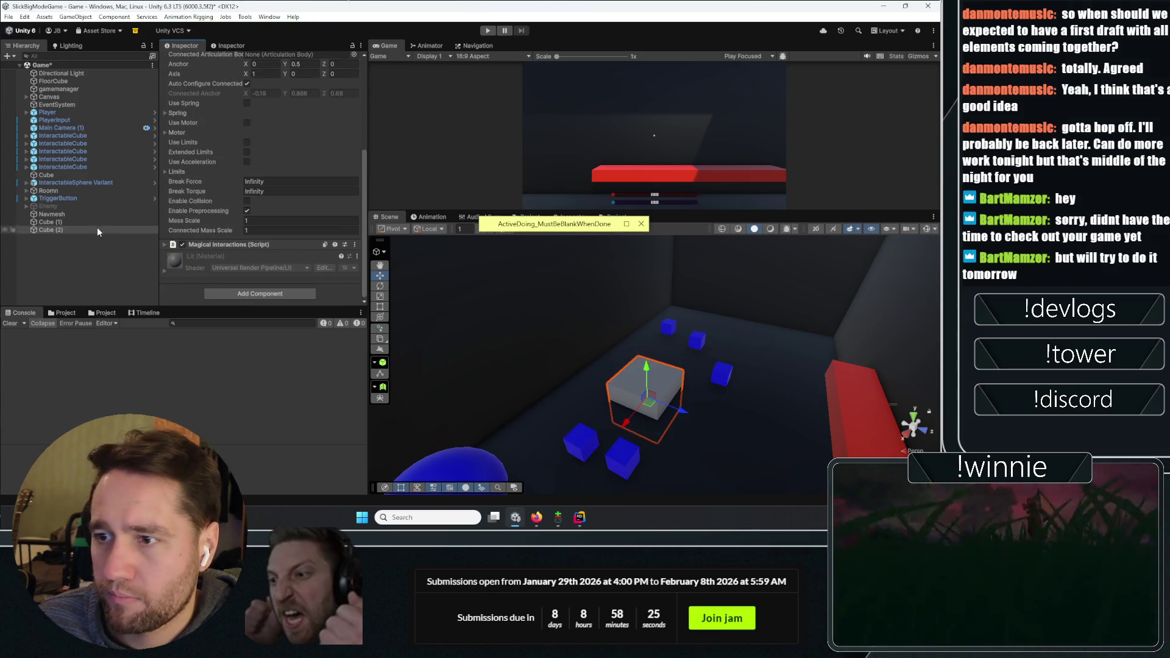
{"action": "left_click", "coordinate": [88, 151]}
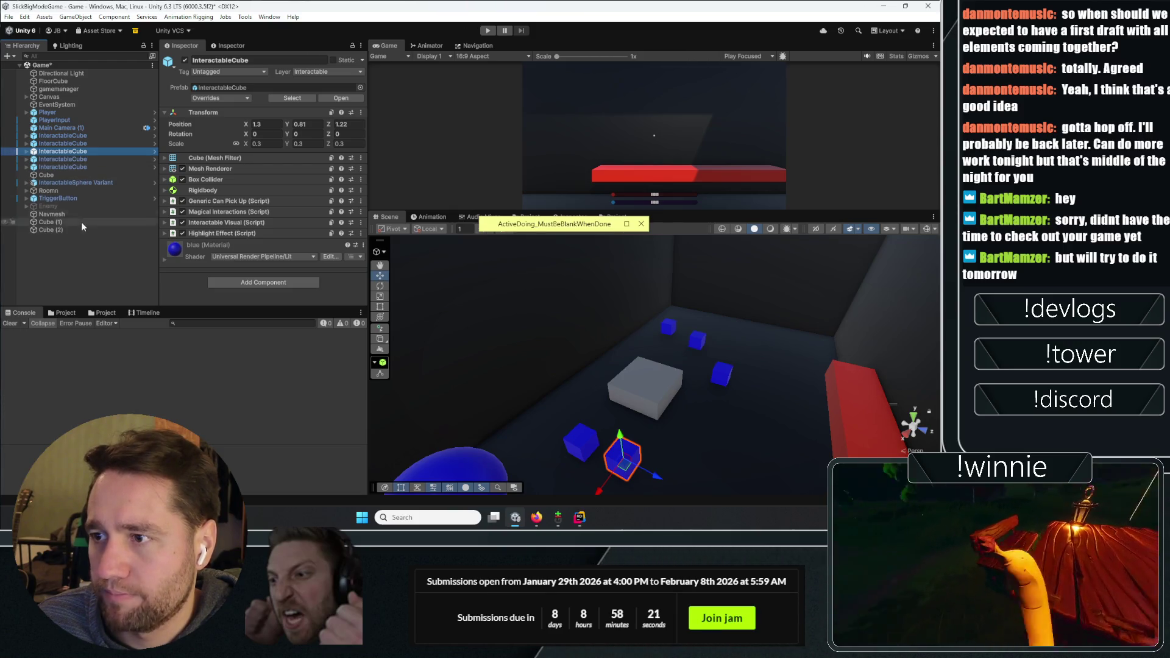
Duplicate the InteractableCube, move the copy beside Cube (1), and delete Cube (2)
{"action": "key", "text": "ctrl+d"}
{"action": "mouse_move", "coordinate": [55, 239]}
{"action": "left_mouse_down"}
{"action": "mouse_move", "coordinate": [70, 223]}
{"action": "mouse_move", "coordinate": [55, 230]}
{"action": "left_mouse_up"}
{"action": "right_click", "coordinate": [48, 230]}
{"action": "mouse_move", "coordinate": [93, 237]}
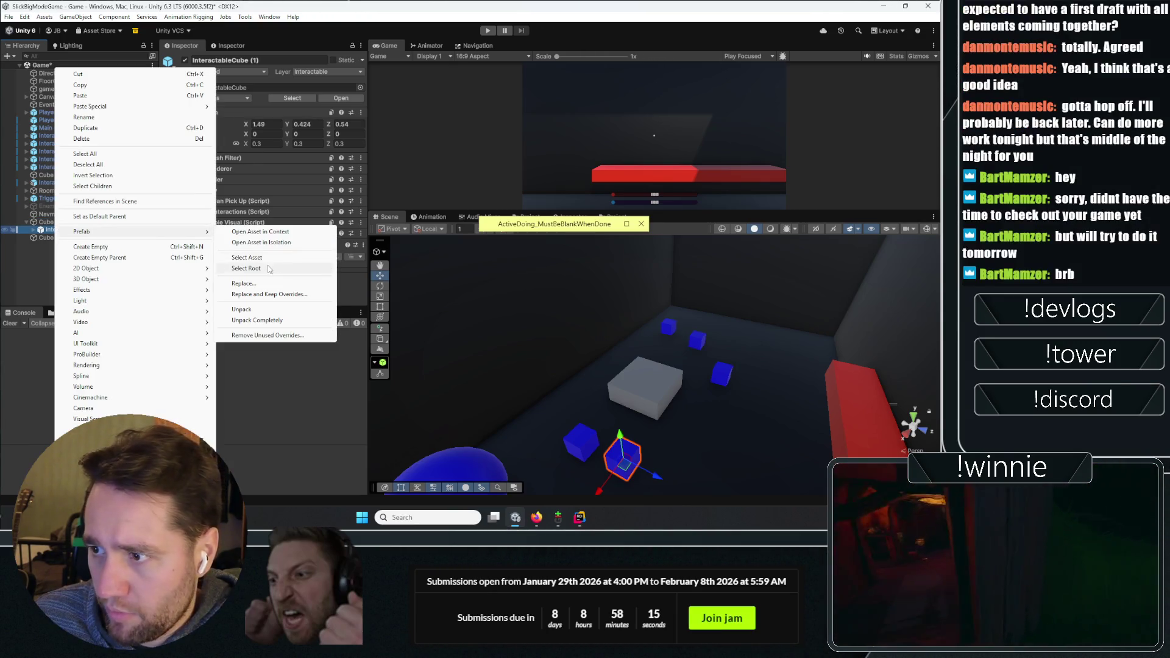
{"action": "key", "text": "Escape"}
{"action": "left_click", "coordinate": [64, 236]}
{"action": "key", "text": "Delete"}
Add a Hinge Joint to the duplicated InteractableCube (1)
{"action": "left_click", "coordinate": [68, 229]}
{"action": "left_click", "coordinate": [253, 259]}
{"action": "type", "text": "magi"}
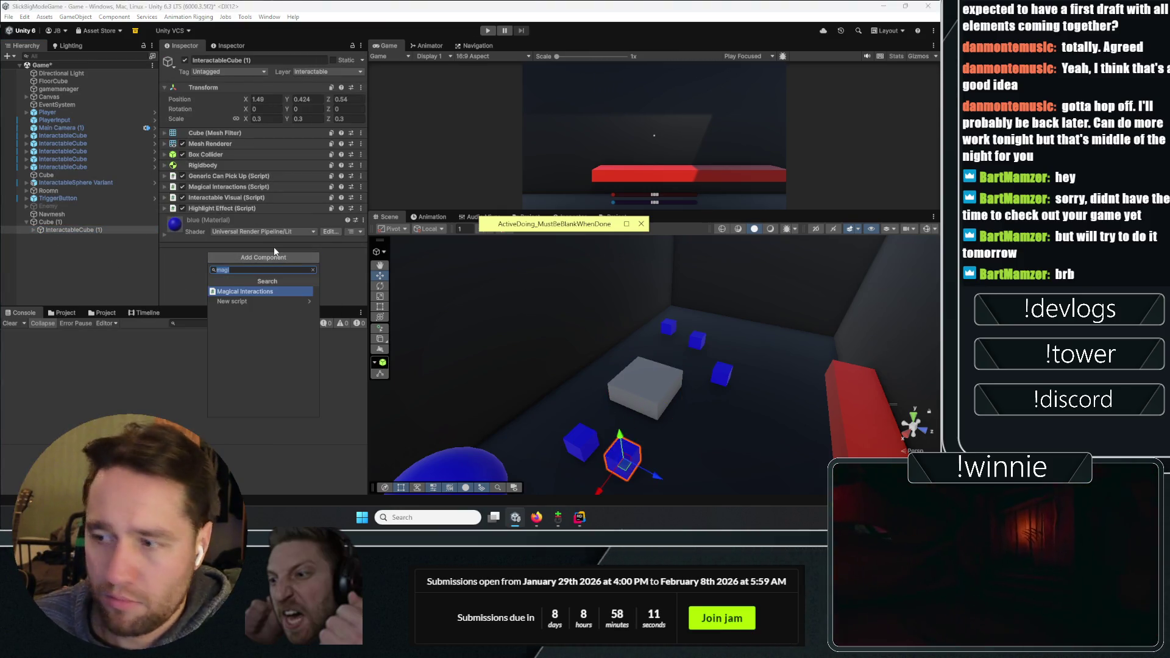
{"action": "type", "text": "join"}
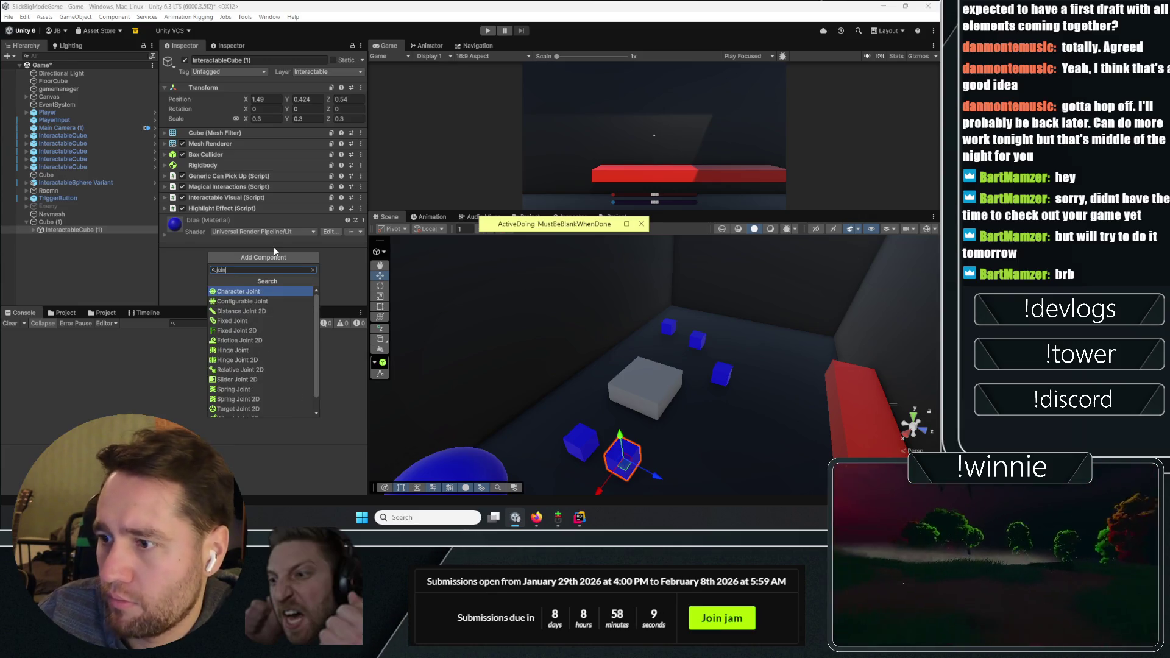
{"action": "key", "text": "Down"}
{"action": "key", "text": "Down"}
{"action": "key", "text": "Down"}
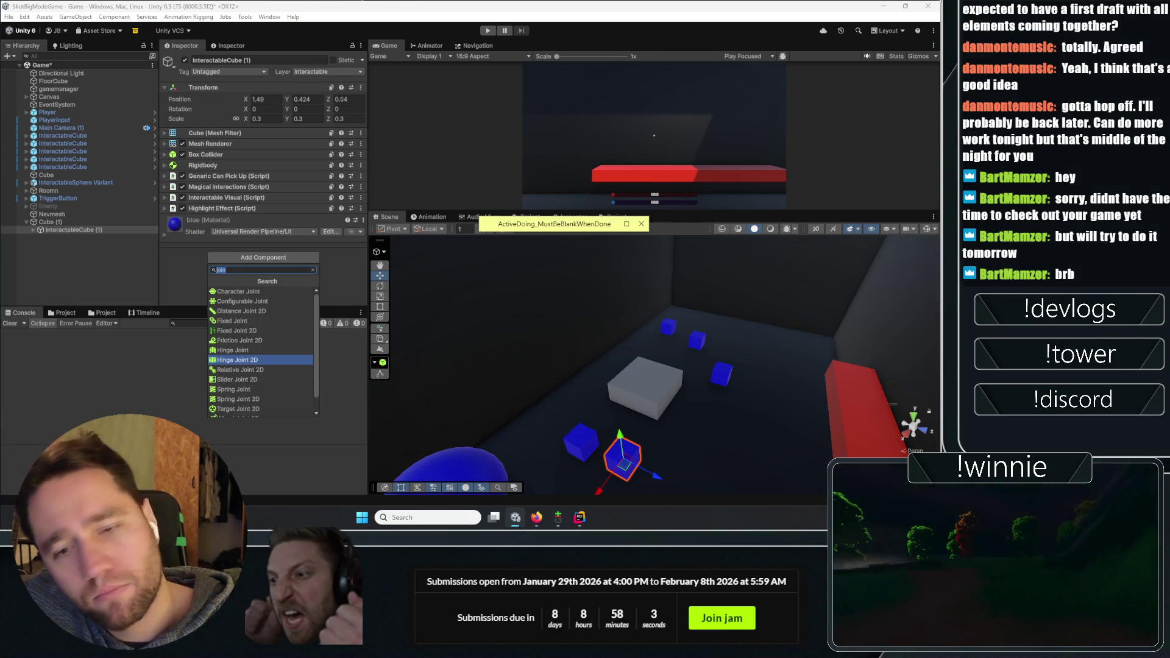
{"action": "left_click", "coordinate": [233, 350]}
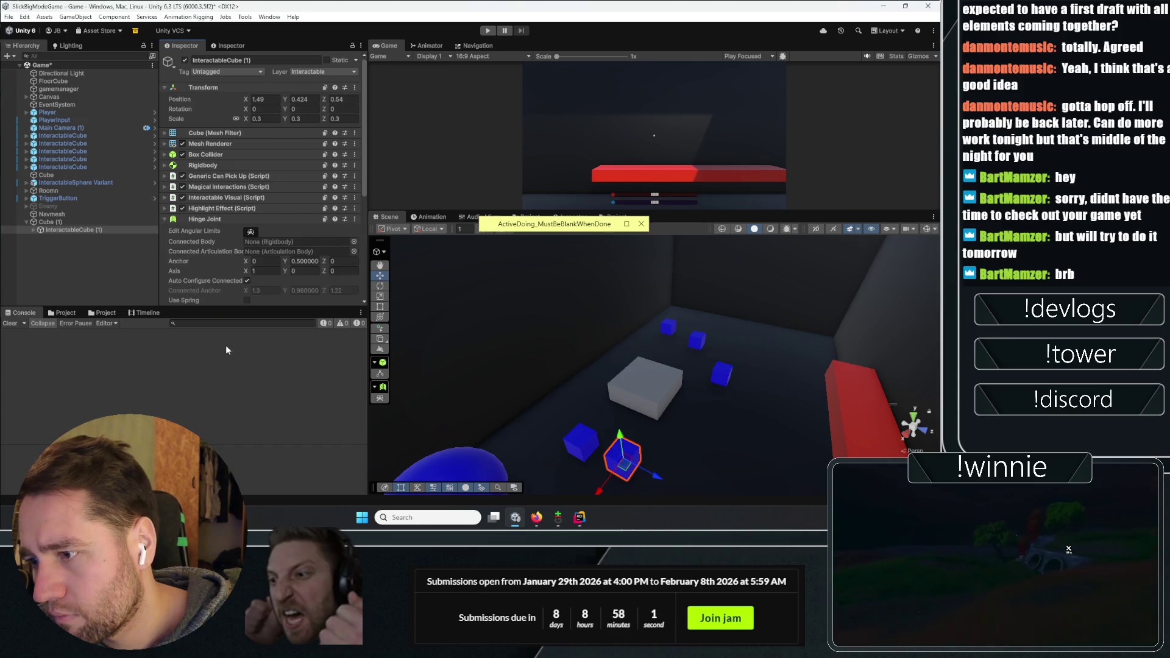
Give Cube (1) a kinematic Rigidbody without gravity
{"action": "left_click", "coordinate": [61, 222]}
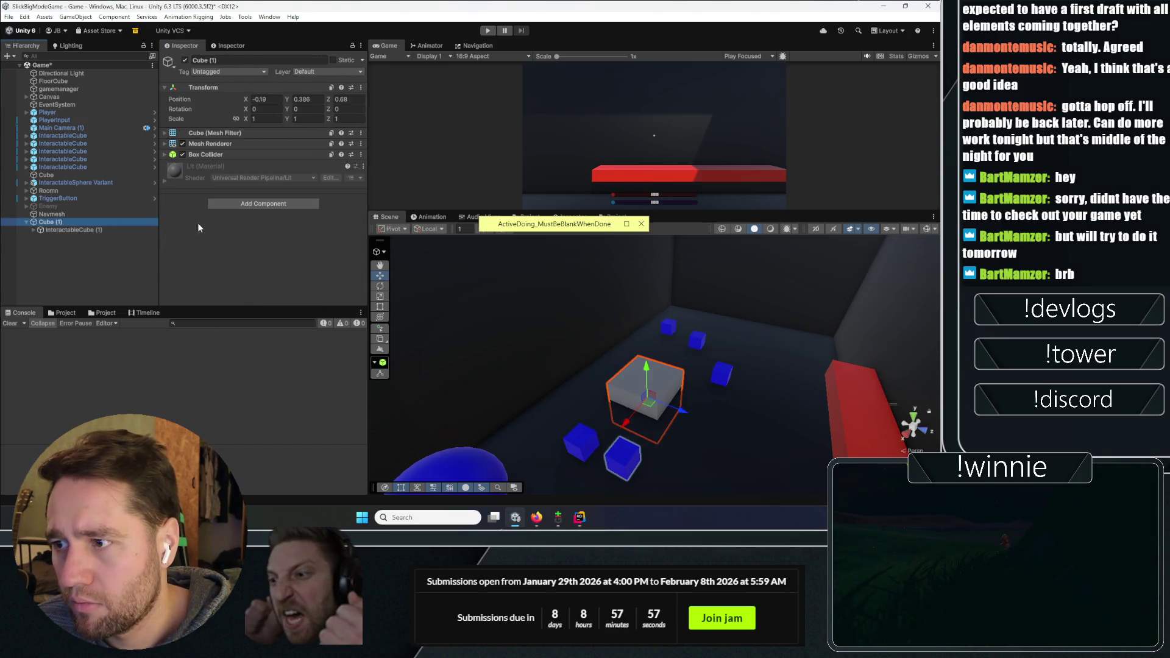
{"action": "left_click", "coordinate": [251, 203]}
{"action": "type", "text": "rigi"}
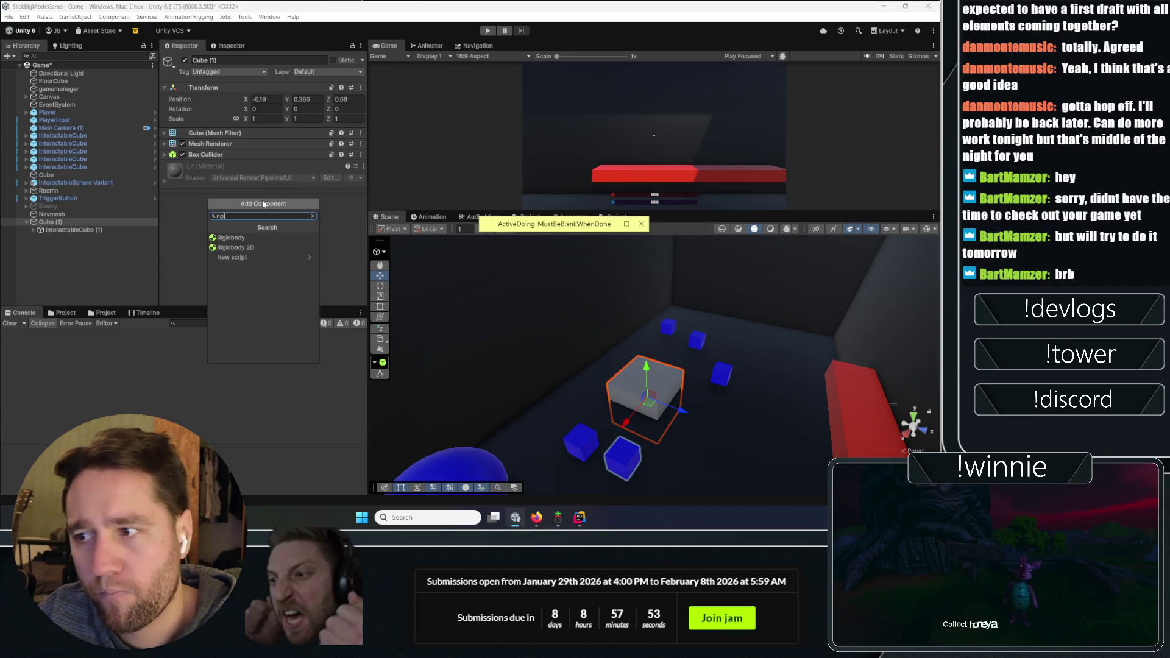
{"action": "key", "text": "Return"}
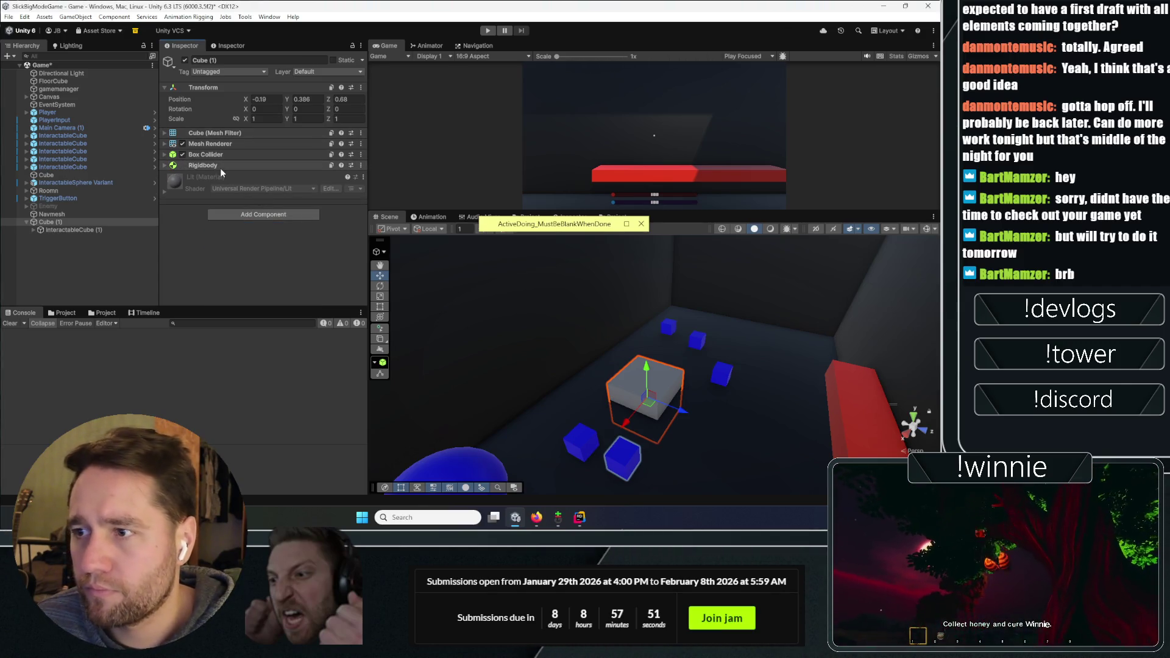
{"action": "left_click", "coordinate": [218, 165]}
{"action": "scroll", "coordinate": [222, 171], "scroll_direction": "down", "scroll_amount": 1}
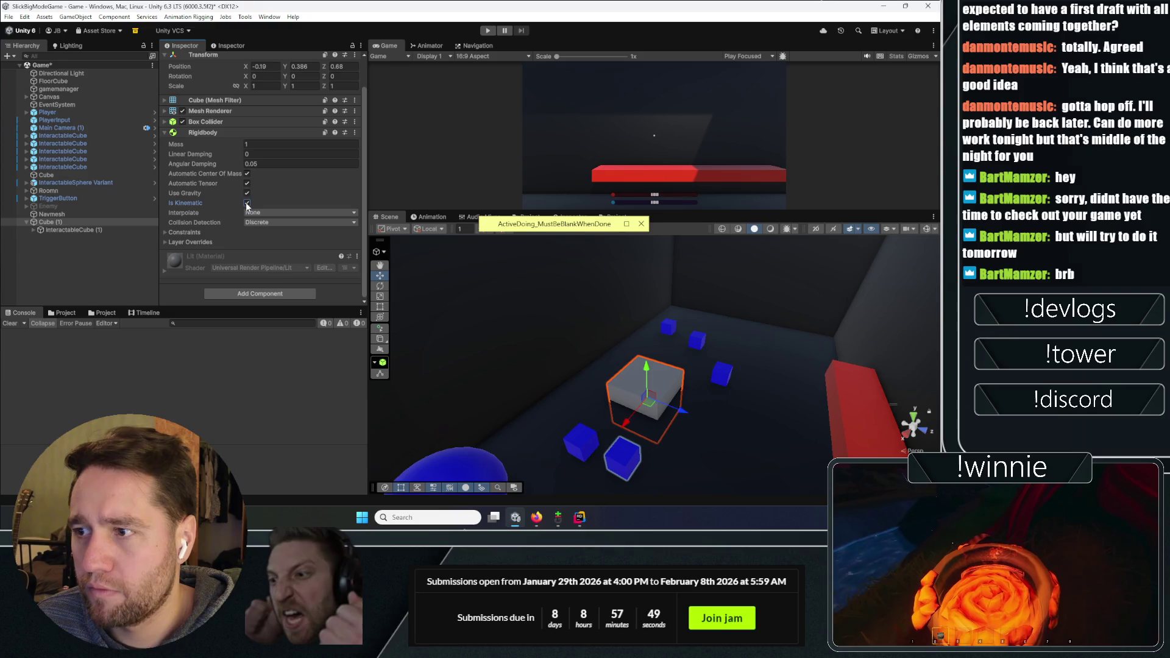
Wrap Cube (1) in a new empty GameObject parent alongside InteractableCube (1)
{"action": "left_click", "coordinate": [61, 230]}
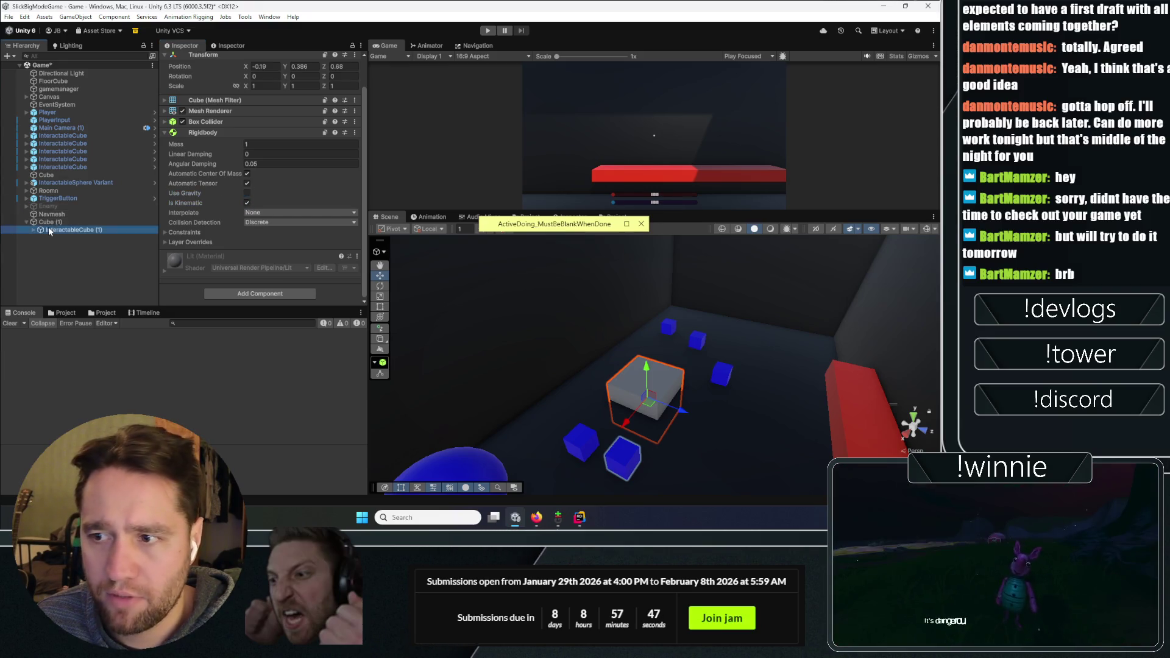
{"action": "right_click", "coordinate": [56, 225]}
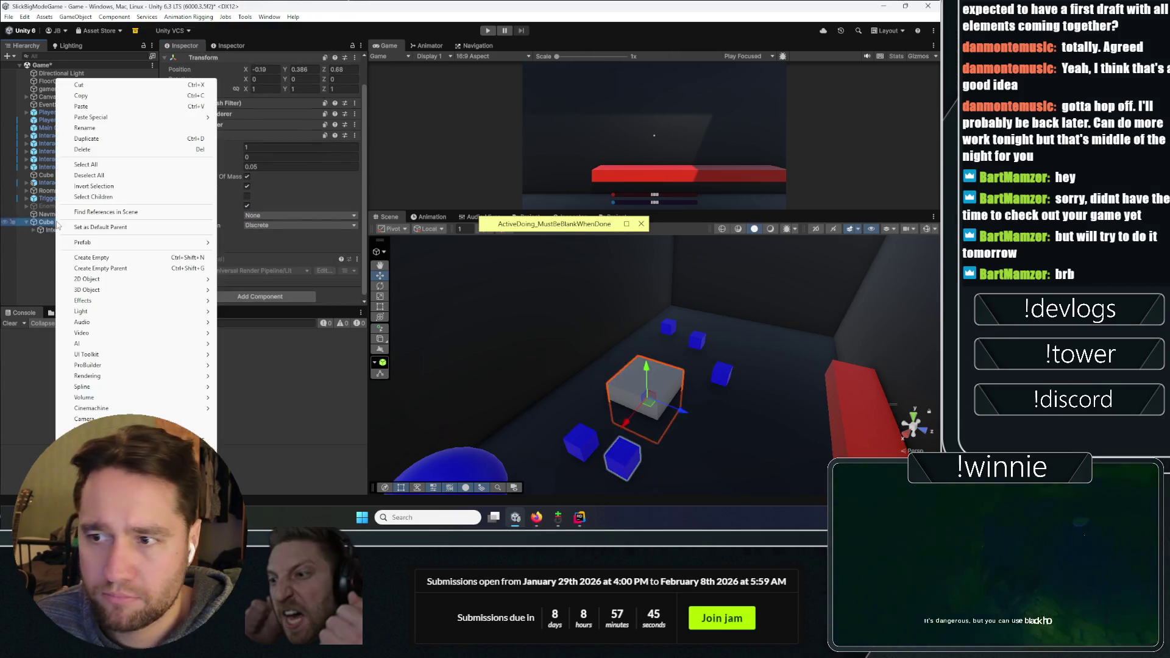
{"action": "left_click", "coordinate": [79, 257]}
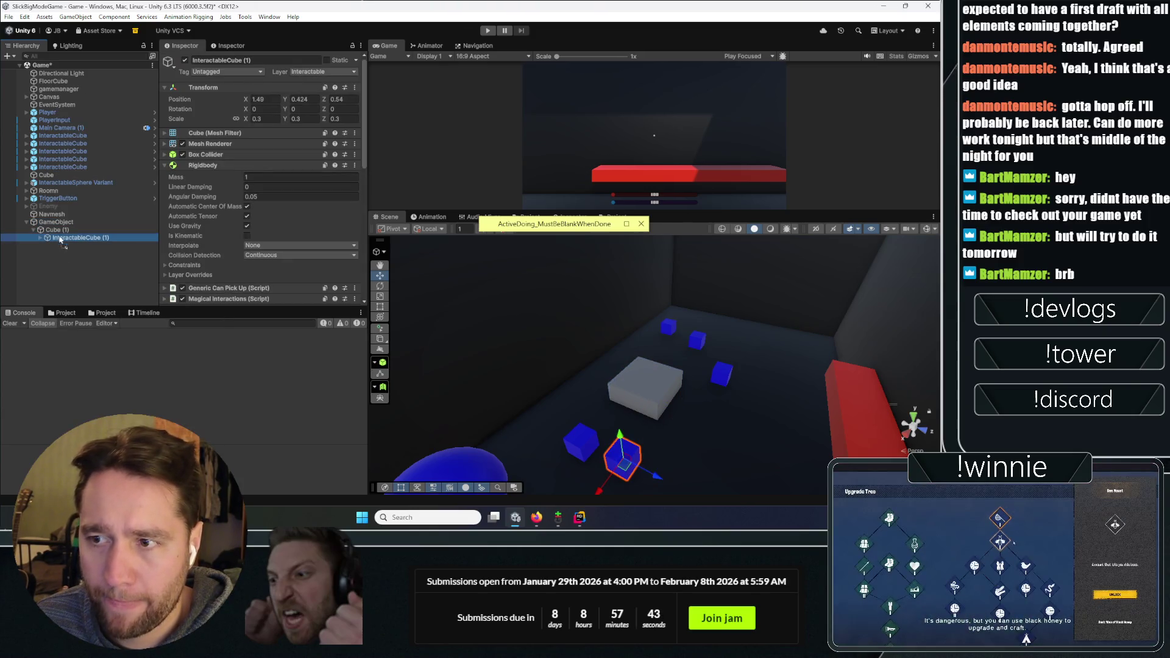
{"action": "left_click", "coordinate": [58, 238]}
{"action": "left_click", "coordinate": [61, 230]}
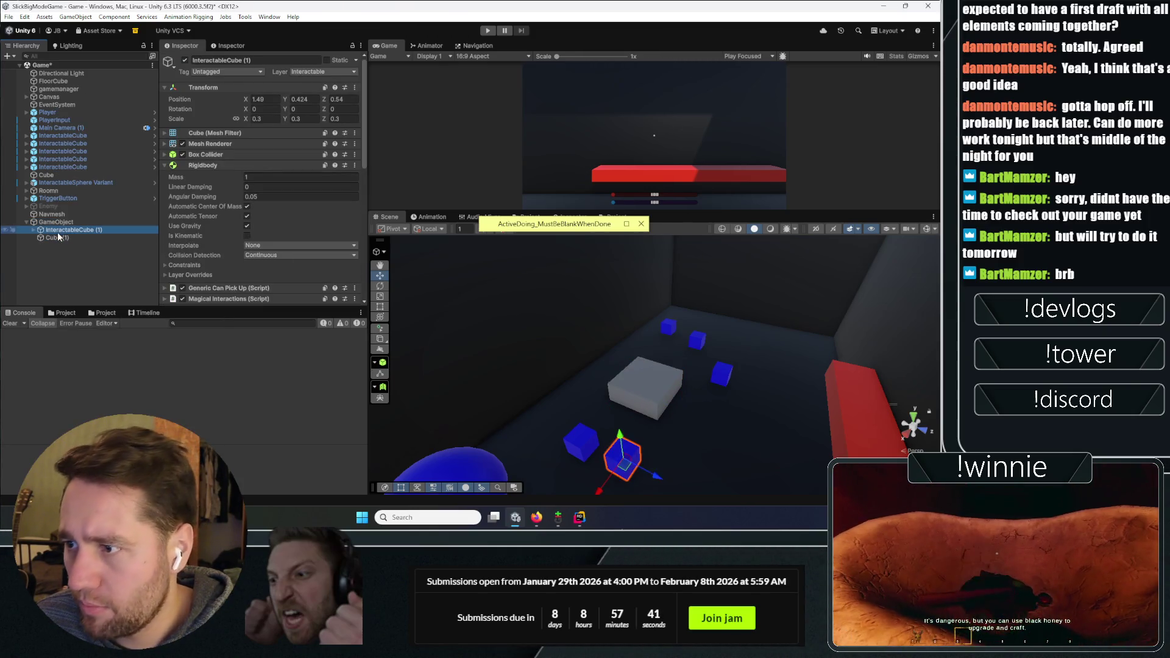
{"action": "scroll", "coordinate": [236, 200], "scroll_direction": "down", "scroll_amount": 2}
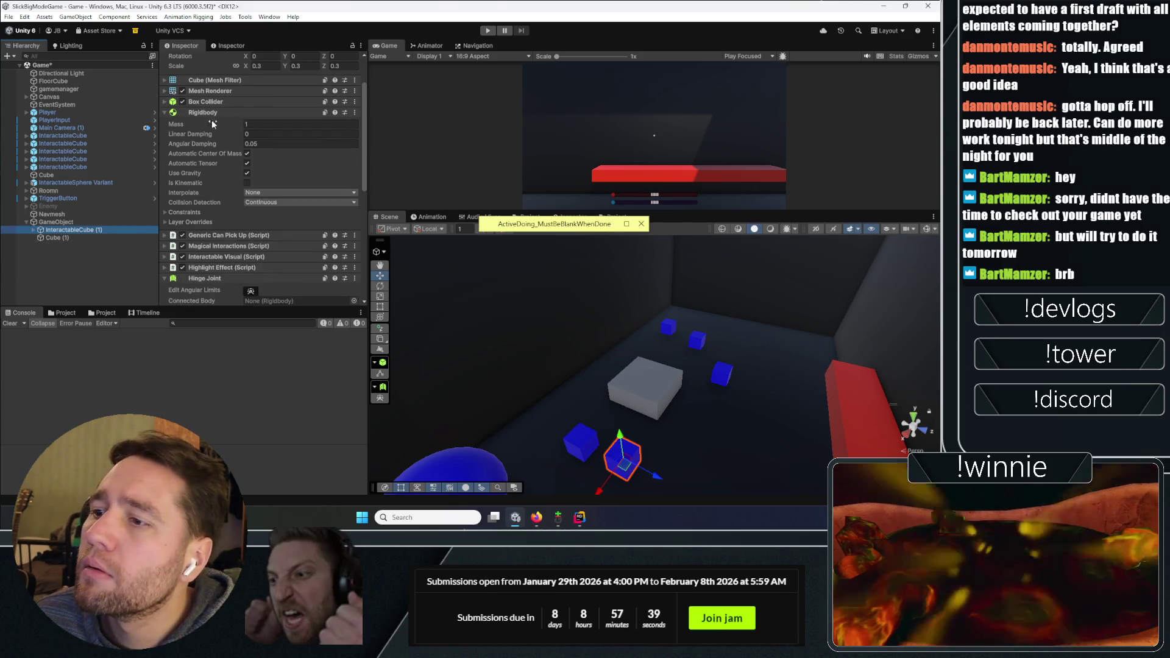
{"action": "left_click", "coordinate": [210, 113]}
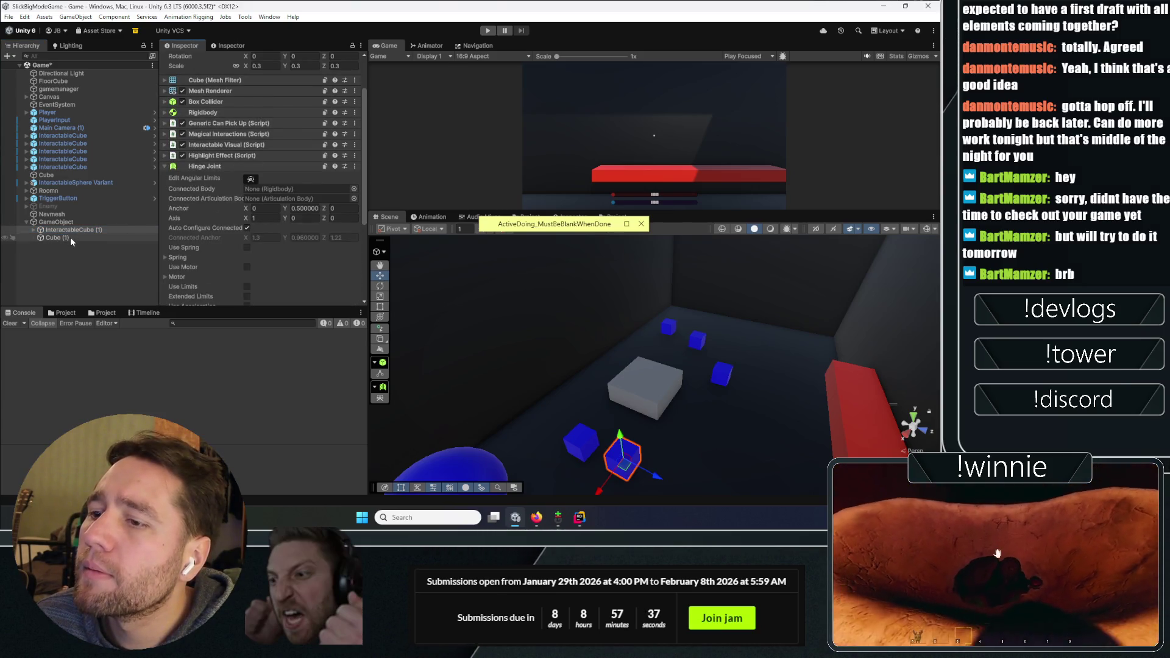
Set Cube (1) as the Hinge Joint's Connected Body and move InteractableCube (1) onto the grey block
{"action": "left_click_drag", "start_coordinate": [70, 237], "coordinate": [270, 192]}
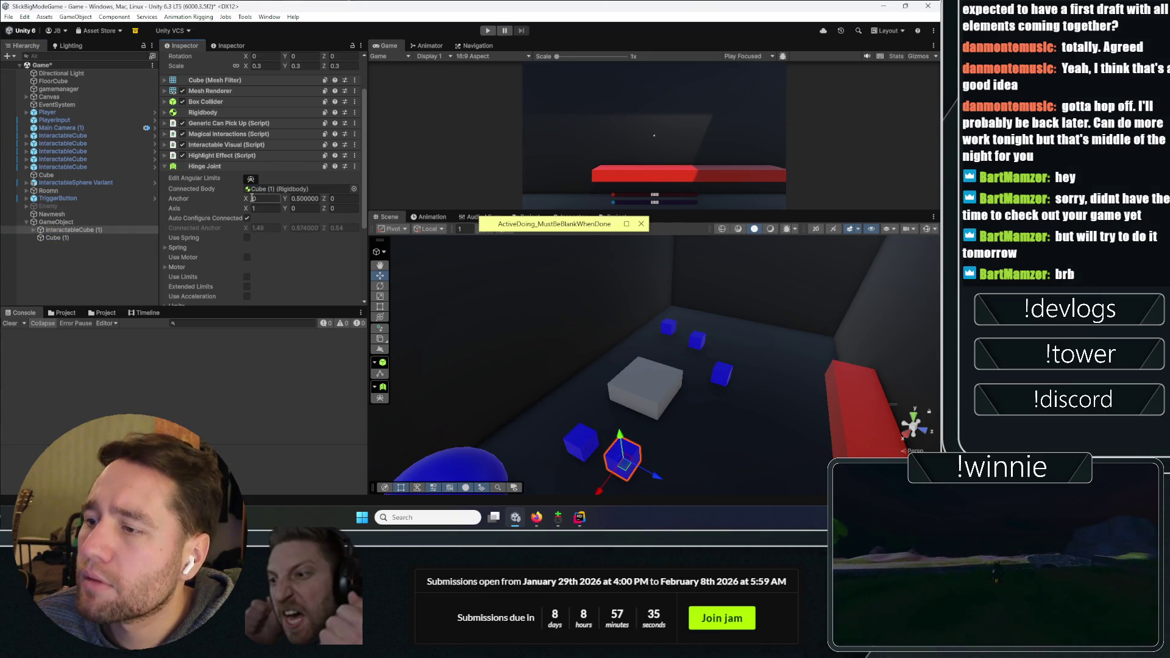
{"action": "scroll", "coordinate": [200, 204], "scroll_direction": "down", "scroll_amount": 2}
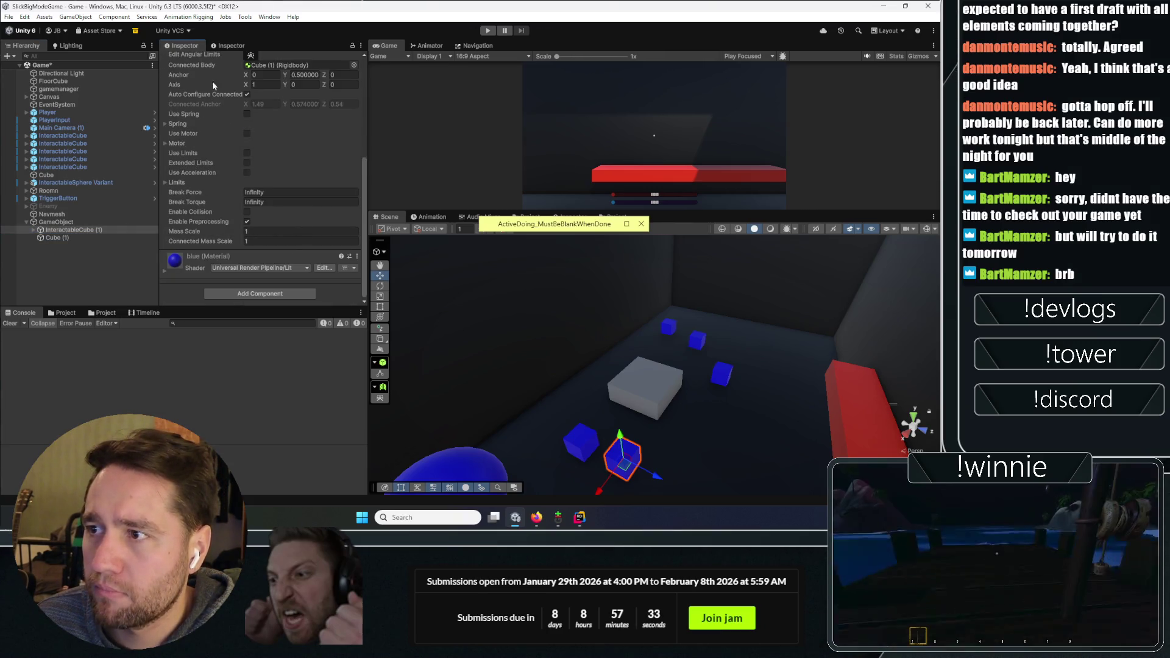
{"action": "left_click", "coordinate": [48, 222]}
{"action": "left_click", "coordinate": [81, 231]}
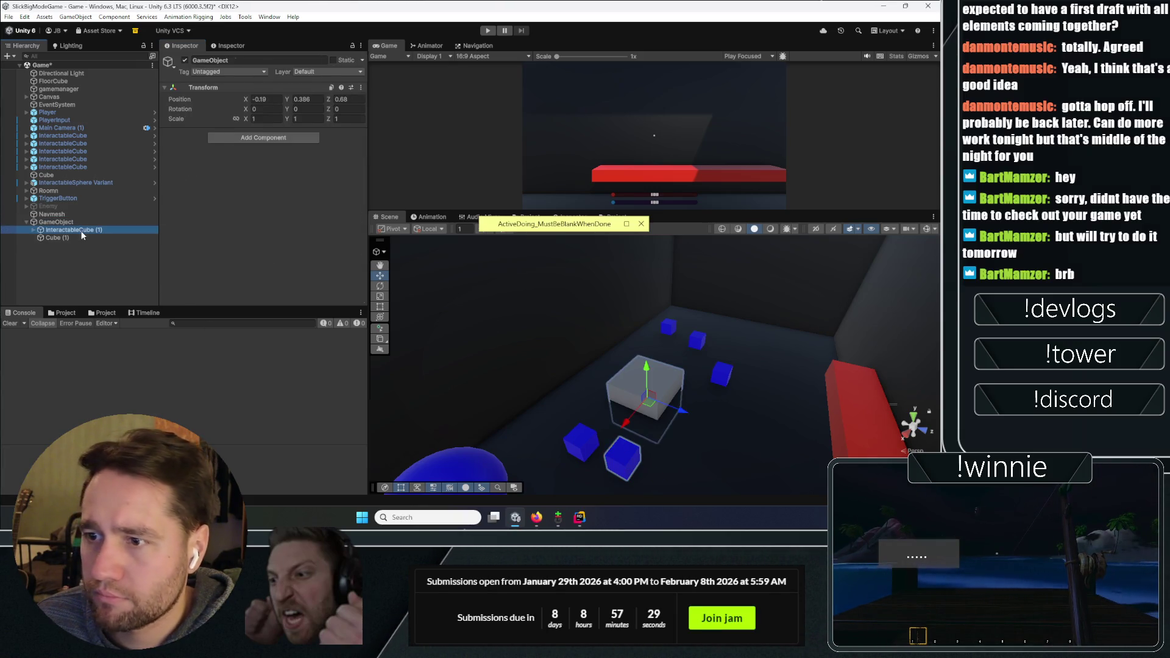
{"action": "left_click_drag", "start_coordinate": [627, 459], "coordinate": [643, 426]}
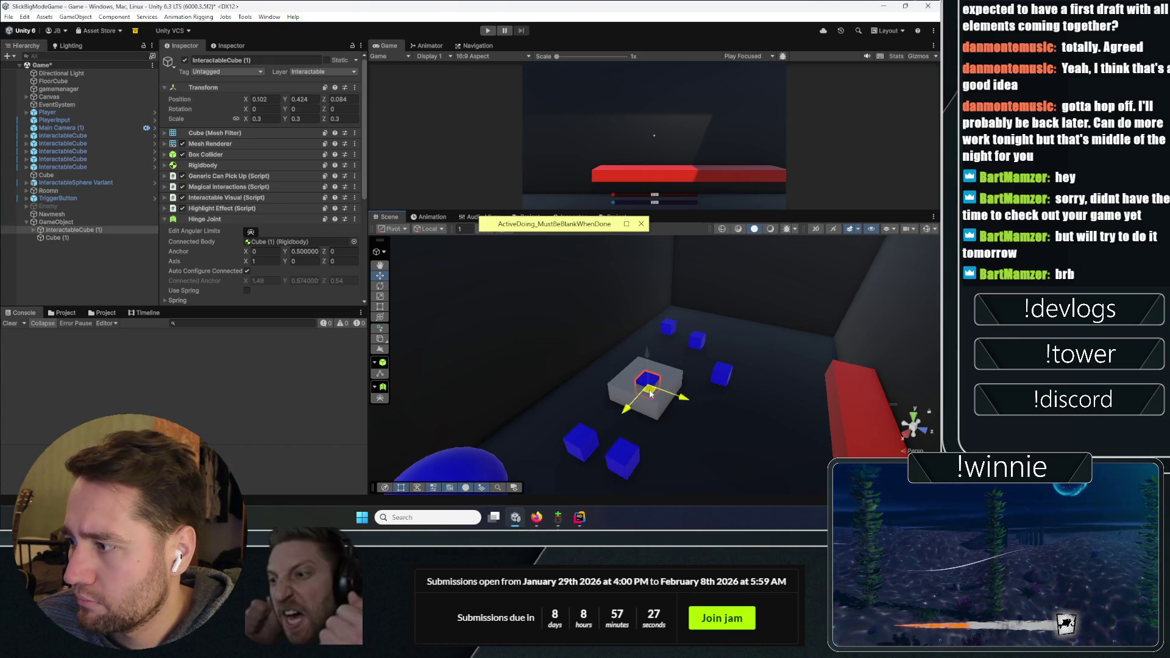
{"action": "left_click", "coordinate": [644, 359]}
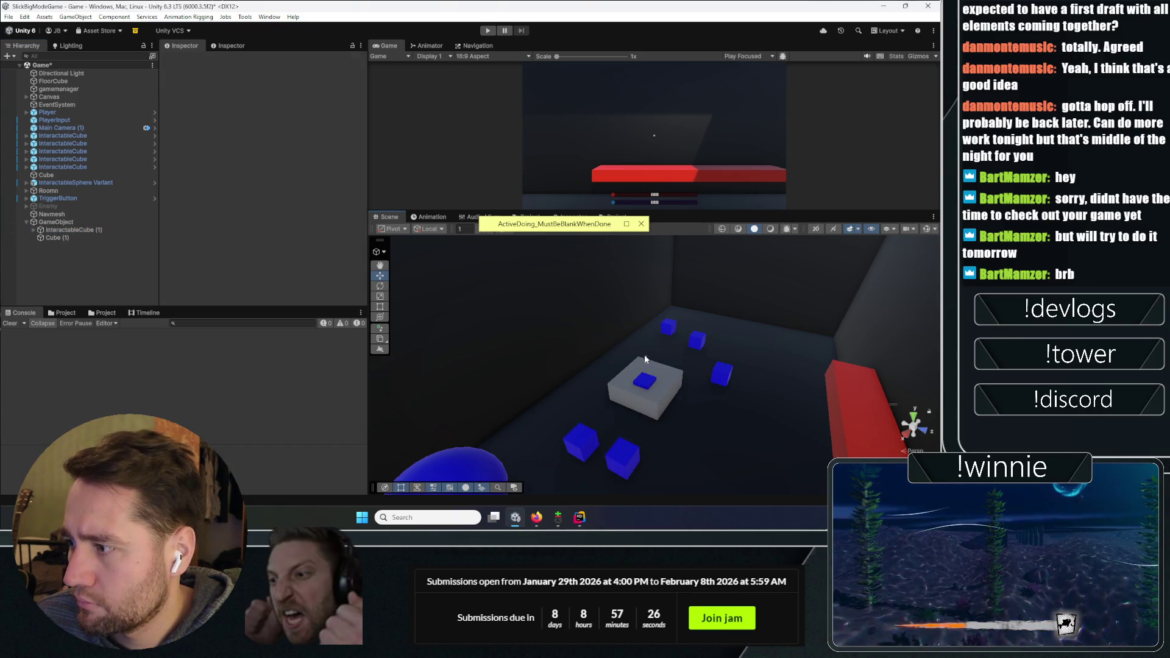
{"action": "left_click", "coordinate": [86, 230]}
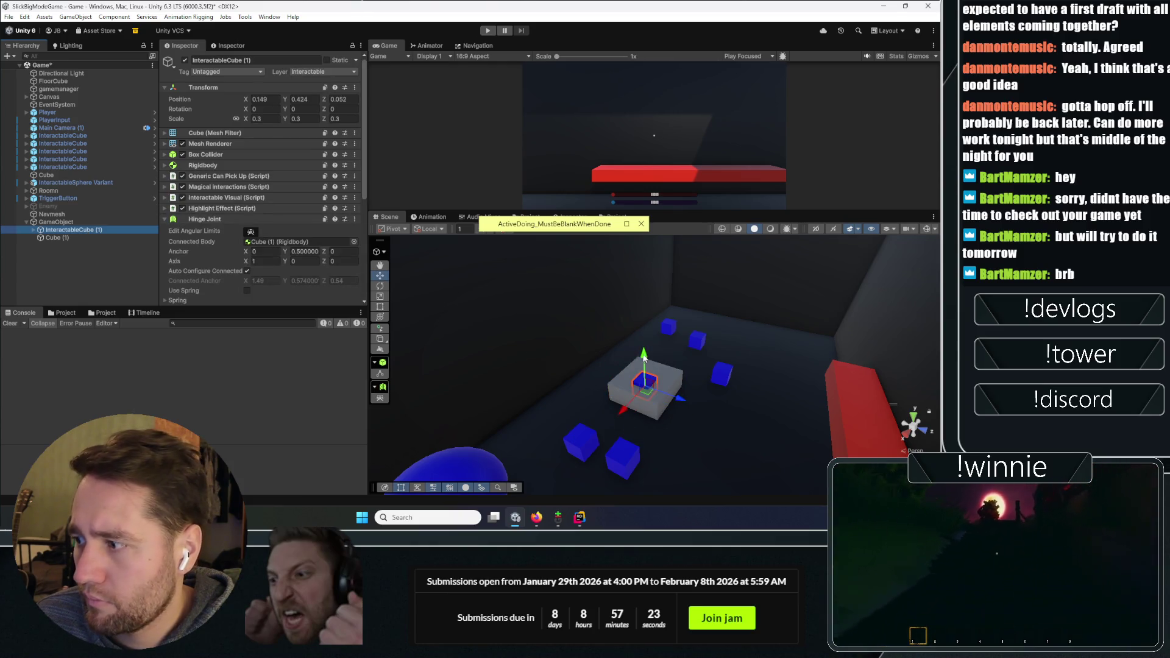
Scale InteractableCube (1) up to 0.33 and stretch it taller
{"action": "key", "text": "f"}
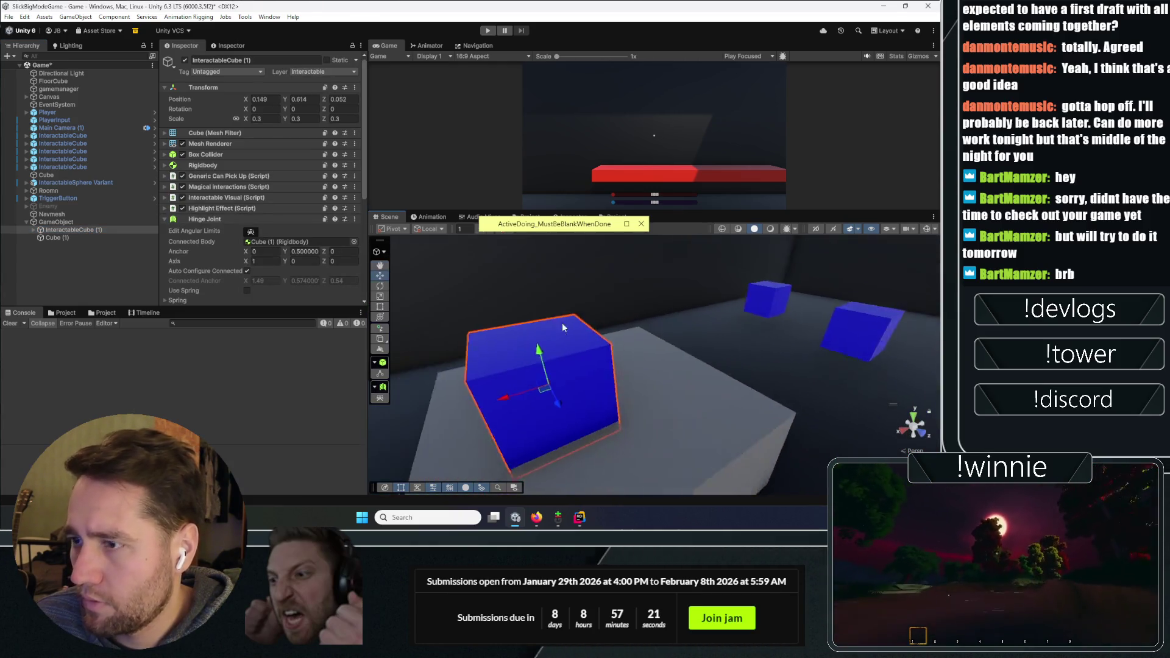
{"action": "left_click_drag", "start_coordinate": [284, 122], "coordinate": [290, 119]}
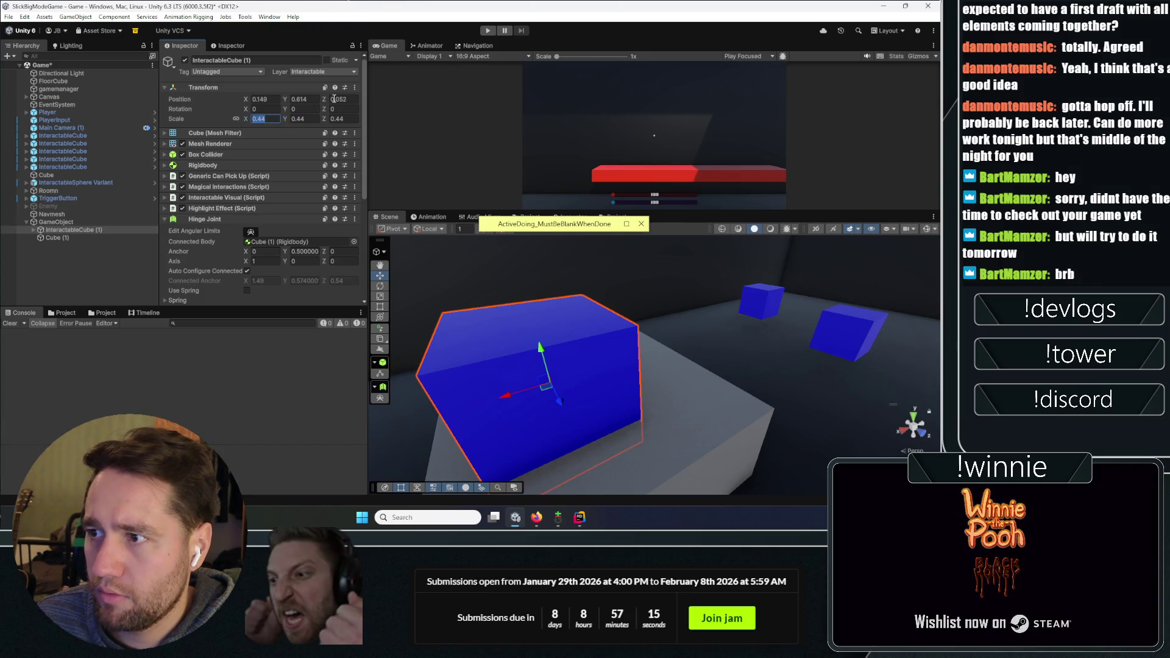
{"action": "type", "text": "0.33"}
{"action": "key", "text": "Return"}
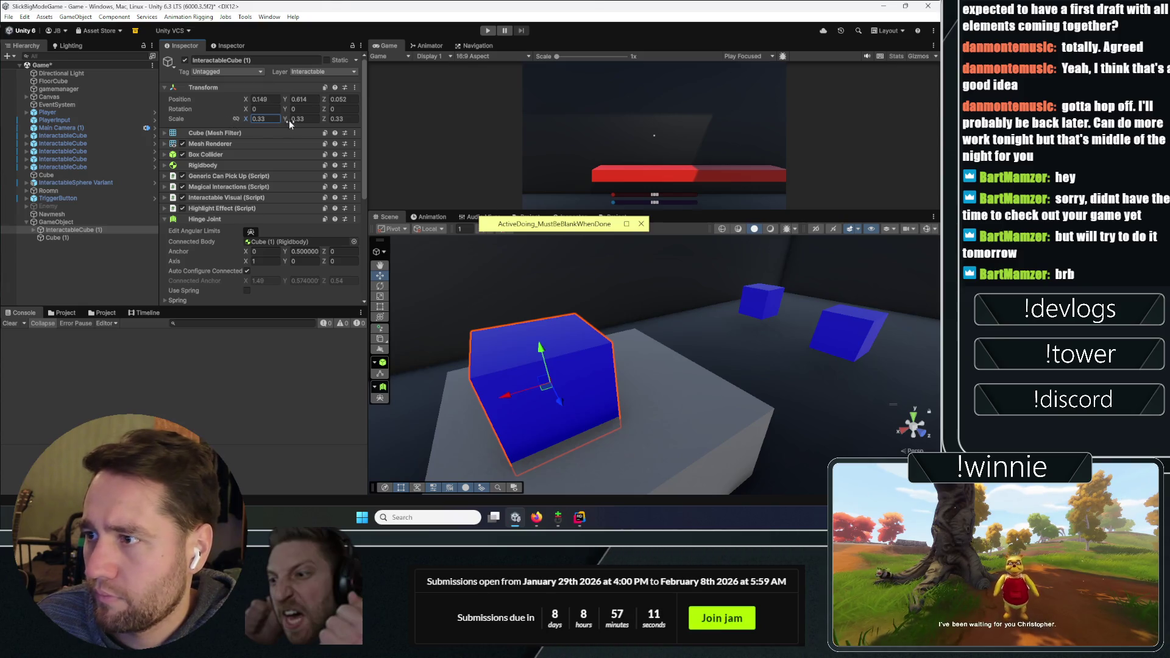
{"action": "left_click_drag", "start_coordinate": [286, 118], "coordinate": [296, 119]}
Set InteractableCube (1)'s Transform Scale to 0.2, 1, 0.2
{"action": "key", "text": "f"}
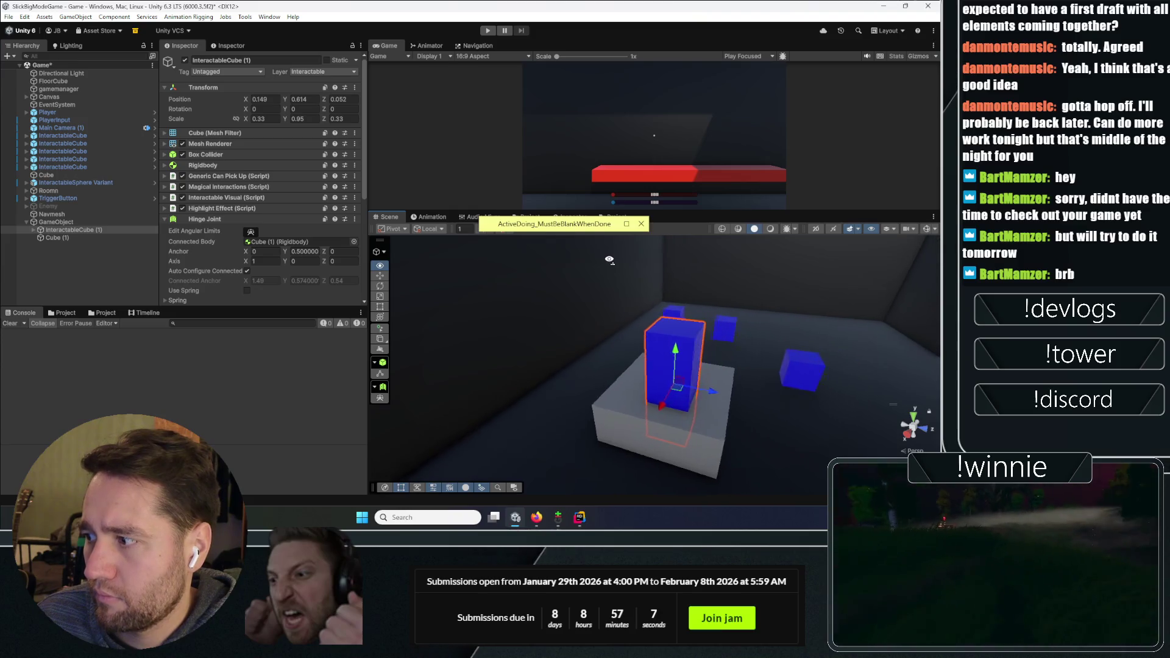
{"action": "left_click", "coordinate": [258, 119]}
{"action": "type", "text": "0.2"}
{"action": "key", "text": "Tab"}
{"action": "key", "text": "Tab"}
{"action": "type", "text": "0.2"}
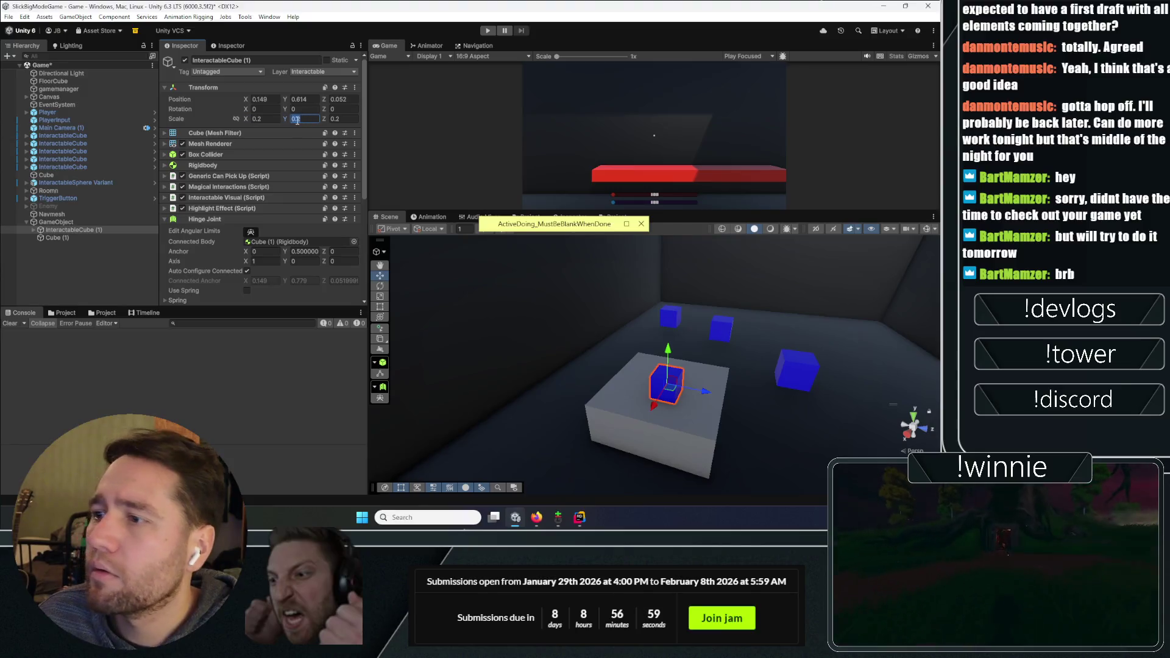
{"action": "left_click", "coordinate": [299, 119]}
{"action": "type", "text": "3"}
{"action": "key", "text": "Return"}
Lower the post onto the grey block and start the game with pause enabled
{"action": "mouse_move", "coordinate": [719, 366]}
{"action": "left_mouse_down"}
{"action": "mouse_move", "coordinate": [662, 367]}
{"action": "mouse_move", "coordinate": [708, 363]}
{"action": "mouse_move", "coordinate": [685, 293]}
{"action": "left_mouse_up"}
{"action": "mouse_move", "coordinate": [694, 249]}
{"action": "left_mouse_down"}
{"action": "mouse_move", "coordinate": [690, 263]}
{"action": "mouse_move", "coordinate": [590, 297]}
{"action": "mouse_move", "coordinate": [582, 286]}
{"action": "left_mouse_up"}
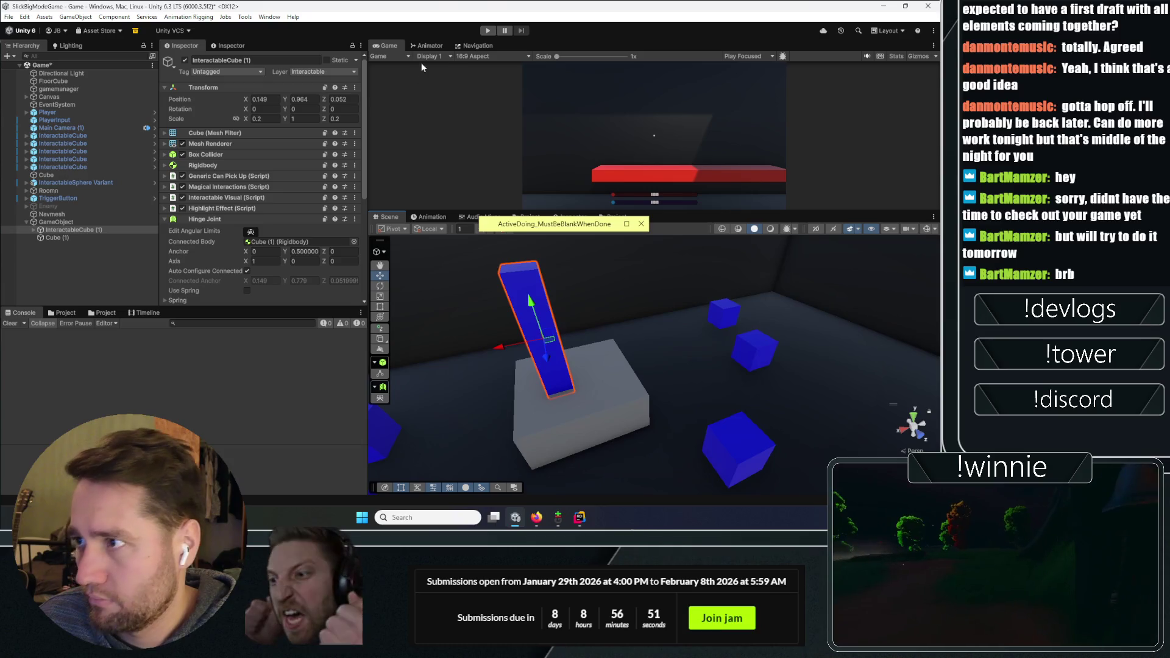
{"action": "left_click", "coordinate": [503, 30]}
{"action": "left_click", "coordinate": [489, 31]}
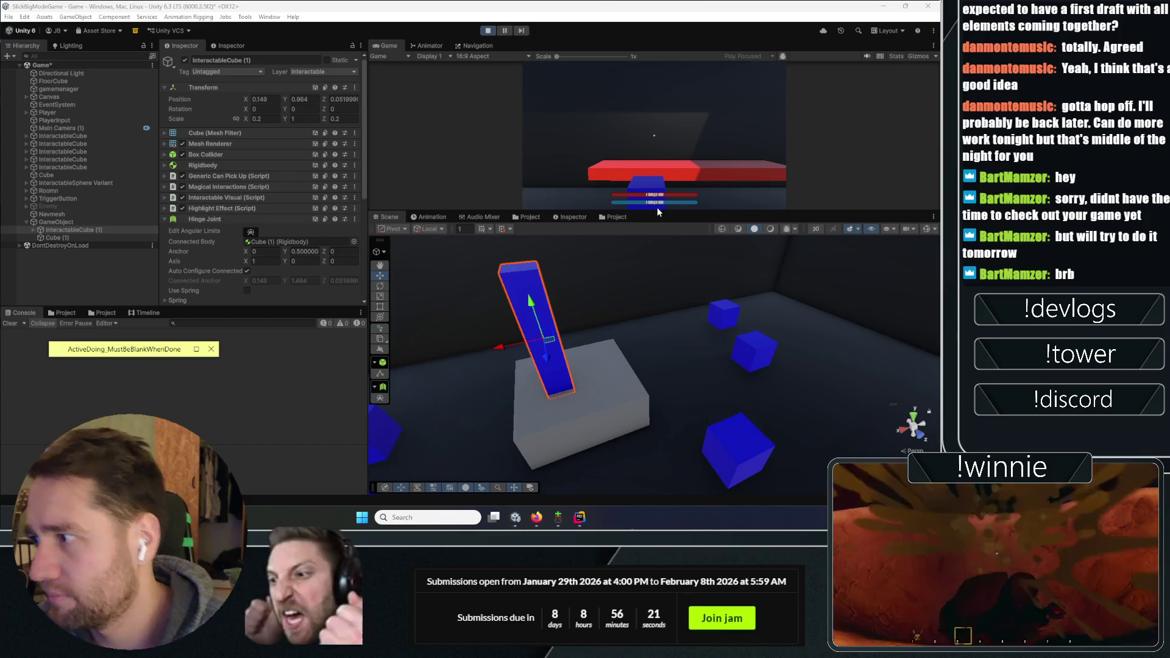
Enlarge the Game view, then bind a rune to the pillar, remove it and re-place it
{"action": "left_click_drag", "start_coordinate": [654, 213], "coordinate": [653, 344]}
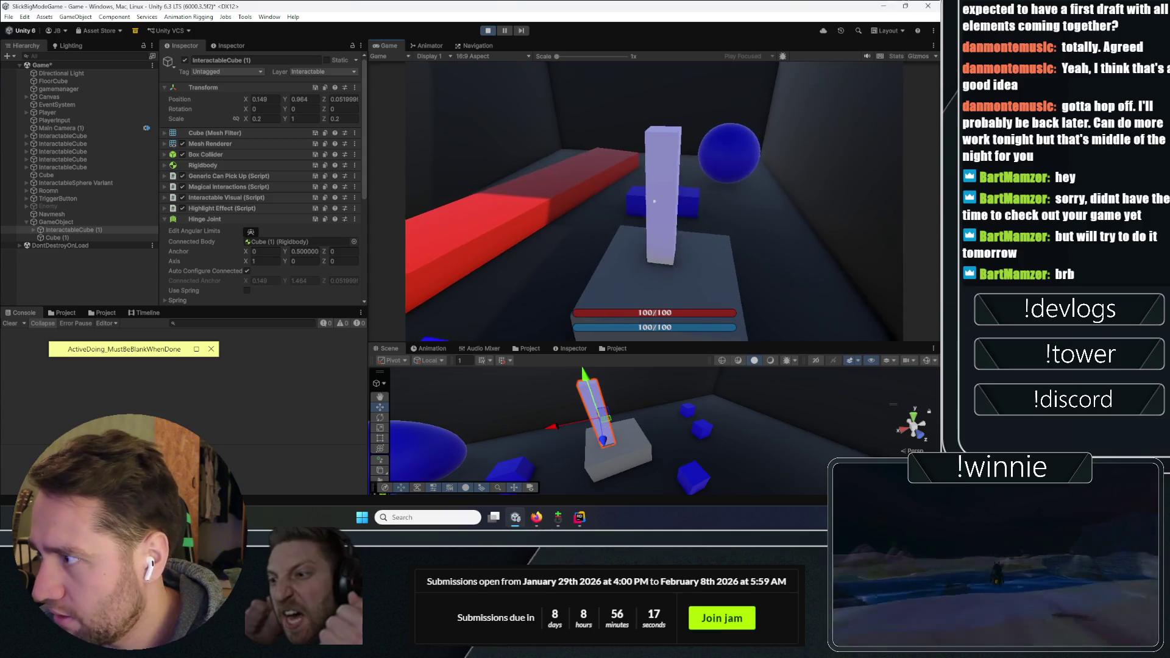
{"action": "left_click", "coordinate": [654, 201]}
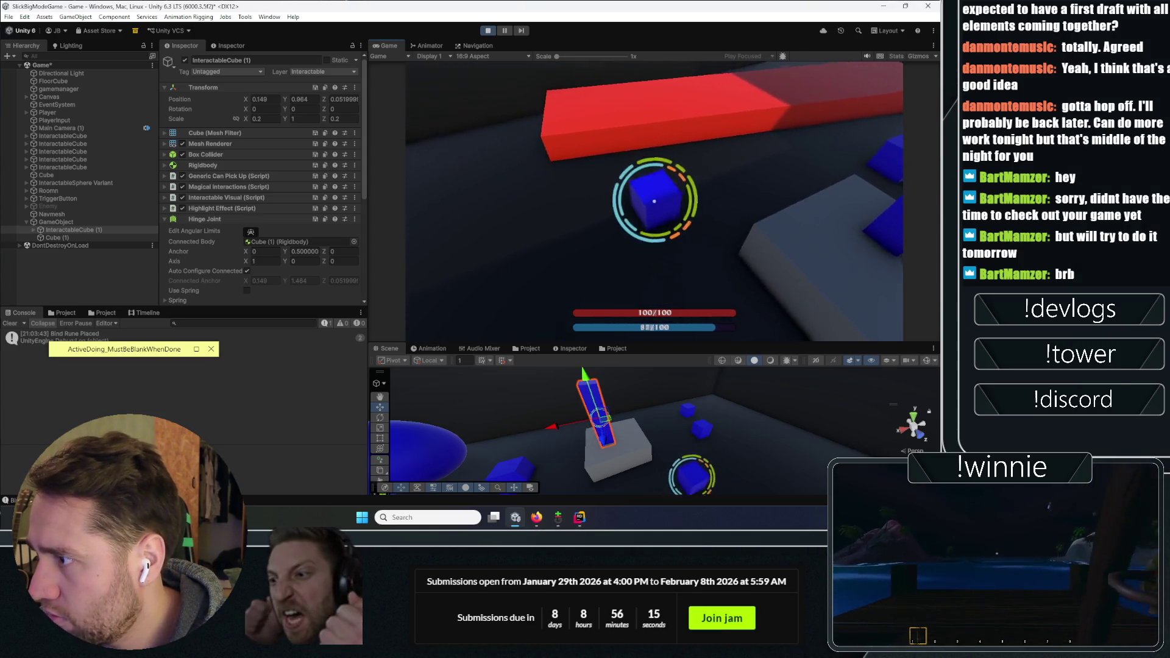
{"action": "left_click", "coordinate": [654, 201]}
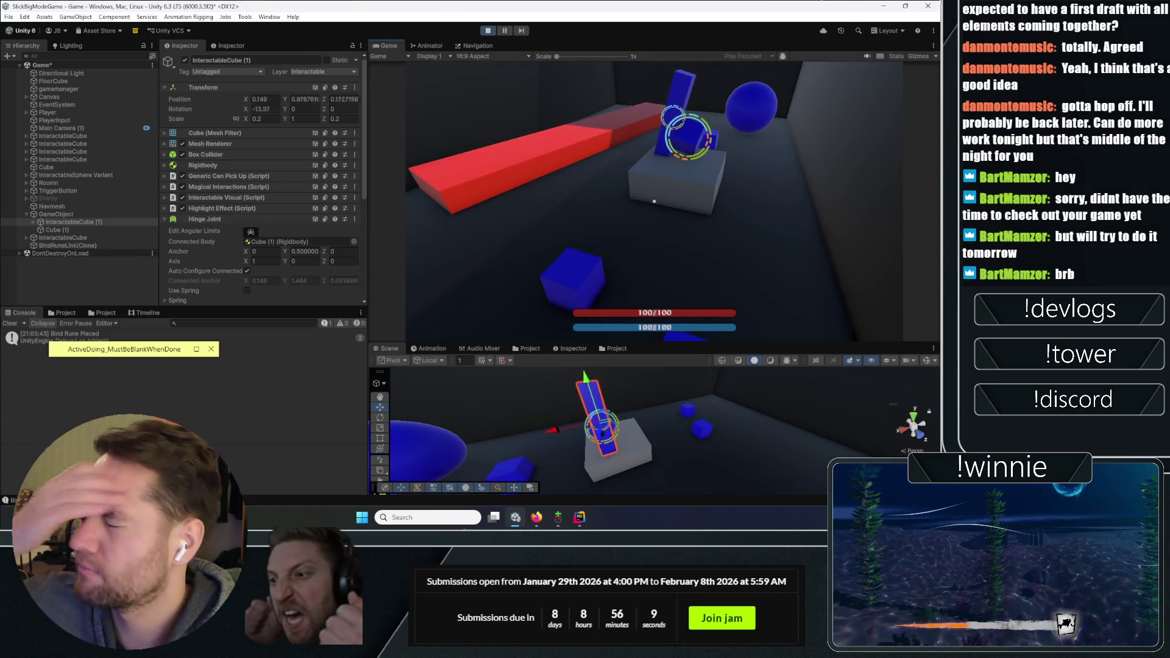
{"action": "key", "text": "w"}
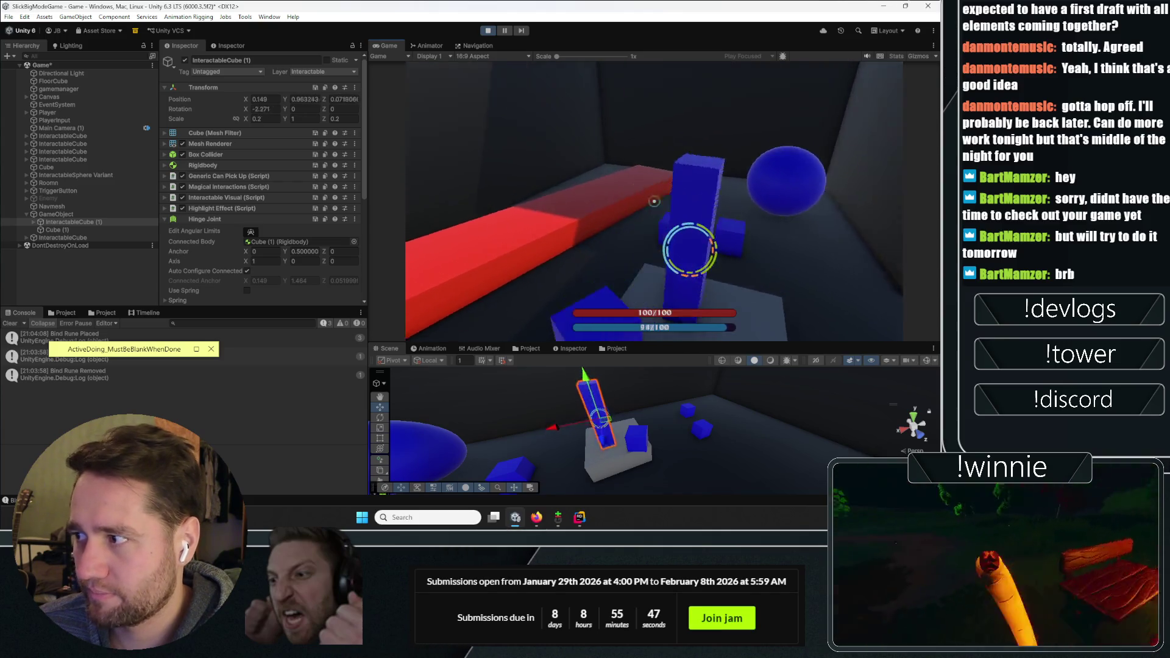
{"action": "right_click", "coordinate": [654, 201]}
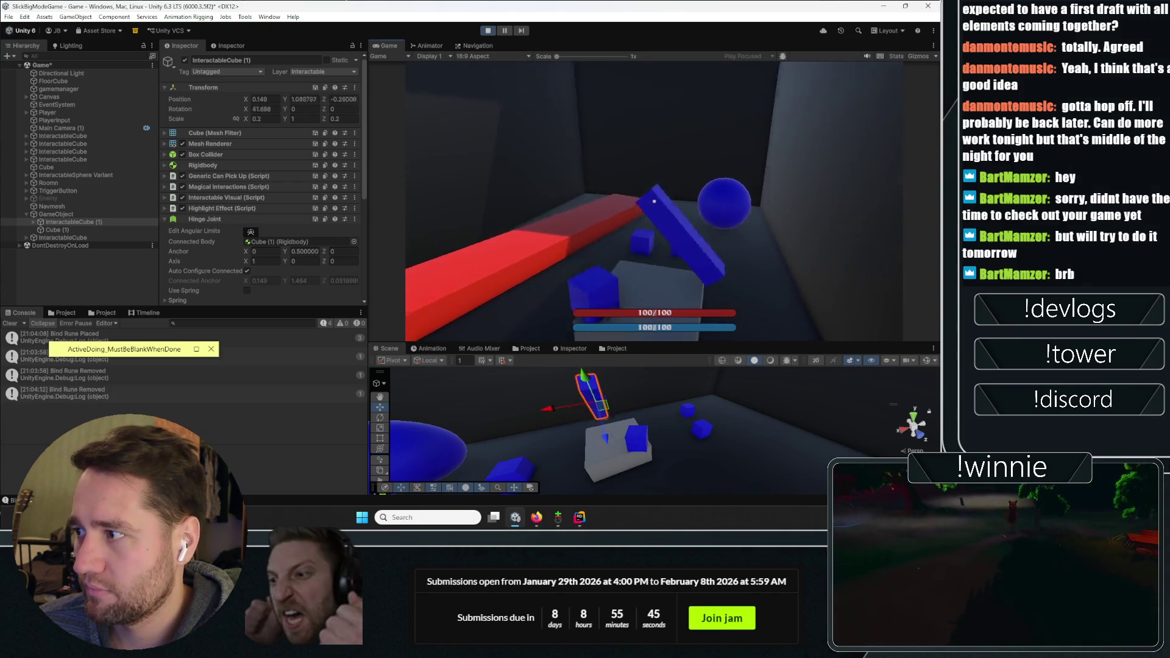
{"action": "left_click", "coordinate": [655, 202]}
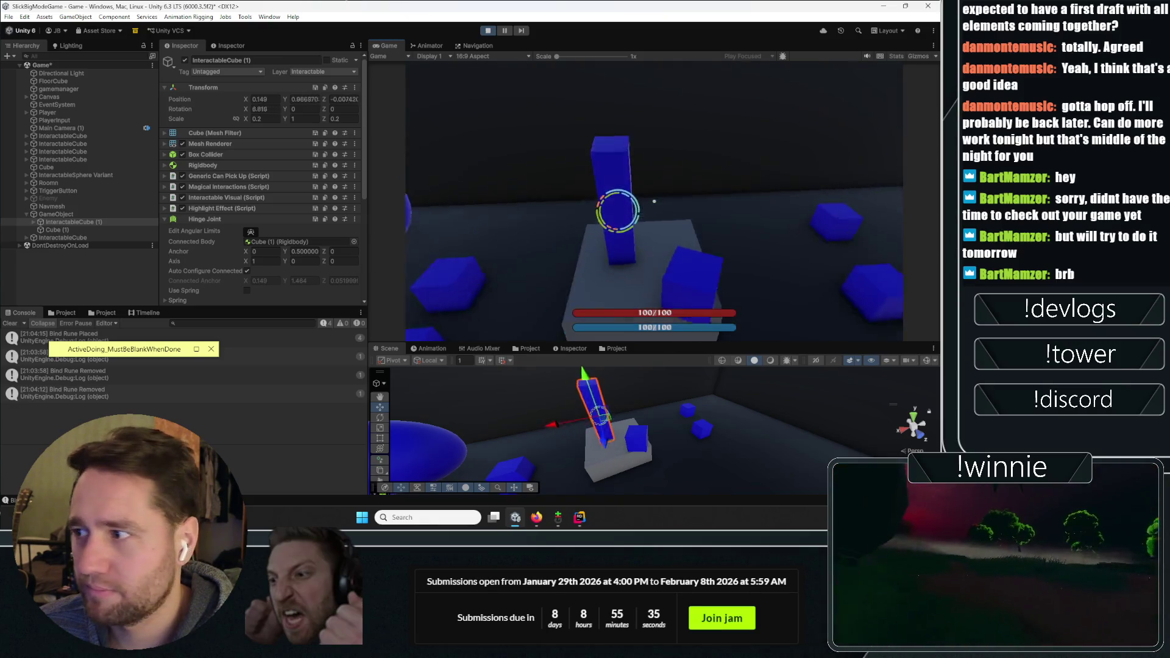
{"action": "left_click", "coordinate": [113, 254]}
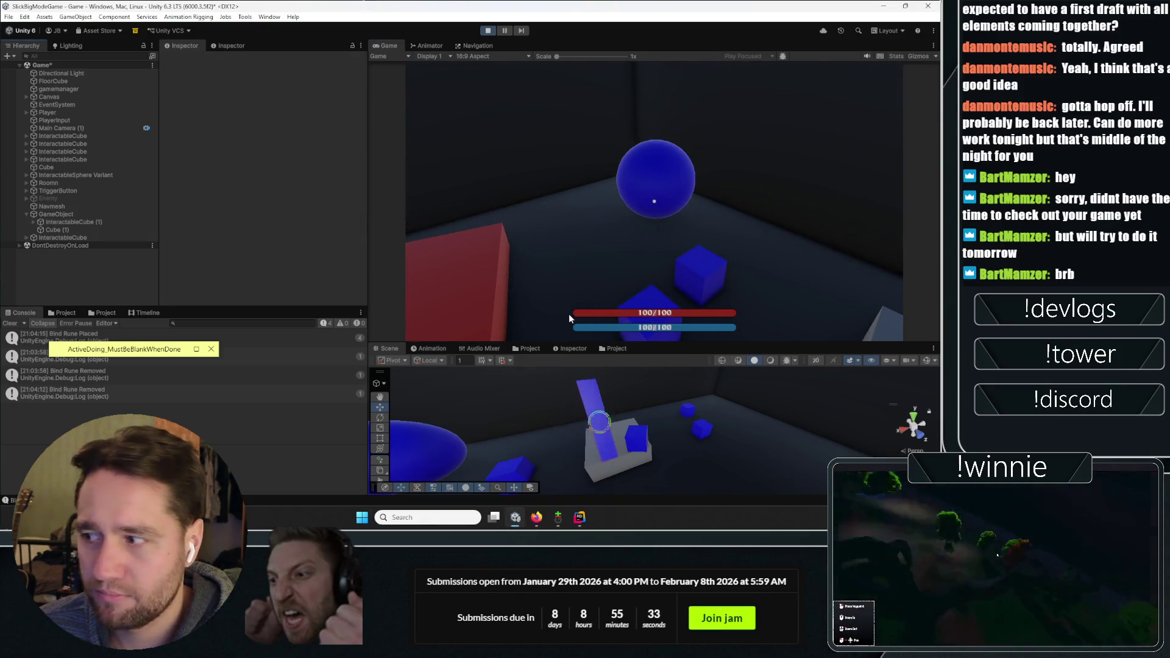
Stop the game and select both Health_Text(TMP) and Mana_Text (TMP)
{"action": "key", "text": "ctrl+p"}
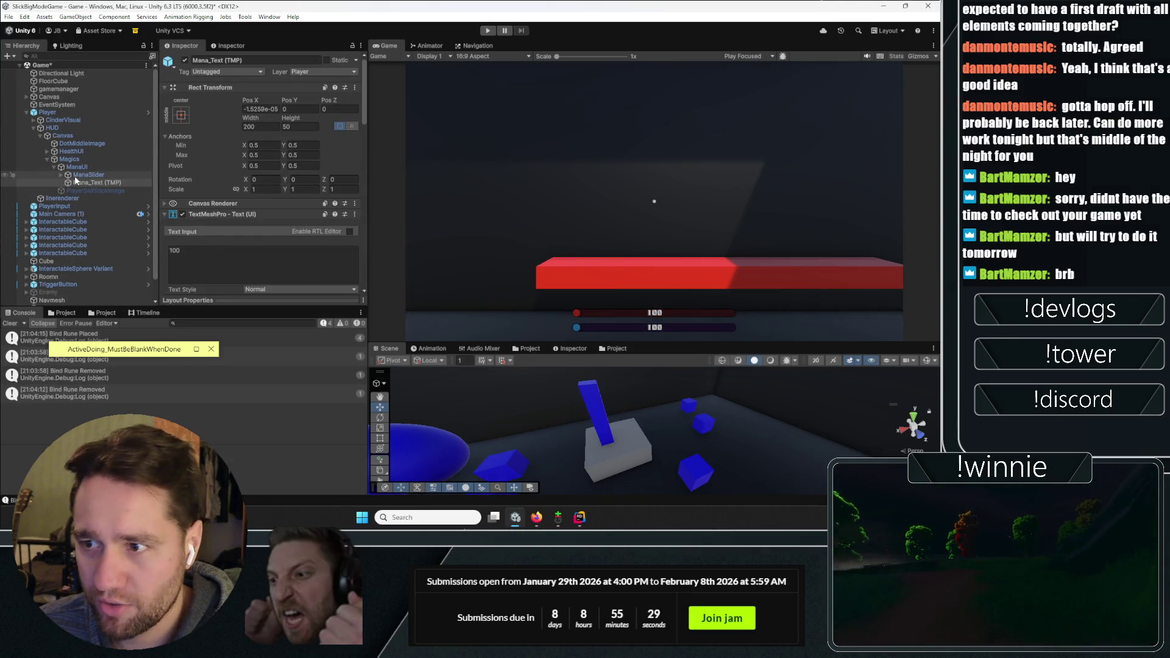
{"action": "left_click", "coordinate": [47, 151]}
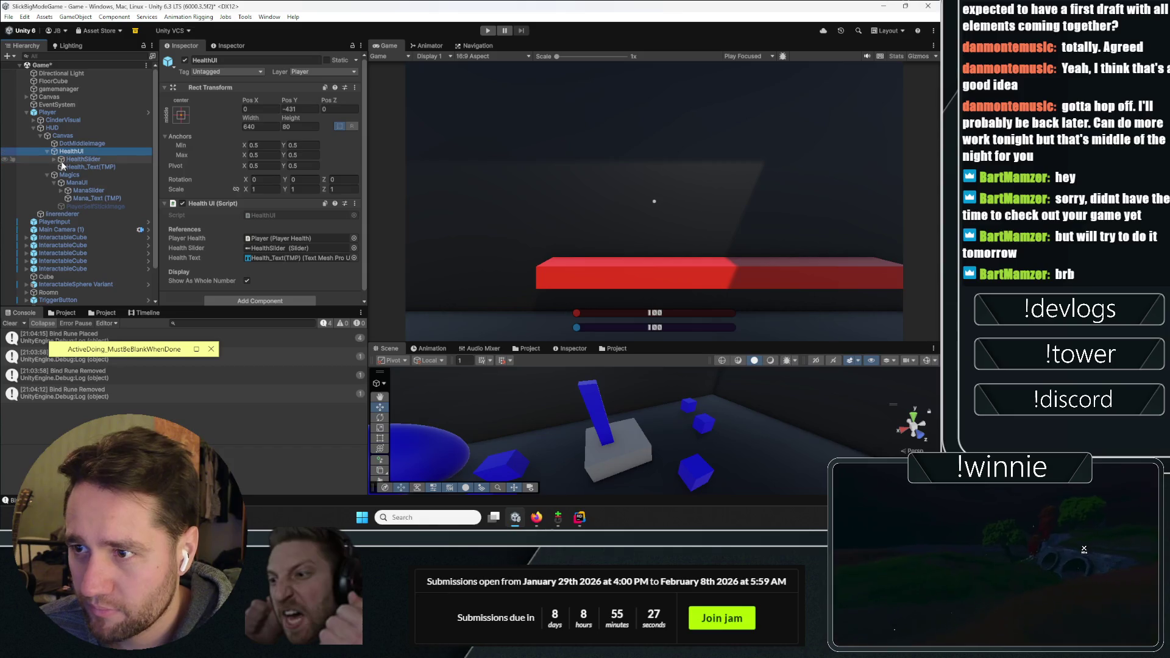
{"action": "left_click", "coordinate": [90, 167]}
{"action": "left_click", "coordinate": [90, 198], "text": "ctrl"}
{"action": "scroll", "coordinate": [251, 251], "scroll_direction": "down", "scroll_amount": 5}
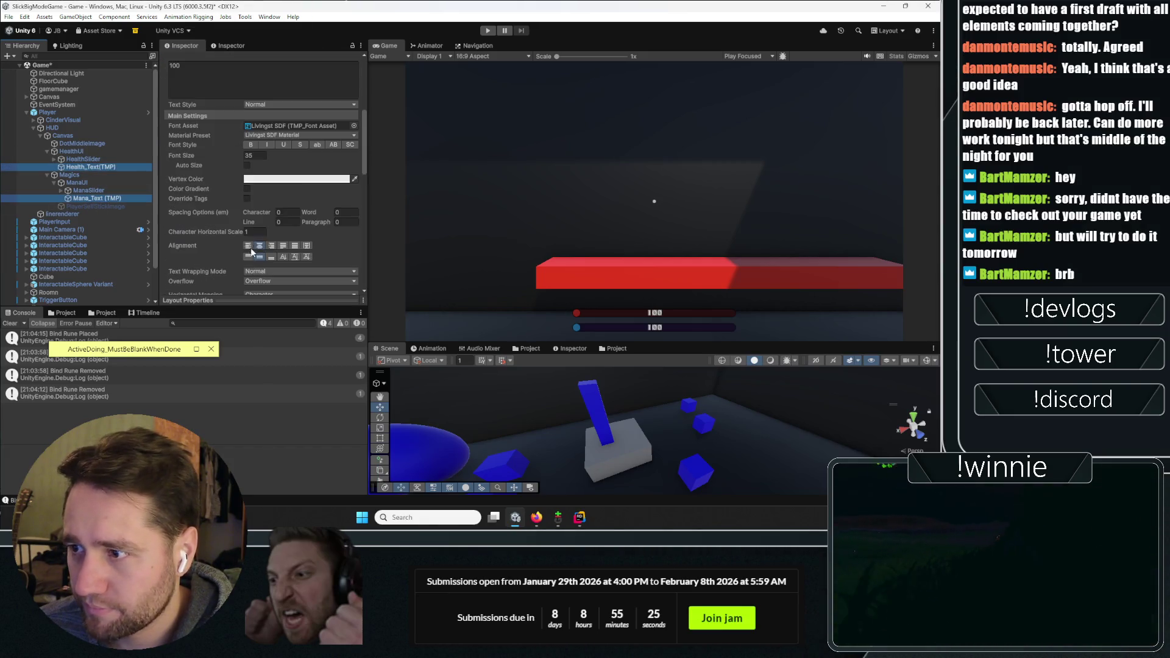
Set their Font Asset to Lato-Regular and restart the game
{"action": "left_click", "coordinate": [354, 125]}
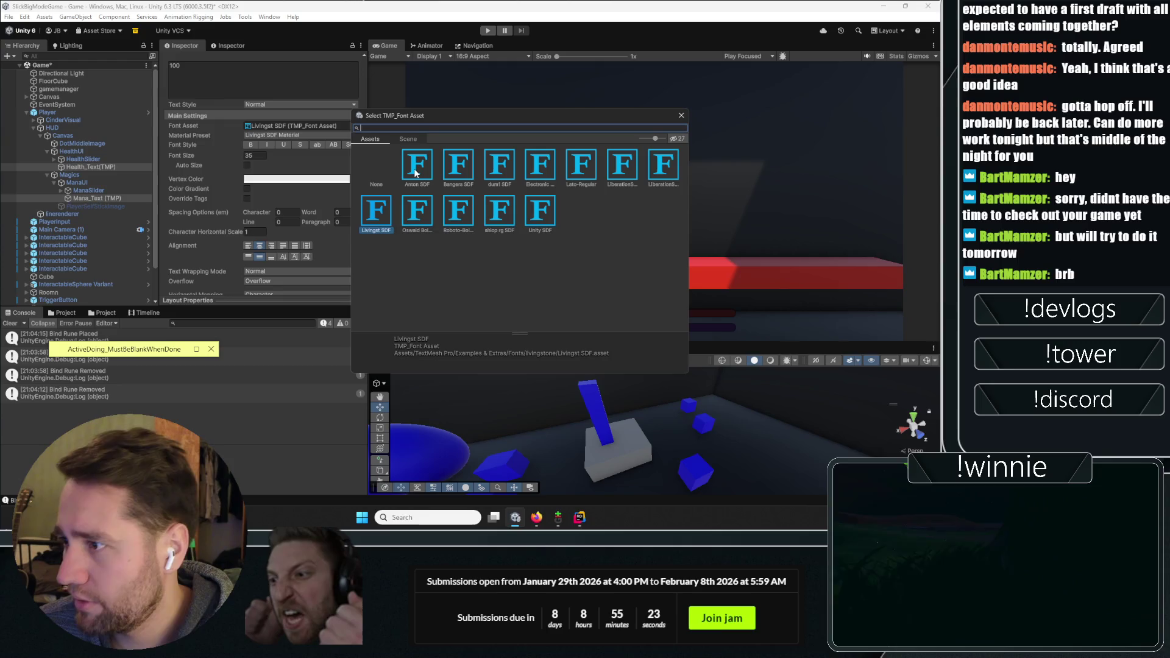
{"action": "left_click", "coordinate": [414, 173]}
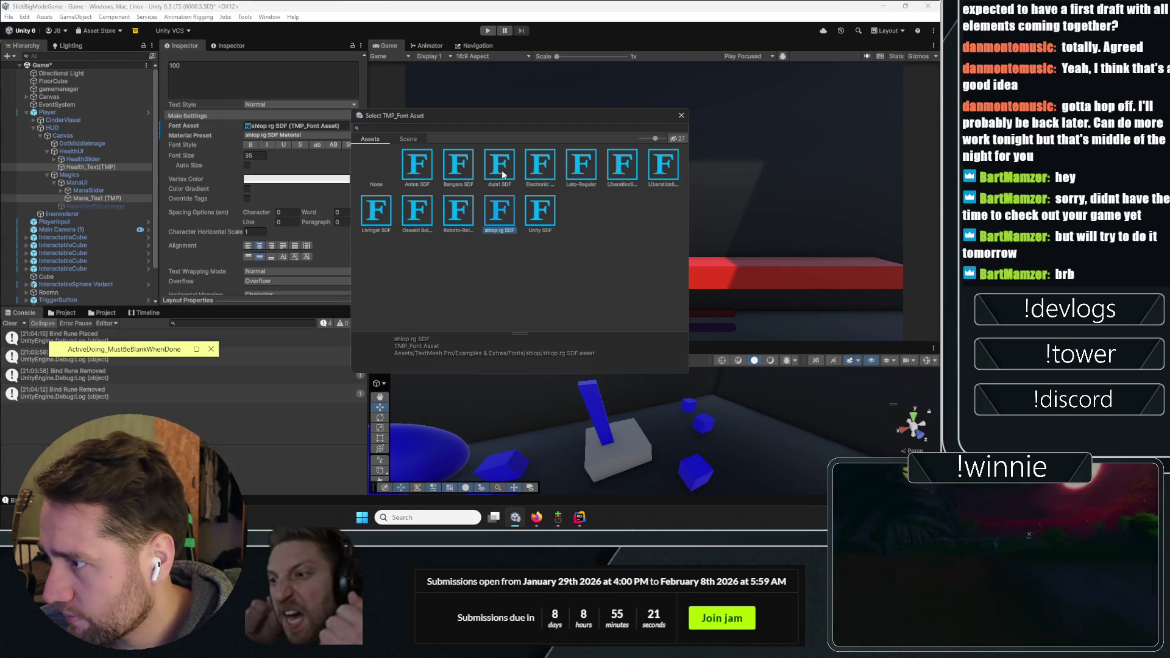
{"action": "left_click", "coordinate": [538, 173]}
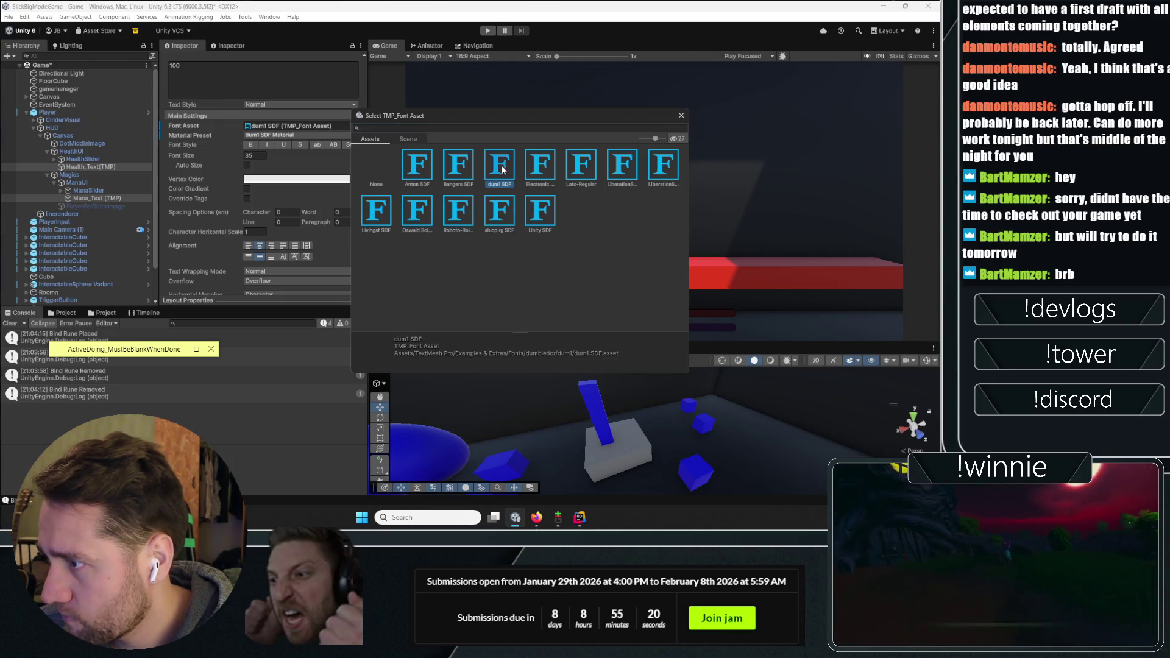
{"action": "left_click", "coordinate": [576, 175]}
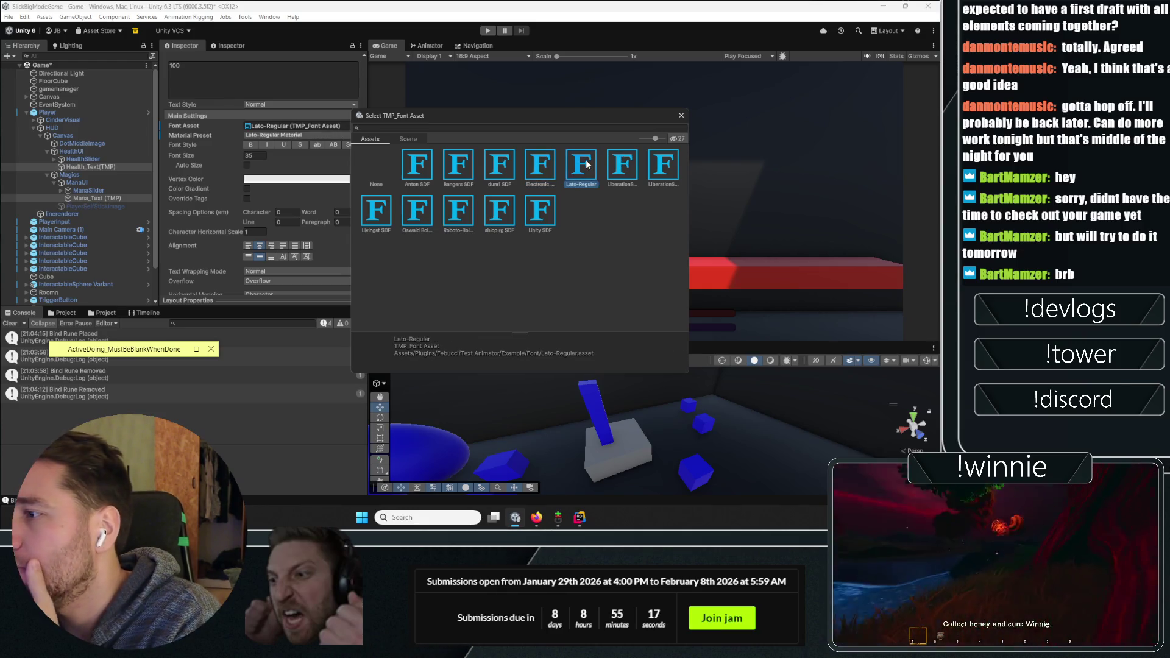
{"action": "double_click", "coordinate": [582, 166]}
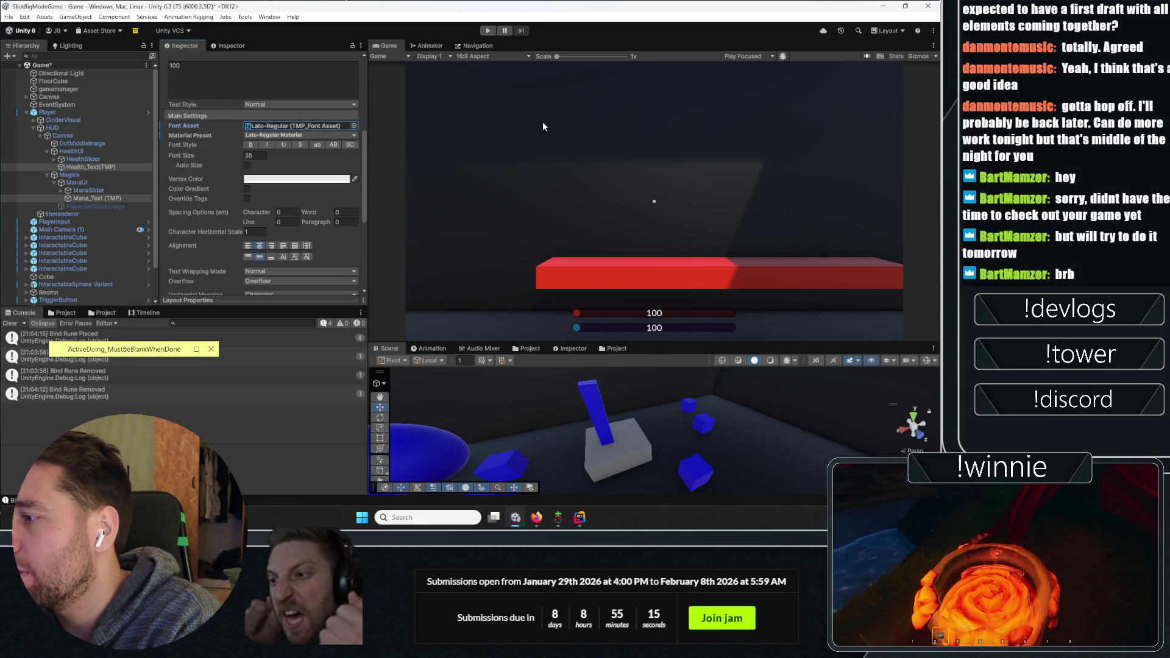
{"action": "left_click", "coordinate": [488, 31]}
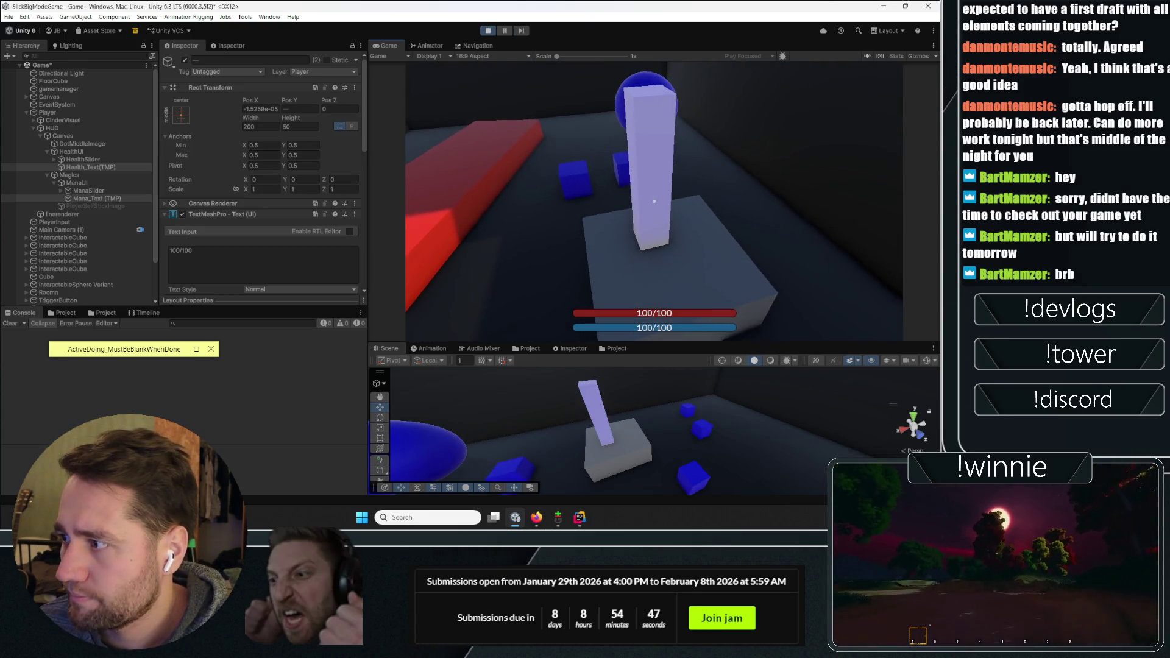
Release the game cursor and select InteractableCube (1) in the Hierarchy
{"action": "key", "text": "Escape"}
{"action": "scroll", "coordinate": [81, 251], "scroll_direction": "down", "scroll_amount": 2}
{"action": "left_click", "coordinate": [65, 279]}
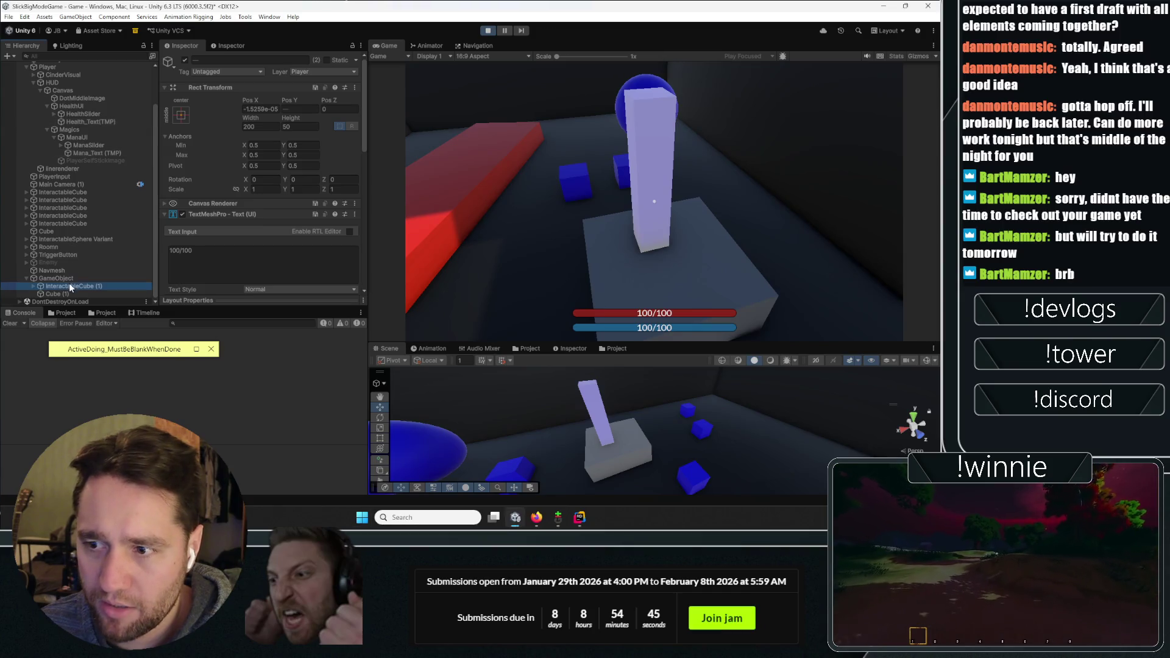
Set the Hinge Joint Anchor Y to -0.5, with Scene gizmos shown and the Scene view enlarged
{"action": "scroll", "coordinate": [197, 227], "scroll_direction": "down", "scroll_amount": 5}
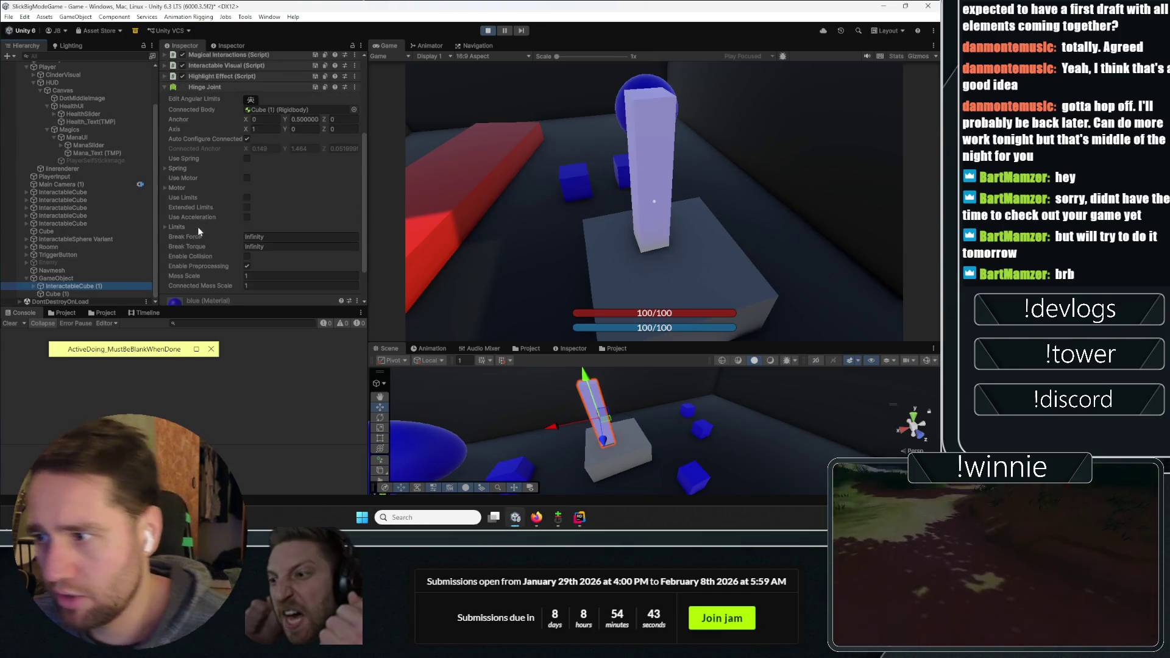
{"action": "left_click", "coordinate": [295, 117]}
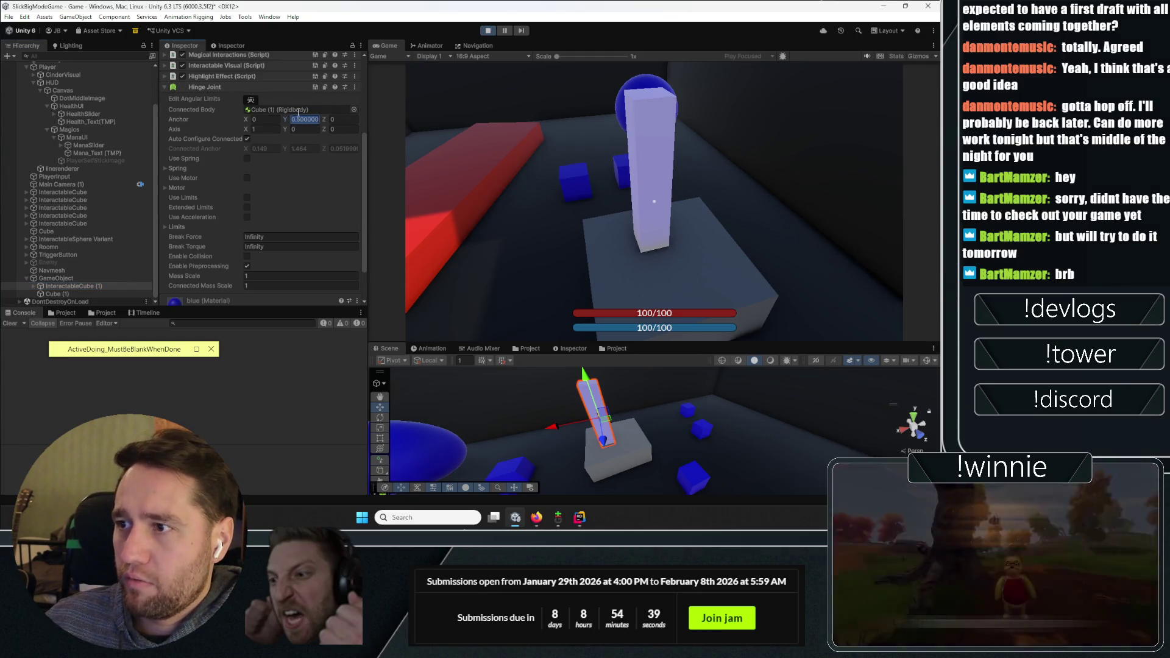
{"action": "left_click", "coordinate": [924, 361]}
{"action": "left_click_drag", "start_coordinate": [657, 344], "coordinate": [658, 224]}
{"action": "mouse_move", "coordinate": [597, 304]}
{"action": "left_mouse_down"}
{"action": "mouse_move", "coordinate": [613, 312]}
{"action": "mouse_move", "coordinate": [454, 308]}
{"action": "mouse_move", "coordinate": [656, 372]}
{"action": "left_mouse_up"}
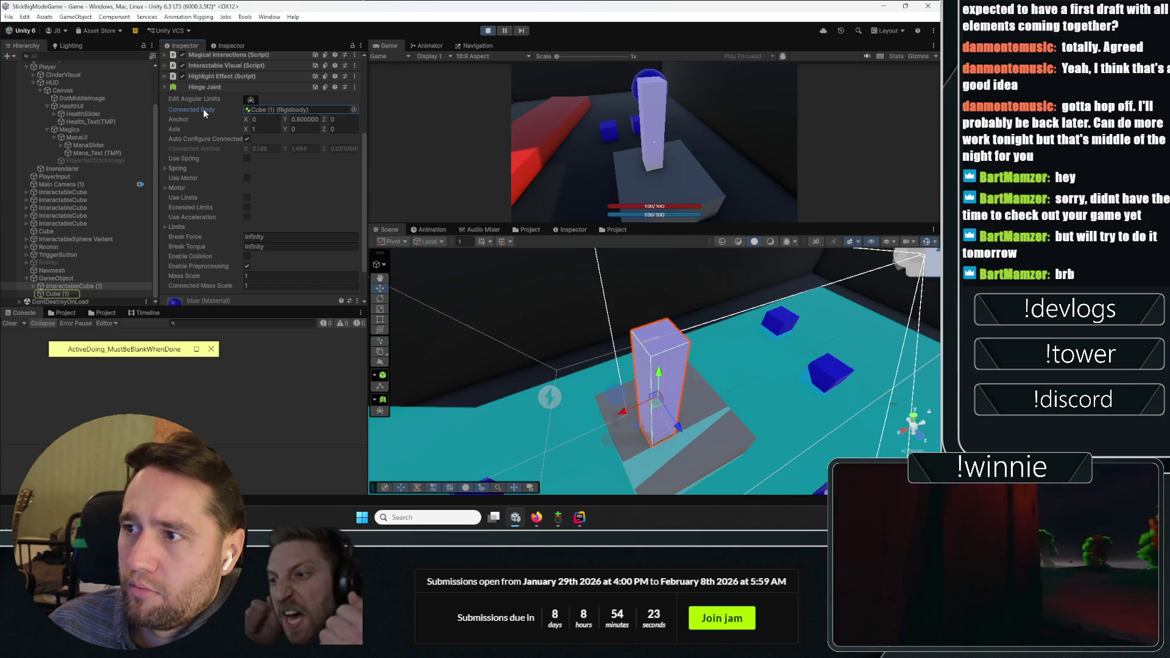
{"action": "left_click", "coordinate": [295, 118]}
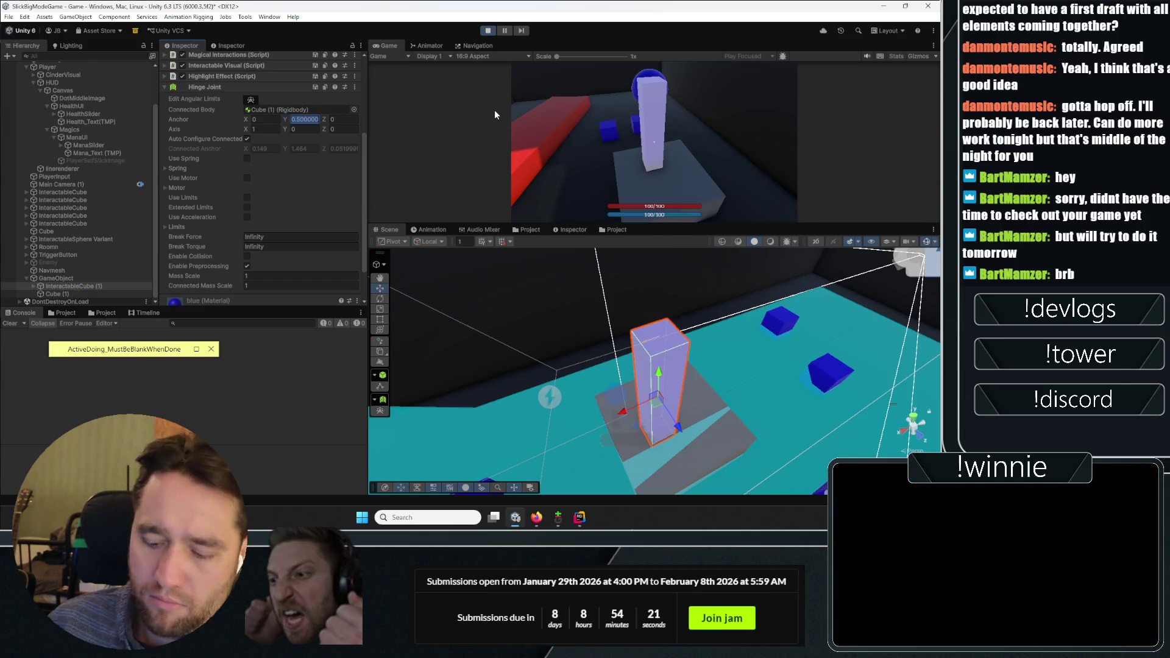
{"action": "type", "text": "-"}
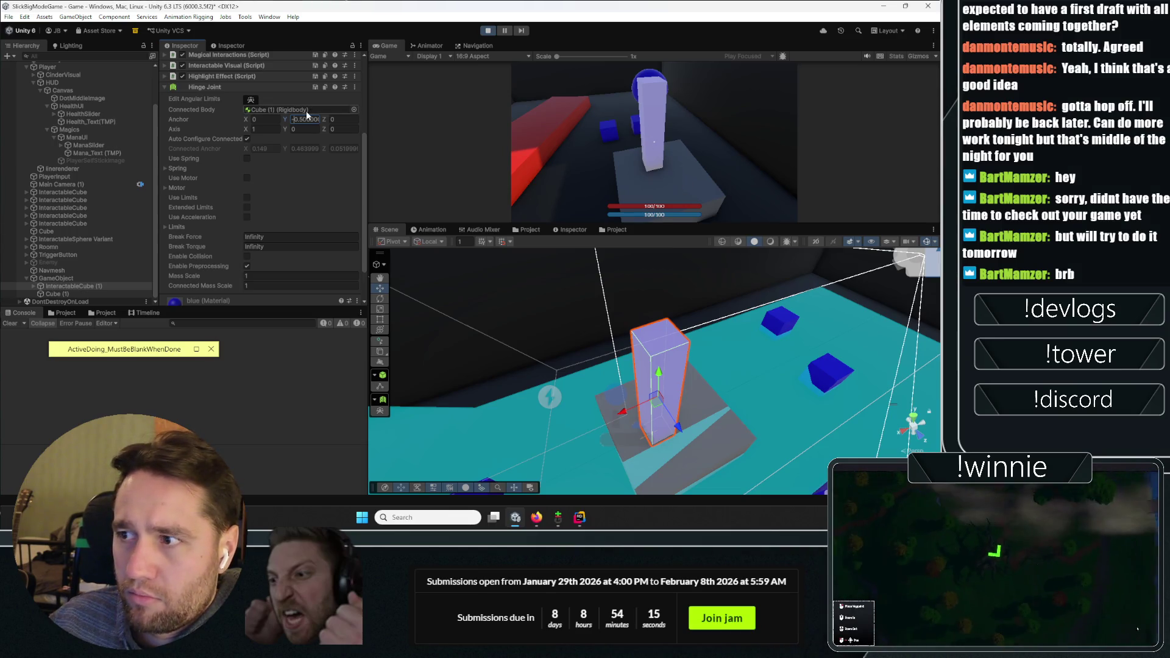
{"action": "scroll", "coordinate": [200, 162], "scroll_direction": "down", "scroll_amount": 3}
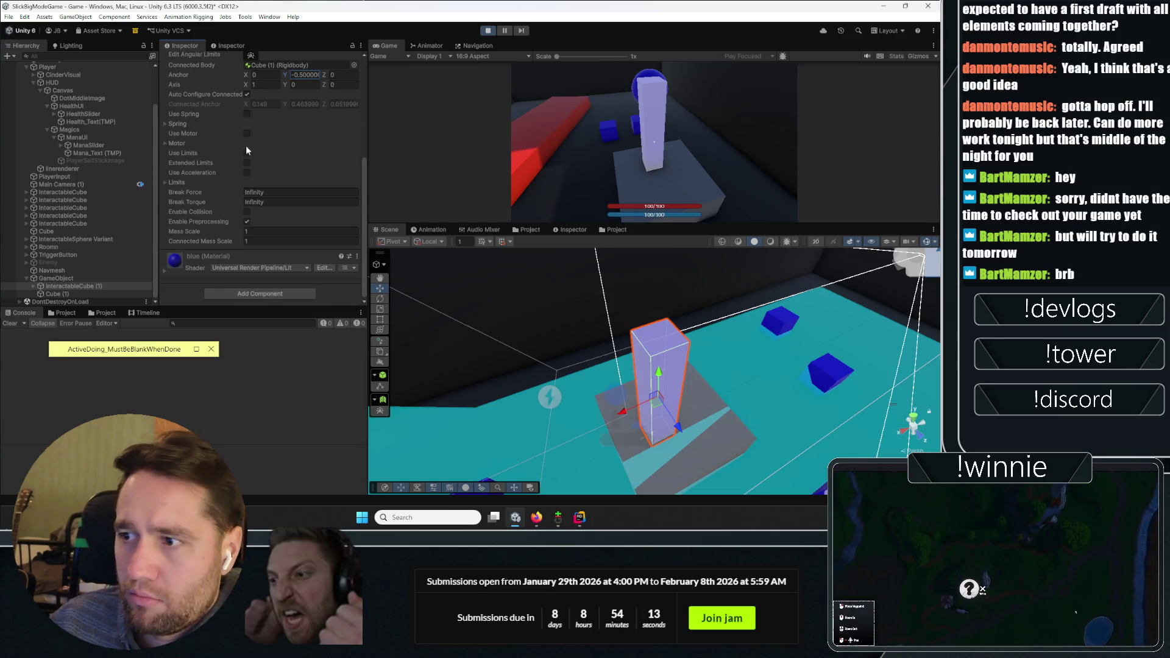
Expand and collapse the Hinge Joint's Limits and Motor foldouts to review their values
{"action": "left_click", "coordinate": [165, 182]}
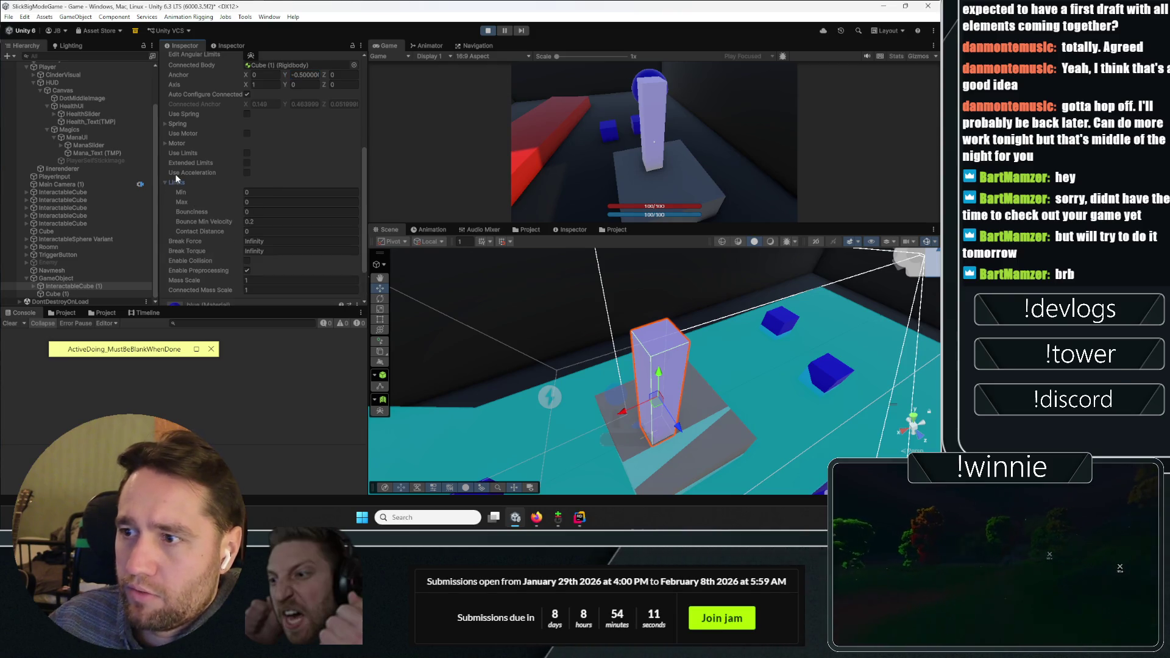
{"action": "left_click", "coordinate": [249, 212]}
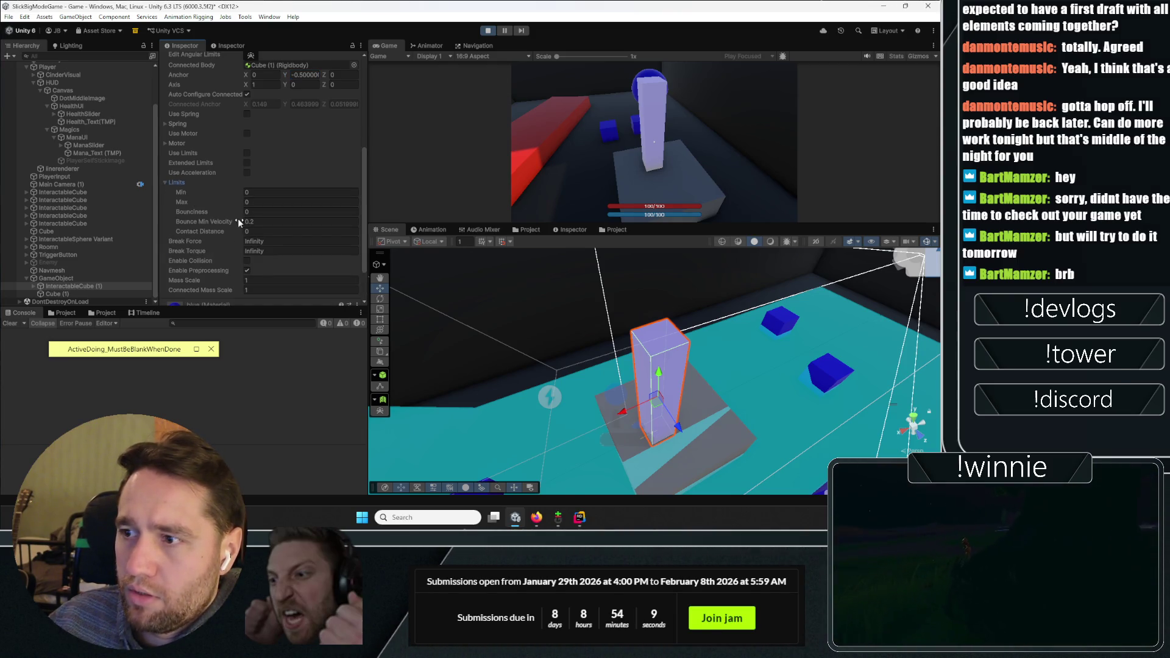
{"action": "left_click", "coordinate": [183, 182]}
{"action": "left_click", "coordinate": [180, 144]}
{"action": "left_click", "coordinate": [179, 144]}
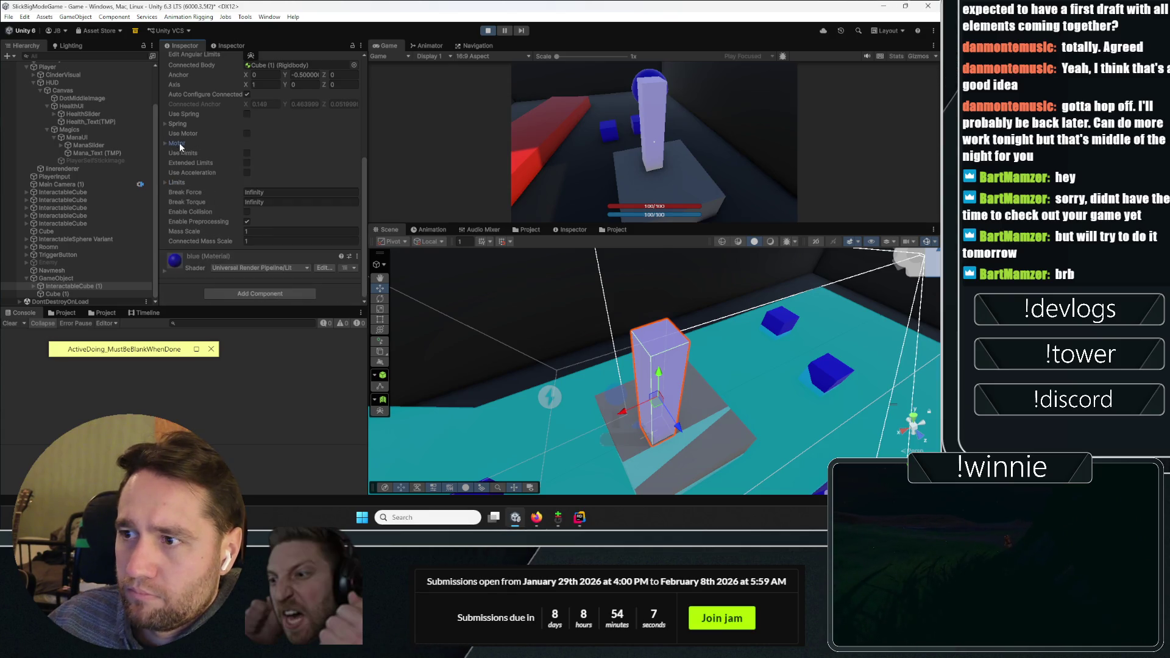
{"action": "left_click", "coordinate": [183, 183]}
{"action": "left_click", "coordinate": [182, 183]}
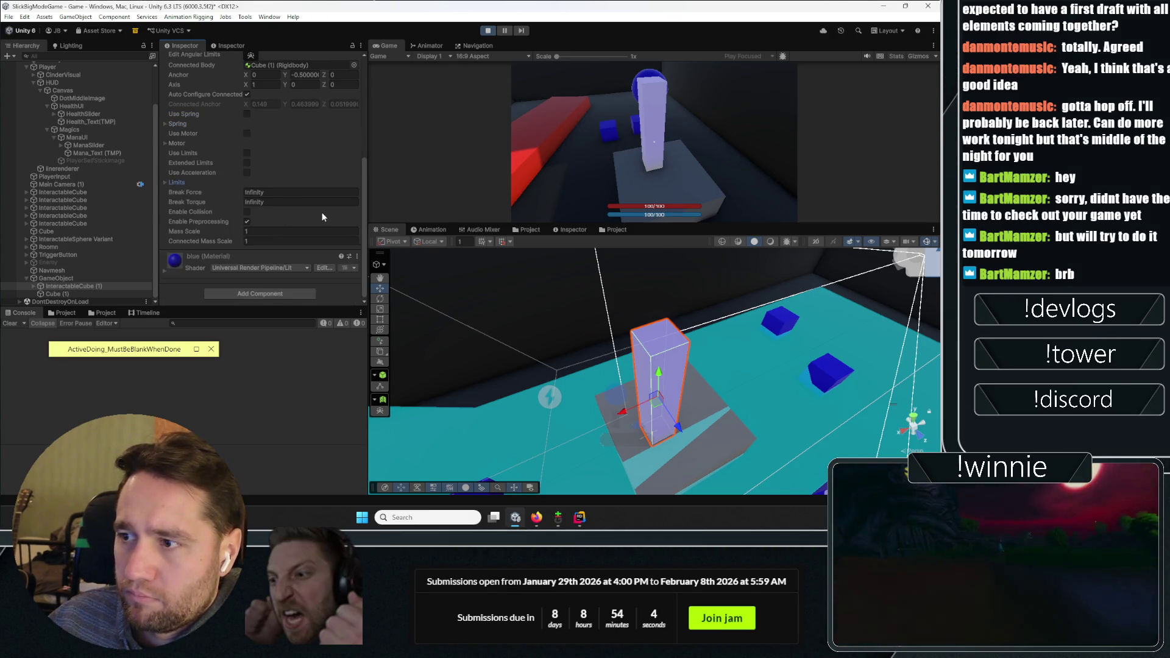
{"action": "left_click", "coordinate": [182, 185]}
{"action": "scroll", "coordinate": [213, 233], "scroll_direction": "down", "scroll_amount": 2}
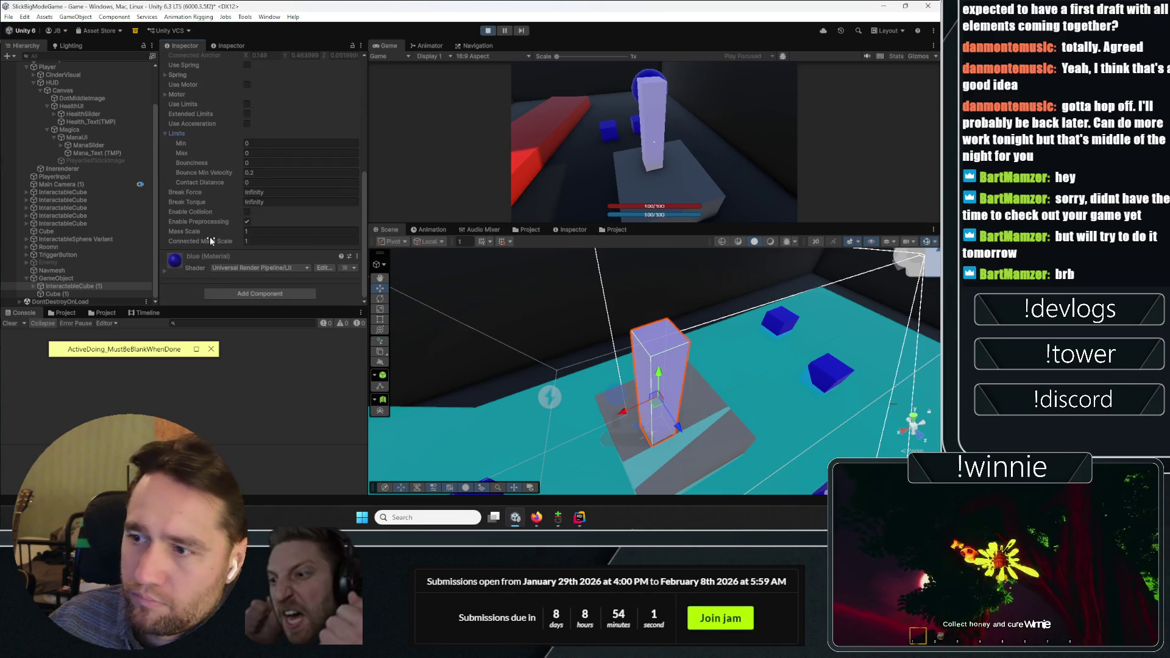
{"action": "left_click", "coordinate": [178, 134]}
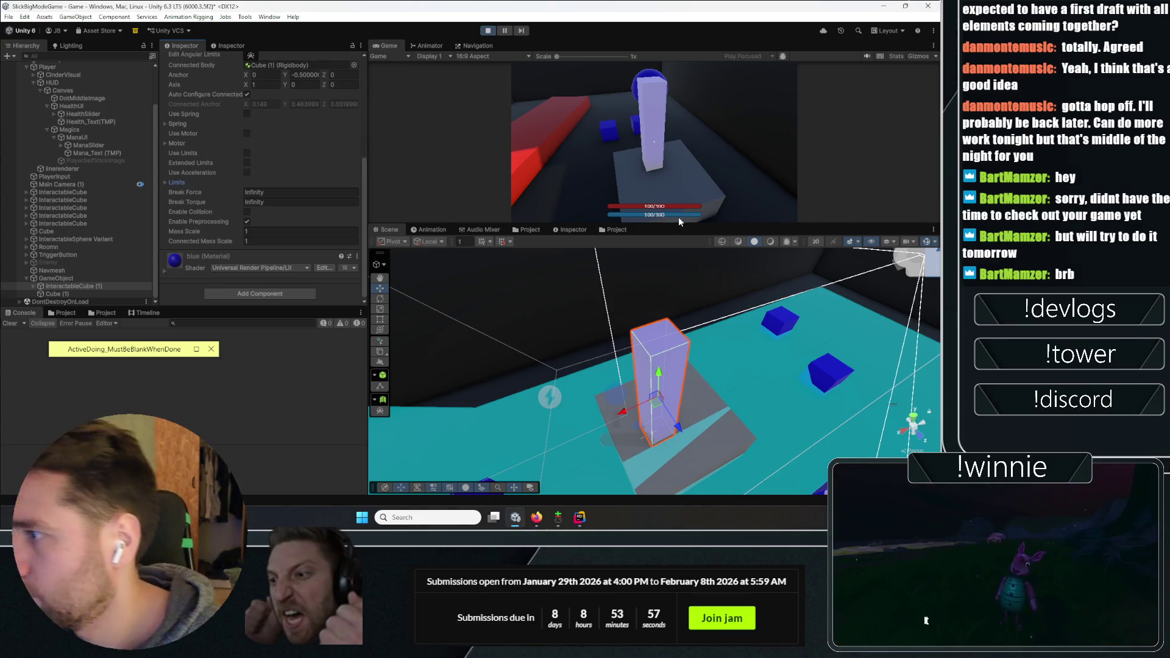
Enlarge the Game view to watch the pillar fall, stop play, and select InteractableCube (1)
{"action": "mouse_move", "coordinate": [672, 228]}
{"action": "left_mouse_down"}
{"action": "mouse_move", "coordinate": [656, 267]}
{"action": "mouse_move", "coordinate": [670, 347]}
{"action": "left_mouse_up"}
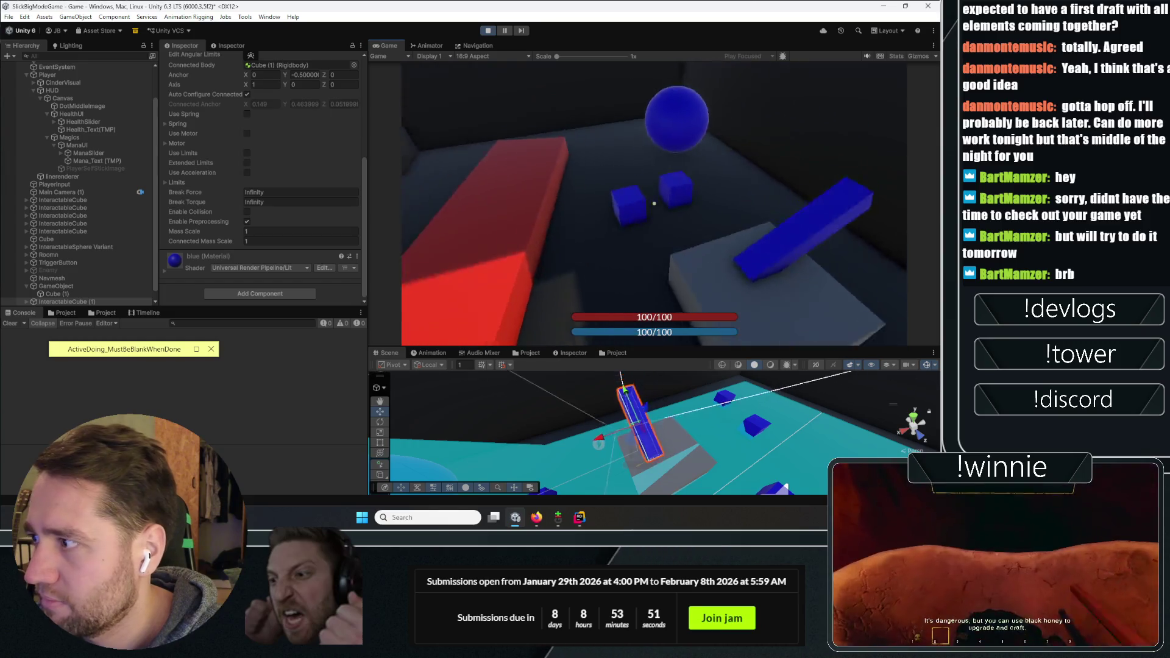
{"action": "left_click", "coordinate": [487, 30]}
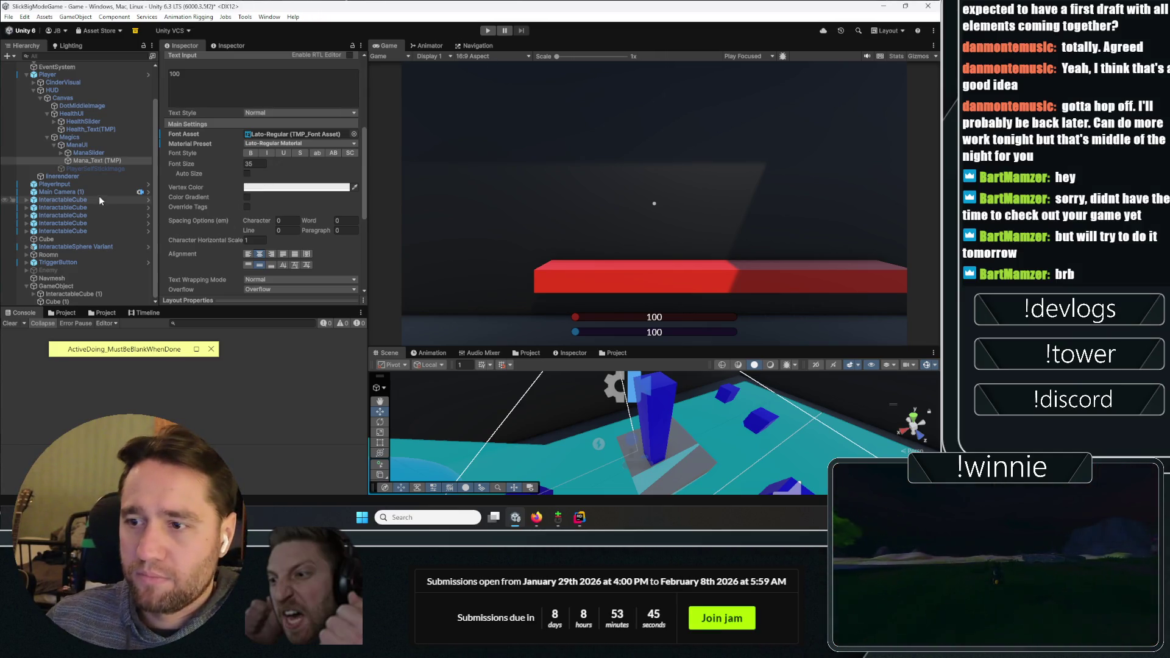
{"action": "left_click", "coordinate": [67, 292]}
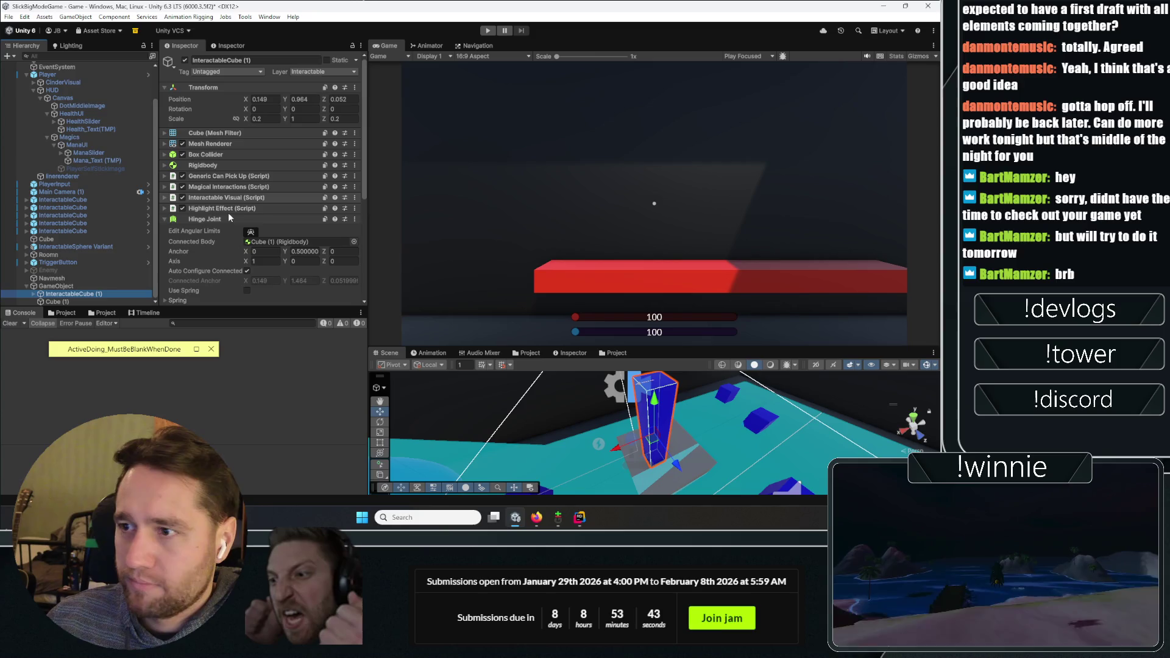
Remove the Generic Can Pick Up (Script) component from InteractableCube (1) and press Play
{"action": "left_click", "coordinate": [229, 216]}
{"action": "left_click", "coordinate": [361, 176]}
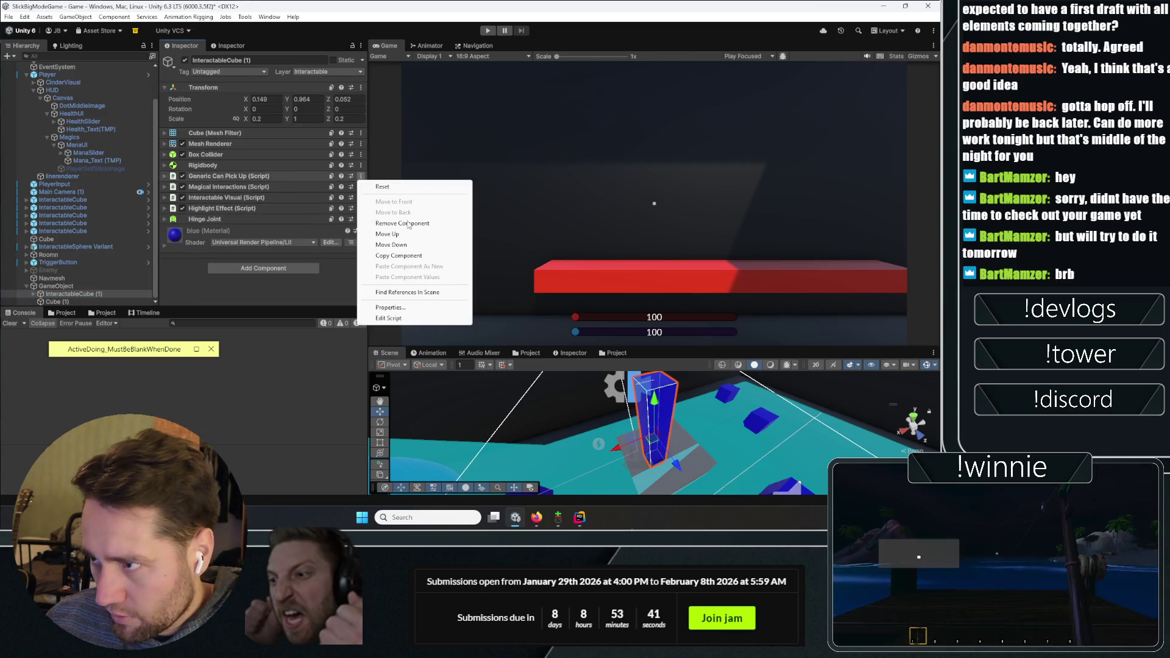
{"action": "left_click", "coordinate": [402, 223]}
{"action": "left_click", "coordinate": [487, 31]}
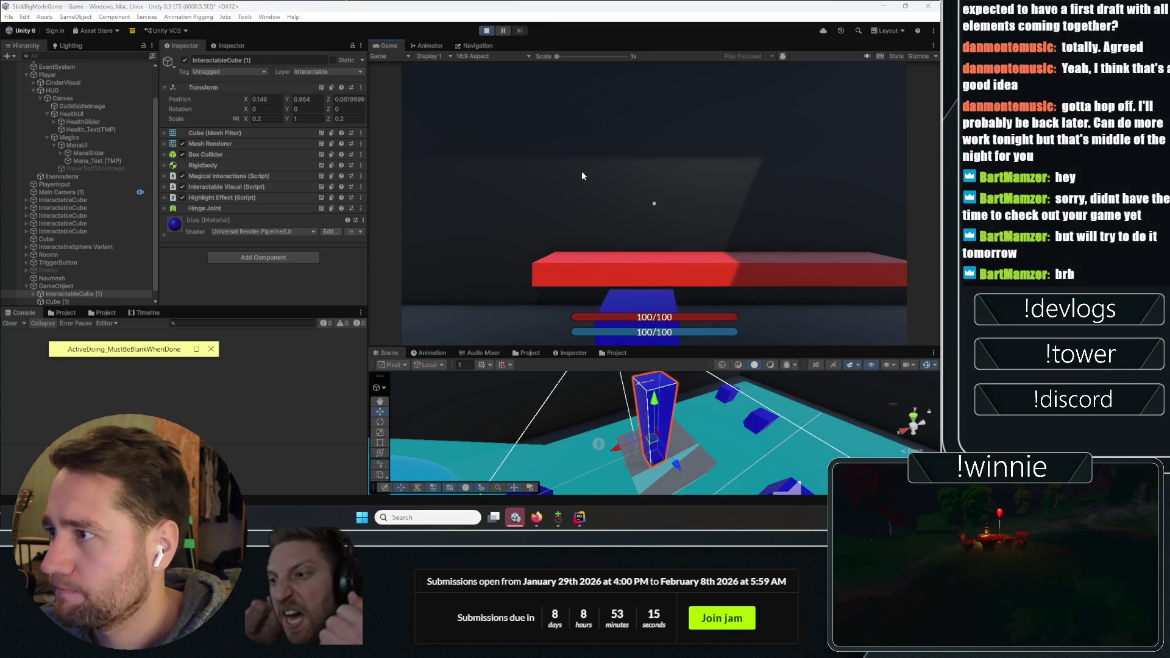
Free the cursor, expand Hinge Joint, toggle Use Limits and expand its Limits foldout
{"action": "left_click", "coordinate": [579, 222]}
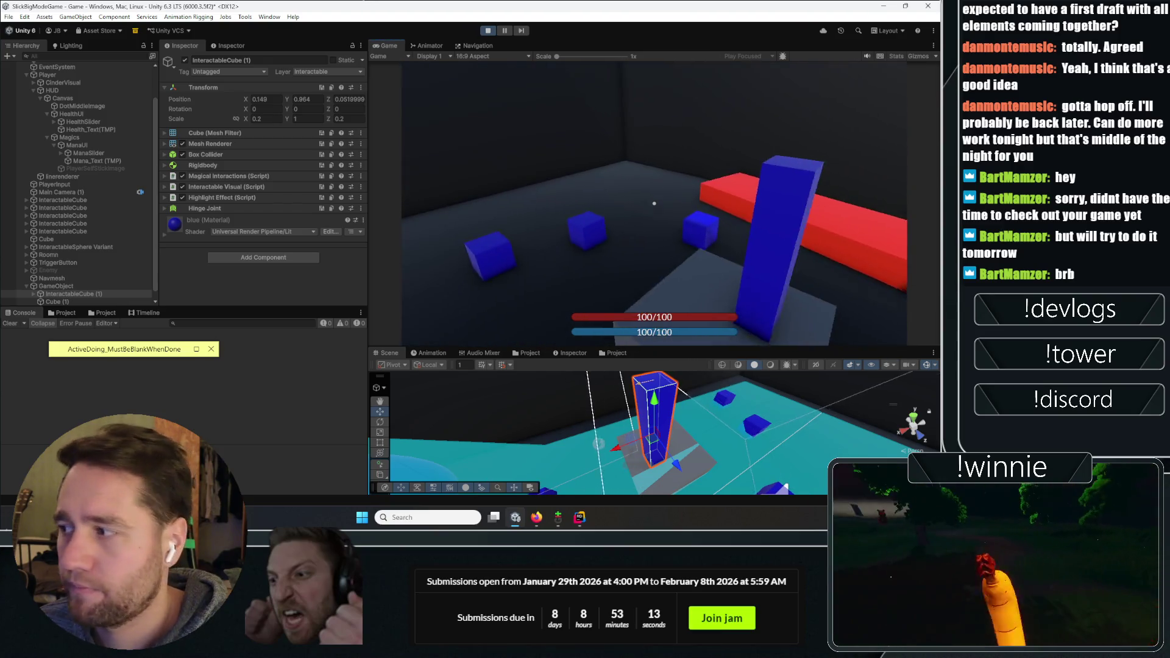
{"action": "key", "text": "Escape"}
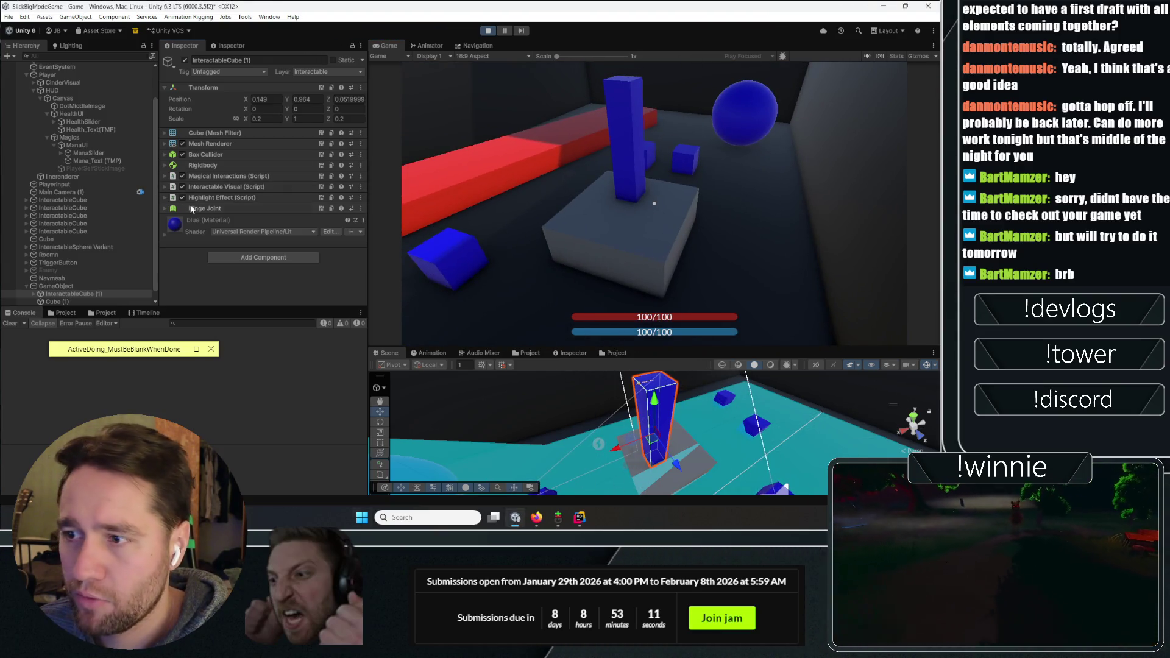
{"action": "left_click", "coordinate": [205, 209]}
{"action": "scroll", "coordinate": [219, 204], "scroll_direction": "down", "scroll_amount": 3}
{"action": "scroll", "coordinate": [231, 169], "scroll_direction": "down", "scroll_amount": 2}
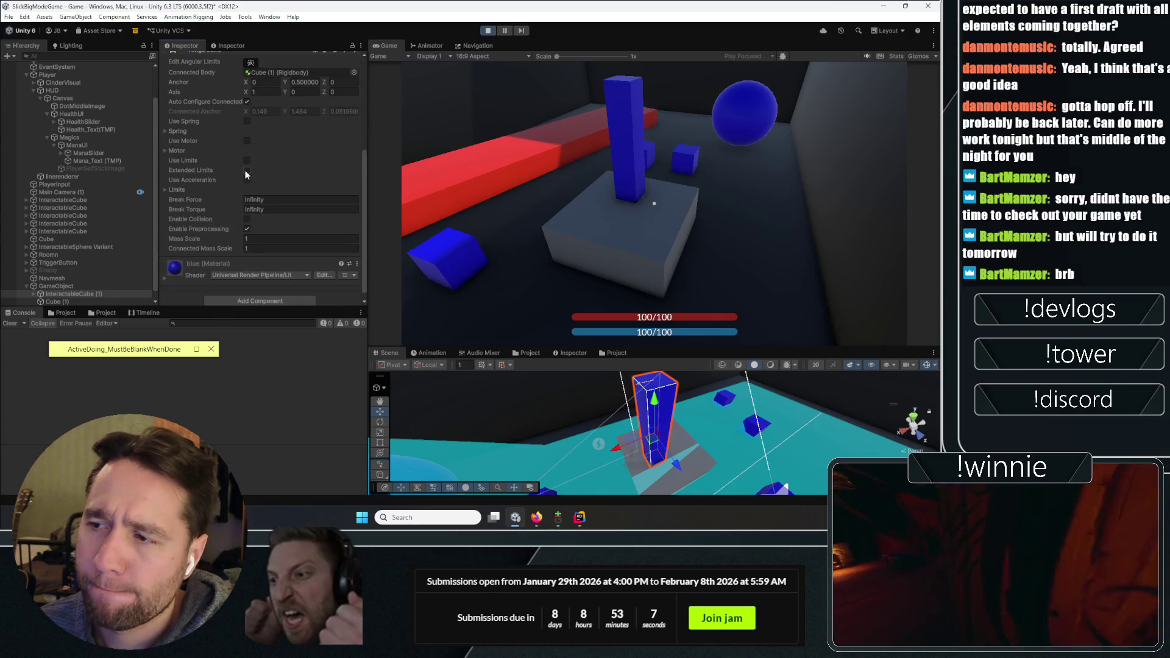
{"action": "left_click", "coordinate": [246, 161]}
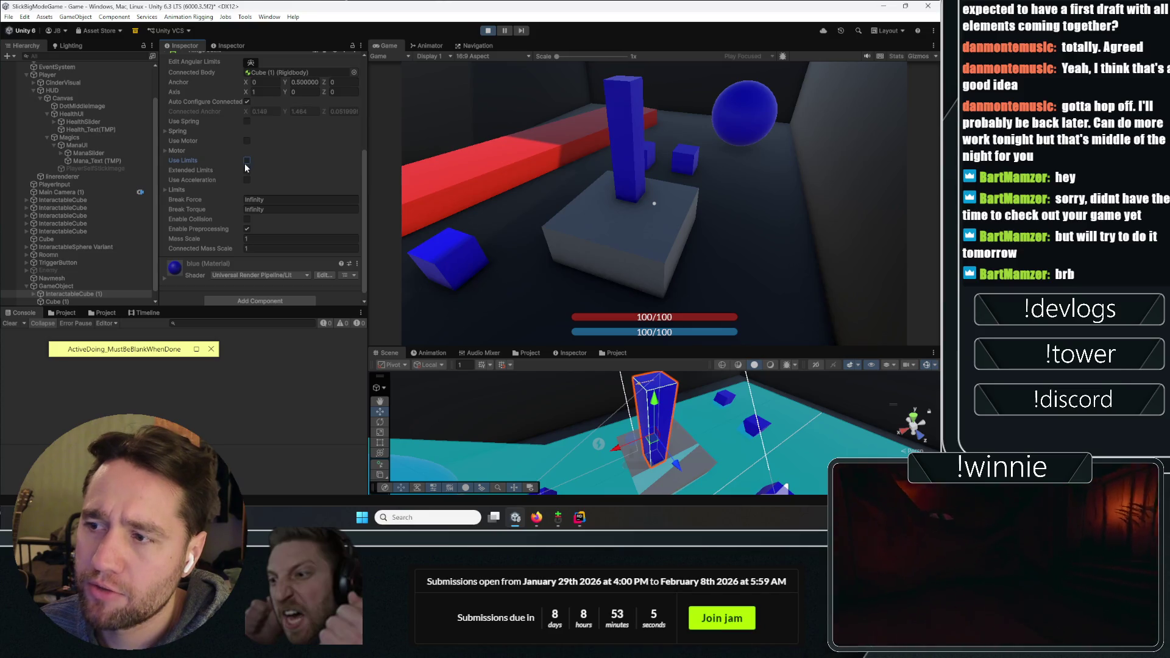
{"action": "left_click", "coordinate": [241, 191]}
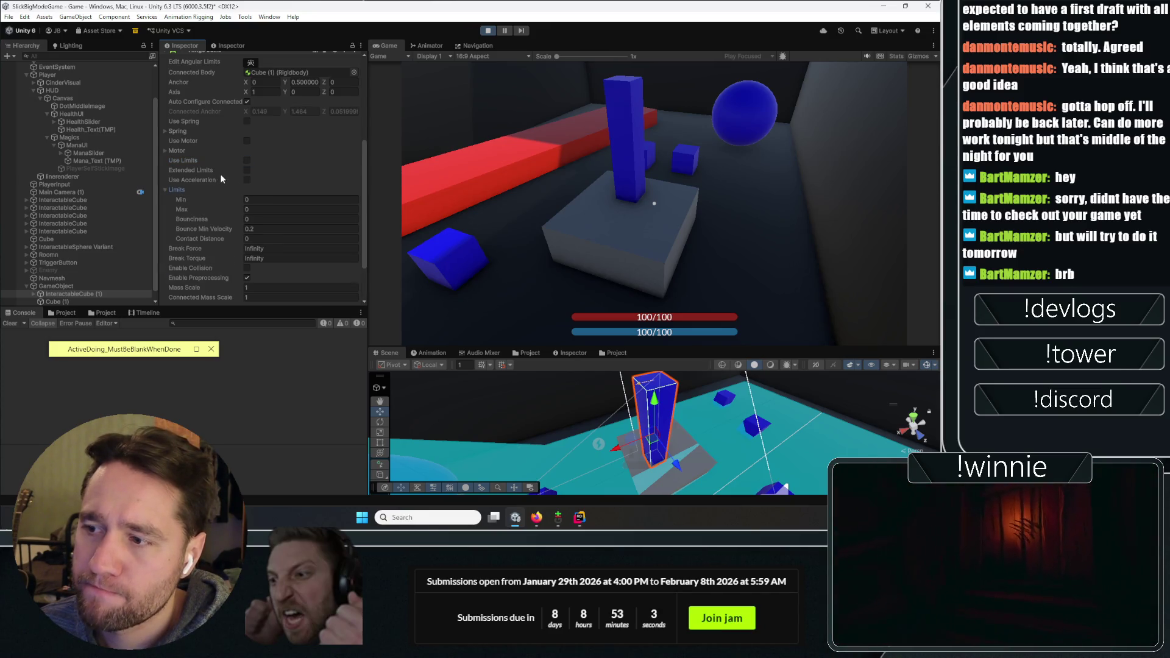
Enter -0.5 as the hinge Anchor Y and return to the Game view
{"action": "scroll", "coordinate": [207, 214], "scroll_direction": "down", "scroll_amount": 2}
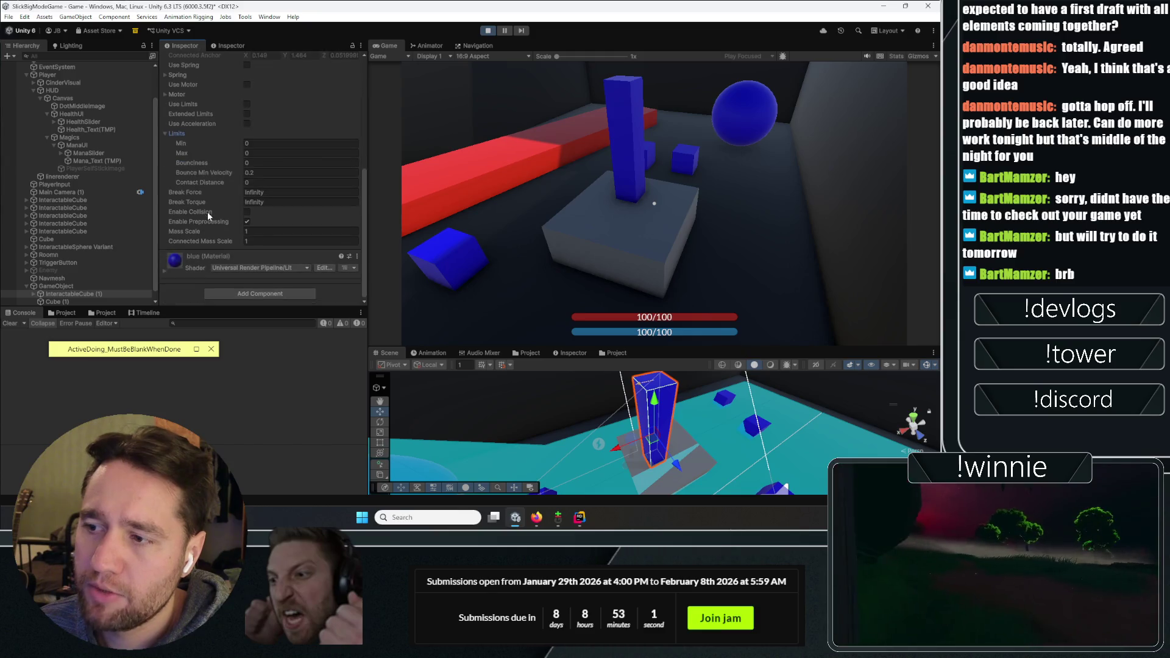
{"action": "scroll", "coordinate": [207, 210], "scroll_direction": "up", "scroll_amount": 4}
{"action": "left_click", "coordinate": [305, 131]}
{"action": "type", "text": "-0.5"}
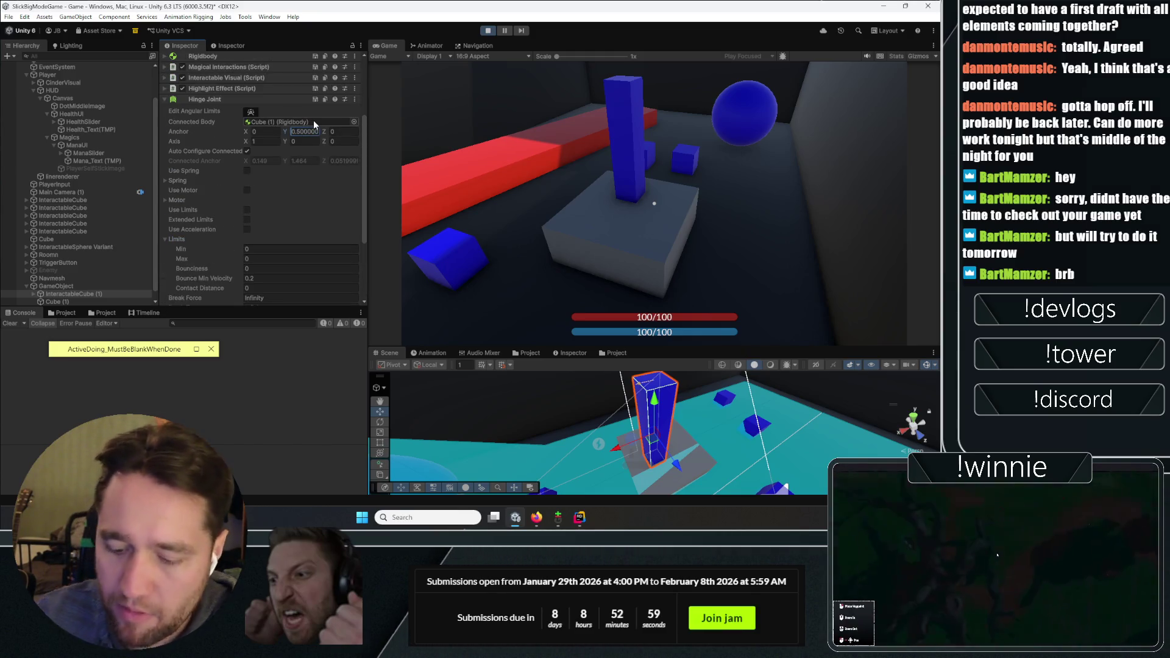
{"action": "left_click", "coordinate": [696, 250]}
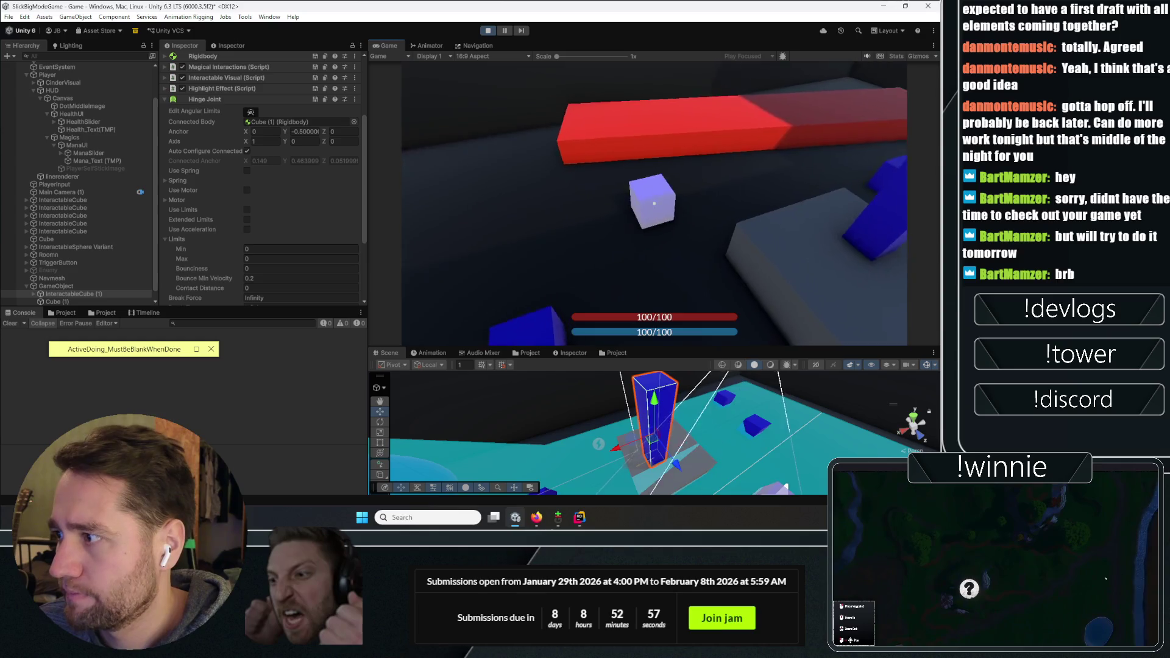
Cast a rune, pick up the white cube, walk forward, and bind runes onto the blue cubes
{"action": "left_click", "coordinate": [653, 203]}
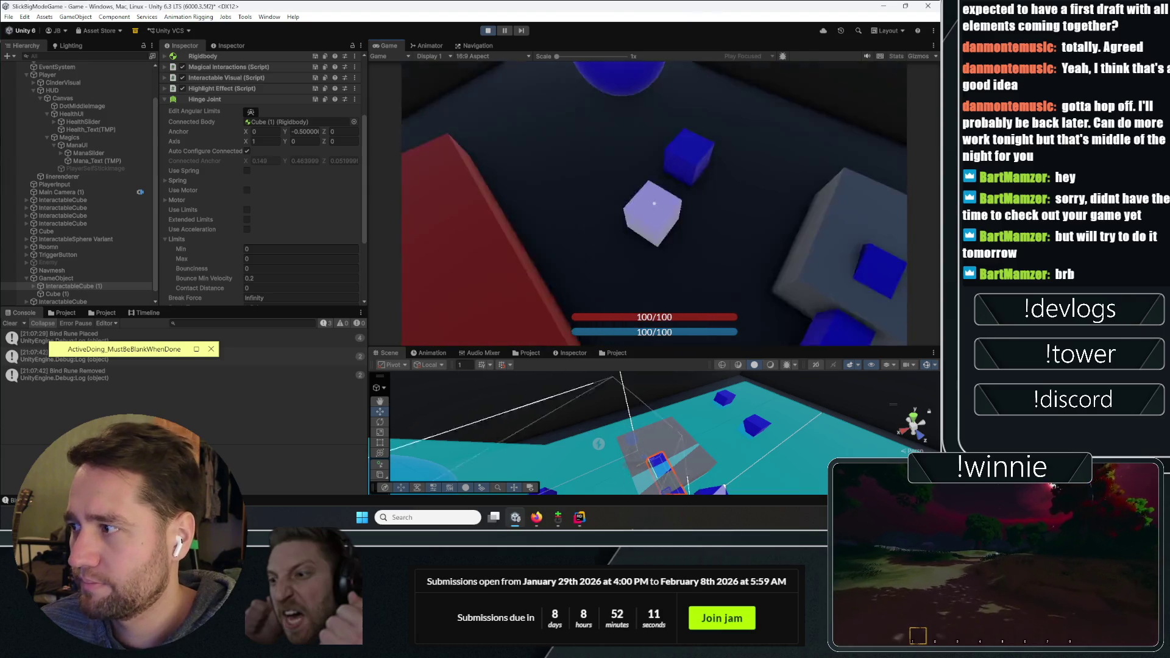
{"action": "left_click", "coordinate": [654, 203]}
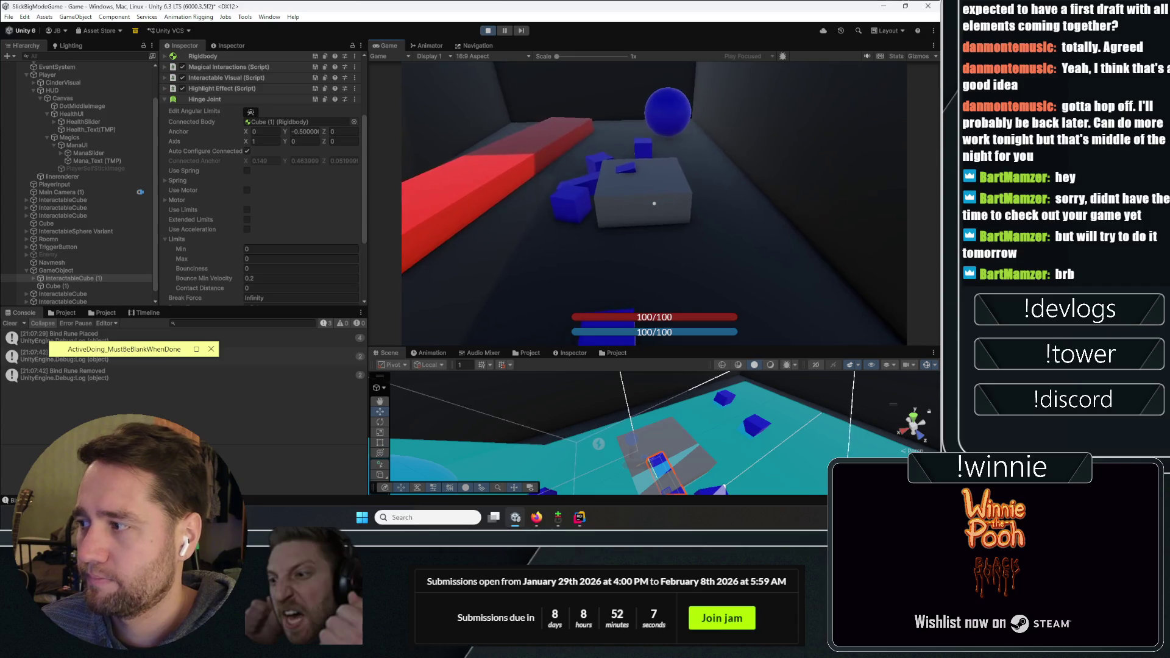
{"action": "key", "text": "w"}
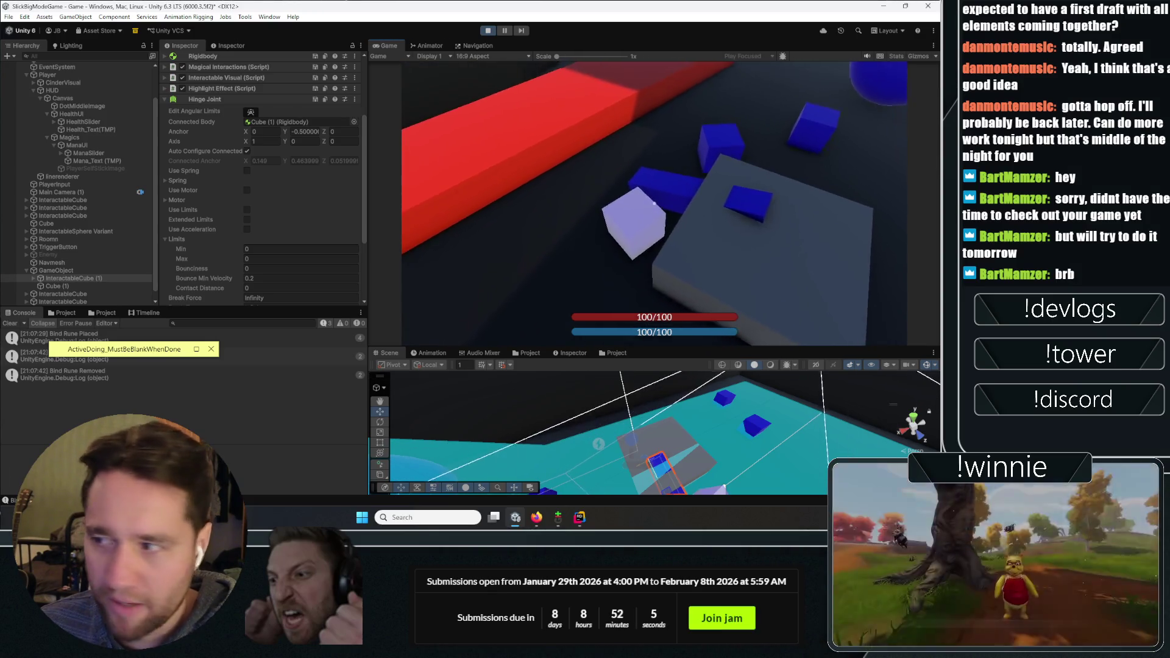
{"action": "left_click", "coordinate": [654, 203]}
{"action": "left_click", "coordinate": [654, 203]}
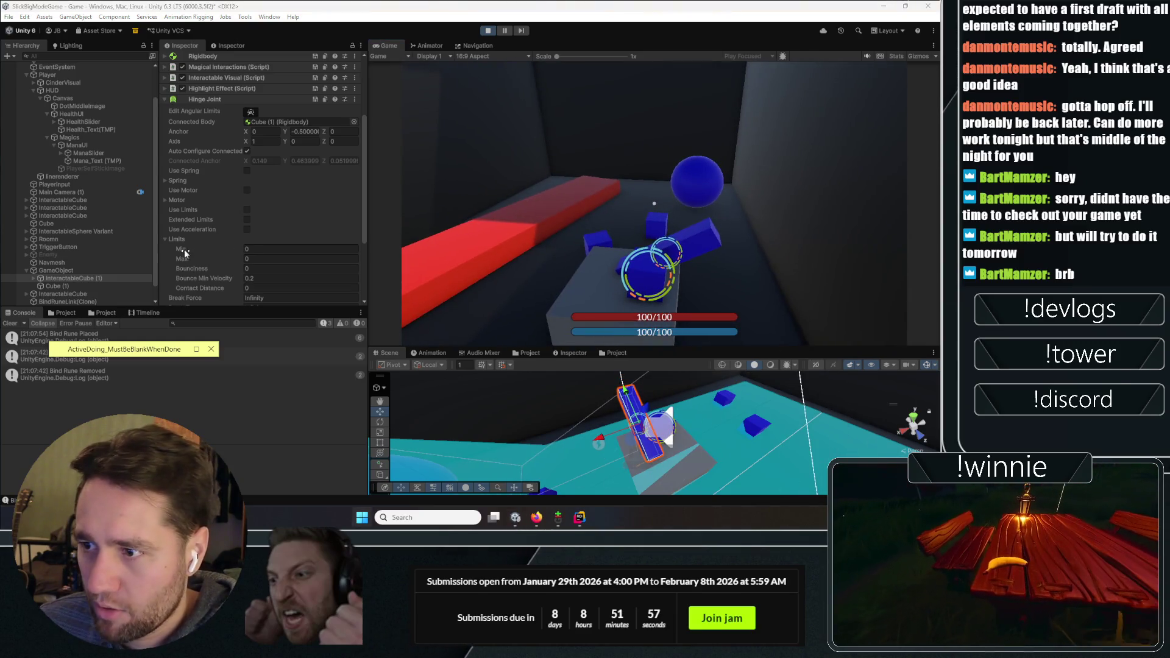
Turn on the hinge's Use Limits and set the Min limit to 90
{"action": "scroll", "coordinate": [184, 253], "scroll_direction": "down", "scroll_amount": 2}
{"action": "left_click", "coordinate": [203, 193]}
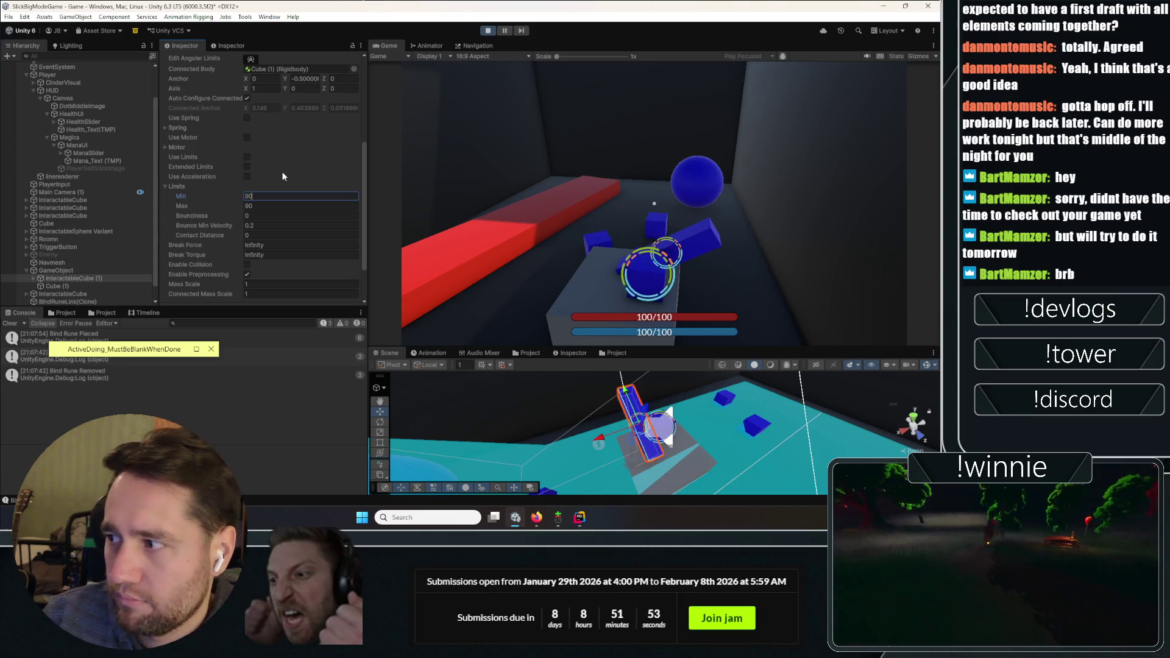
{"action": "left_click", "coordinate": [246, 157]}
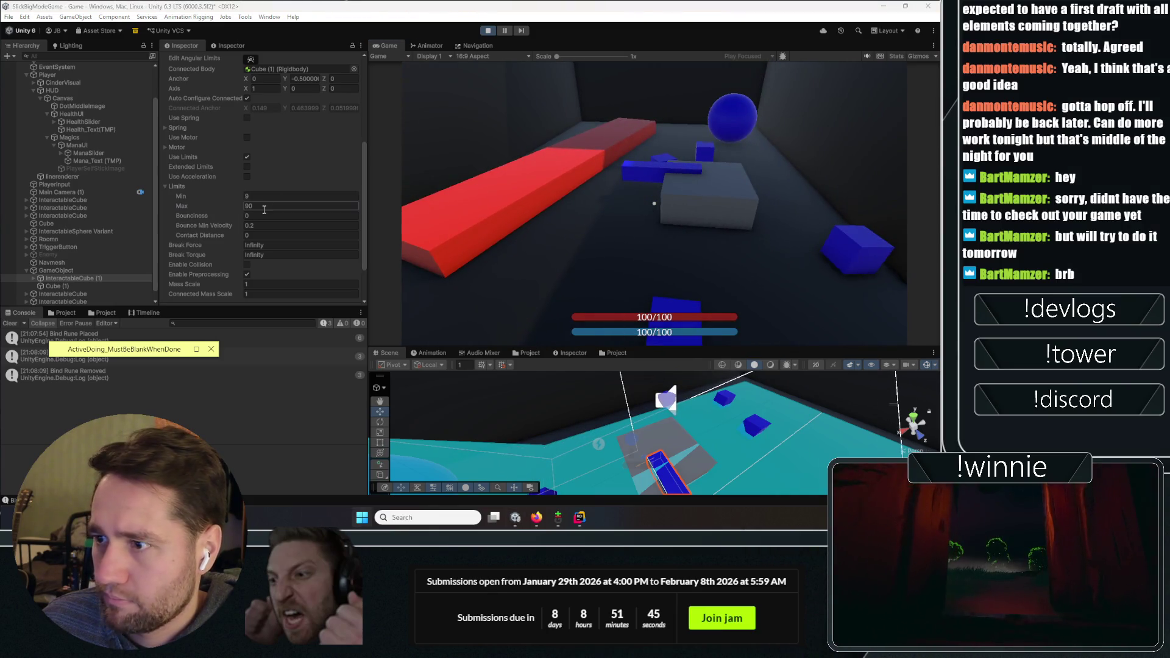
{"action": "left_click", "coordinate": [264, 209]}
{"action": "left_click", "coordinate": [176, 185]}
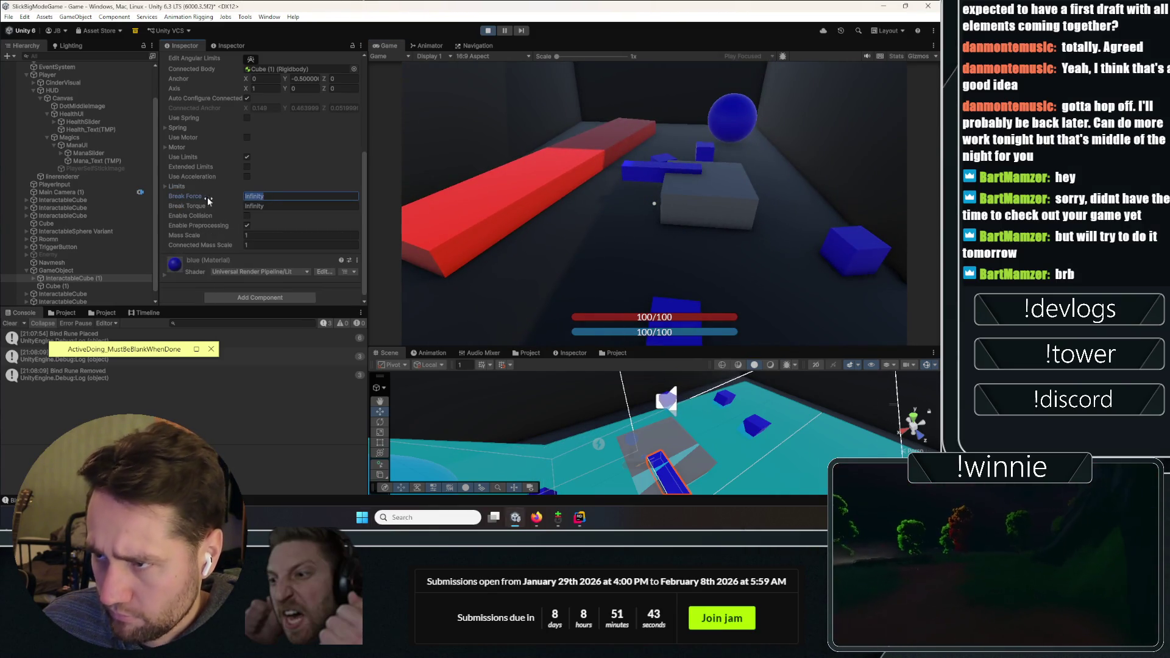
{"action": "left_click", "coordinate": [183, 187]}
{"action": "left_click", "coordinate": [261, 193]}
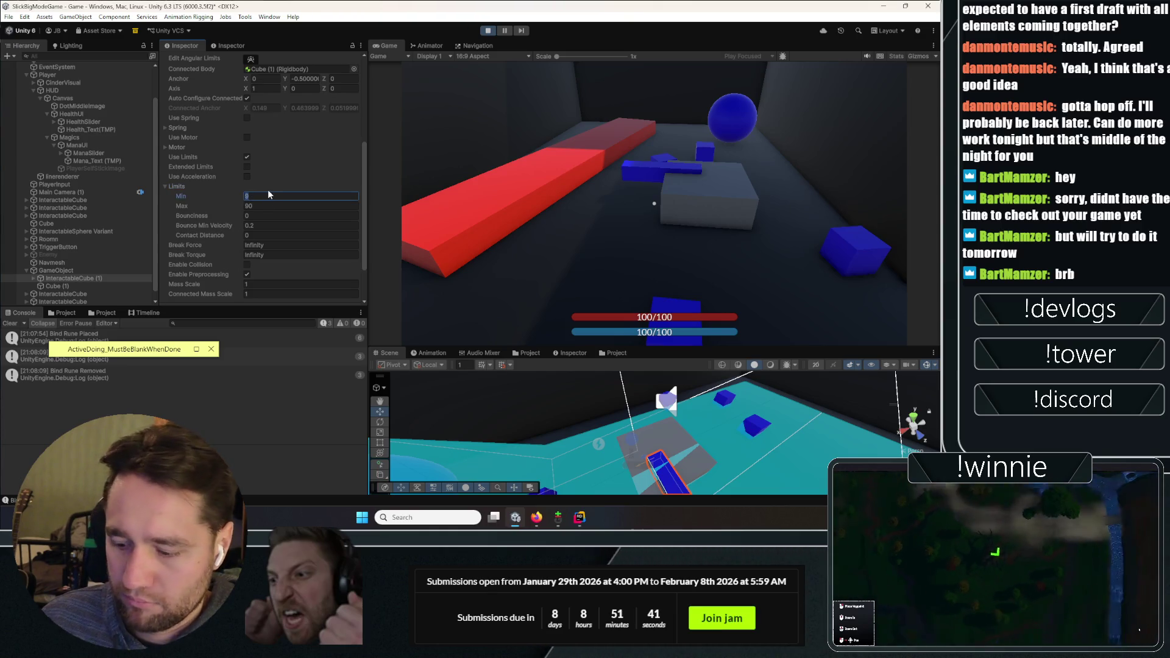
{"action": "type", "text": "90"}
{"action": "left_click", "coordinate": [541, 207]}
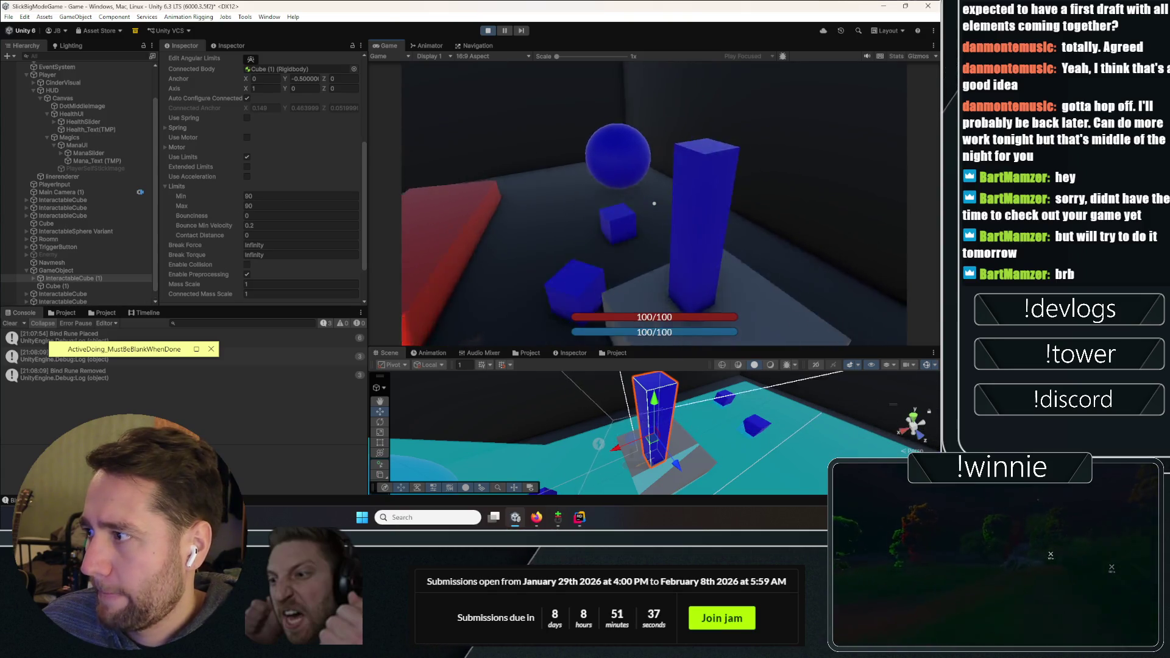
After testing runes, set Min 10 and Max 90, then drag Min up to about 21.8
{"action": "left_click", "coordinate": [654, 203]}
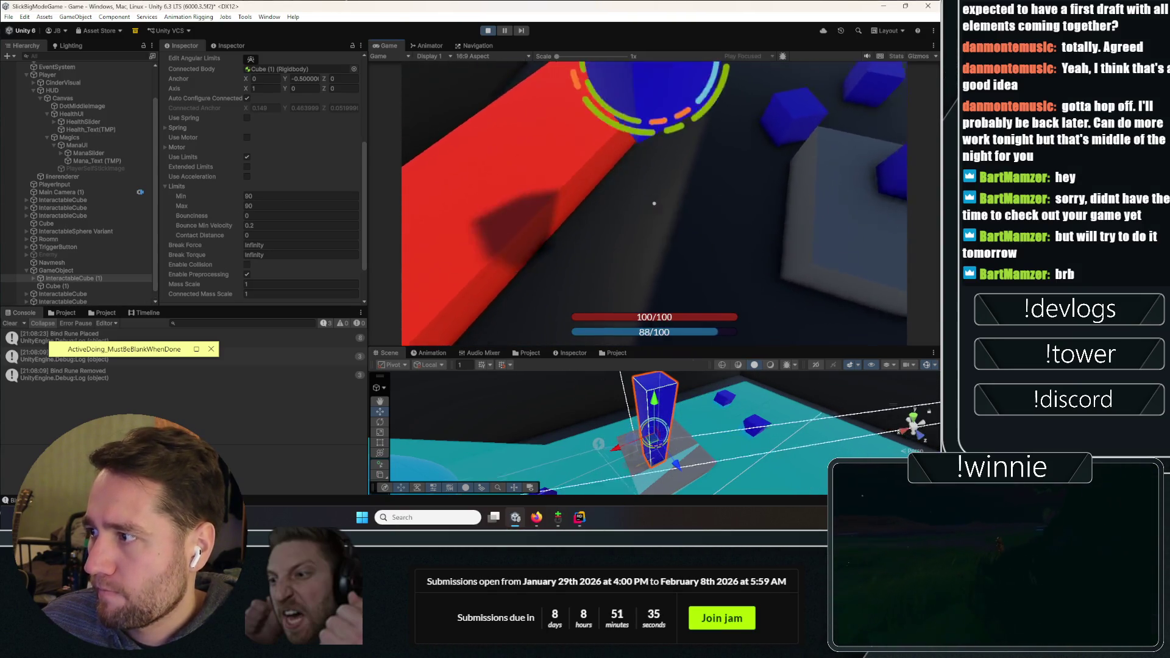
{"action": "left_click", "coordinate": [654, 203]}
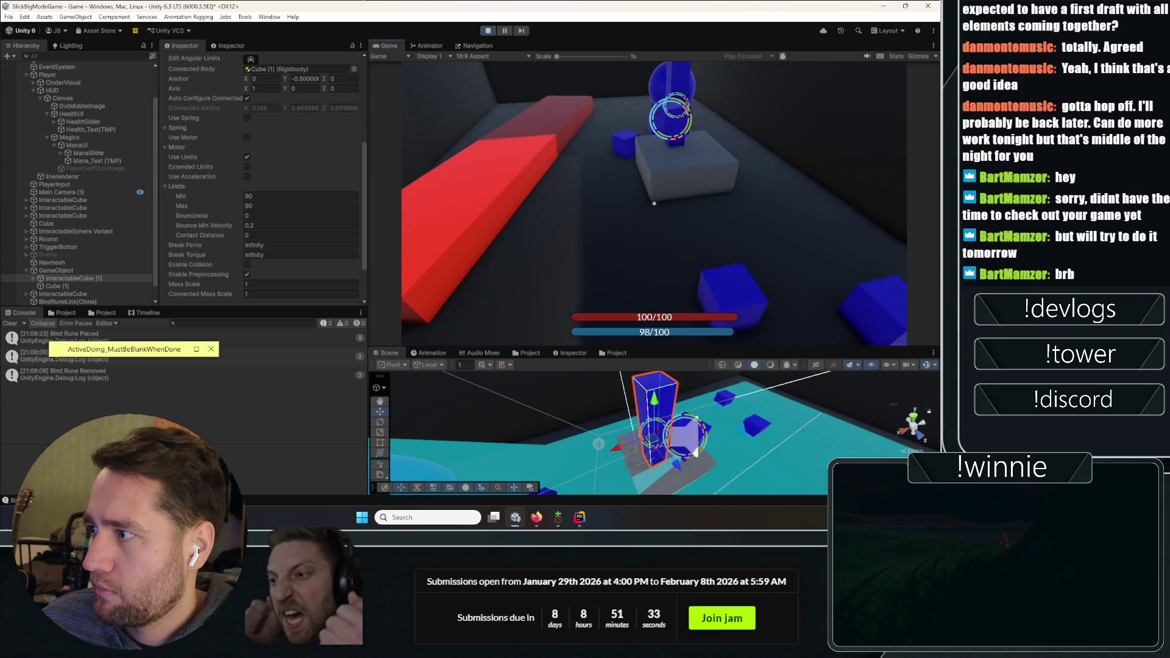
{"action": "key", "text": "Escape"}
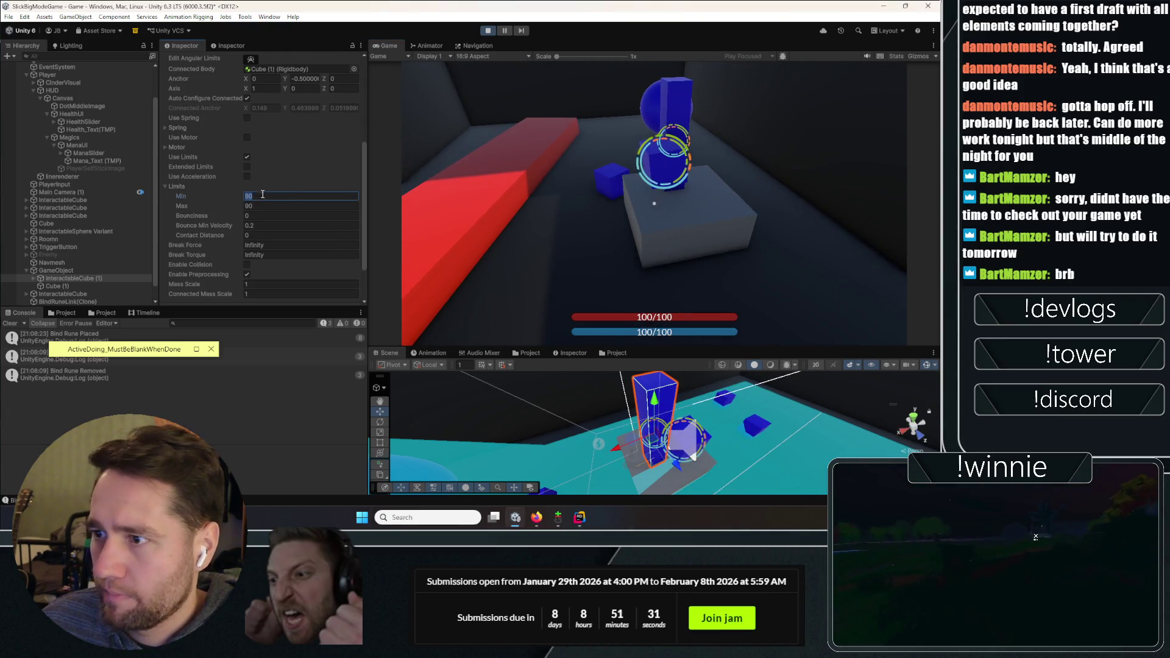
{"action": "left_click", "coordinate": [290, 196]}
{"action": "type", "text": "10"}
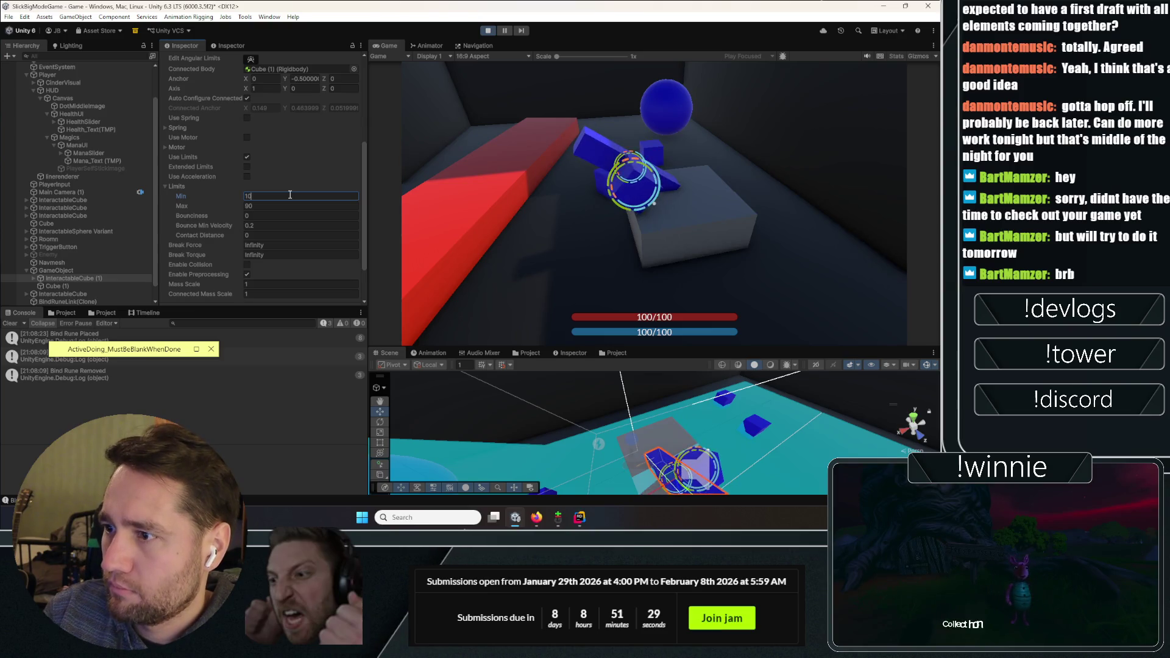
{"action": "key", "text": "Tab"}
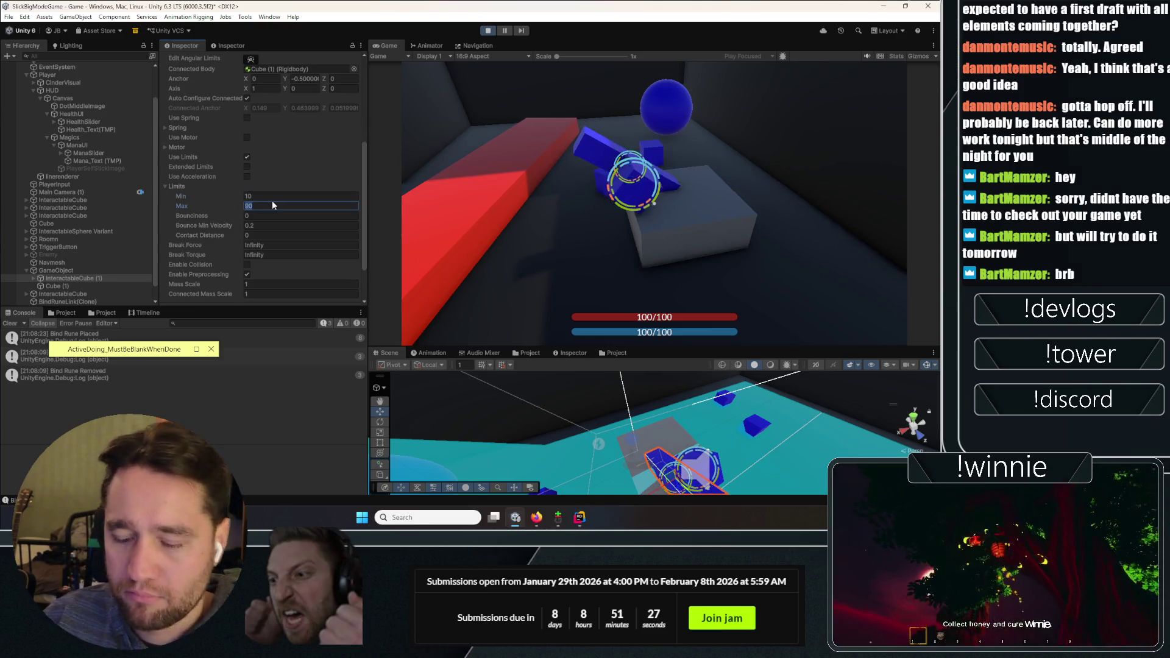
{"action": "left_click", "coordinate": [681, 311]}
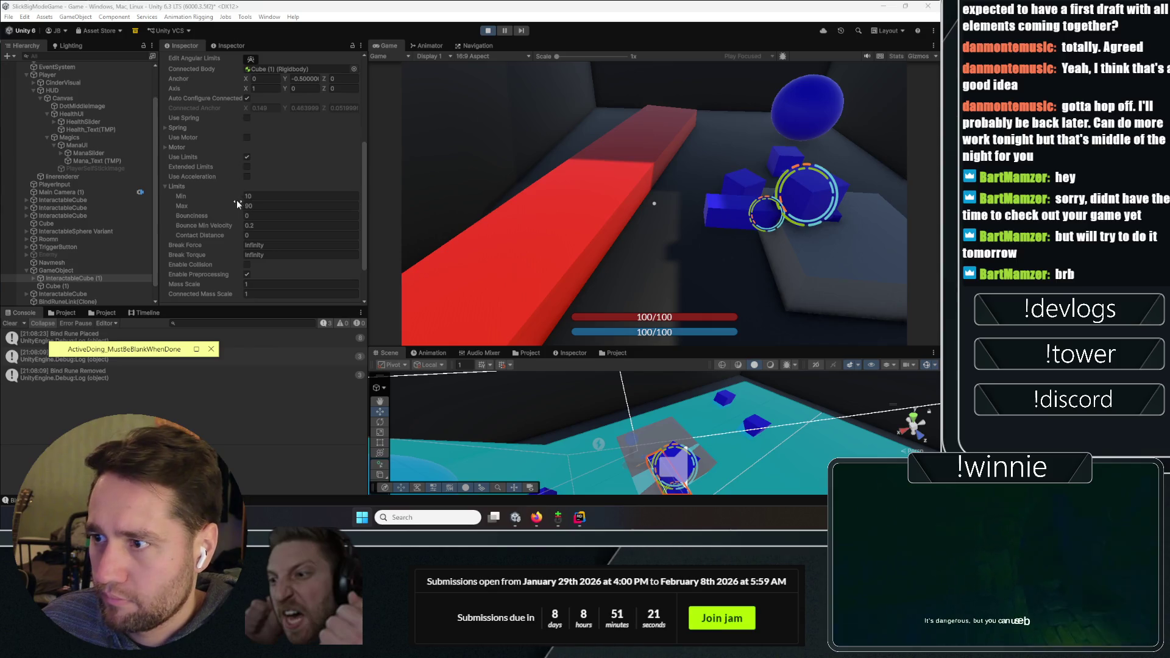
{"action": "left_click_drag", "start_coordinate": [237, 200], "coordinate": [239, 196]}
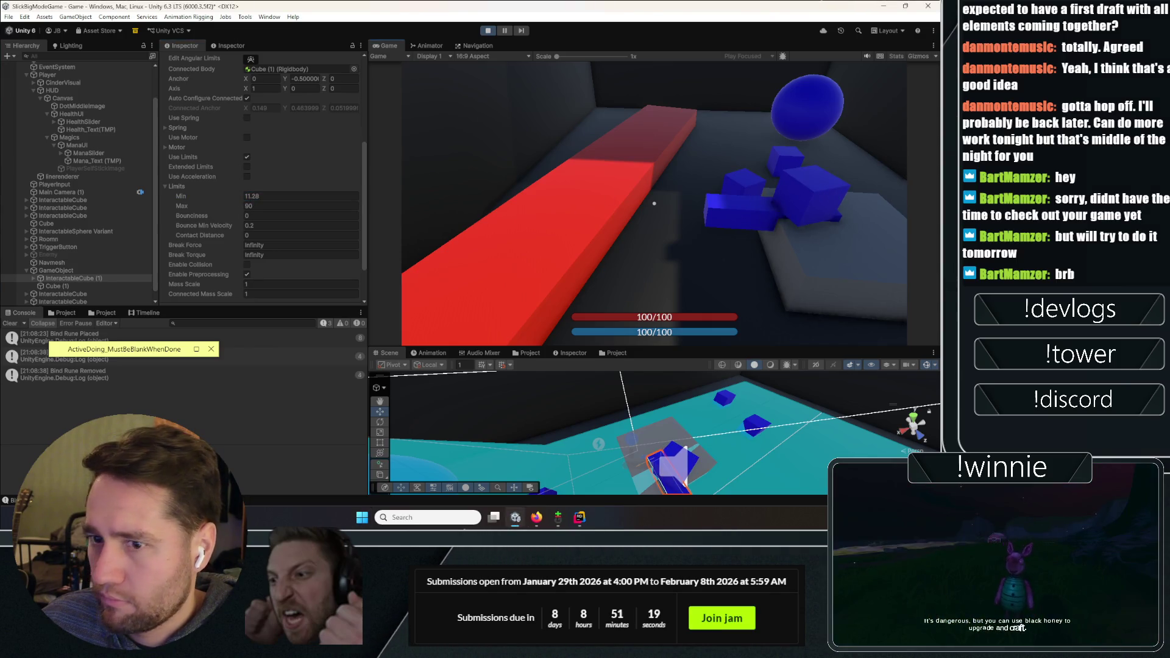
{"action": "left_click_drag", "start_coordinate": [241, 195], "coordinate": [242, 195]}
{"action": "type", "text": "21.8"}
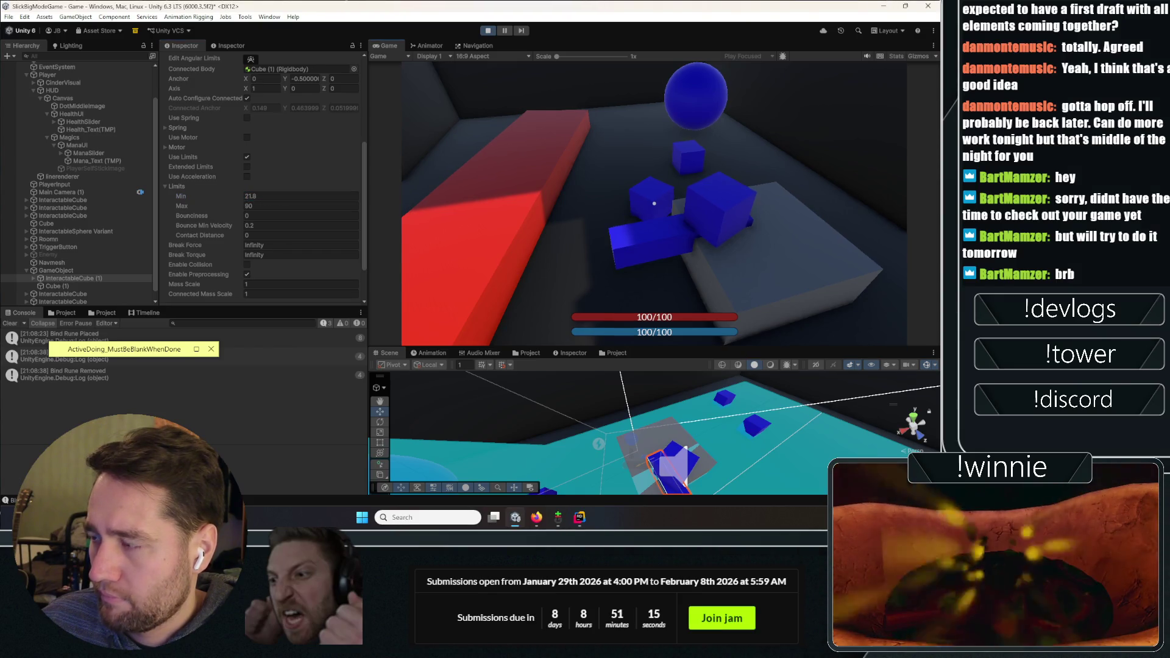
{"action": "left_click", "coordinate": [654, 203]}
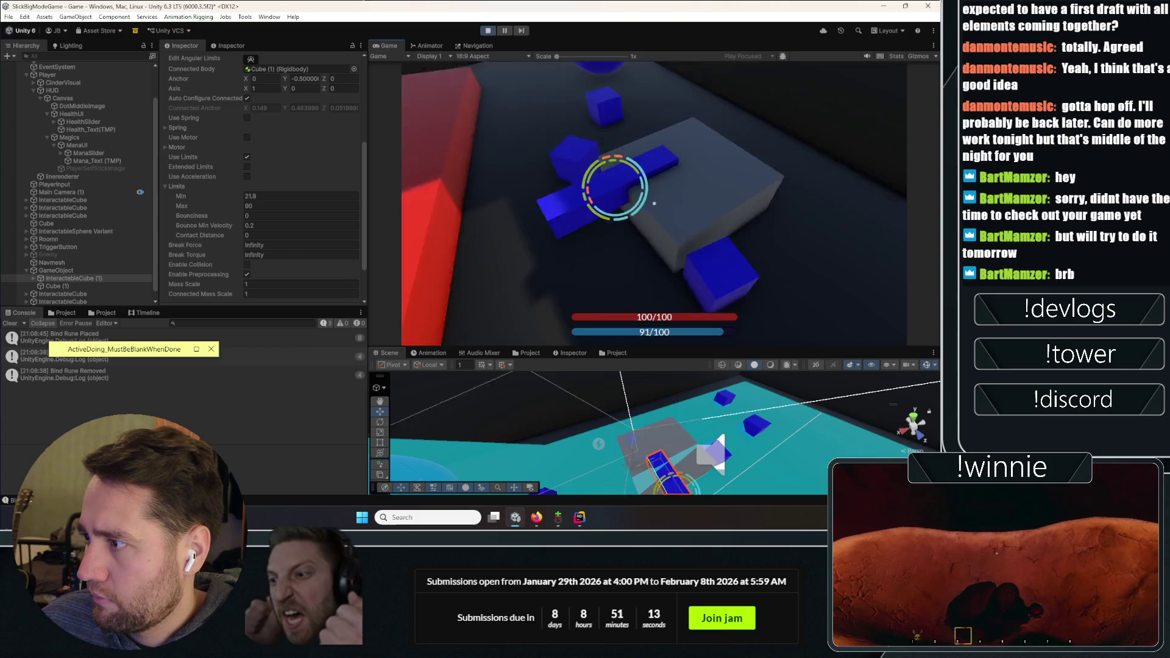
Place, remove and re-place bind runes on the blue cubes in the running game
{"action": "left_click", "coordinate": [654, 203]}
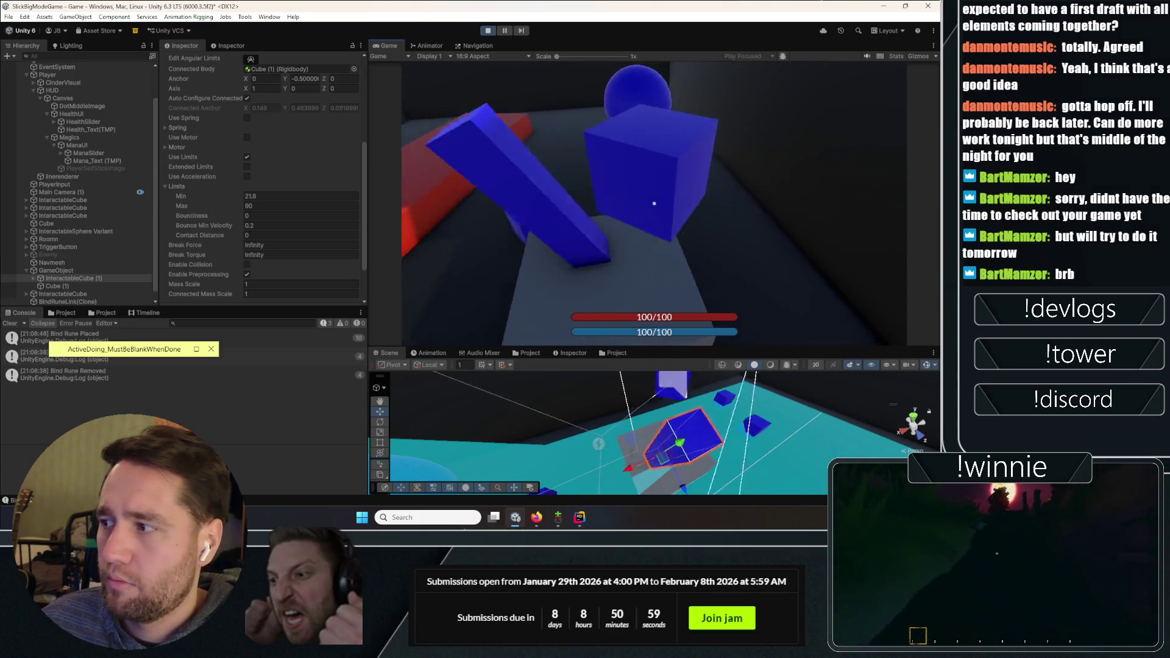
{"action": "left_click", "coordinate": [654, 202]}
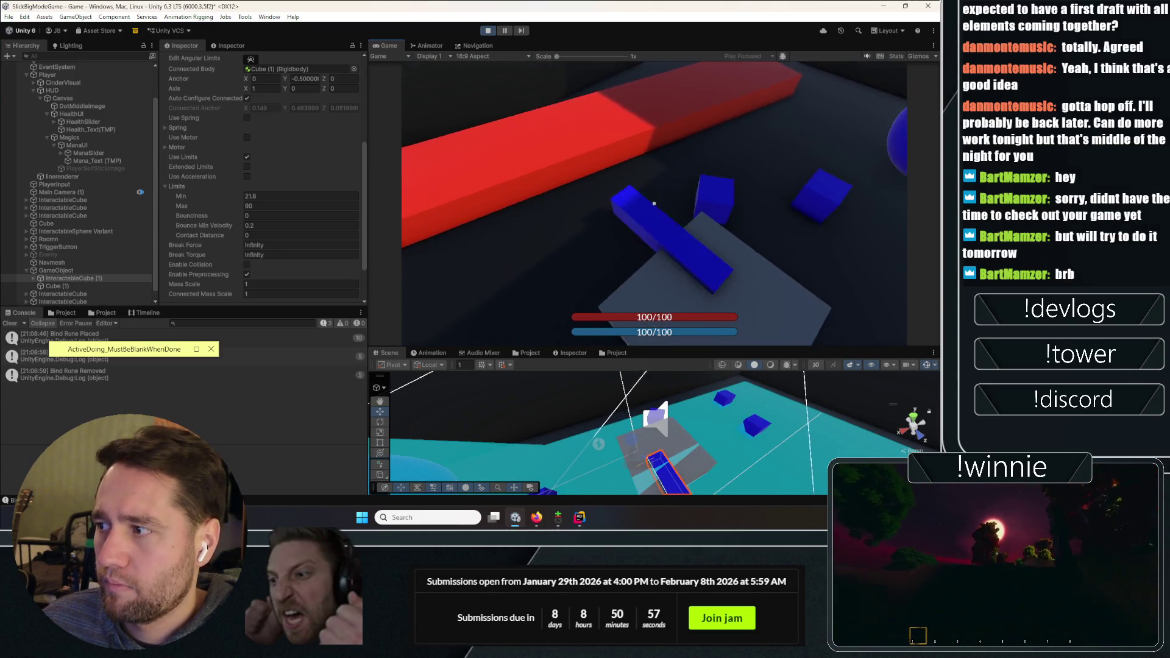
{"action": "left_click", "coordinate": [654, 203]}
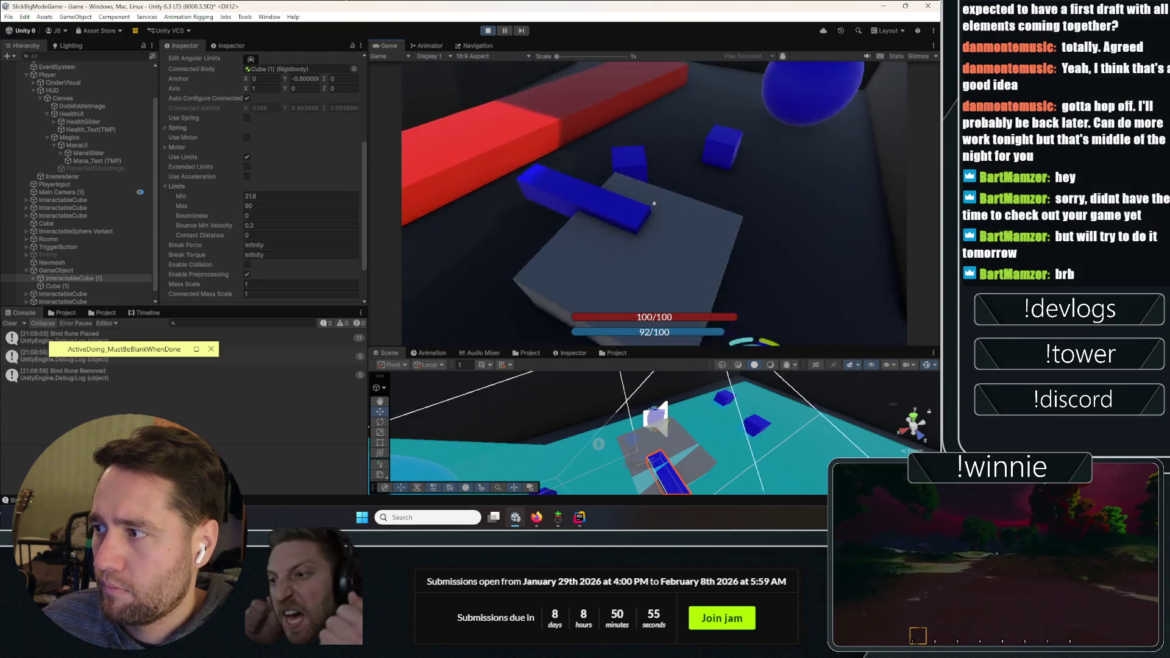
{"action": "left_click", "coordinate": [654, 203]}
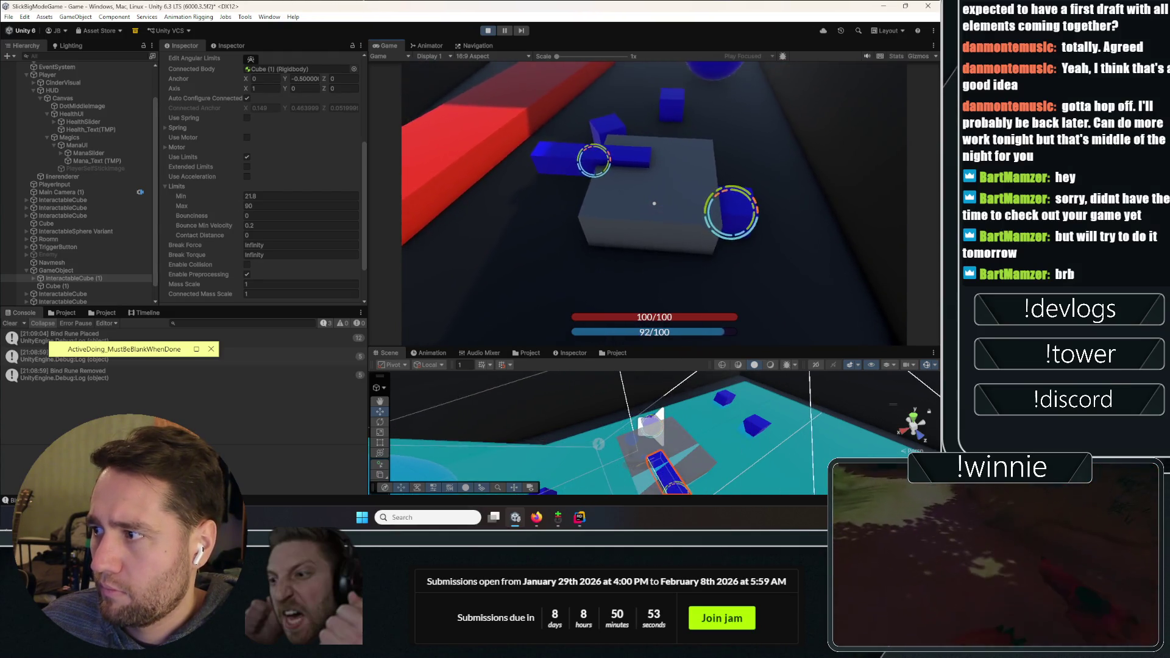
Drag the hinge limits to Min 3.4 and Max 23.3 and test with a bind rune
{"action": "key", "text": "Escape"}
{"action": "left_click", "coordinate": [237, 206]}
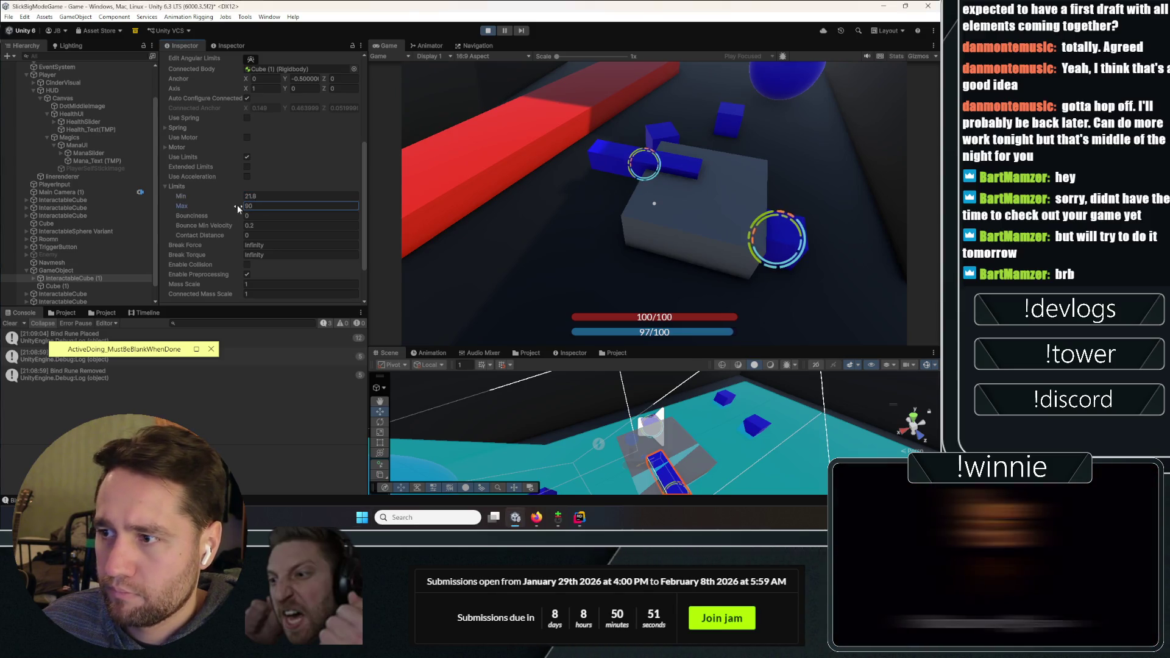
{"action": "left_click_drag", "start_coordinate": [208, 208], "coordinate": [764, 182]}
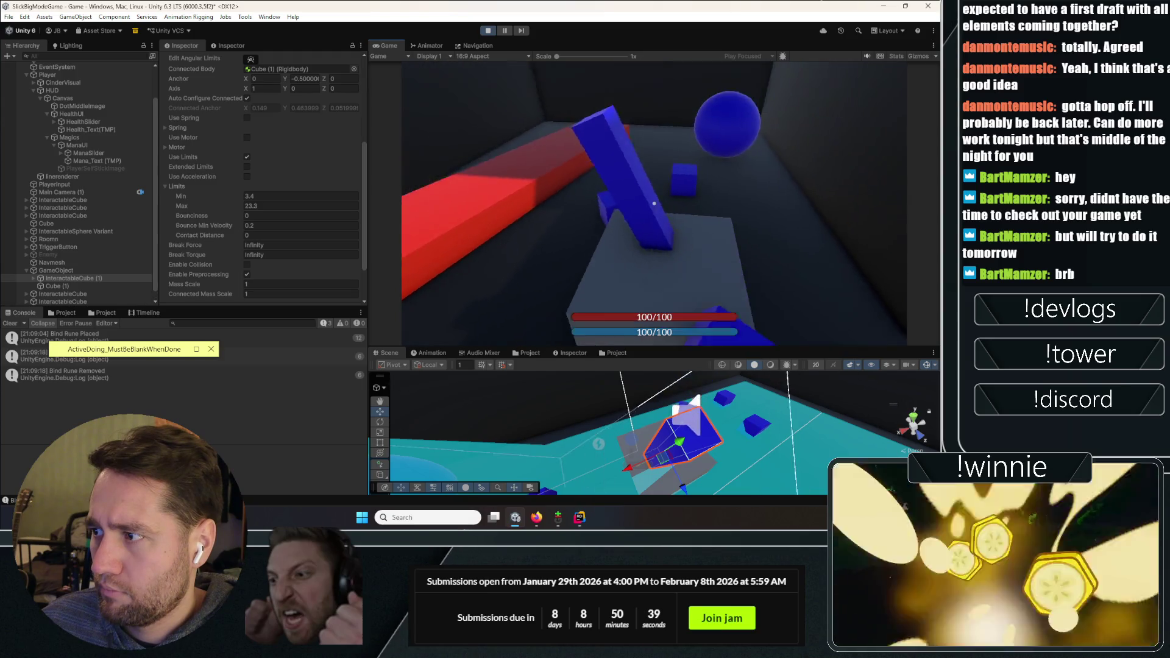
{"action": "left_click", "coordinate": [654, 203]}
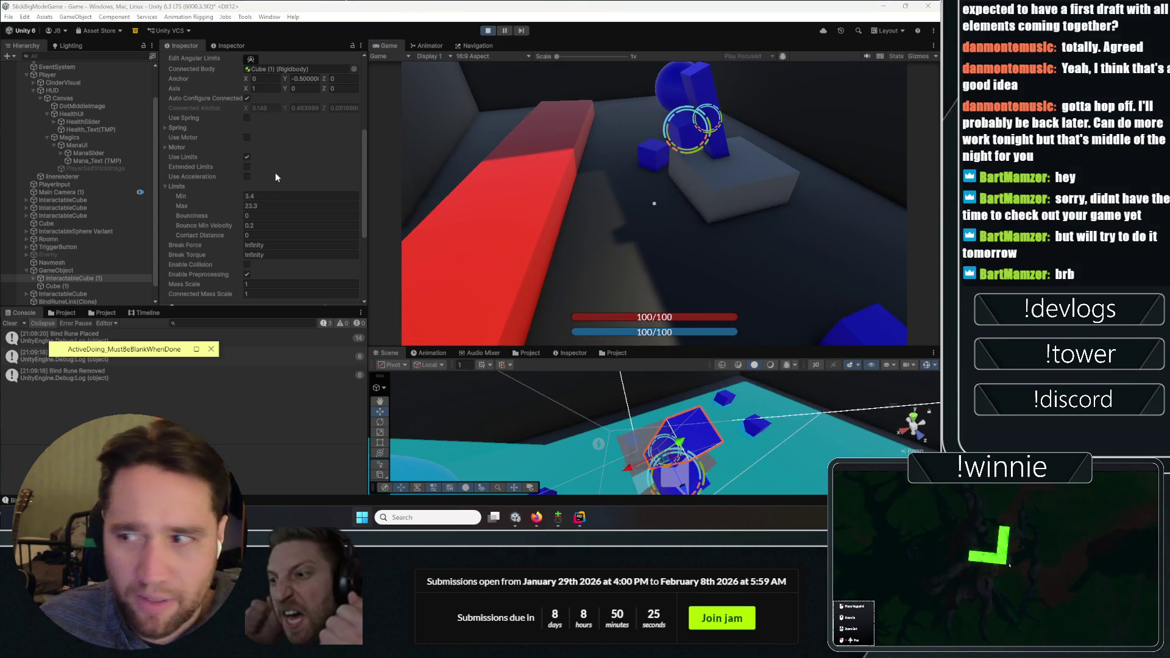
Turn on Extended Limits for the hinge, then switch to a blank Firefox tab
{"action": "left_click", "coordinate": [249, 167]}
{"action": "scroll", "coordinate": [199, 230], "scroll_direction": "down", "scroll_amount": 3}
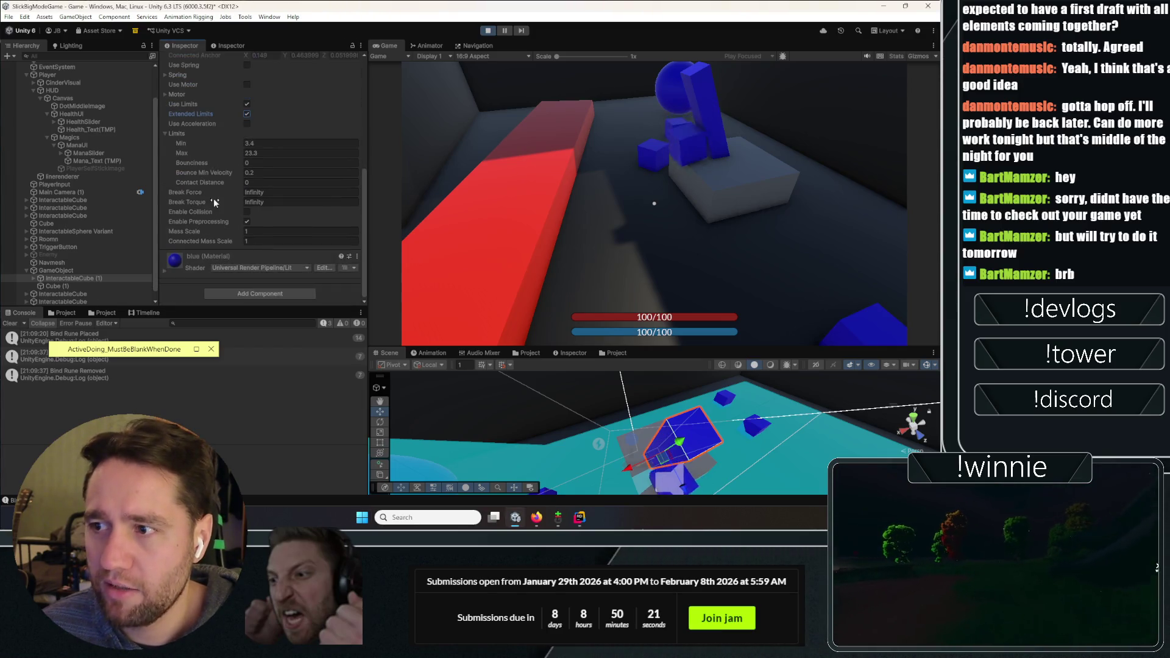
{"action": "scroll", "coordinate": [206, 127], "scroll_direction": "up", "scroll_amount": 2}
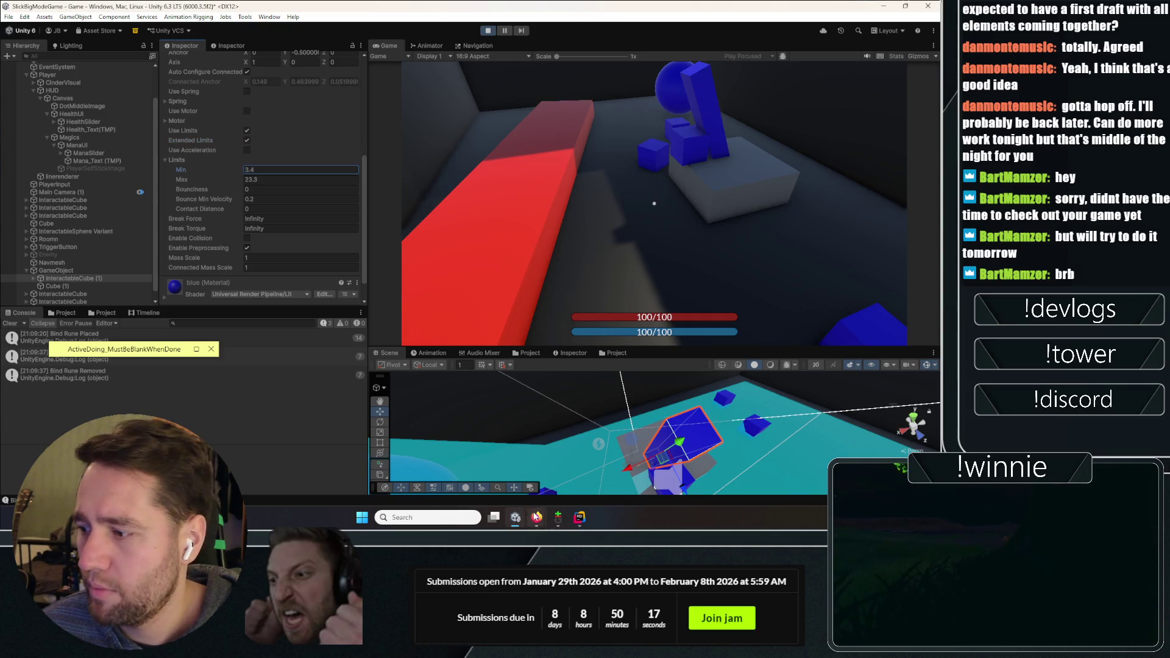
{"action": "mouse_move", "coordinate": [536, 516]}
{"action": "left_click", "coordinate": [601, 438]}
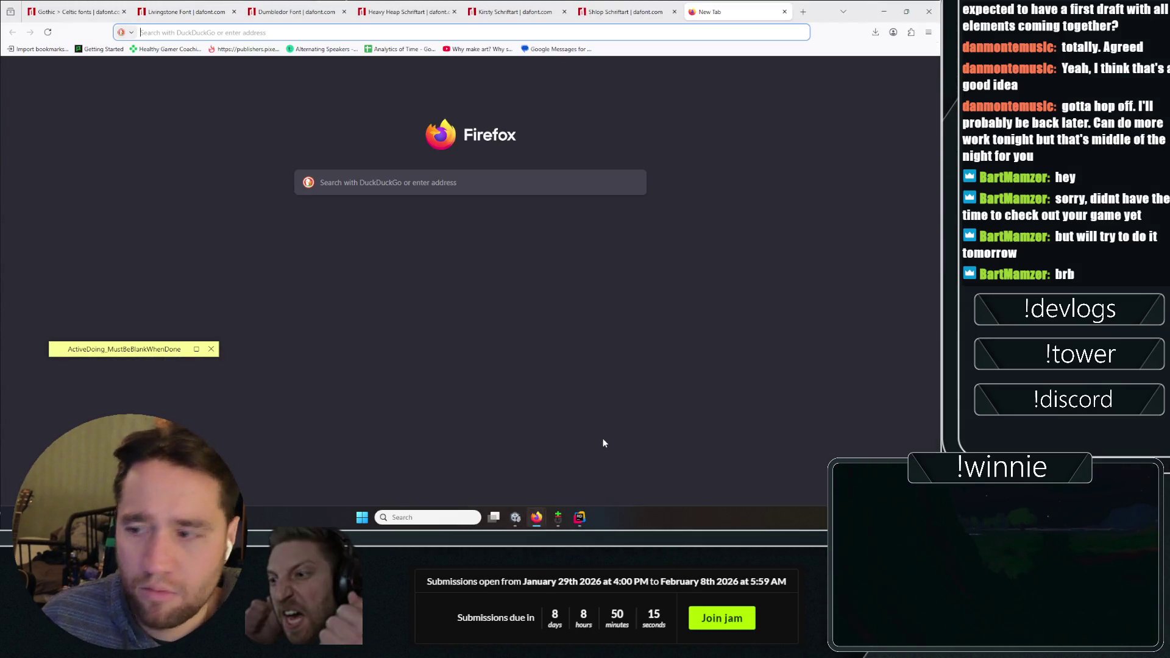
Glance back at the Unity editor, then return to the Firefox new tab
{"action": "key", "text": "alt+Tab"}
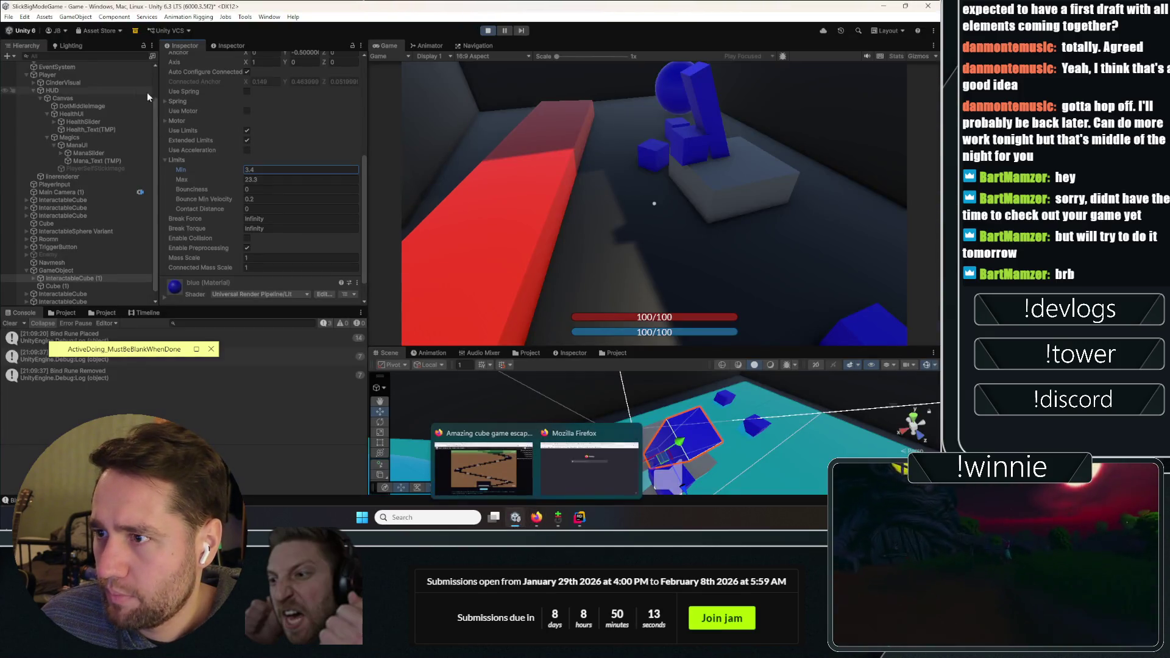
{"action": "scroll", "coordinate": [147, 92], "scroll_direction": "up", "scroll_amount": 3}
{"action": "scroll", "coordinate": [196, 127], "scroll_direction": "up", "scroll_amount": 3}
{"action": "key", "text": "alt+Tab"}
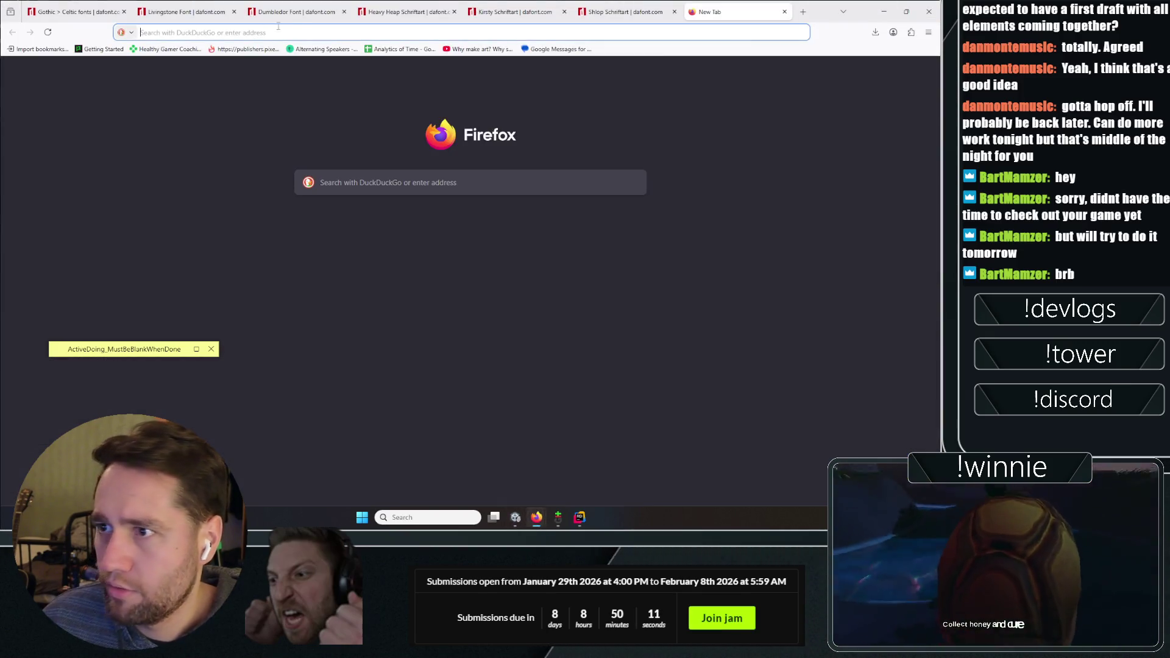
Search 'hinge joint limits unity manual' and read the HingeJoint.limits Scripting API page, then go back to Unity
{"action": "type", "text": "hinge joint l"}
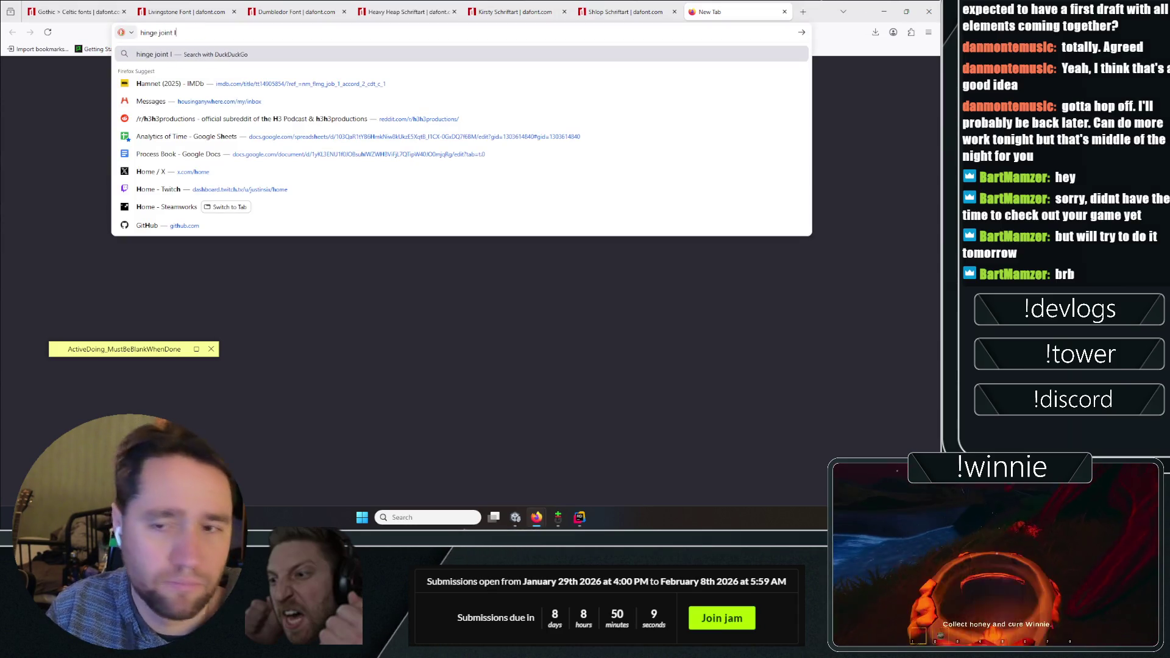
{"action": "type", "text": "imits unity manual"}
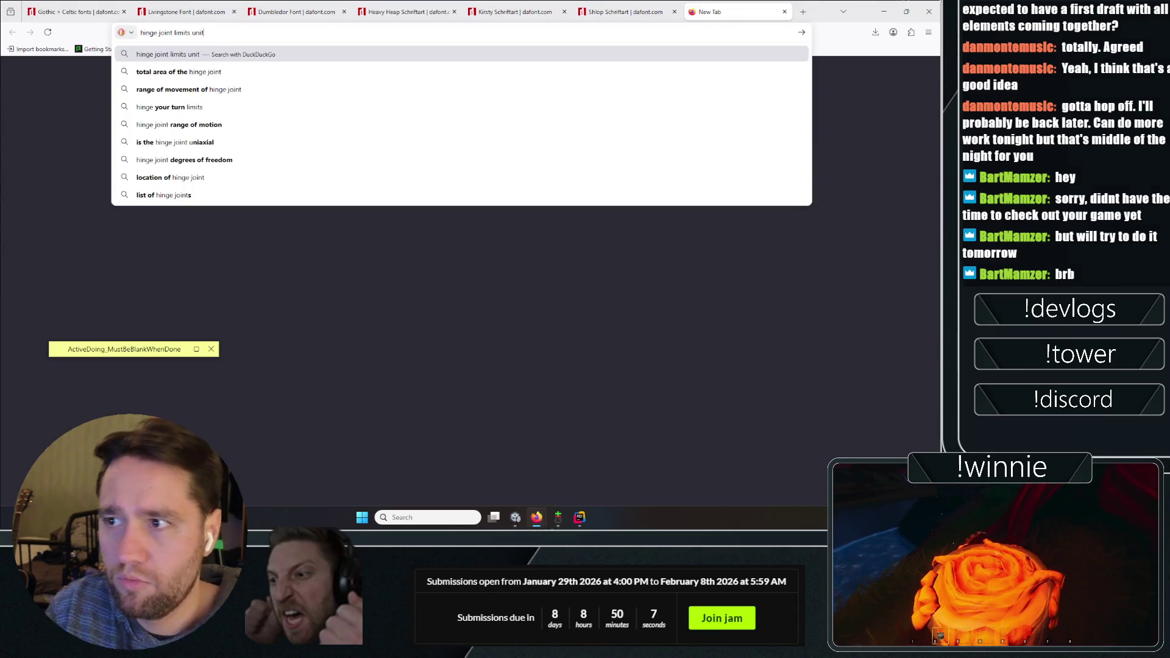
{"action": "key", "text": "Return"}
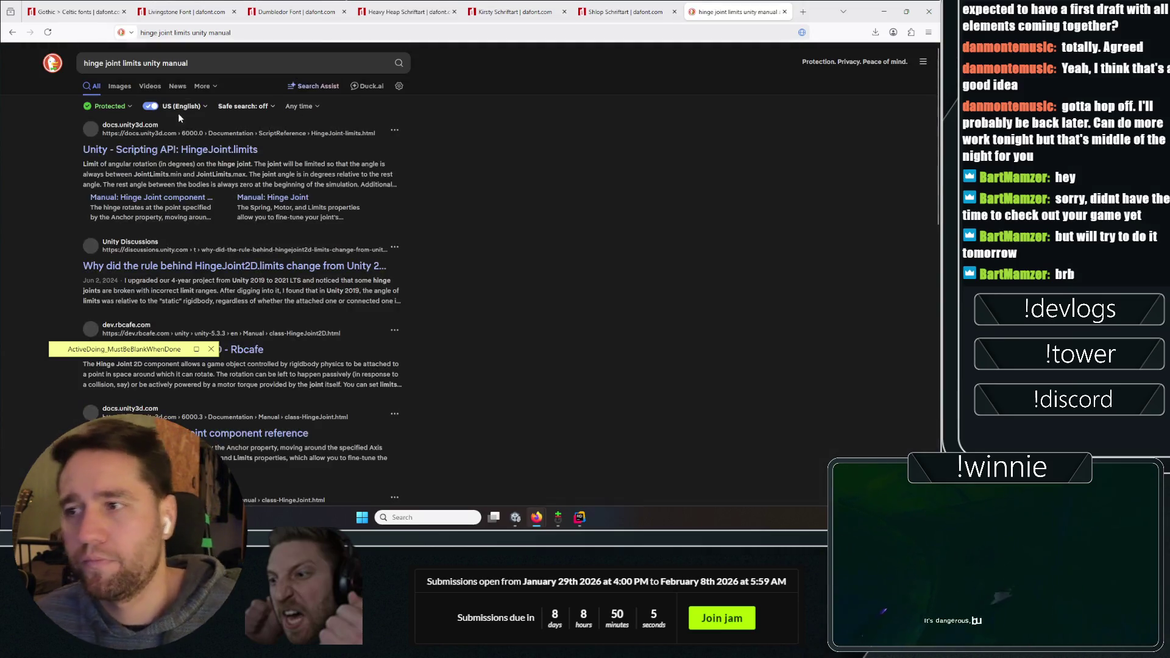
{"action": "left_click", "coordinate": [148, 154]}
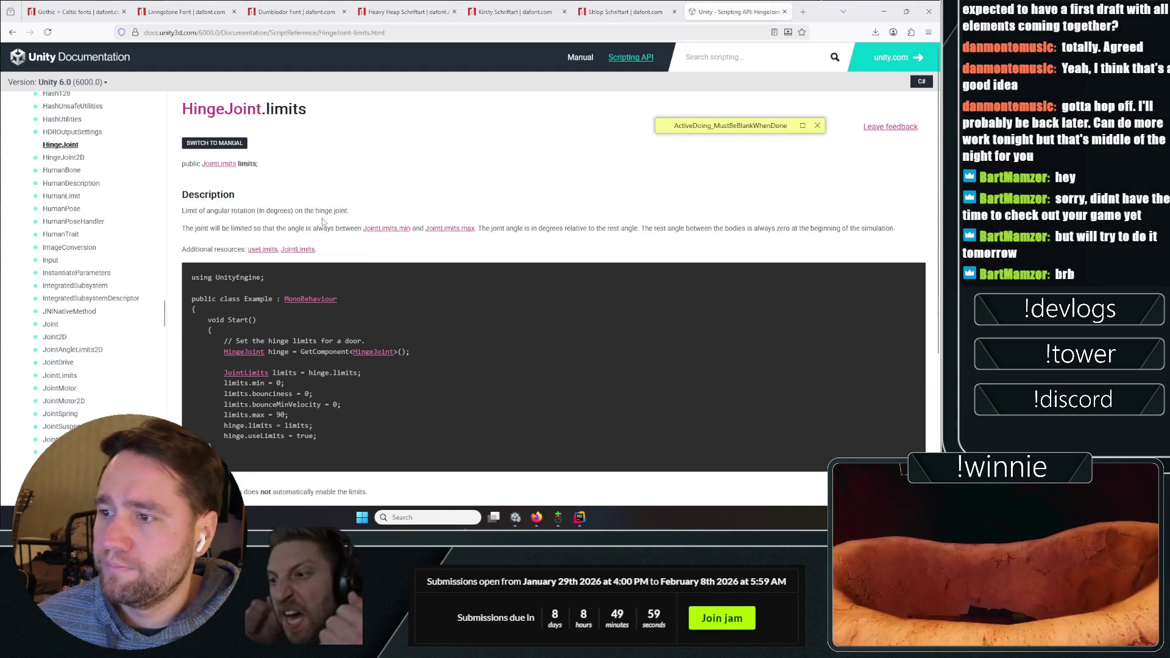
{"action": "left_click_drag", "start_coordinate": [222, 211], "coordinate": [242, 213]}
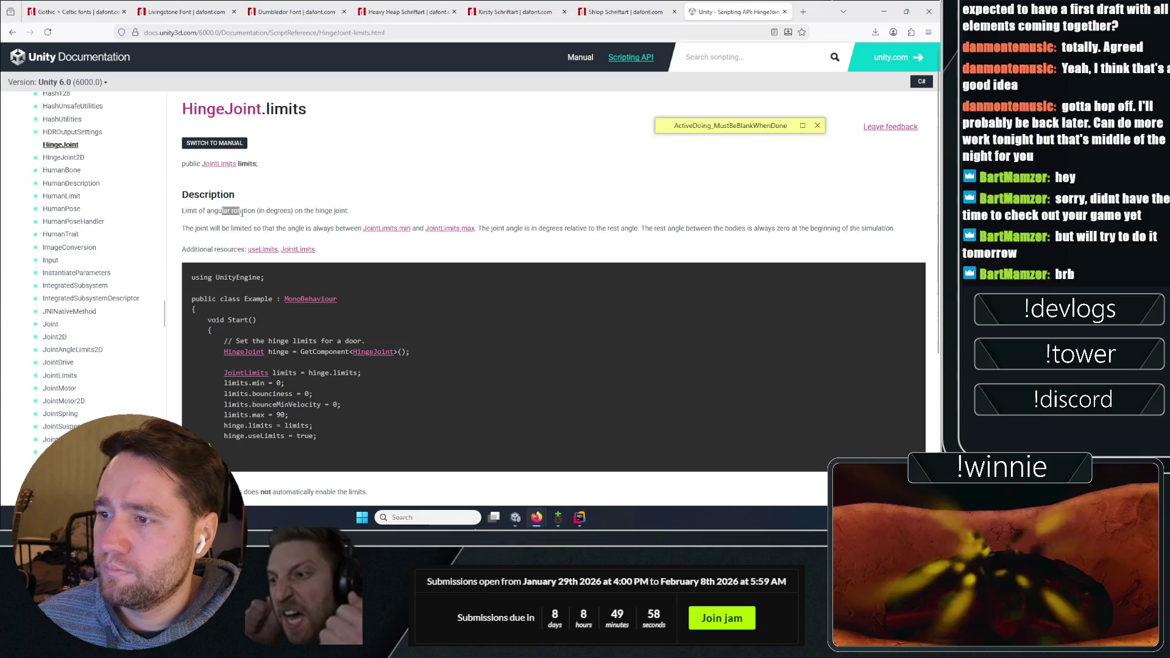
{"action": "left_click", "coordinate": [341, 195]}
{"action": "scroll", "coordinate": [443, 185], "scroll_direction": "down", "scroll_amount": 1}
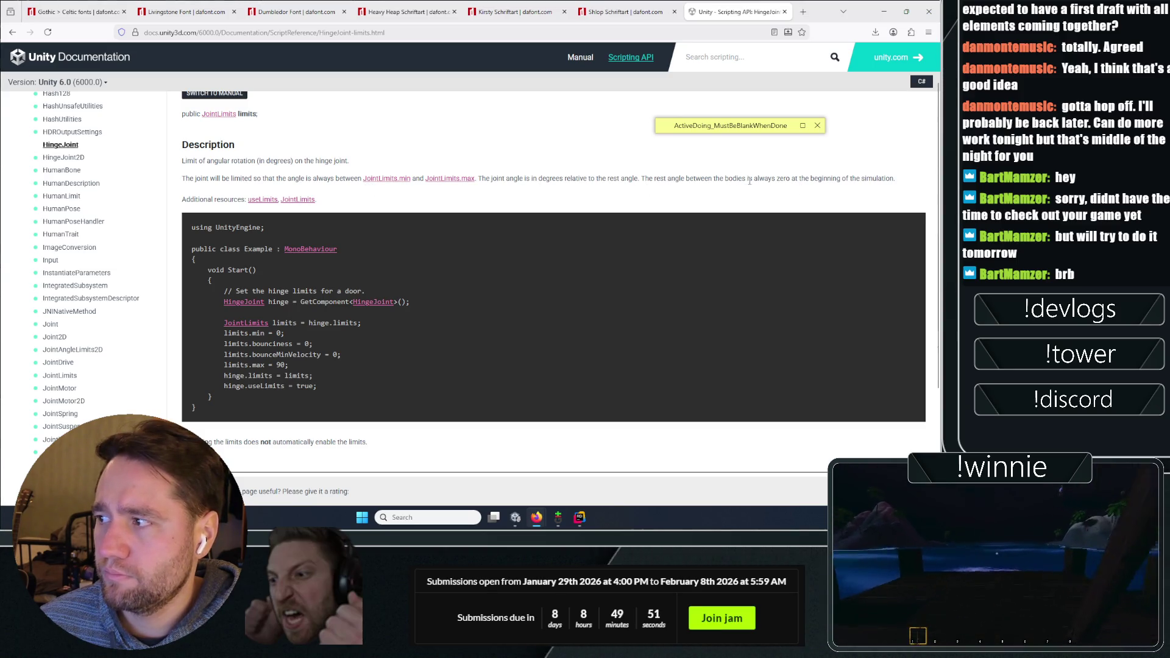
{"action": "scroll", "coordinate": [365, 396], "scroll_direction": "down", "scroll_amount": 3}
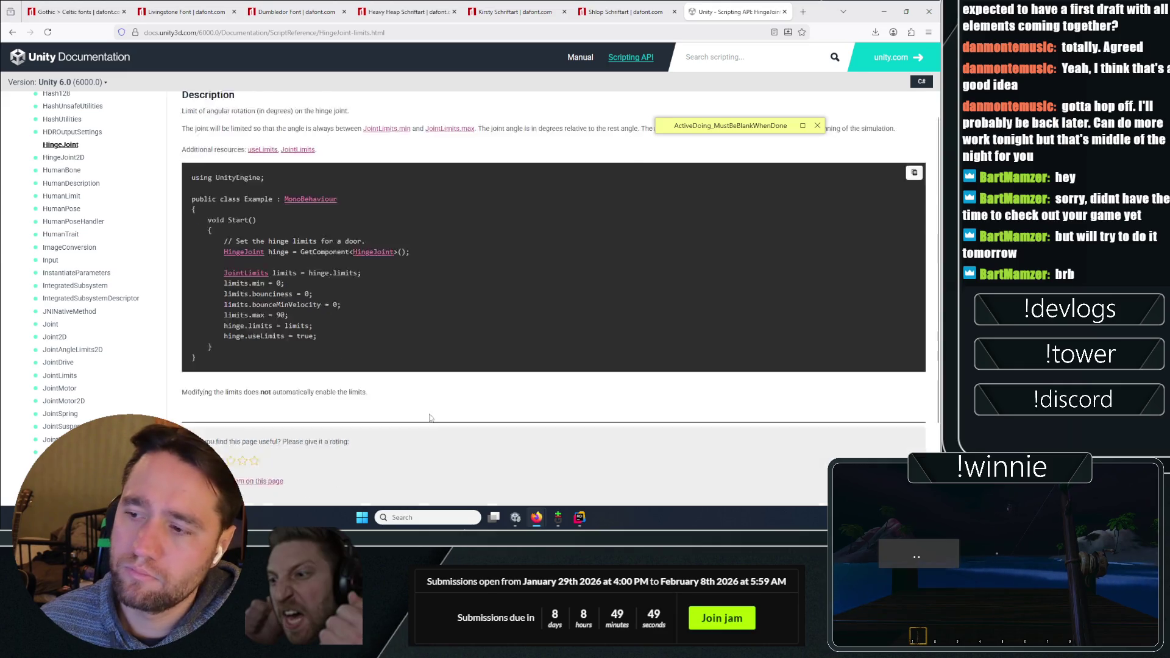
{"action": "left_click", "coordinate": [543, 517]}
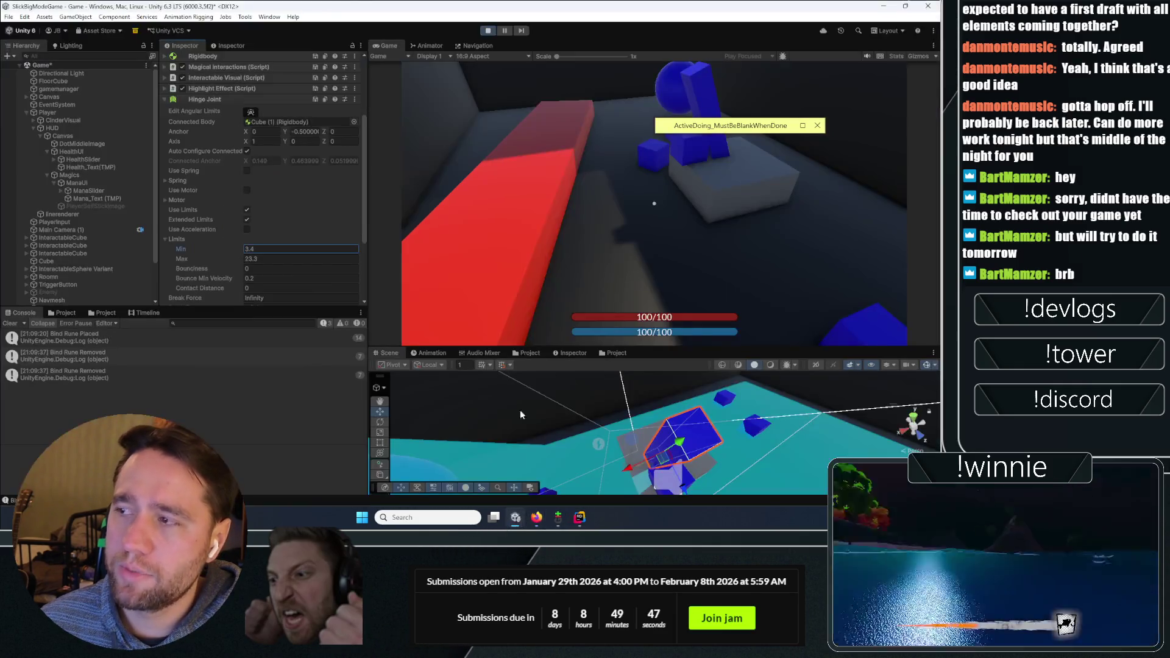
Turn off the hinge limits and exit Play mode
{"action": "left_click", "coordinate": [246, 210]}
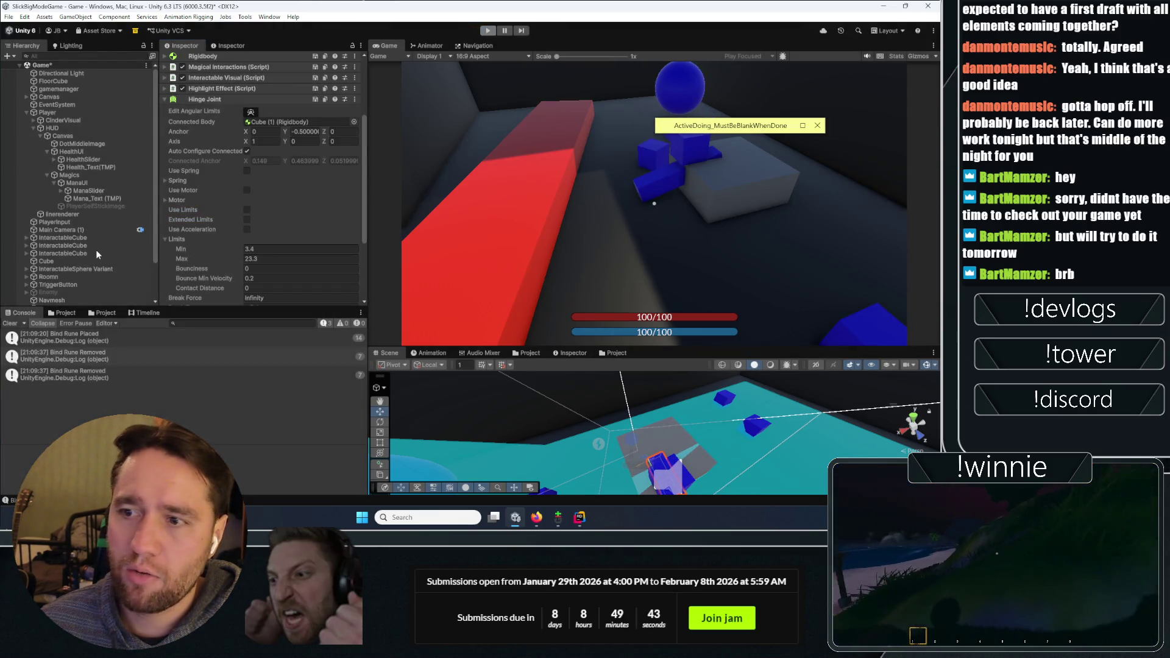
{"action": "left_click", "coordinate": [97, 198]}
{"action": "scroll", "coordinate": [67, 256], "scroll_direction": "down", "scroll_amount": 2}
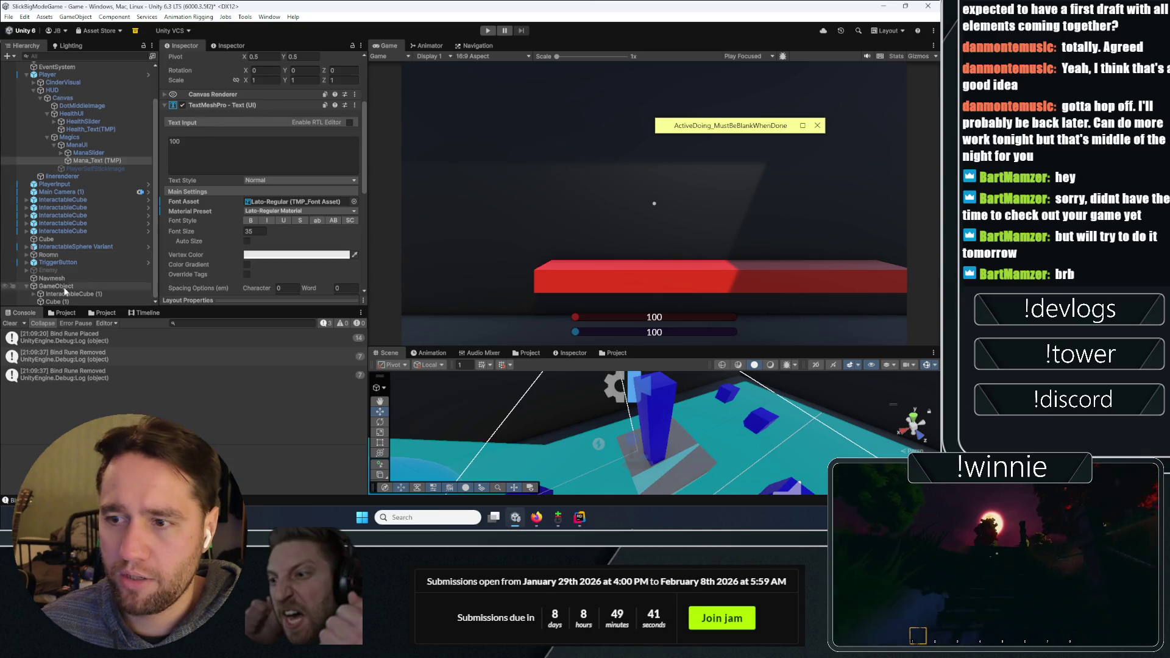
Select InteractableCube (1) and inspect its Rigidbody freeze constraints
{"action": "left_click", "coordinate": [64, 293]}
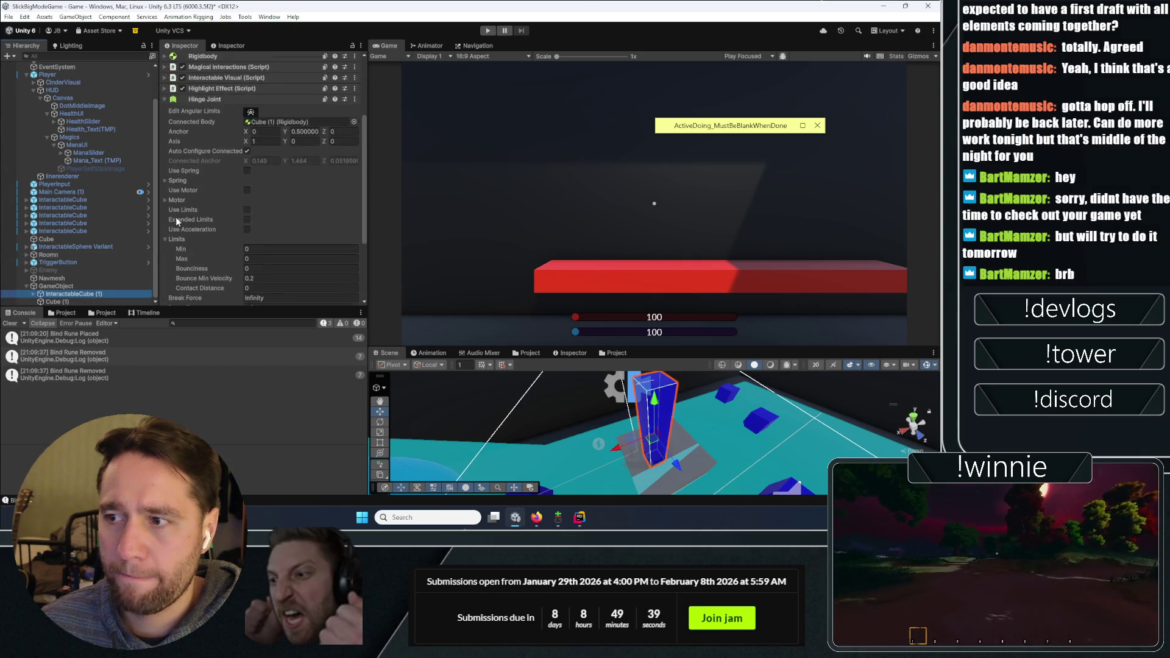
{"action": "left_click", "coordinate": [206, 97]}
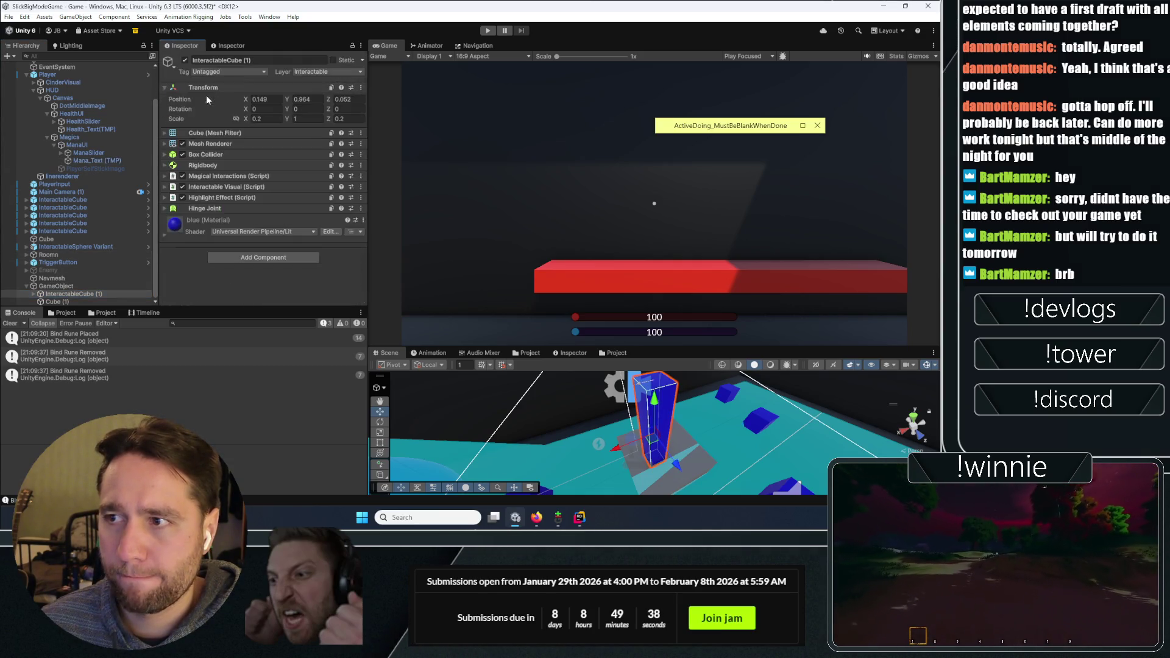
{"action": "left_click", "coordinate": [198, 166]}
{"action": "left_click", "coordinate": [182, 265]}
{"action": "scroll", "coordinate": [198, 201], "scroll_direction": "down", "scroll_amount": 3}
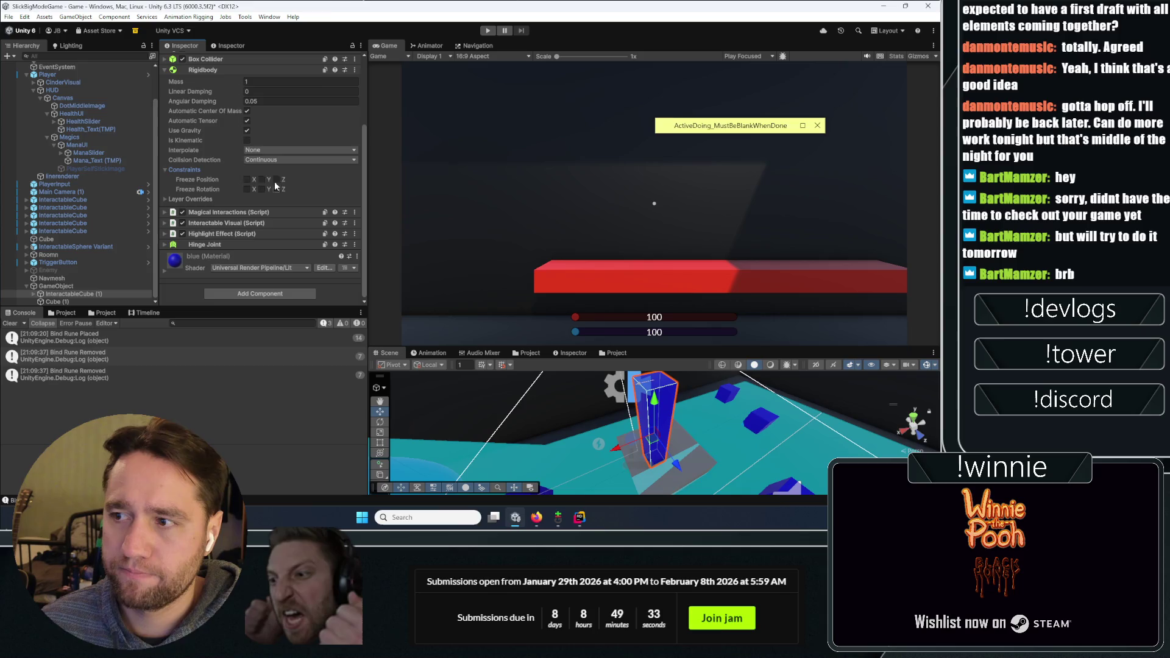
Set the Hinge Joint anchor Y to -0.5
{"action": "left_click", "coordinate": [216, 244]}
{"action": "scroll", "coordinate": [207, 225], "scroll_direction": "down", "scroll_amount": 5}
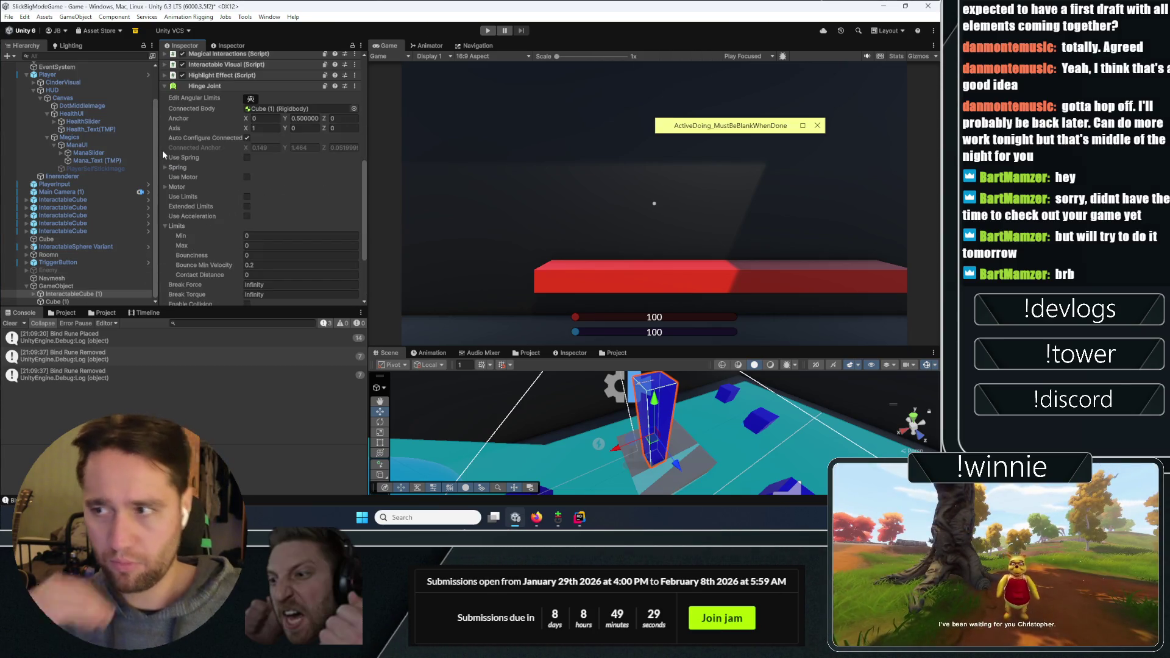
{"action": "left_click", "coordinate": [293, 118]}
{"action": "type", "text": "-"}
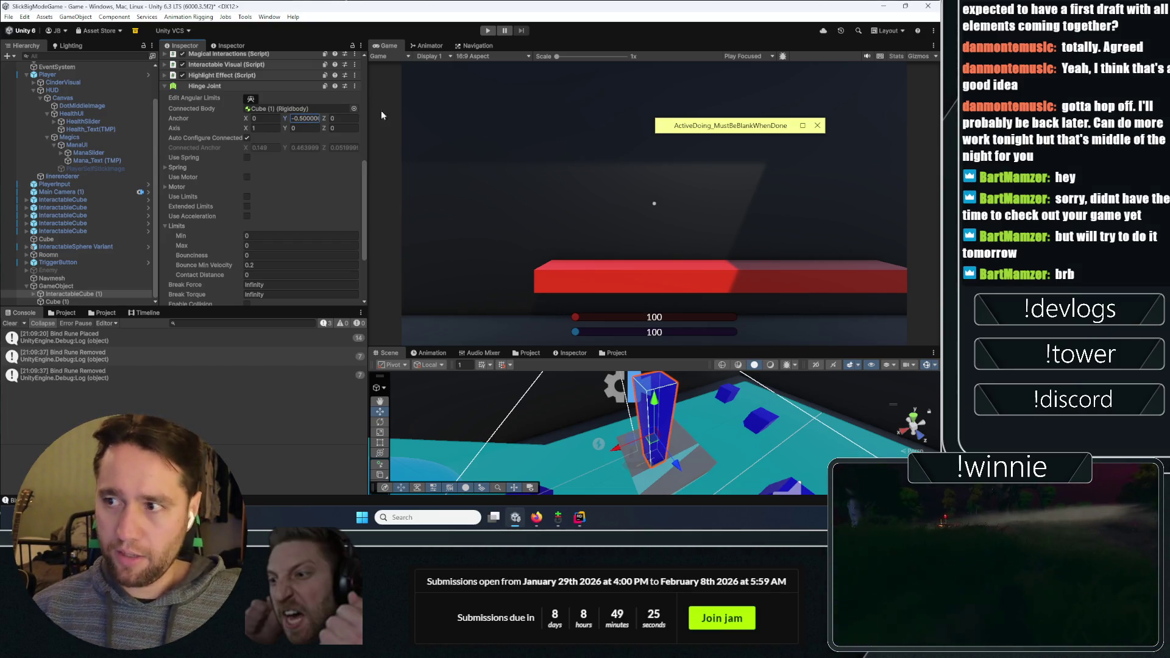
{"action": "scroll", "coordinate": [222, 176], "scroll_direction": "down", "scroll_amount": 2}
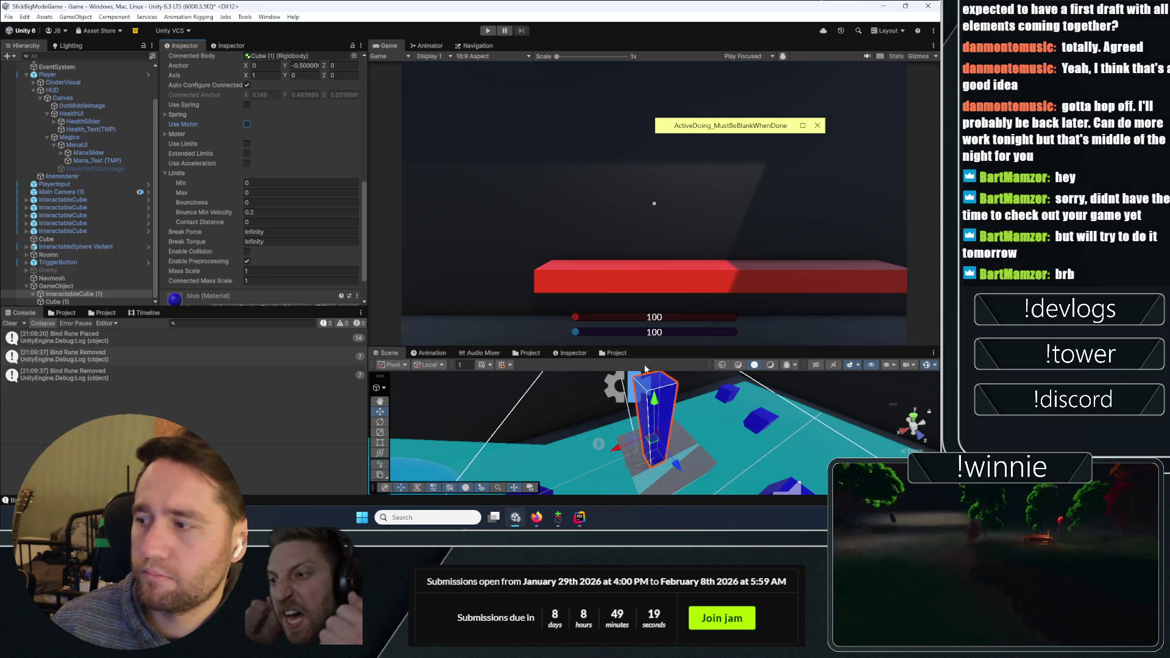
Clear the Console log, then bring the Firefox window to the front
{"action": "left_click", "coordinate": [9, 323]}
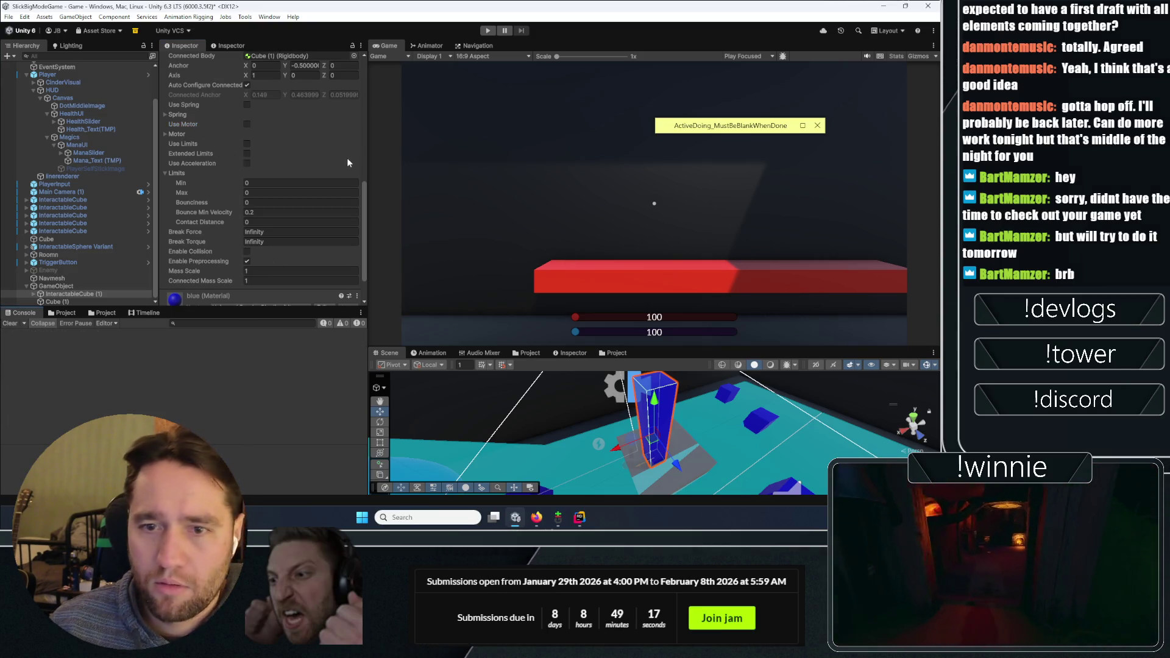
{"action": "scroll", "coordinate": [225, 171], "scroll_direction": "down", "scroll_amount": 3}
{"action": "scroll", "coordinate": [264, 218], "scroll_direction": "up", "scroll_amount": 5}
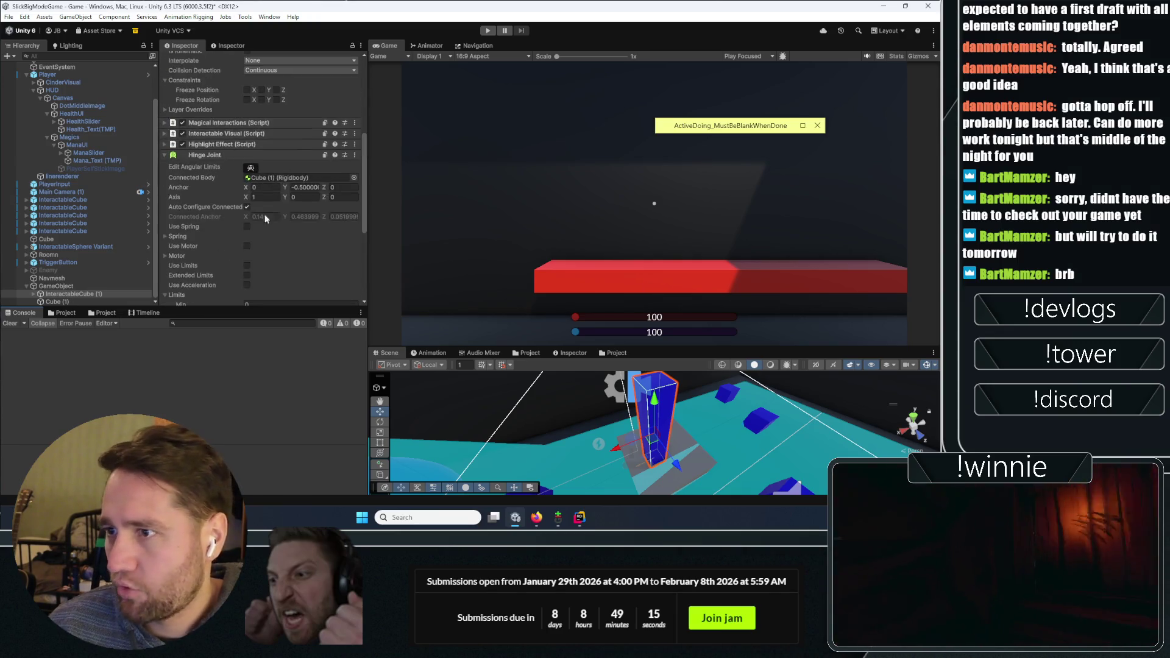
{"action": "scroll", "coordinate": [244, 235], "scroll_direction": "down", "scroll_amount": 4}
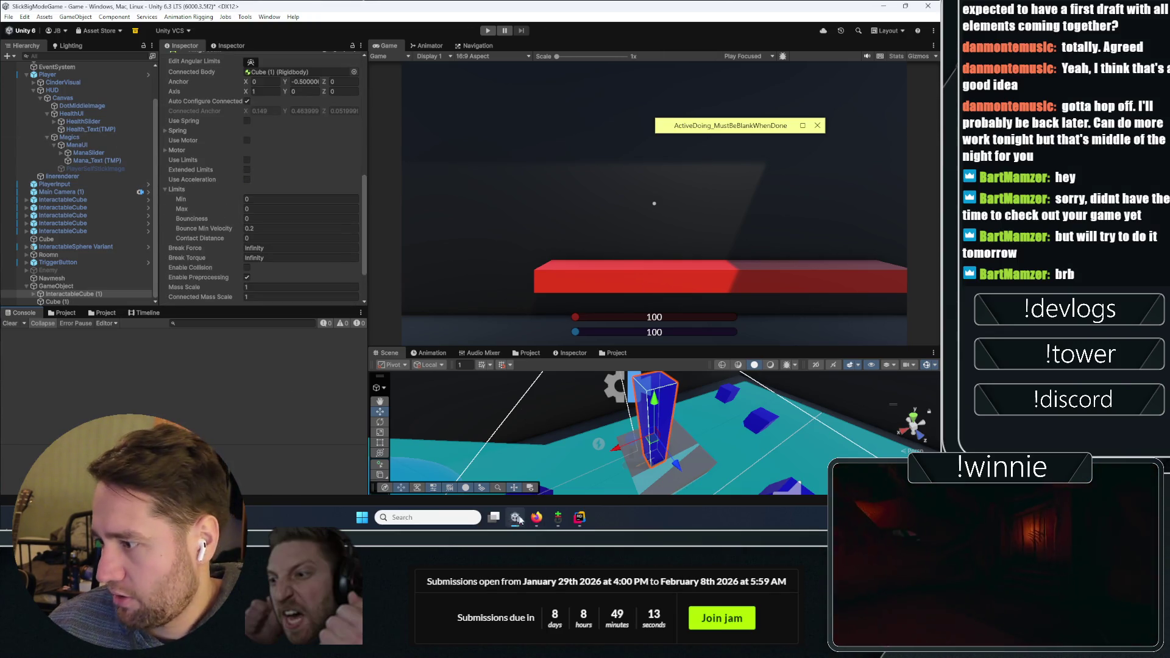
{"action": "mouse_move", "coordinate": [536, 518]}
{"action": "left_click", "coordinate": [505, 463]}
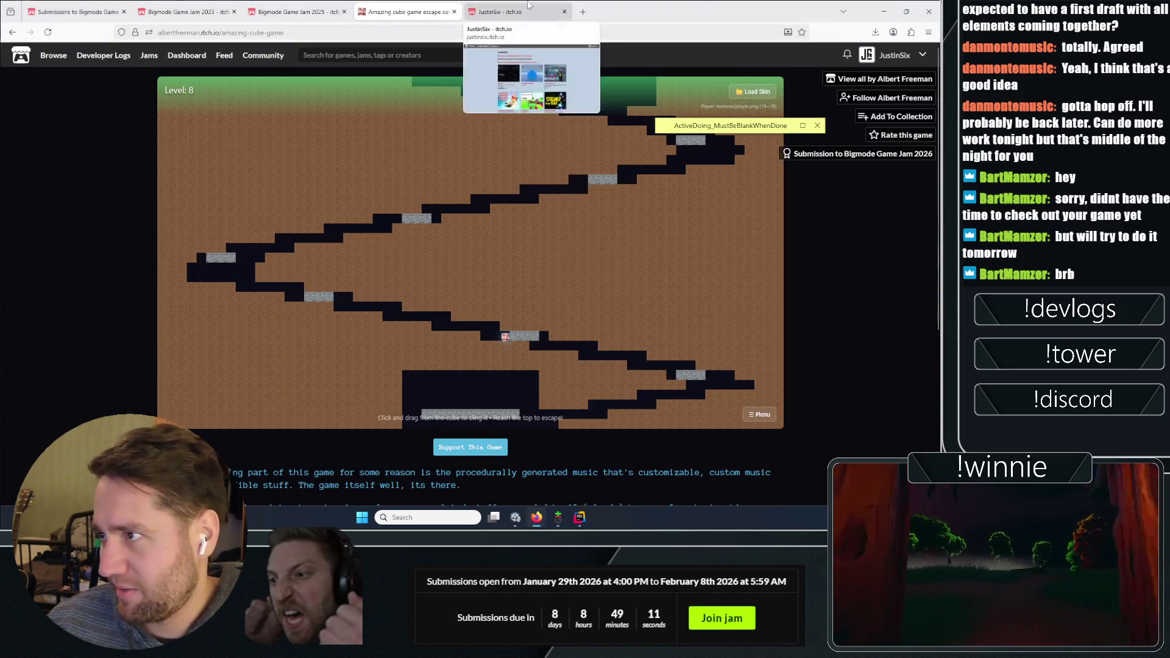
In a new Firefox tab, search for 'joint un' (joint Unity manual)
{"action": "left_click", "coordinate": [580, 12]}
{"action": "type", "text": "youtube.com"}
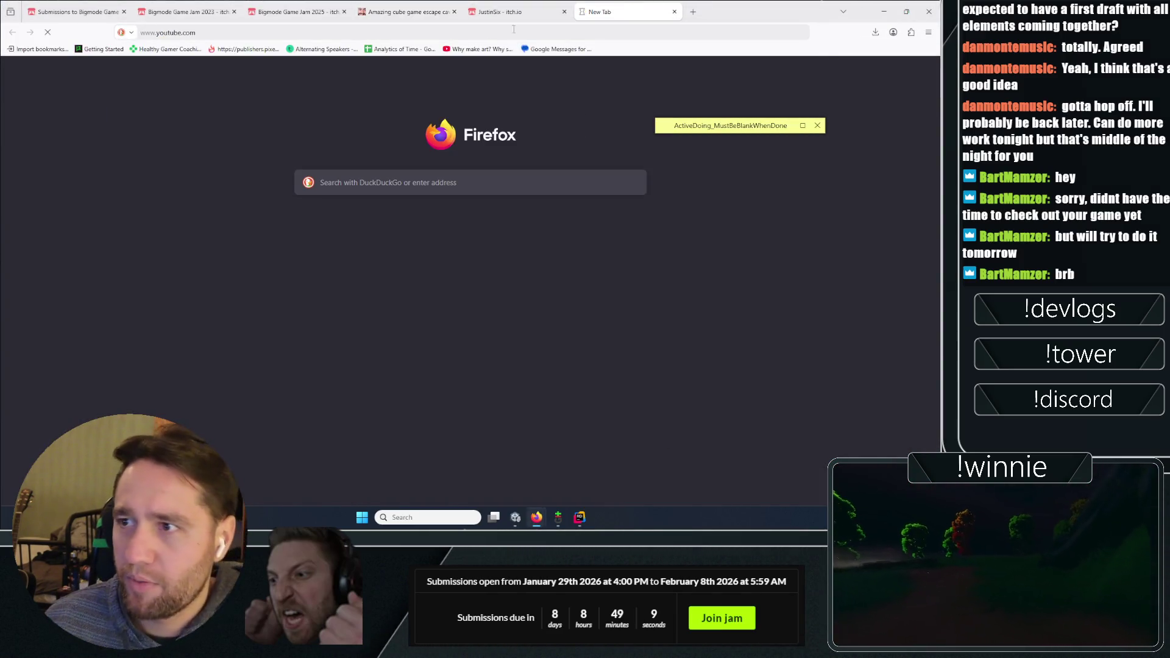
{"action": "key", "text": "ctrl+n"}
{"action": "key", "text": "ctrl+w"}
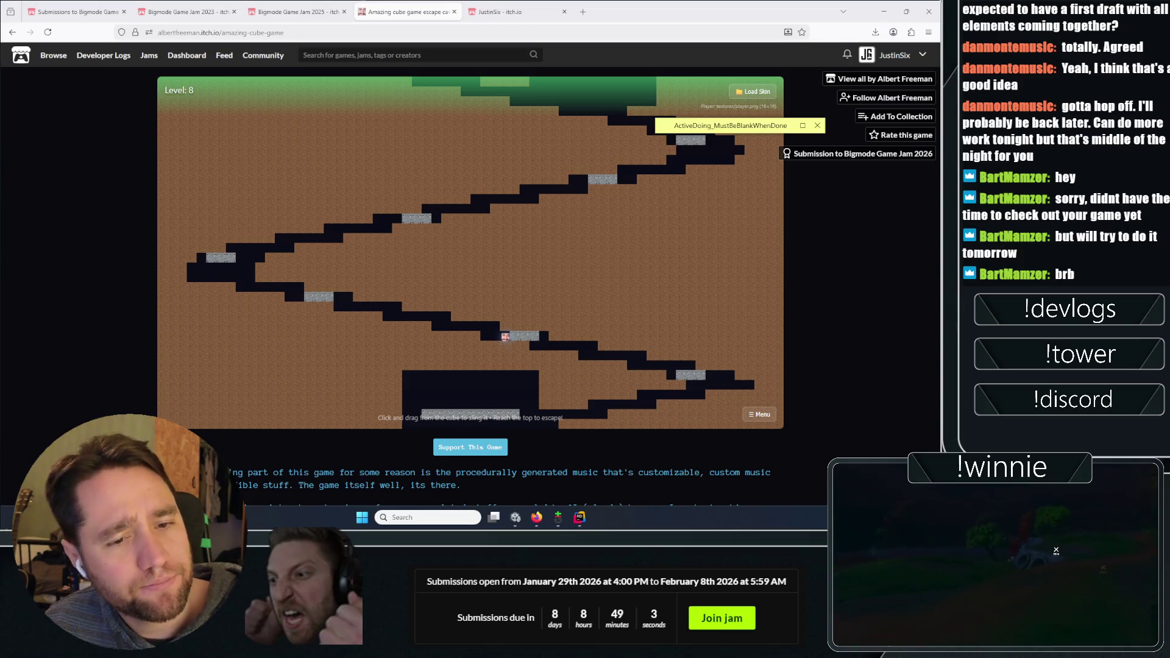
{"action": "left_click", "coordinate": [499, 11]}
{"action": "left_click", "coordinate": [582, 12]}
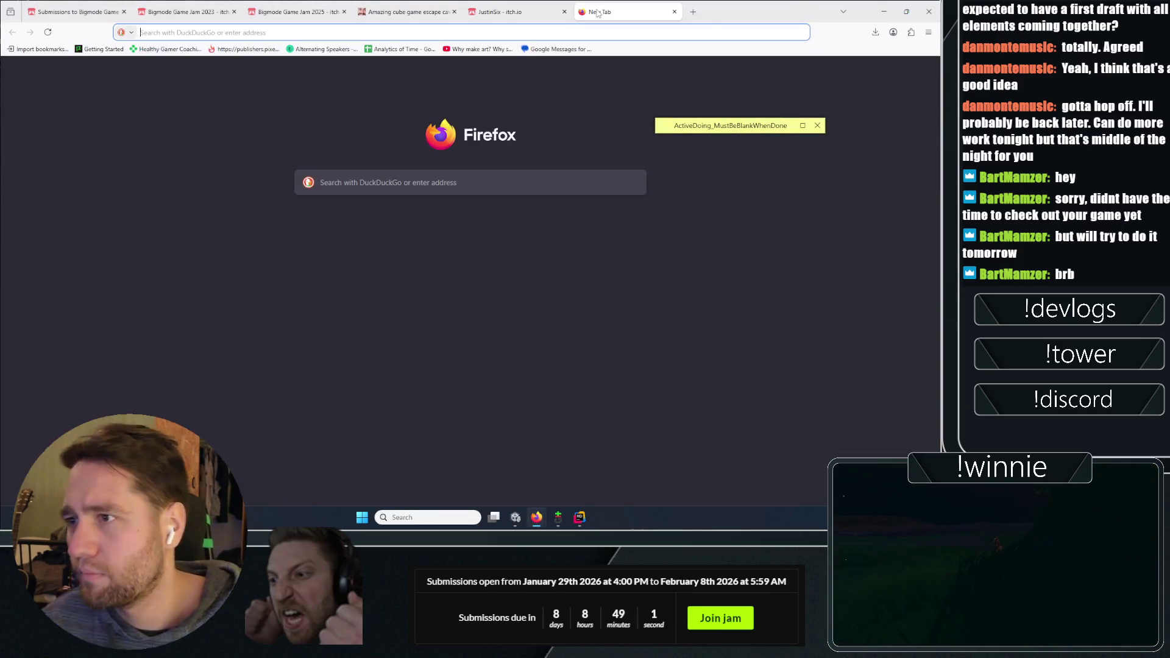
{"action": "type", "text": "joint unity manual"}
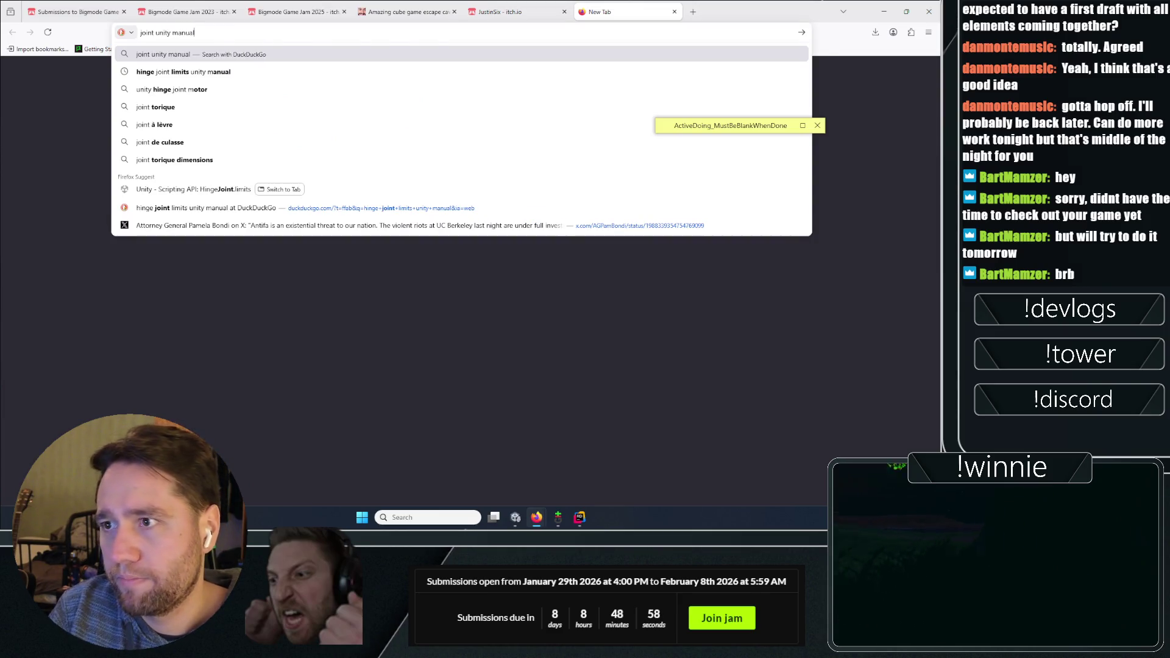
{"action": "key", "text": "Return"}
Search 'how to use all the joints unity' and open the Unity Manual joints result in a new tab
{"action": "key", "text": "ctrl+t"}
{"action": "type", "text": "how to use all the "}
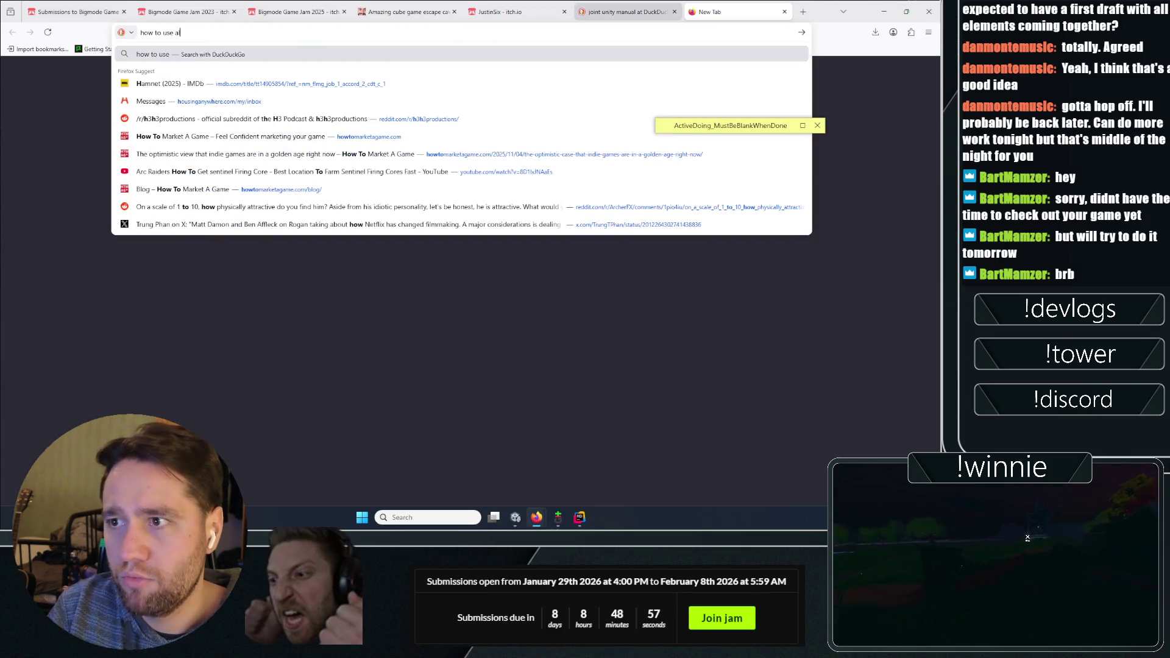
{"action": "type", "text": "joints unity"}
{"action": "key", "text": "Return"}
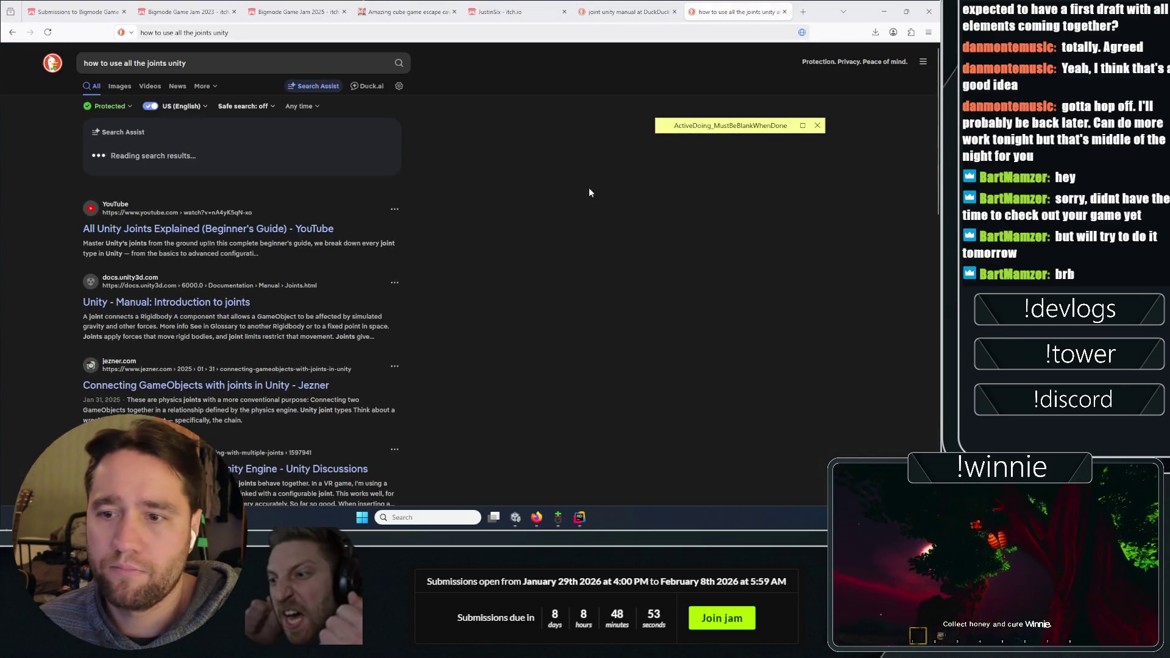
{"action": "scroll", "coordinate": [169, 279], "scroll_direction": "down", "scroll_amount": 2}
{"action": "right_click", "coordinate": [174, 328]}
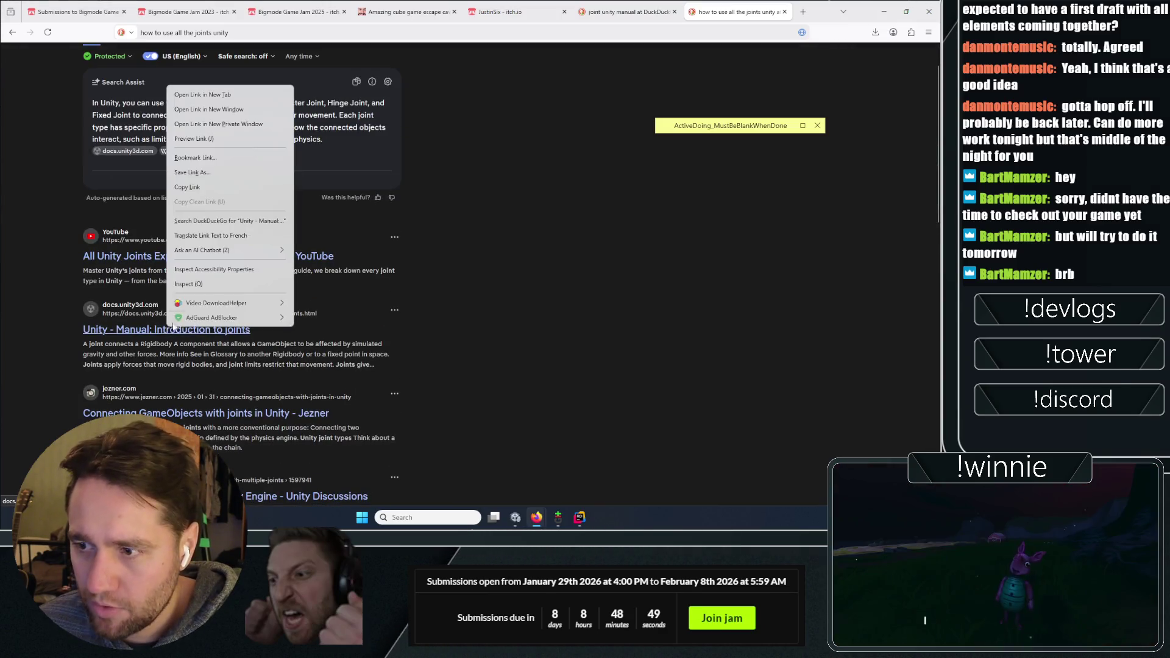
{"action": "left_click", "coordinate": [205, 96]}
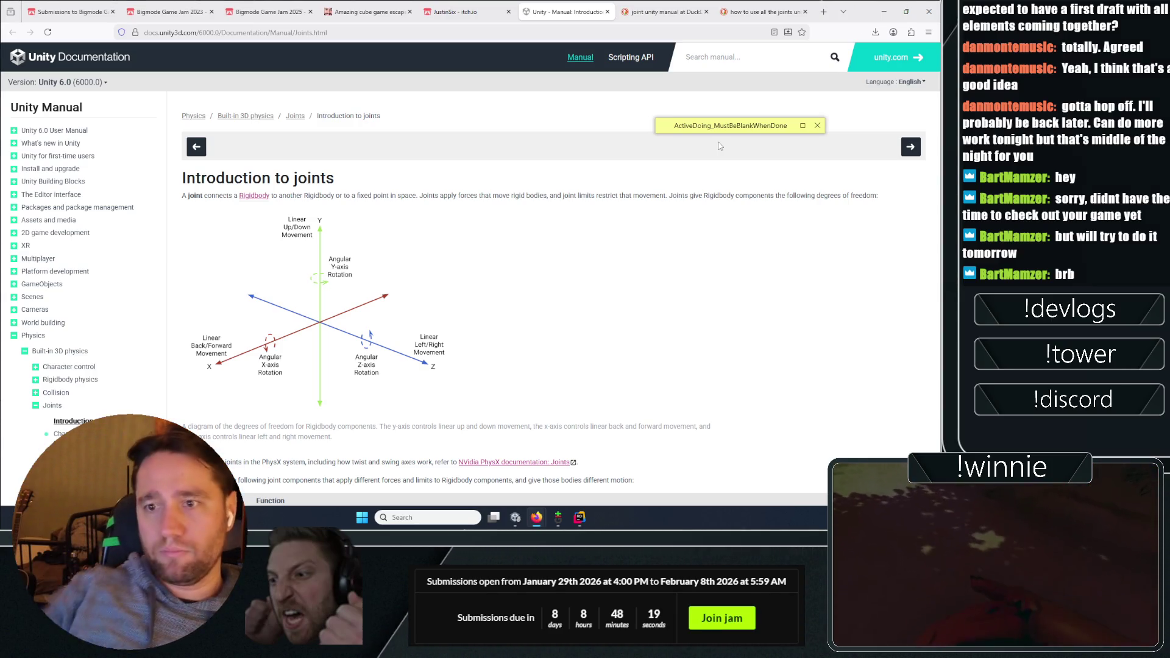
Scan the joint types table, highlight the Character Joint description, and open its reference in a new tab
{"action": "scroll", "coordinate": [482, 244], "scroll_direction": "down", "scroll_amount": 3}
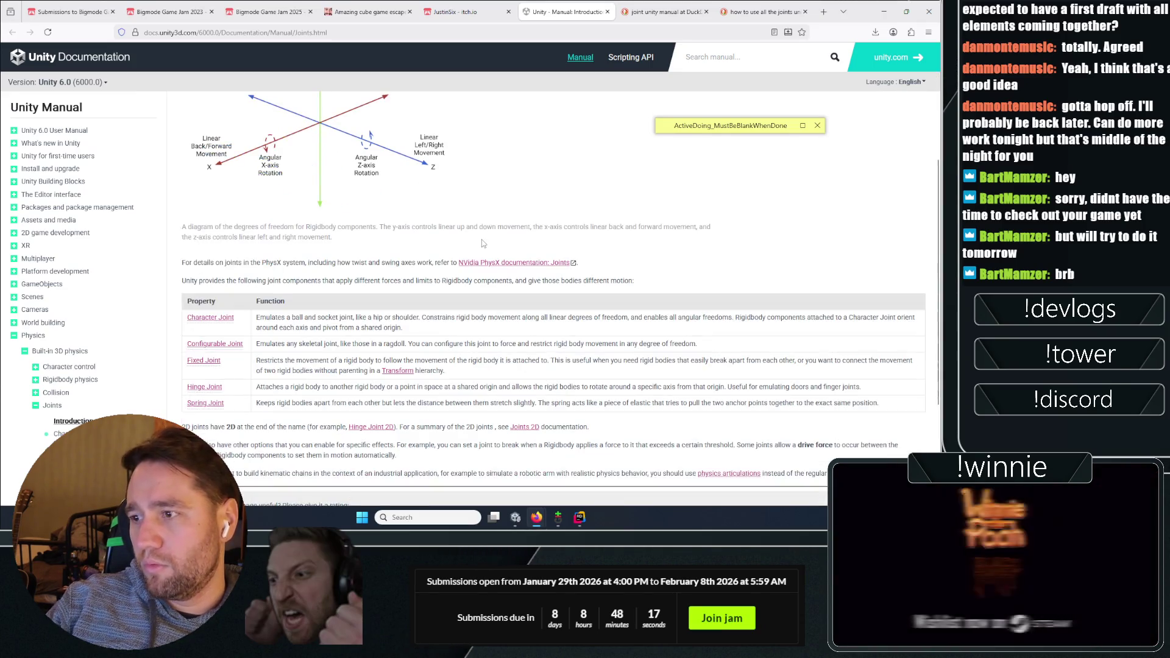
{"action": "scroll", "coordinate": [478, 225], "scroll_direction": "down", "scroll_amount": 2}
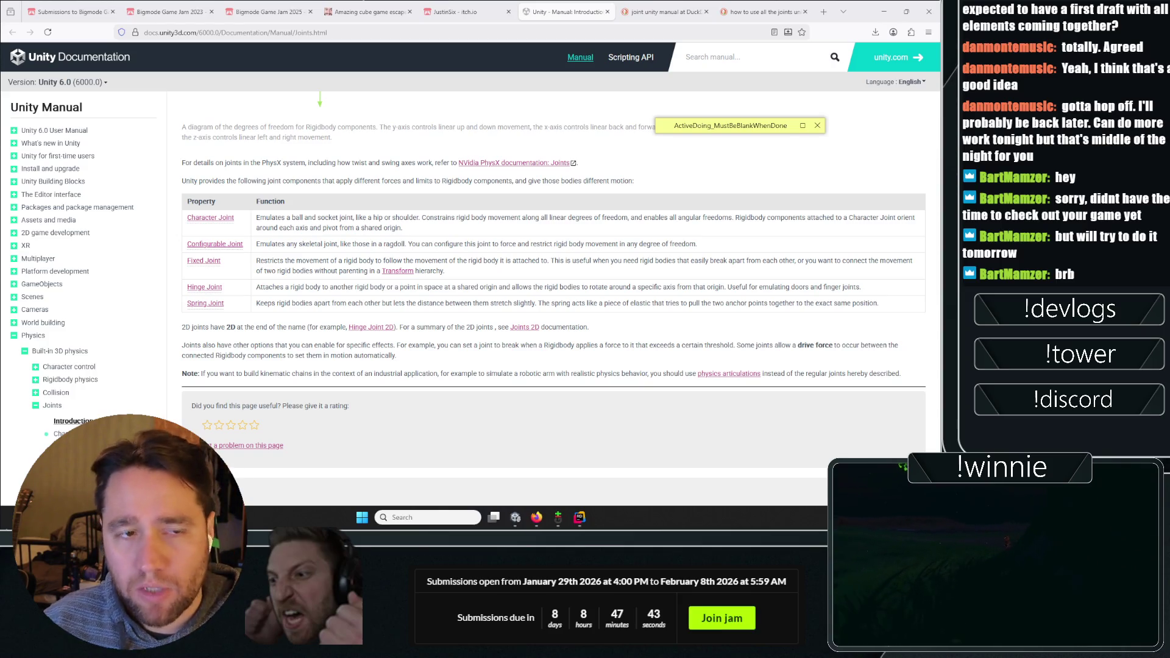
{"action": "scroll", "coordinate": [281, 297], "scroll_direction": "down", "scroll_amount": 2}
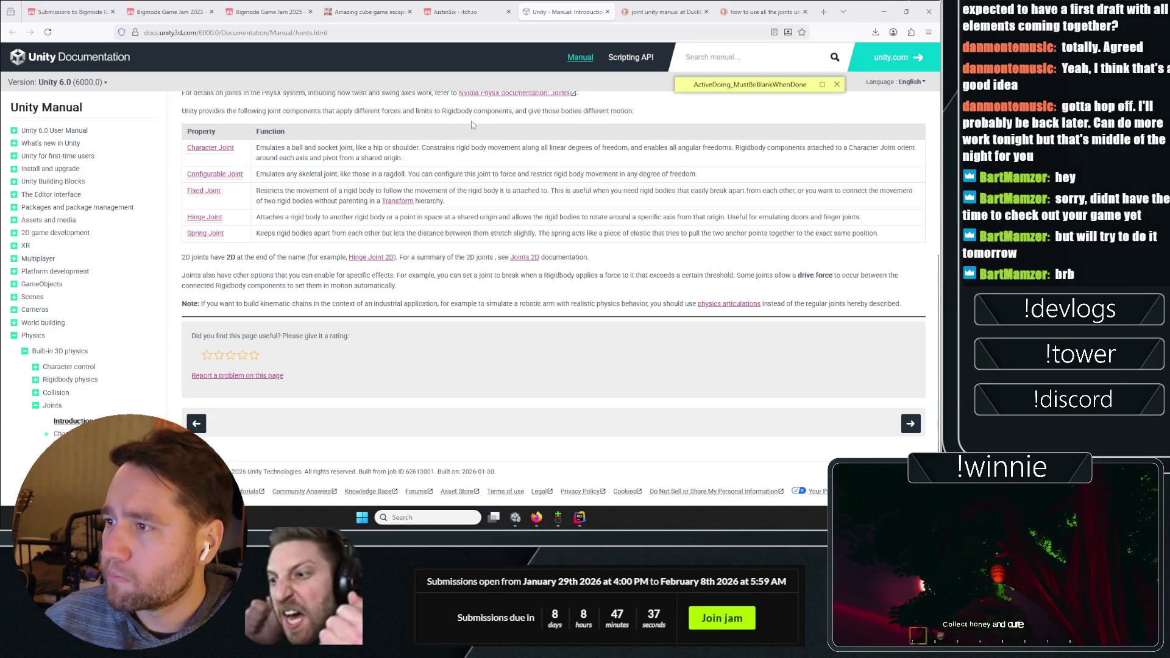
{"action": "left_click_drag", "start_coordinate": [452, 148], "coordinate": [704, 159]}
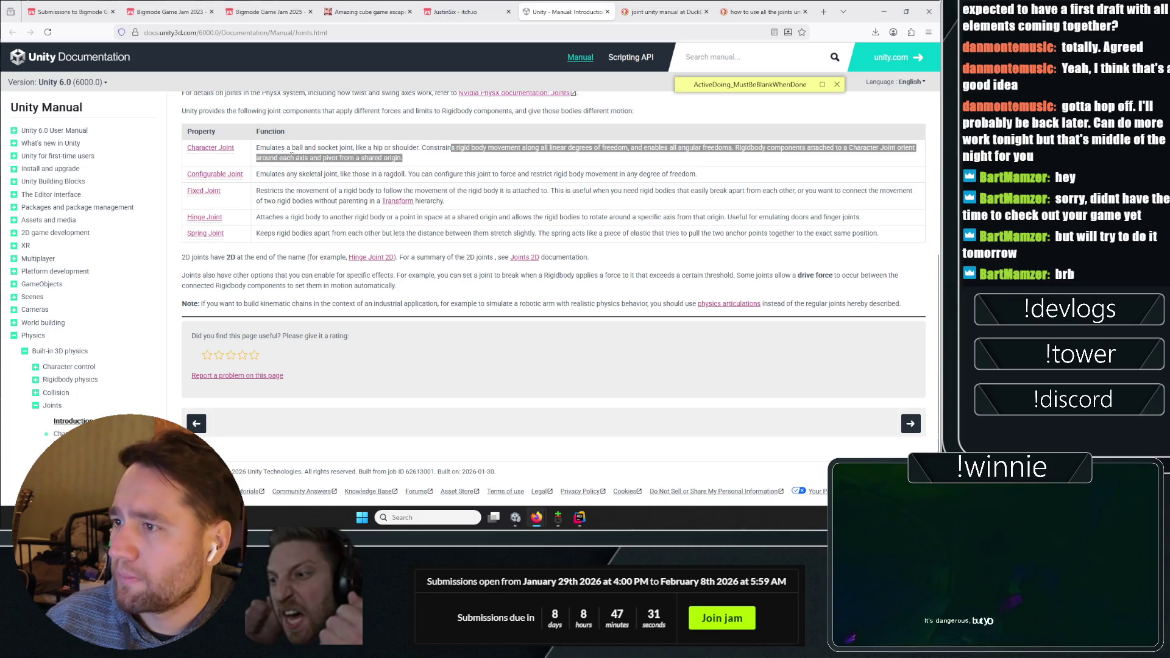
{"action": "right_click", "coordinate": [221, 153]}
{"action": "left_click", "coordinate": [256, 159]}
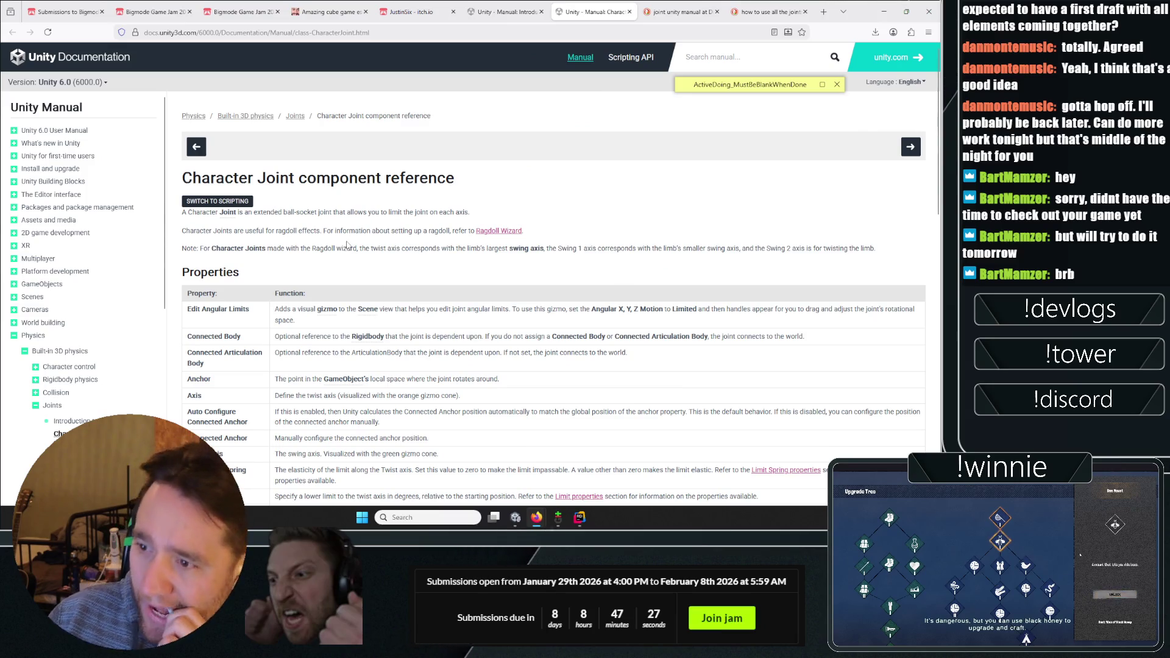
Read through the Character Joint properties and limits, then return via the joints tab to Unity
{"action": "scroll", "coordinate": [350, 240], "scroll_direction": "down", "scroll_amount": 4}
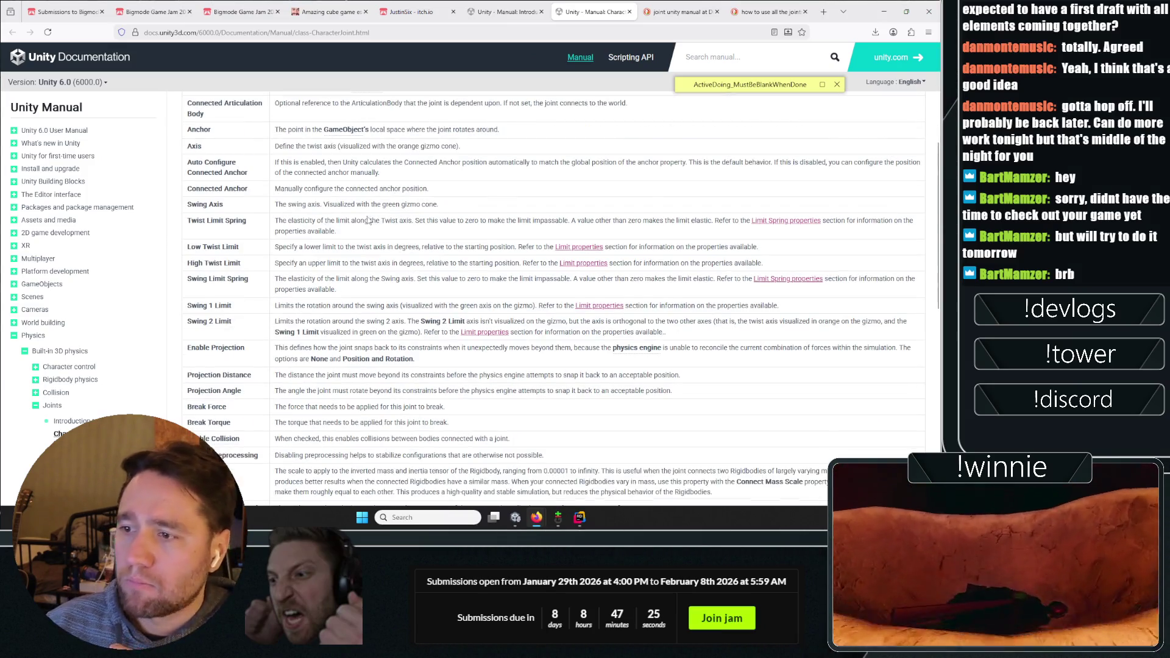
{"action": "scroll", "coordinate": [368, 220], "scroll_direction": "up", "scroll_amount": 2}
{"action": "scroll", "coordinate": [342, 211], "scroll_direction": "down", "scroll_amount": 4}
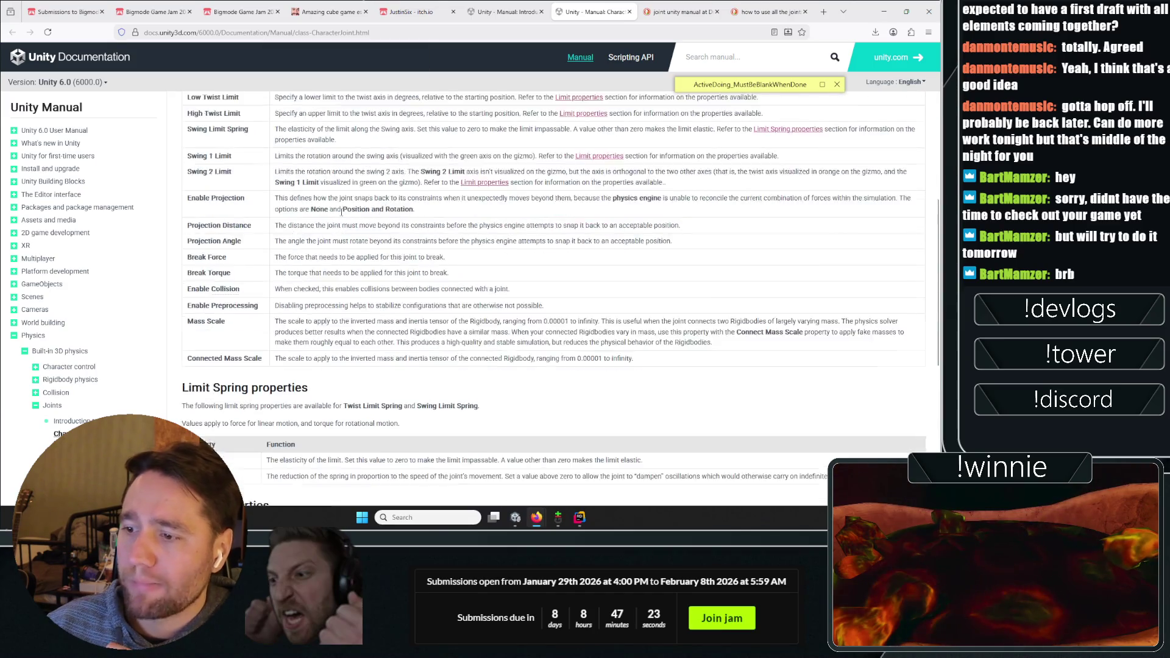
{"action": "scroll", "coordinate": [342, 211], "scroll_direction": "down", "scroll_amount": 6}
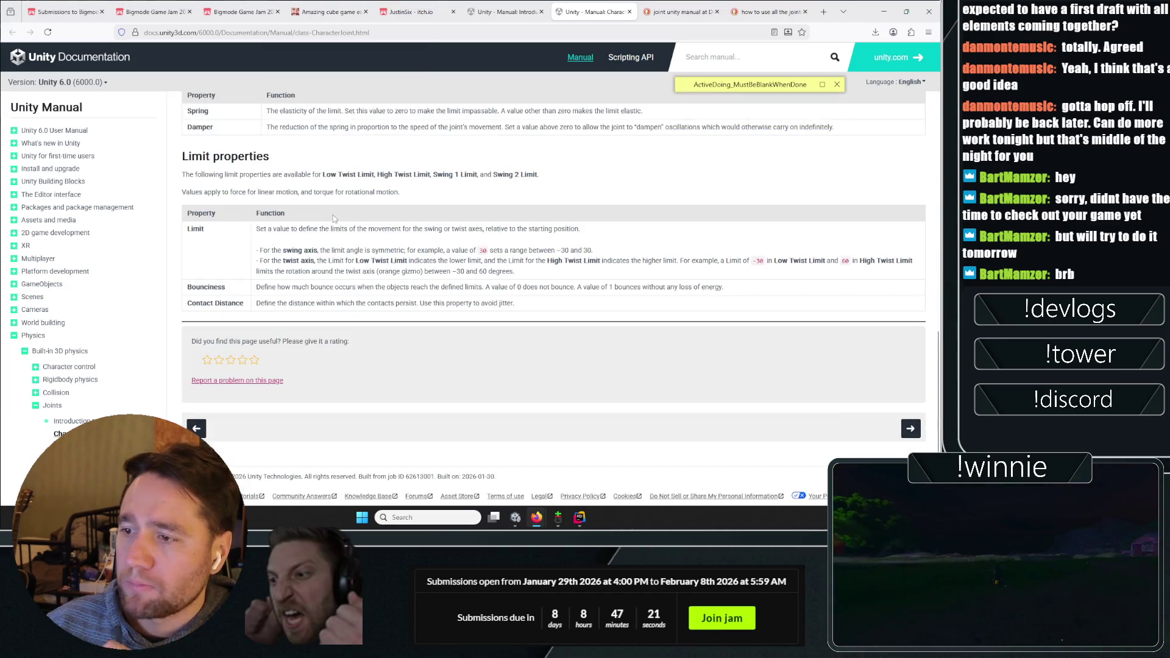
{"action": "scroll", "coordinate": [333, 218], "scroll_direction": "up", "scroll_amount": 13}
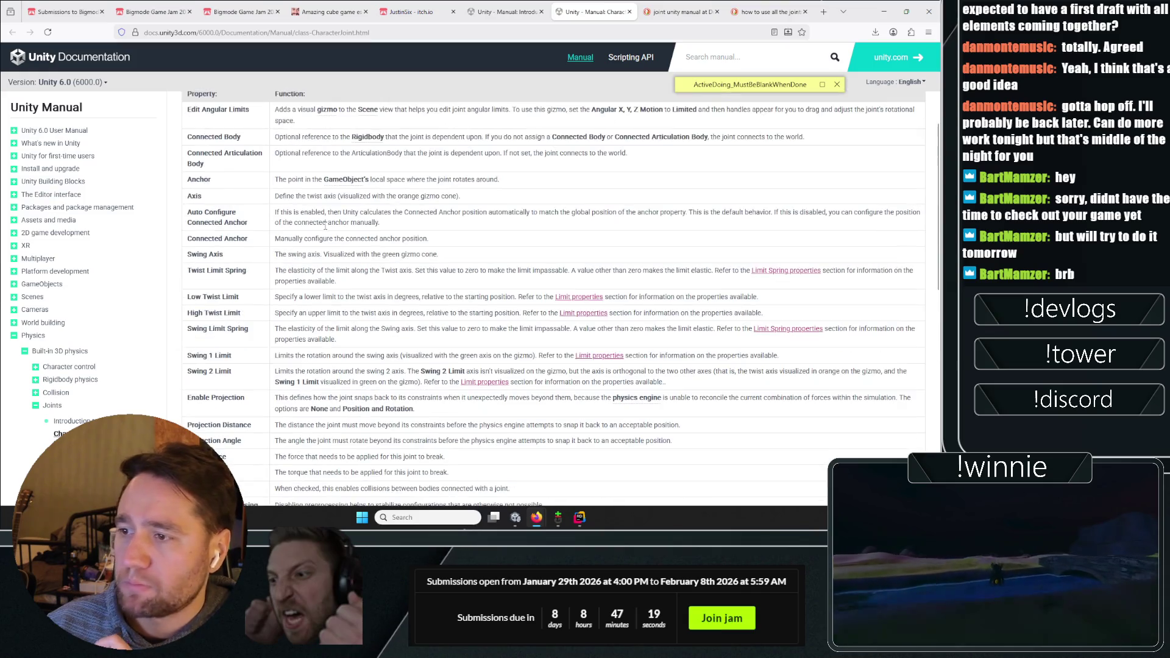
{"action": "scroll", "coordinate": [326, 226], "scroll_direction": "up", "scroll_amount": 3}
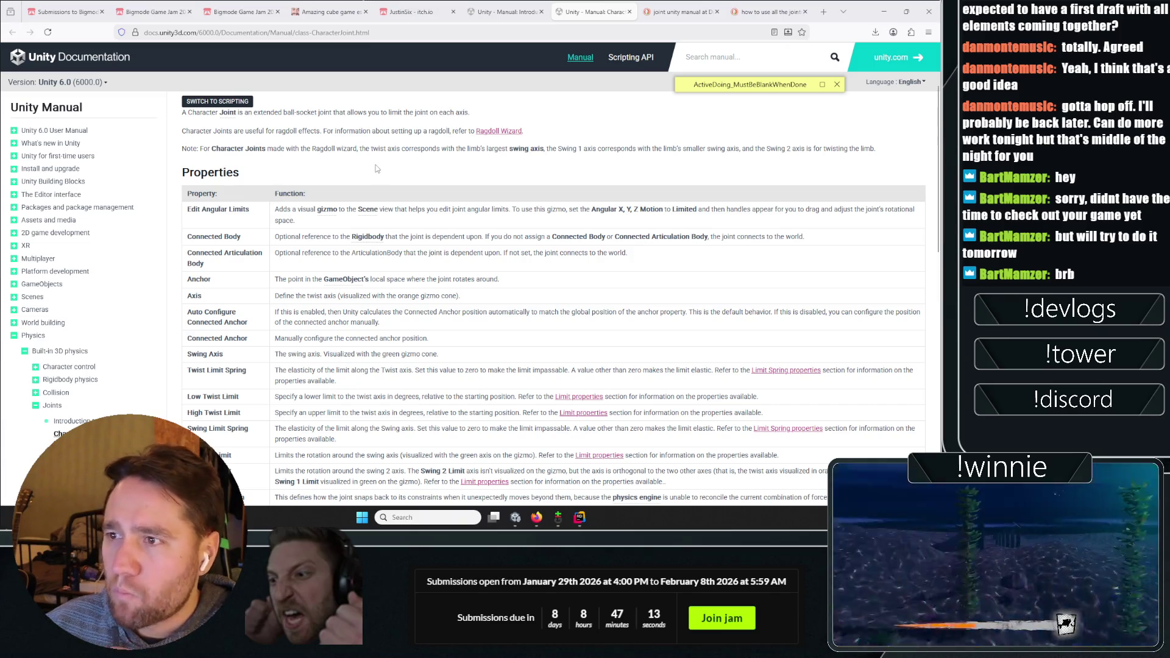
{"action": "key", "text": "ctrl+shift+Tab"}
{"action": "key", "text": "alt+Tab"}
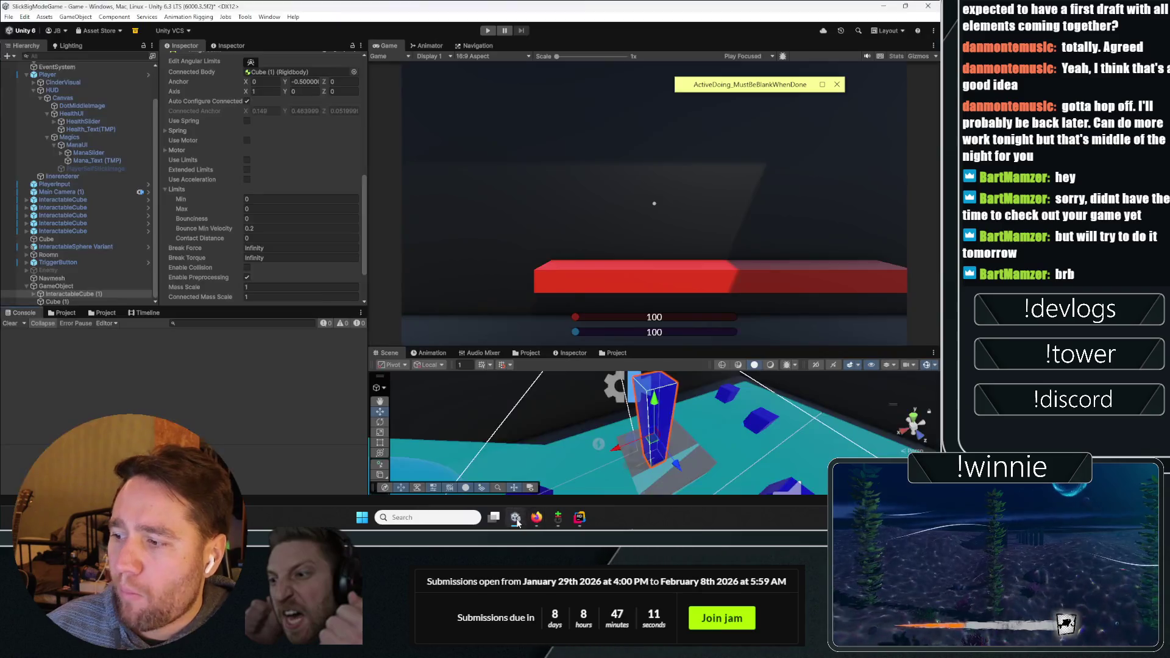
Rename the parent GameObject holding Cube (1) and InteractableCube (1) to TestLeverJoints
{"action": "left_click", "coordinate": [81, 287]}
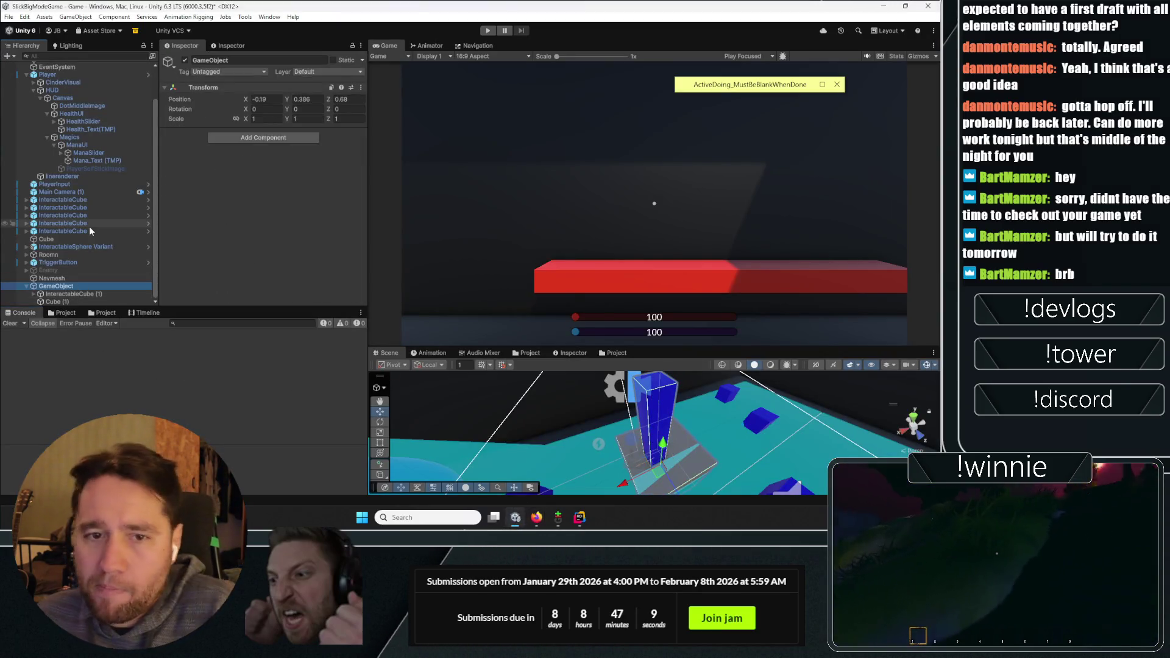
{"action": "left_click", "coordinate": [63, 313]}
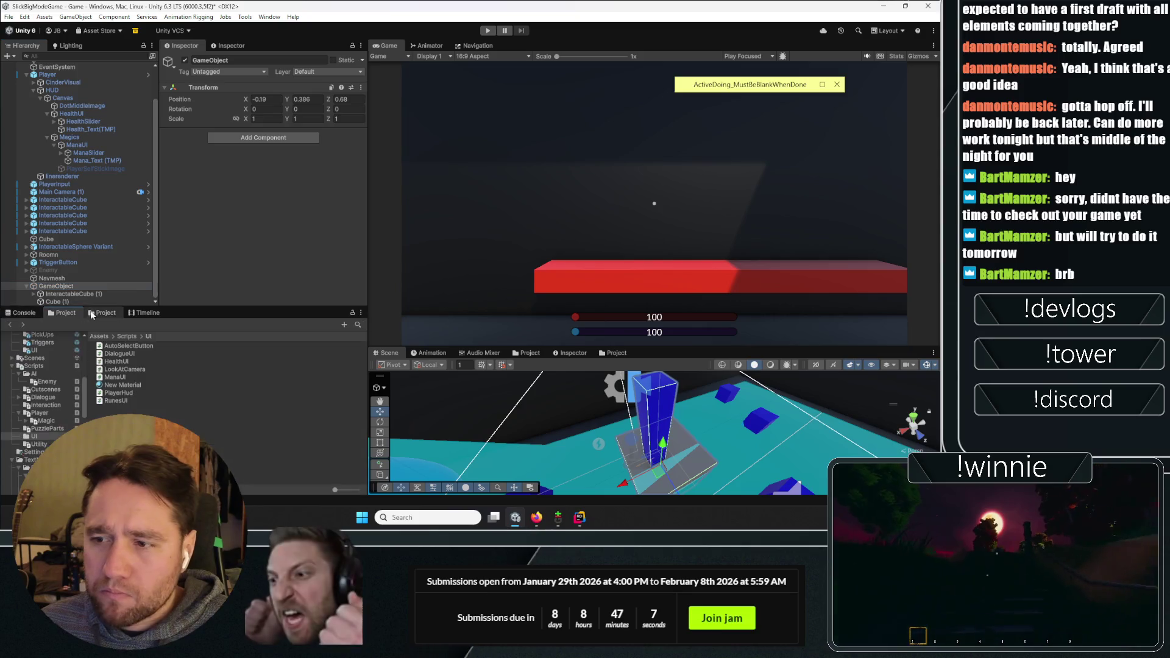
{"action": "left_click", "coordinate": [69, 294]}
{"action": "left_click", "coordinate": [61, 286]}
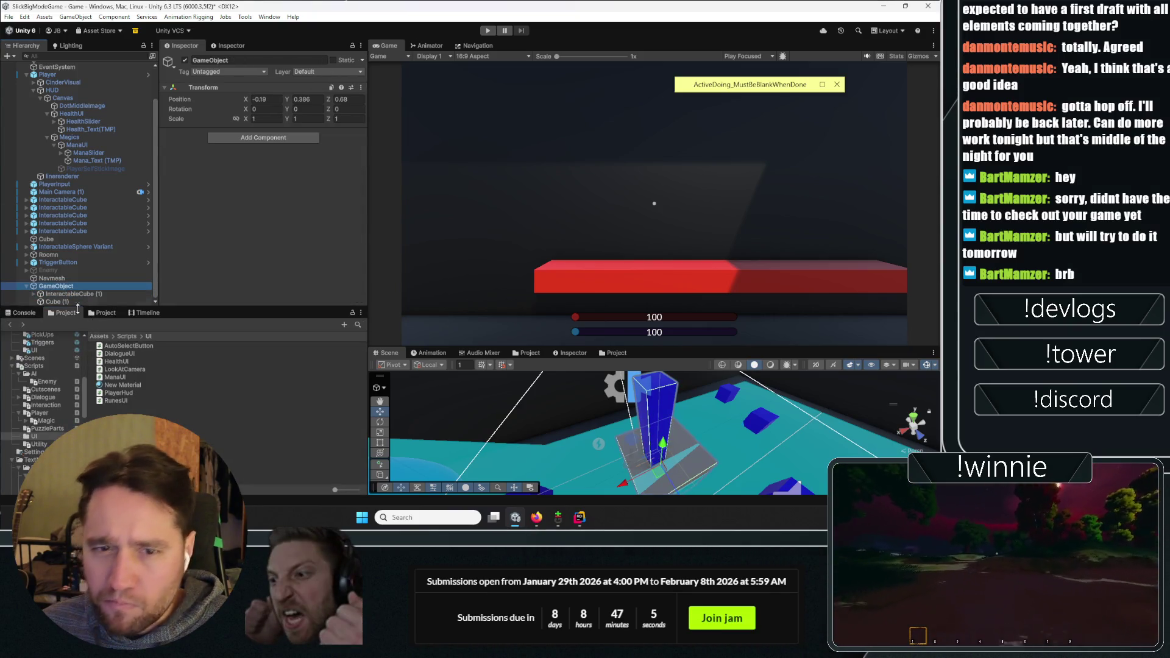
{"action": "type", "text": "Tes"}
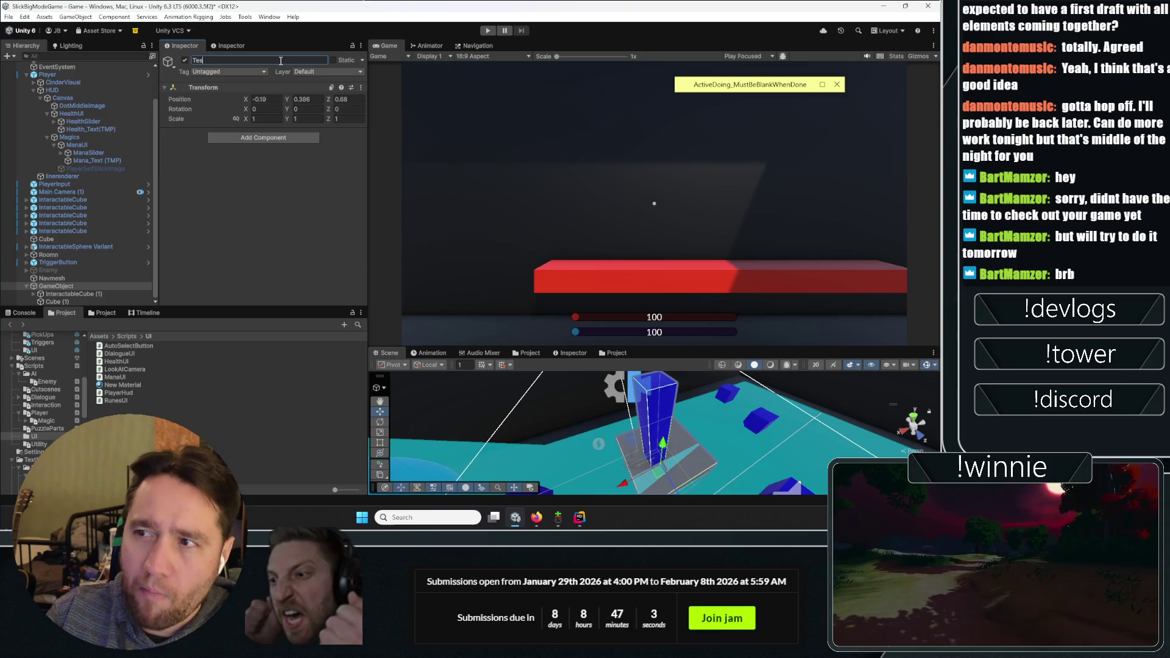
{"action": "type", "text": "tLeve"}
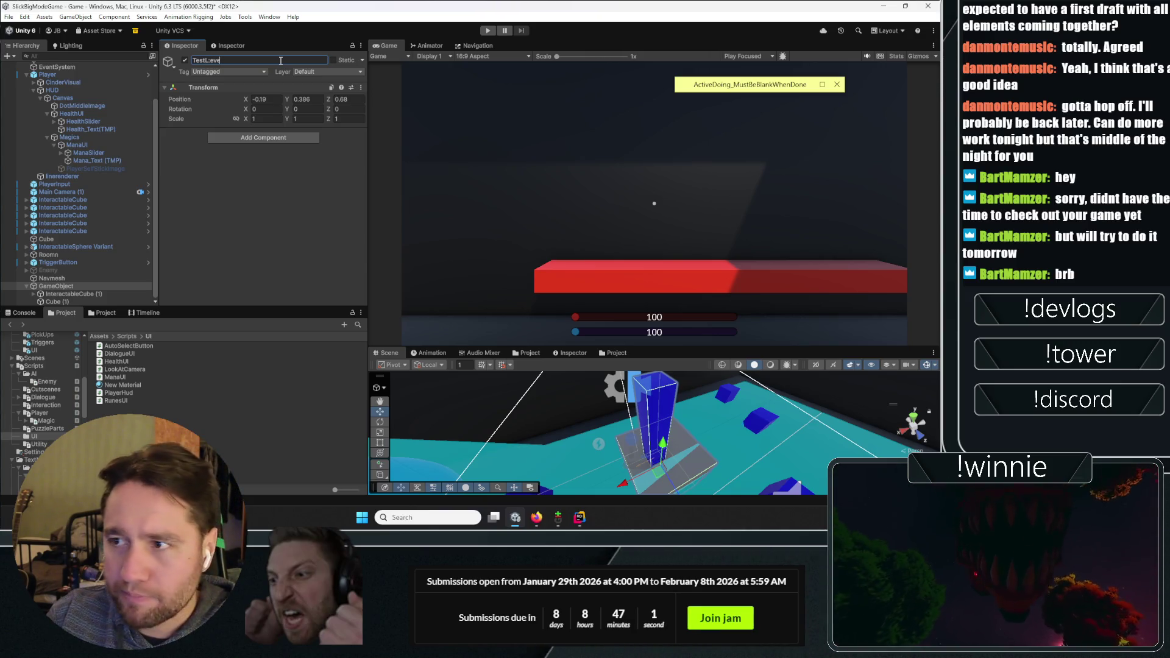
{"action": "type", "text": "r/Joints"}
{"action": "key", "text": "Return"}
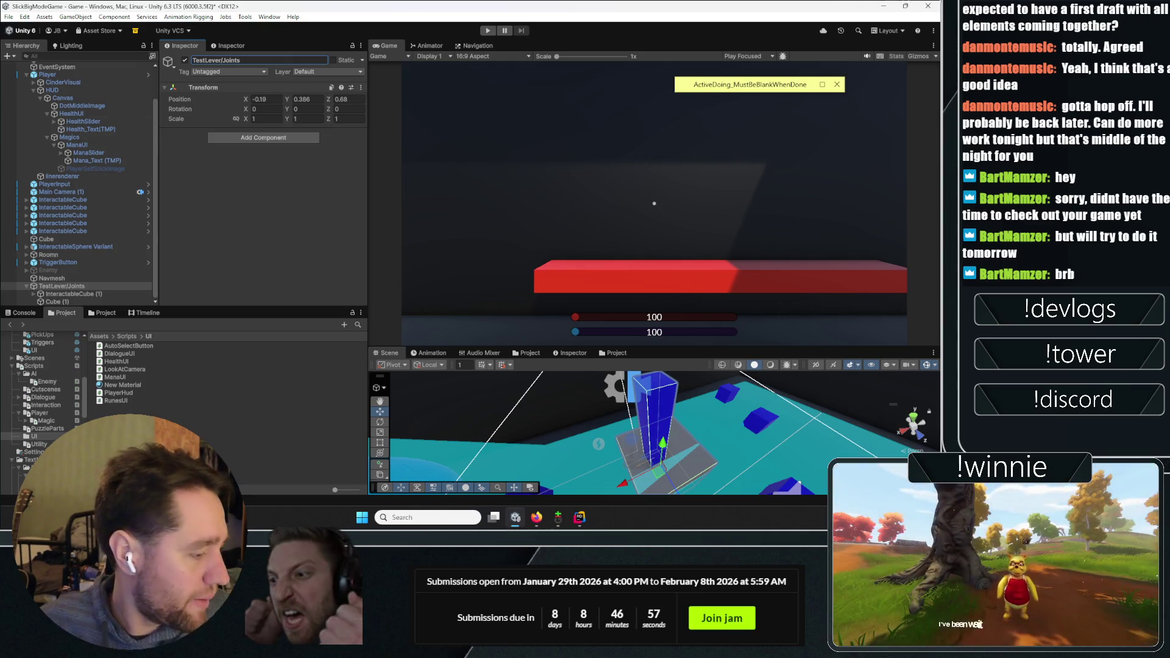
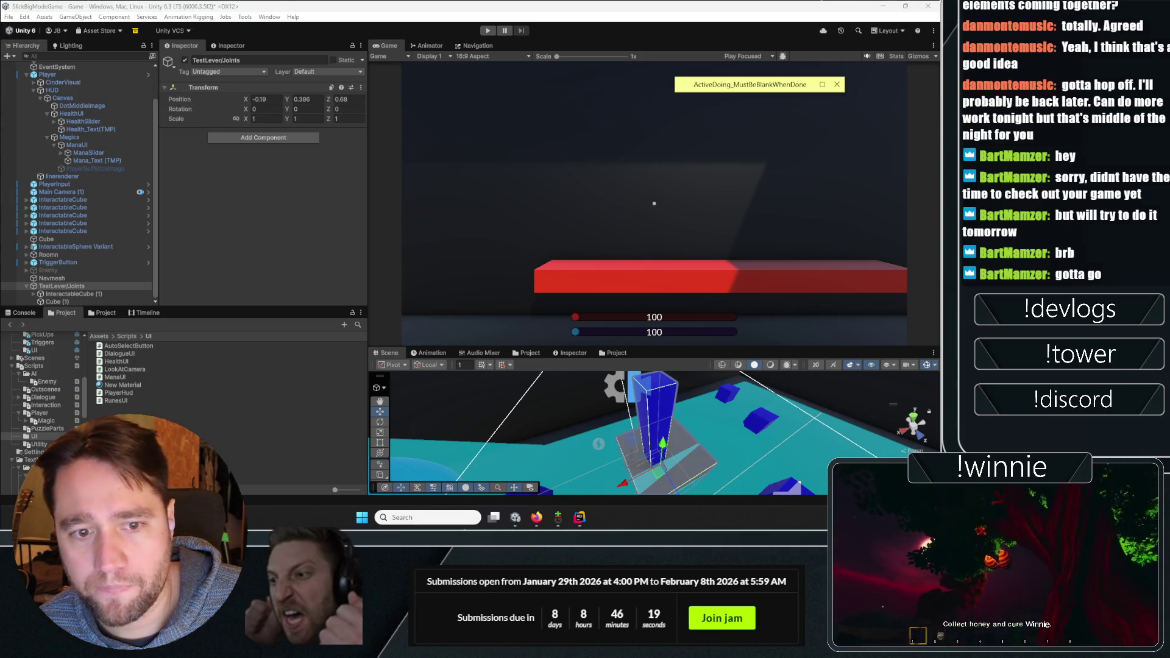
Create a folder named enviornmentalInteract inside Assets/Prefabs
{"action": "key", "text": "alt+Tab"}
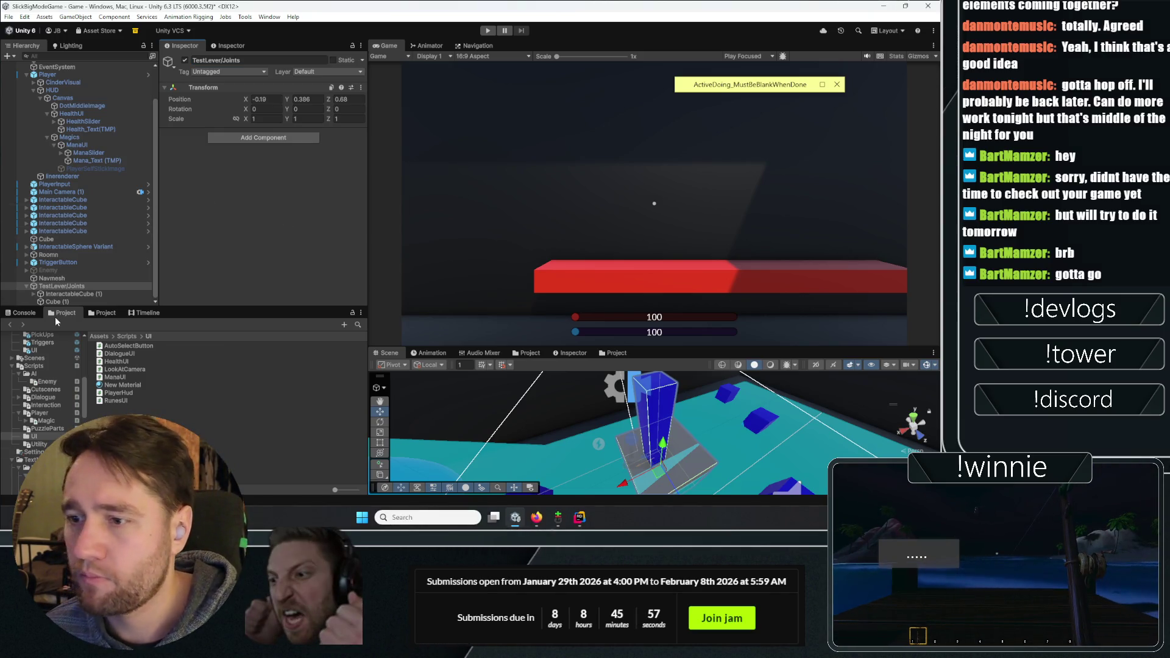
{"action": "left_click", "coordinate": [99, 336]}
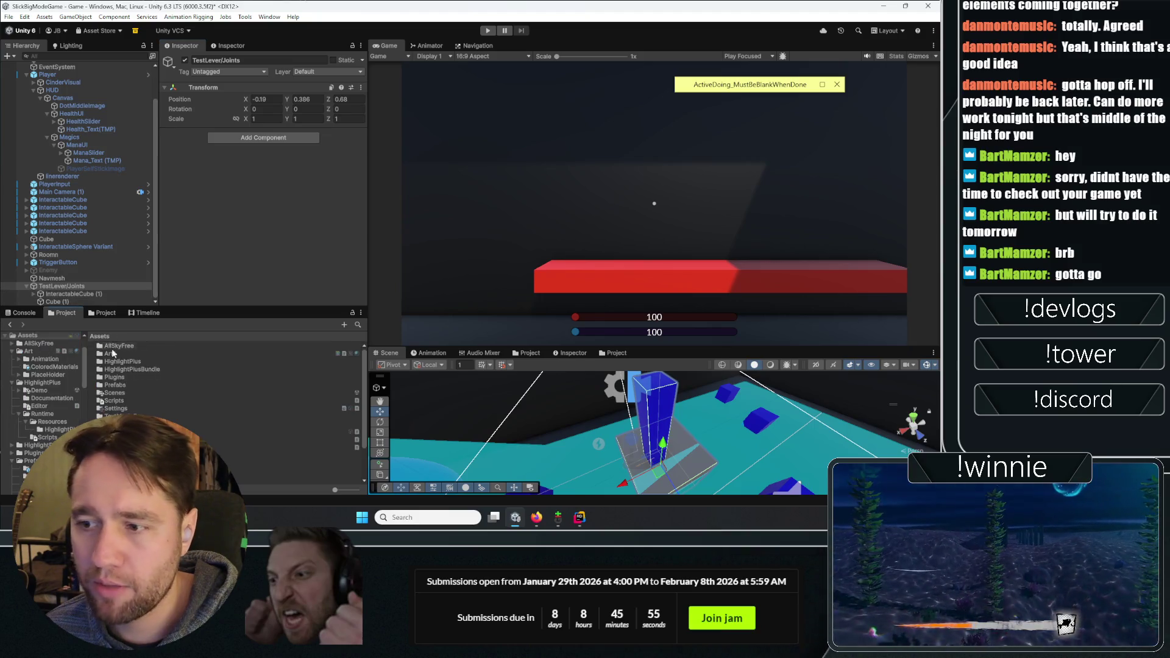
{"action": "double_click", "coordinate": [114, 385]}
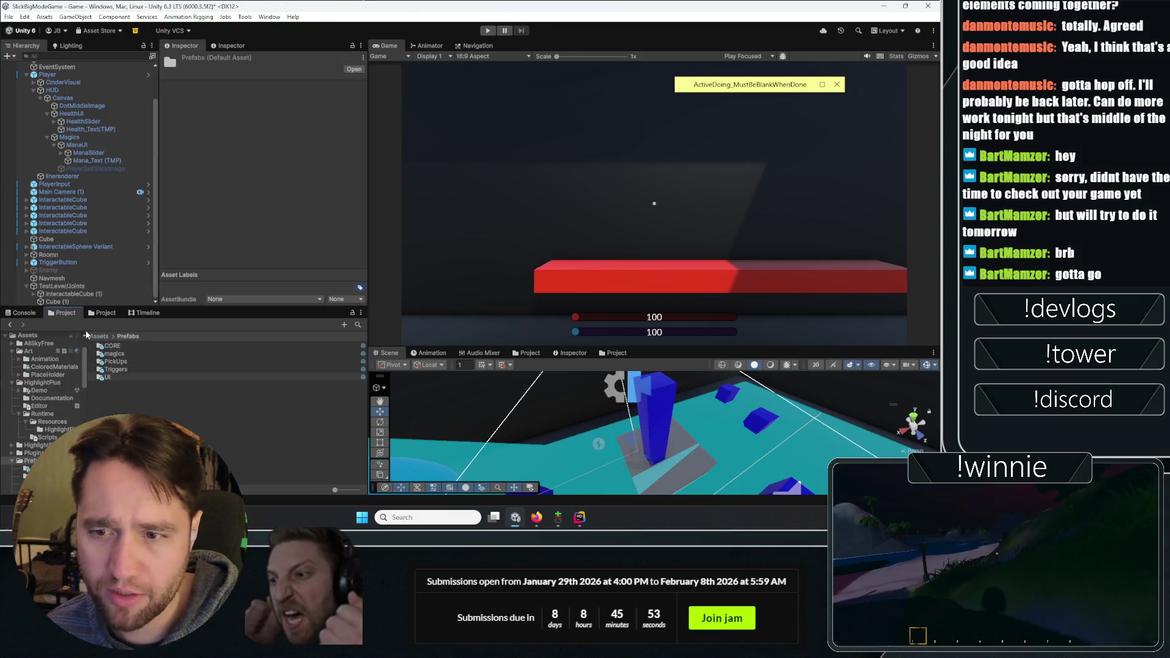
{"action": "right_click", "coordinate": [115, 354]}
{"action": "key", "text": "Escape"}
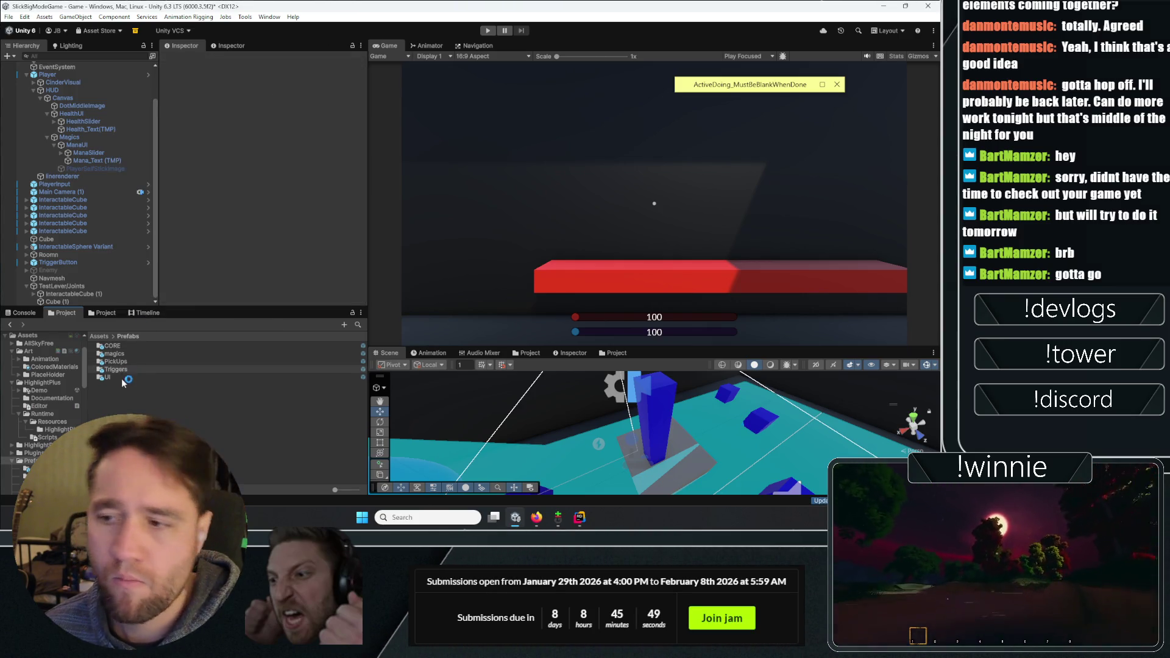
{"action": "right_click", "coordinate": [124, 375]}
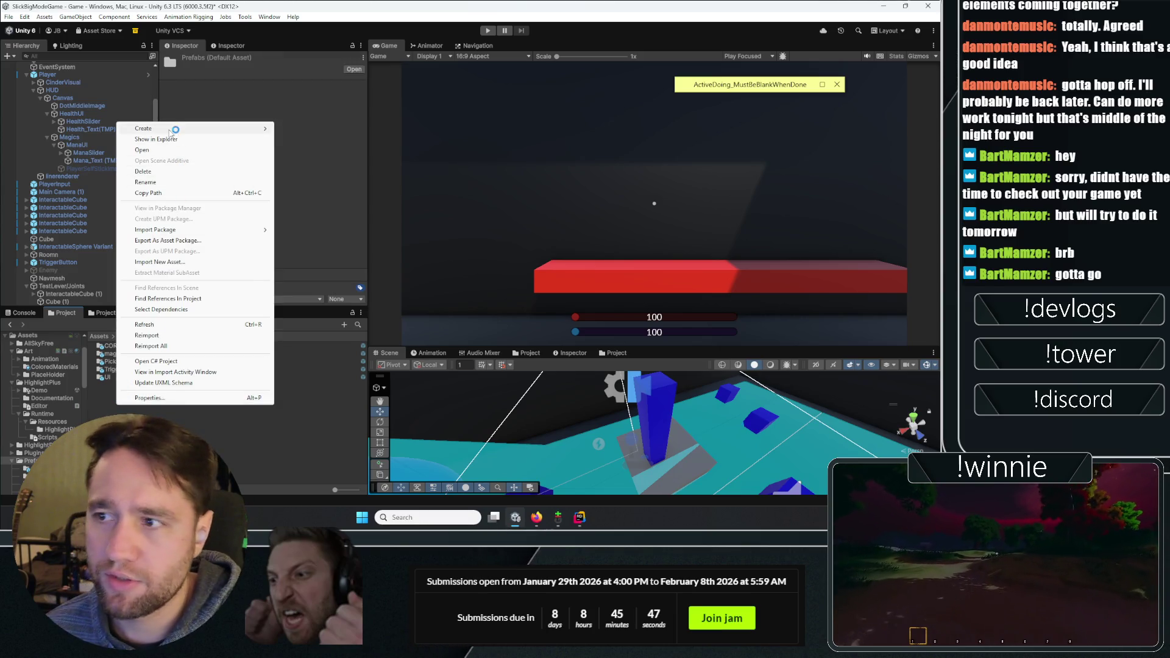
{"action": "mouse_move", "coordinate": [169, 128]}
{"action": "left_click", "coordinate": [320, 128]}
{"action": "type", "text": "enviorments"}
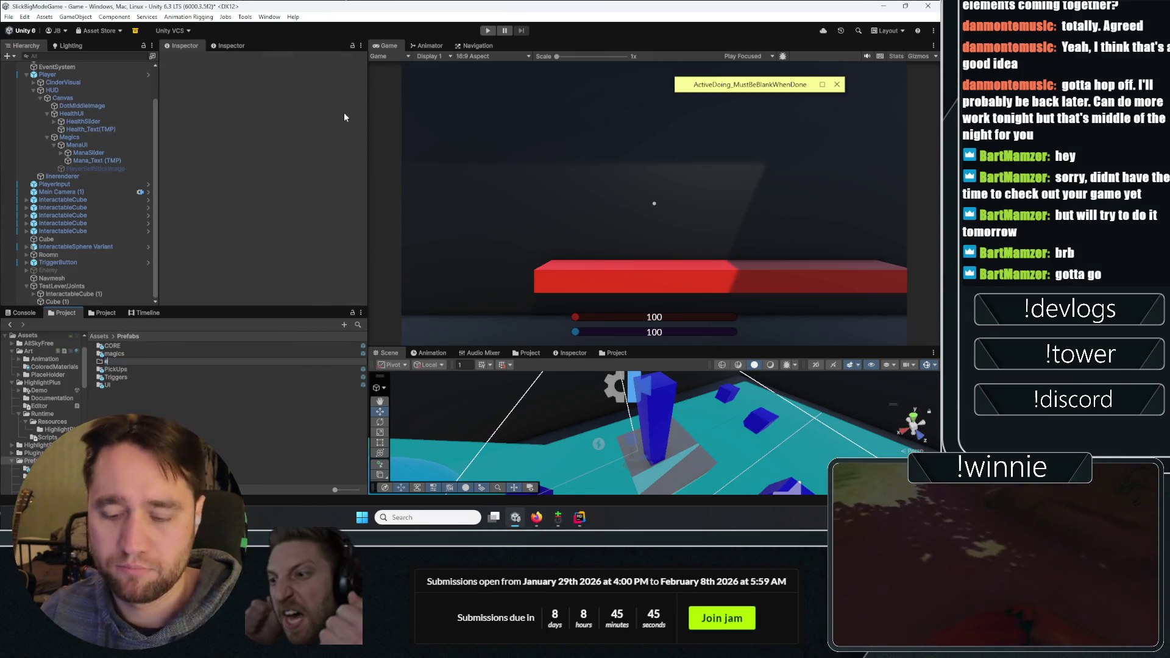
{"action": "key", "text": "BackSpace"}
{"action": "type", "text": "alInteract"}
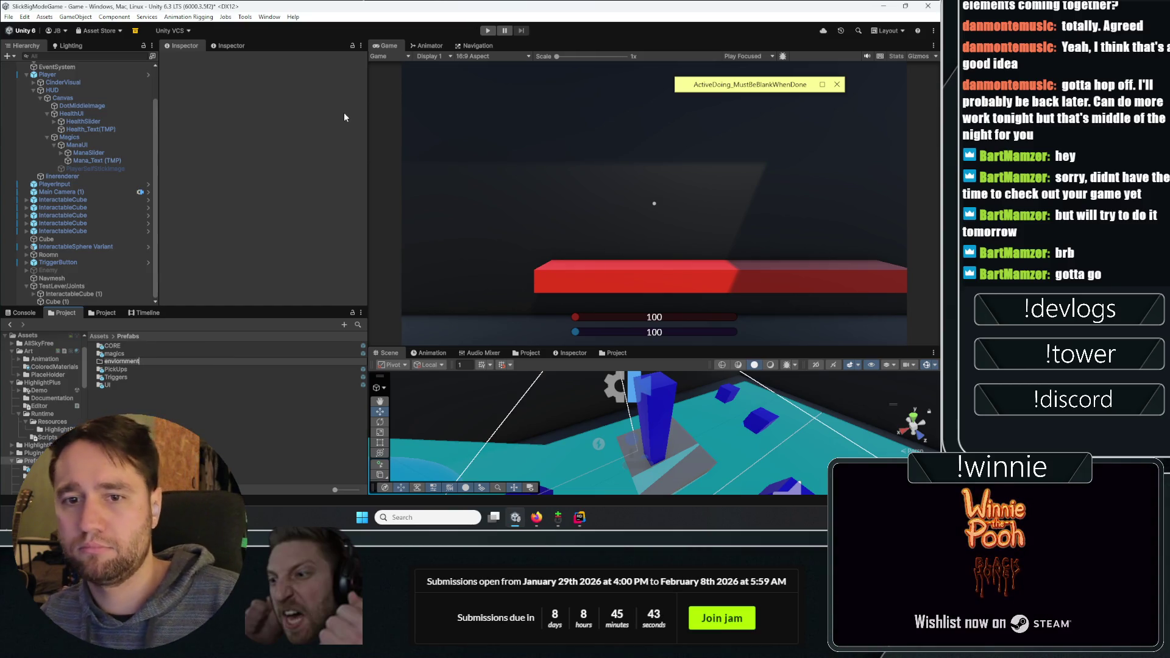
{"action": "key", "text": "Return"}
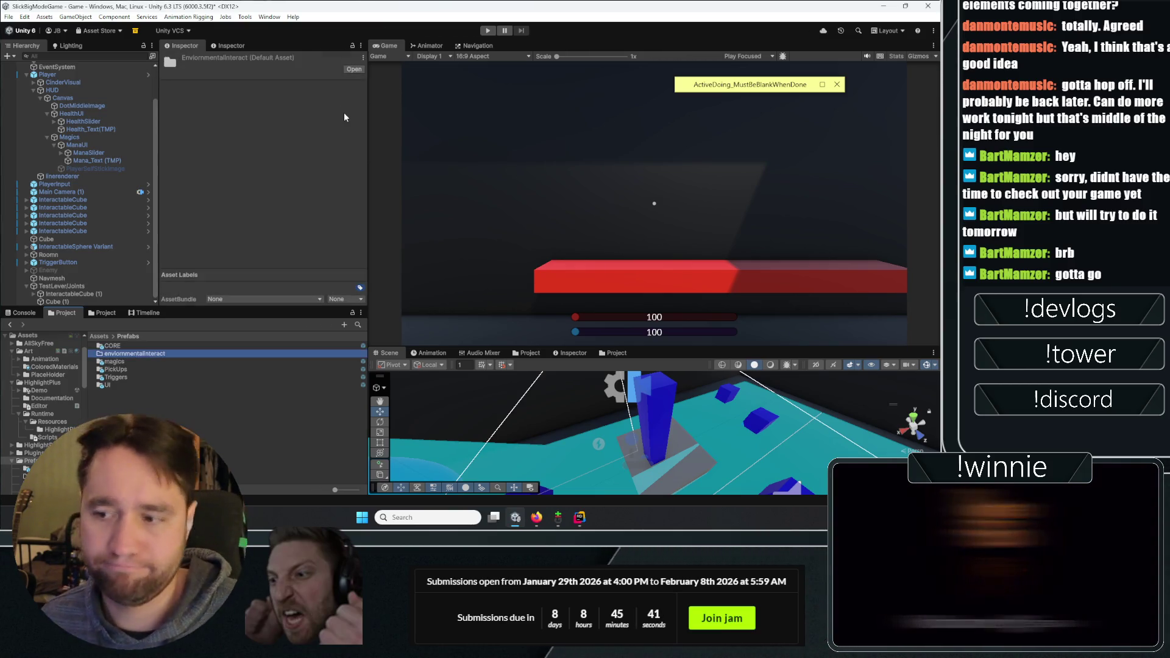
Save the TestLever/Joints lever into enviornmentalInteract as the TestLever_Joints prefab
{"action": "key", "text": "Return"}
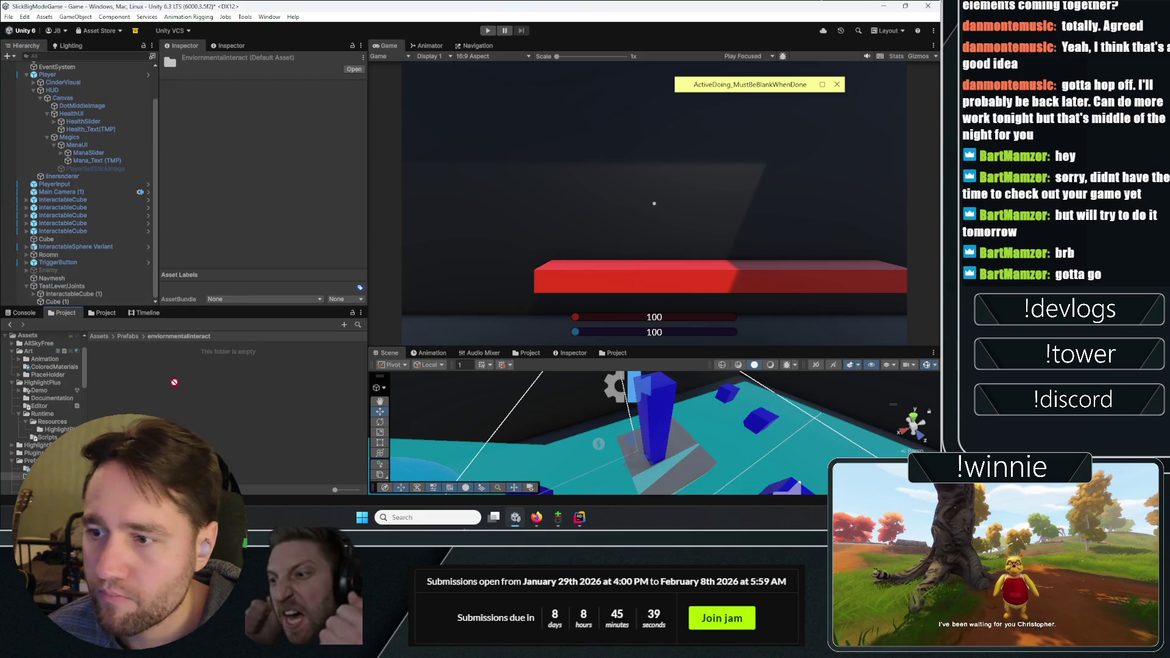
{"action": "left_click_drag", "start_coordinate": [98, 273], "coordinate": [119, 373]}
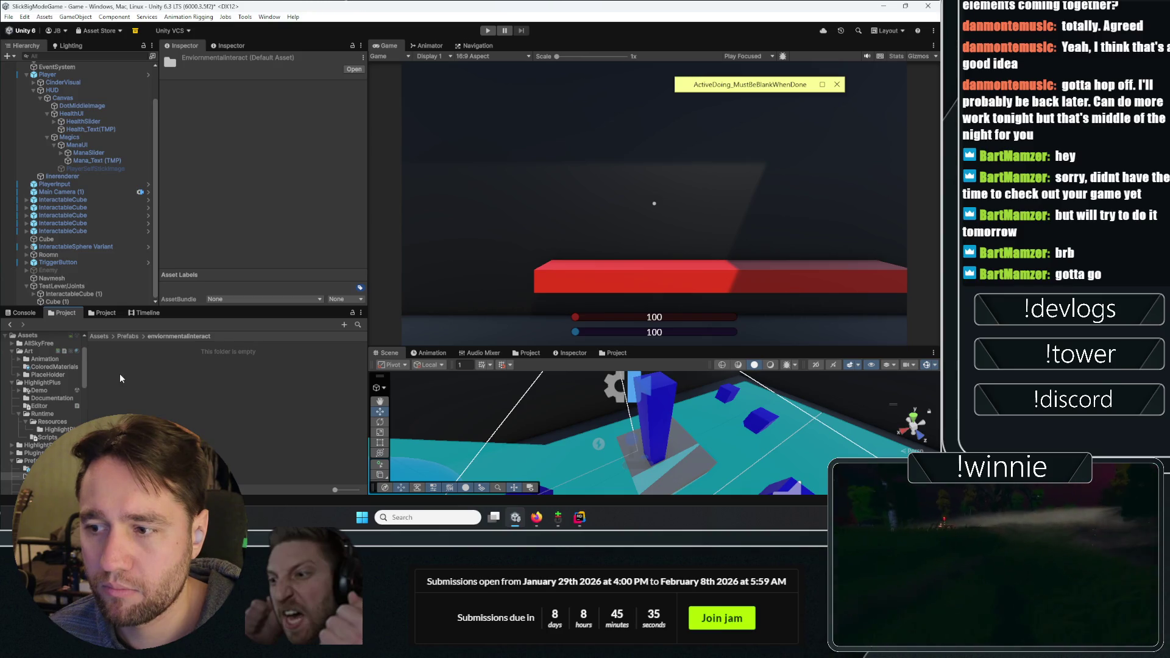
{"action": "mouse_move", "coordinate": [107, 289]}
{"action": "left_mouse_down"}
{"action": "mouse_move", "coordinate": [93, 287]}
{"action": "mouse_move", "coordinate": [114, 366]}
{"action": "left_mouse_up"}
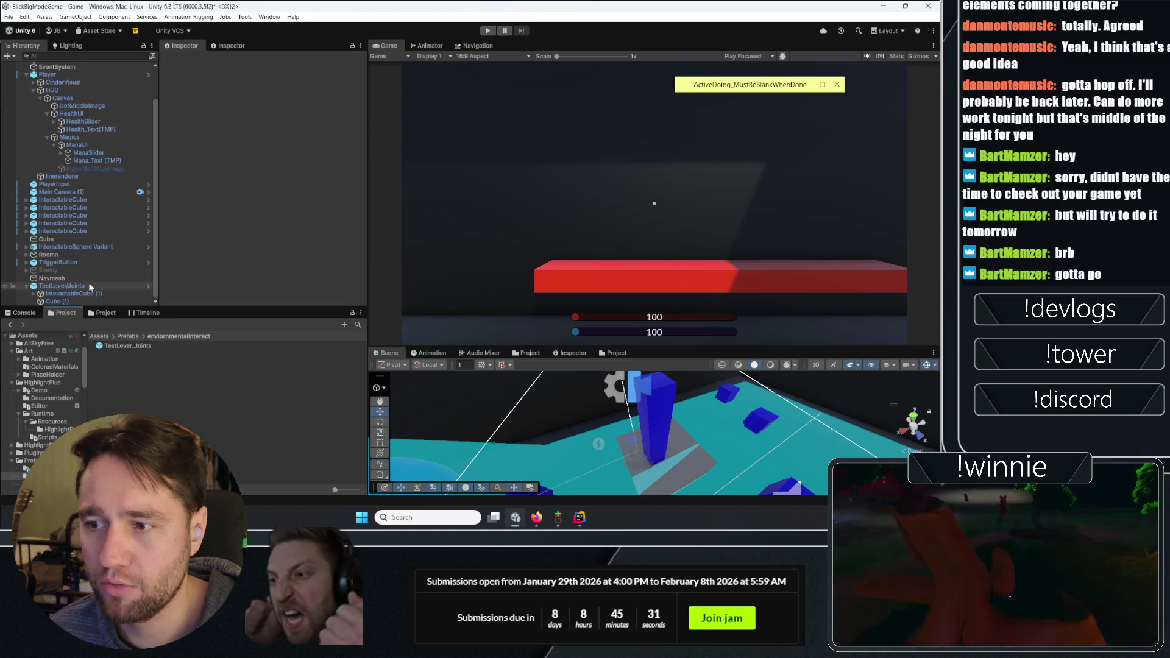
Duplicate the TestLever/Joints lever and inspect its InteractableCube (1) joint settings
{"action": "left_click", "coordinate": [27, 285]}
{"action": "left_click", "coordinate": [57, 287]}
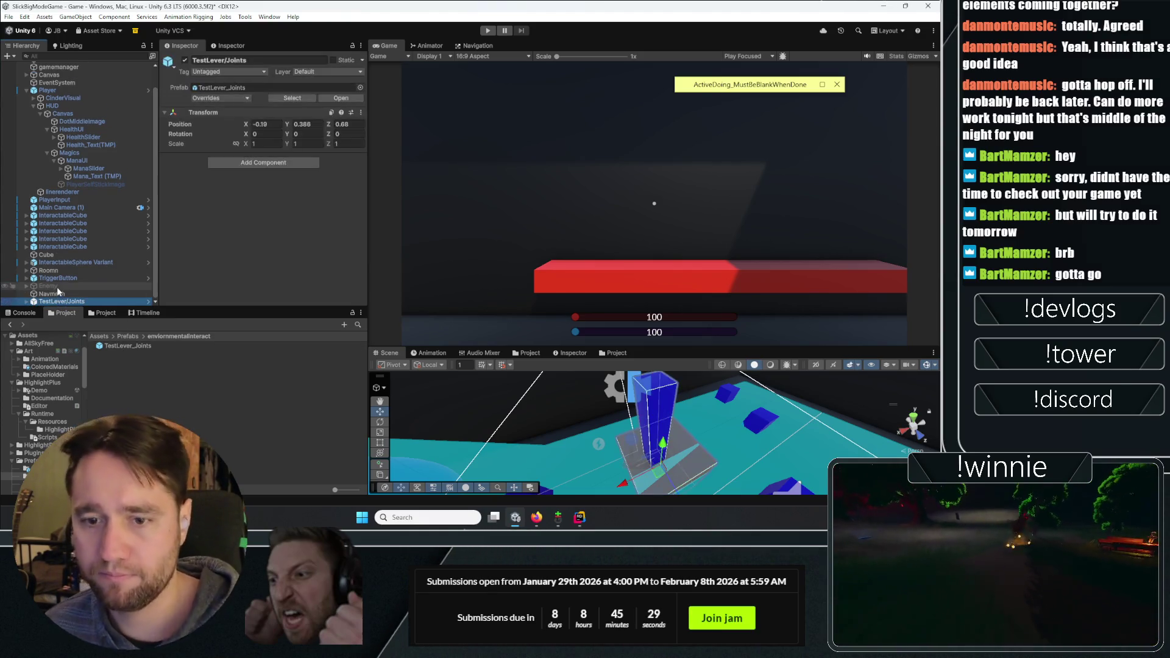
{"action": "key", "text": "ctrl+d"}
{"action": "key", "text": "ctrl+d"}
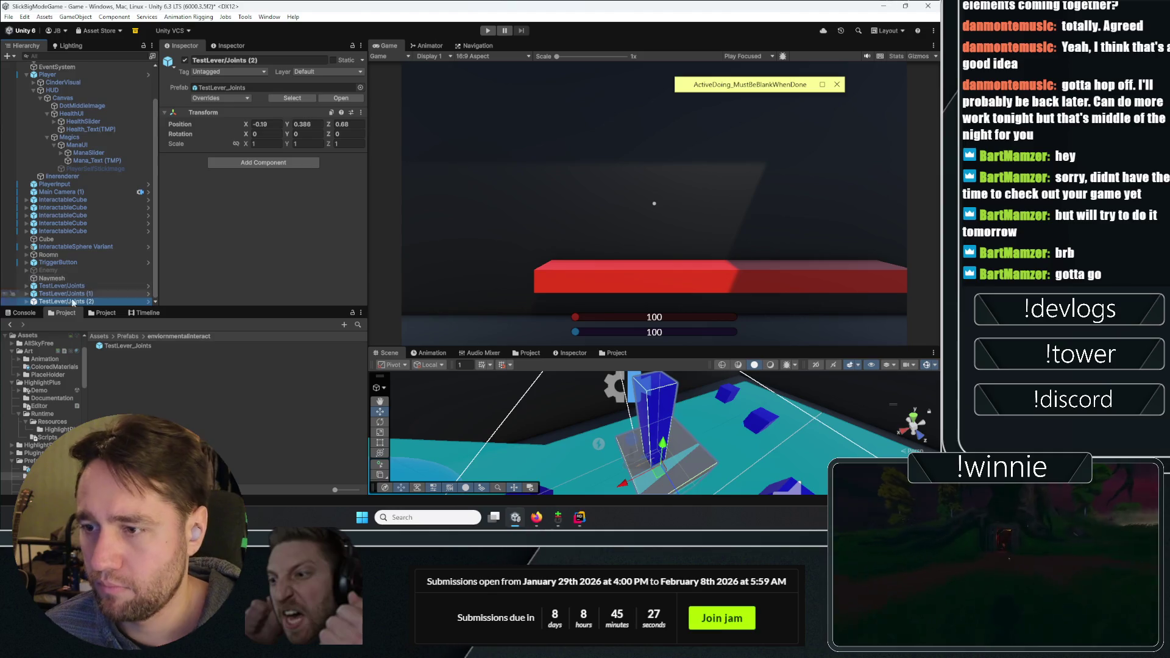
{"action": "left_click", "coordinate": [27, 293]}
{"action": "left_click", "coordinate": [27, 286]}
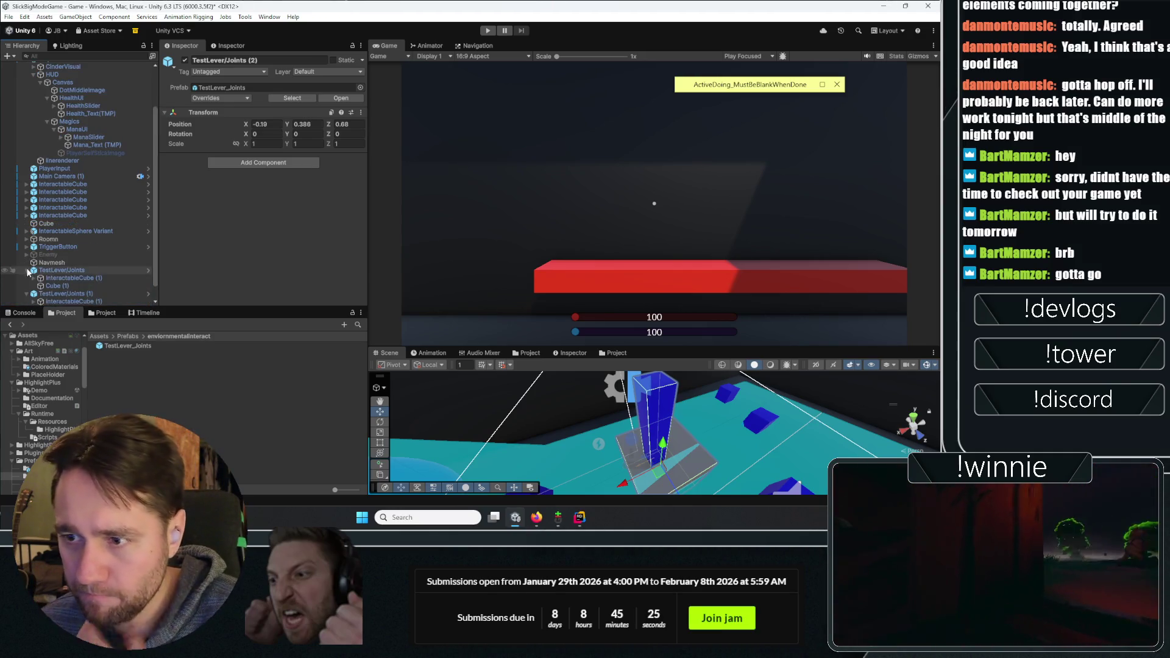
{"action": "left_click", "coordinate": [55, 280]}
{"action": "left_click", "coordinate": [164, 166]}
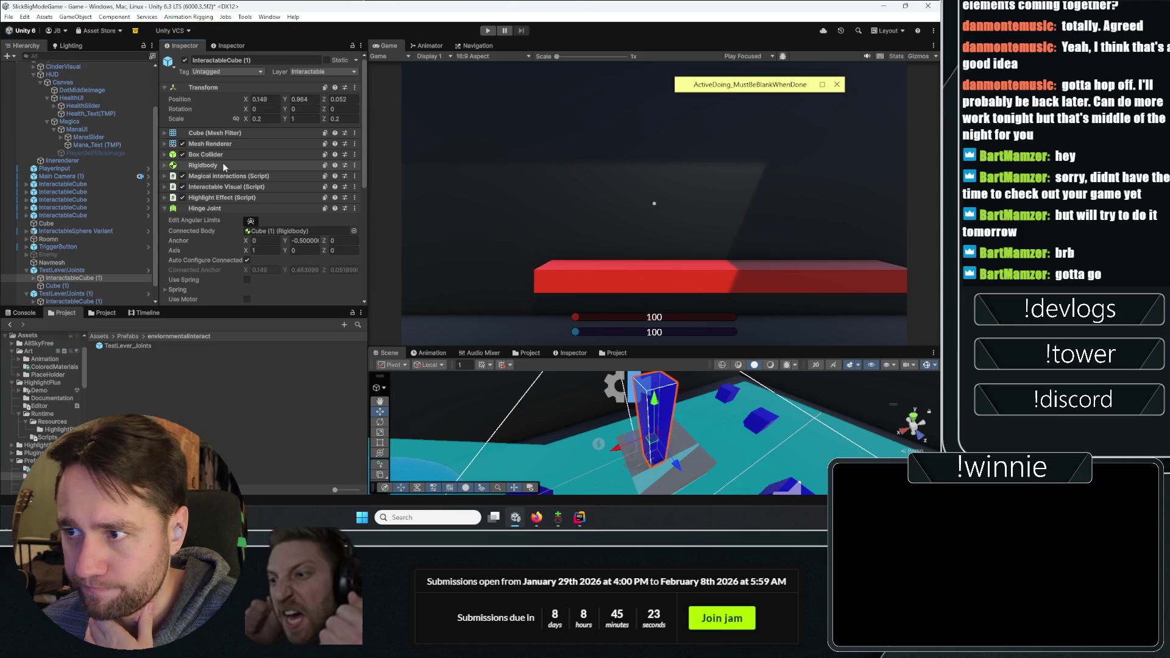
{"action": "scroll", "coordinate": [59, 293], "scroll_direction": "down", "scroll_amount": 1}
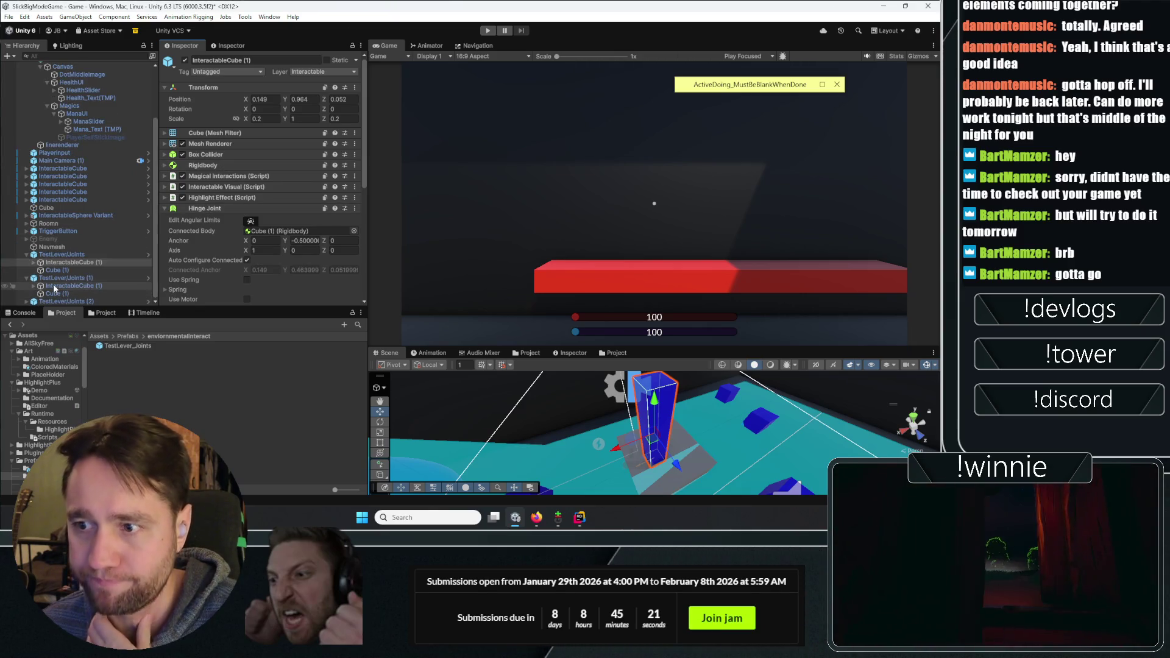
Rename the original lever to HINGE_TestLever/Joints
{"action": "left_click", "coordinate": [61, 254]}
{"action": "left_click", "coordinate": [242, 59]}
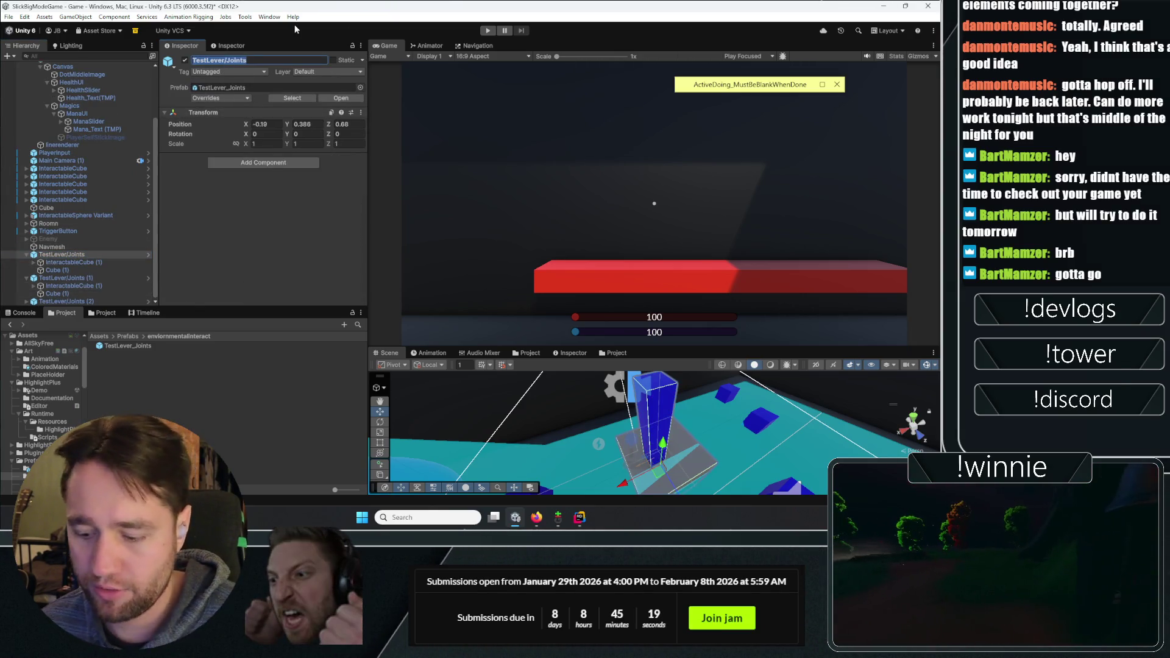
{"action": "key", "text": "Home"}
{"action": "type", "text": "HINGE_"}
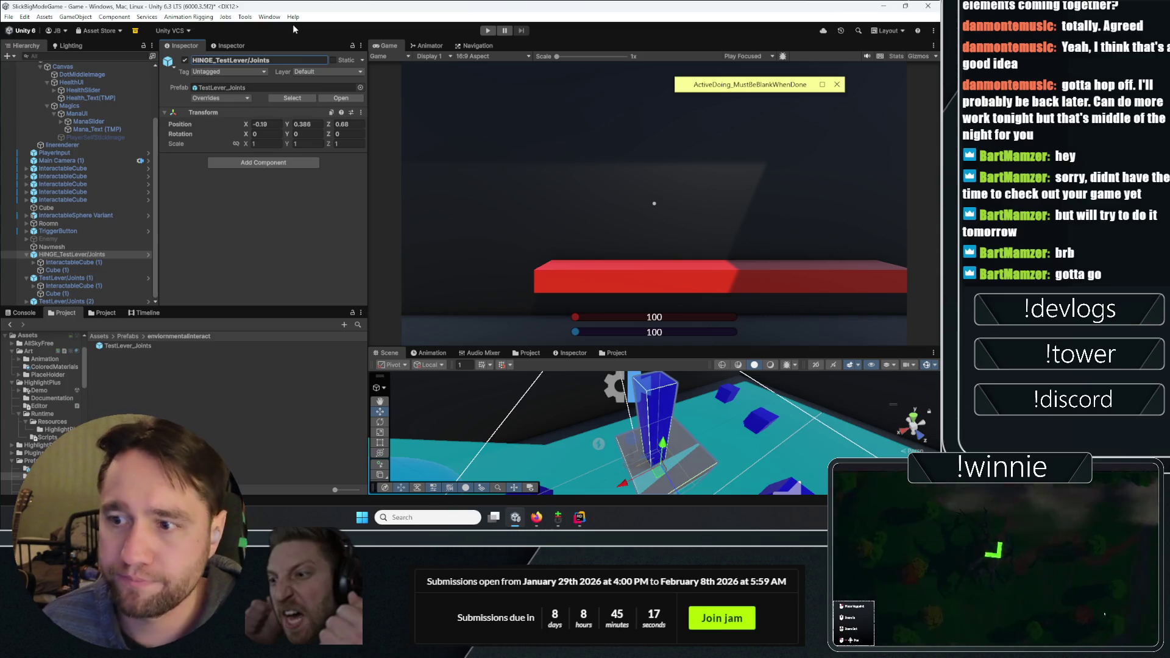
Replace the copy's cube Hinge Joint with a Character Joint connected to Cube (1), anchor Y -0.5
{"action": "left_click", "coordinate": [96, 284]}
{"action": "scroll", "coordinate": [219, 210], "scroll_direction": "down", "scroll_amount": 5}
{"action": "scroll", "coordinate": [217, 213], "scroll_direction": "up", "scroll_amount": 5}
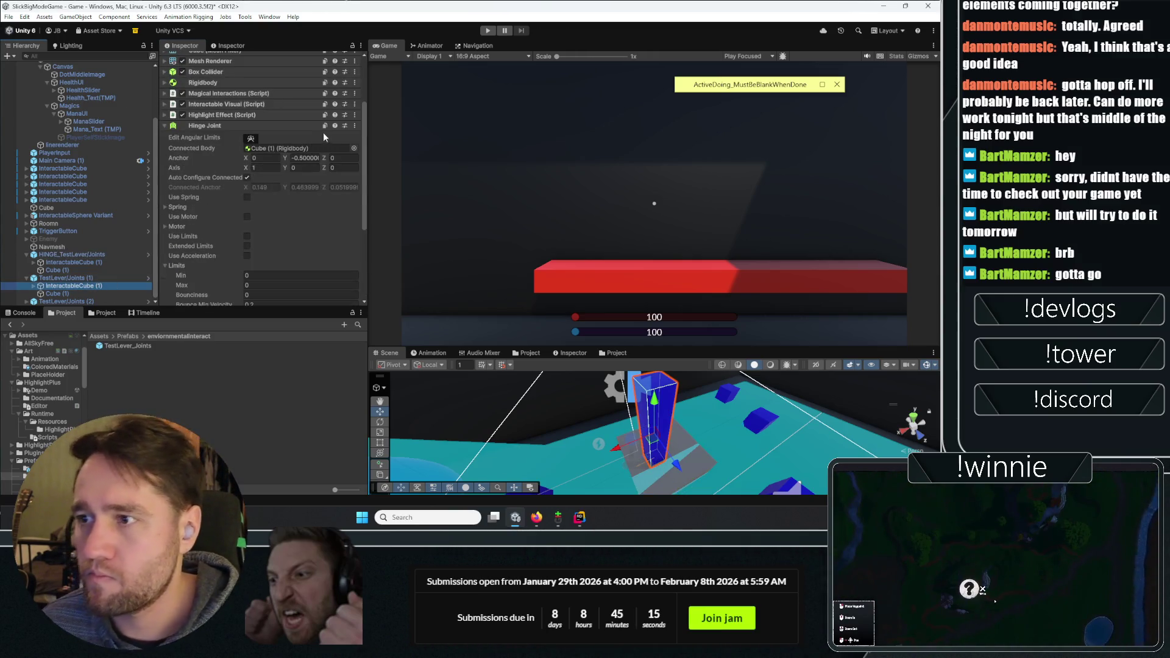
{"action": "left_click", "coordinate": [356, 125]}
{"action": "left_click", "coordinate": [370, 174]}
{"action": "left_click", "coordinate": [239, 257]}
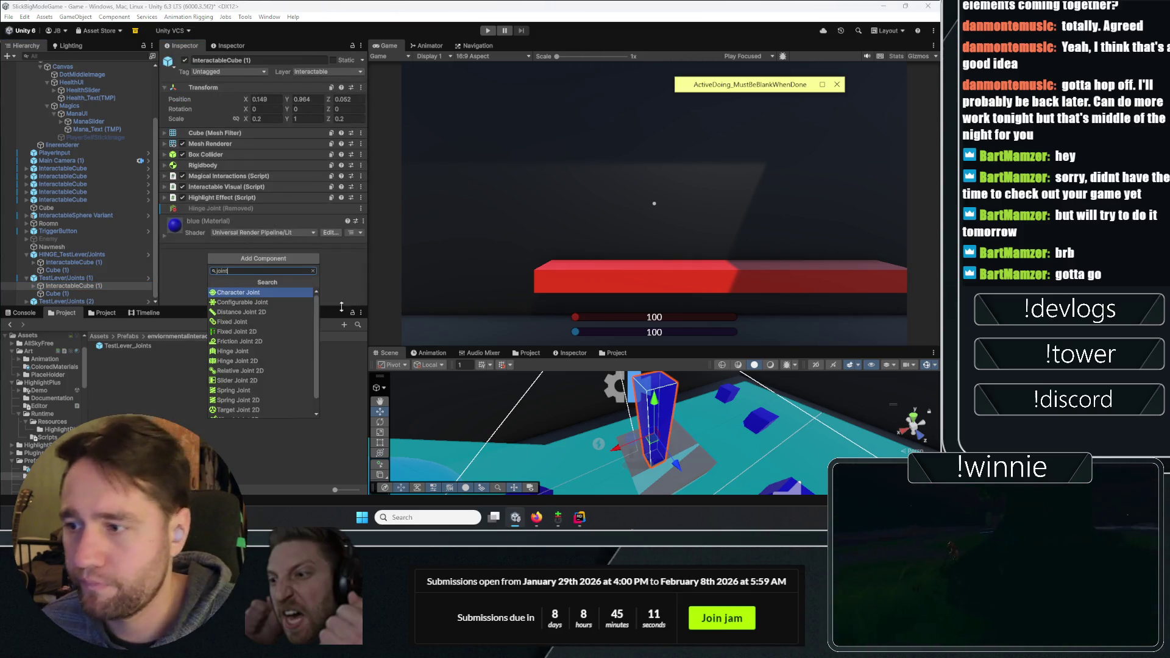
{"action": "left_click", "coordinate": [272, 298]}
{"action": "scroll", "coordinate": [250, 134], "scroll_direction": "down", "scroll_amount": 5}
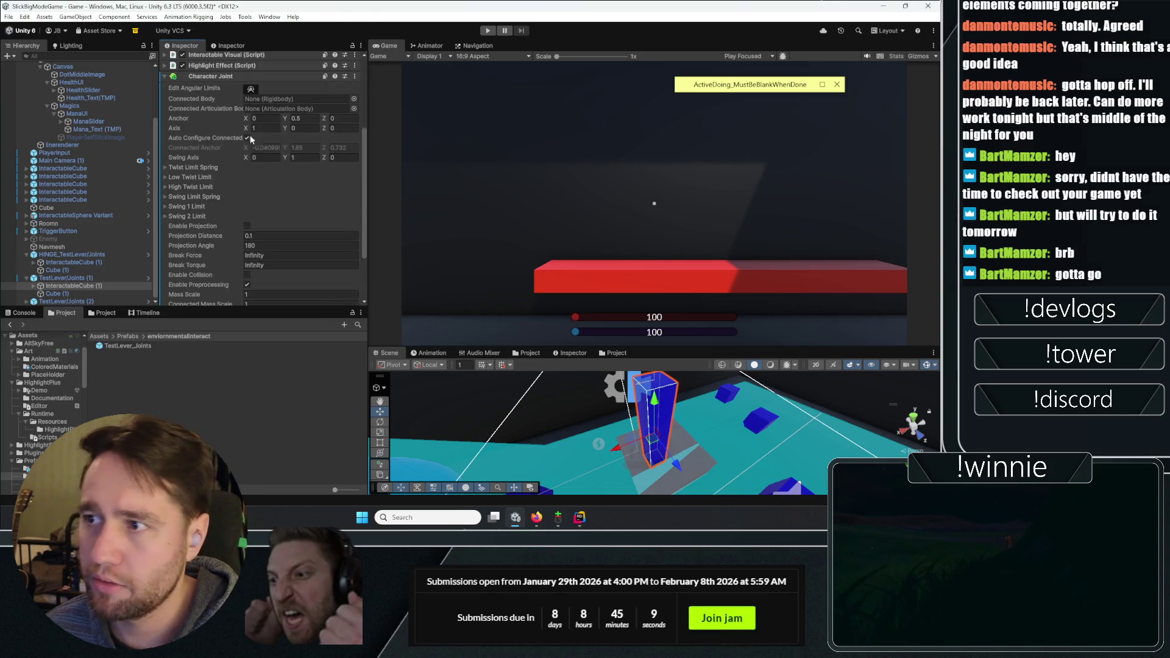
{"action": "left_click_drag", "start_coordinate": [58, 295], "coordinate": [280, 99]}
{"action": "left_click", "coordinate": [296, 109]}
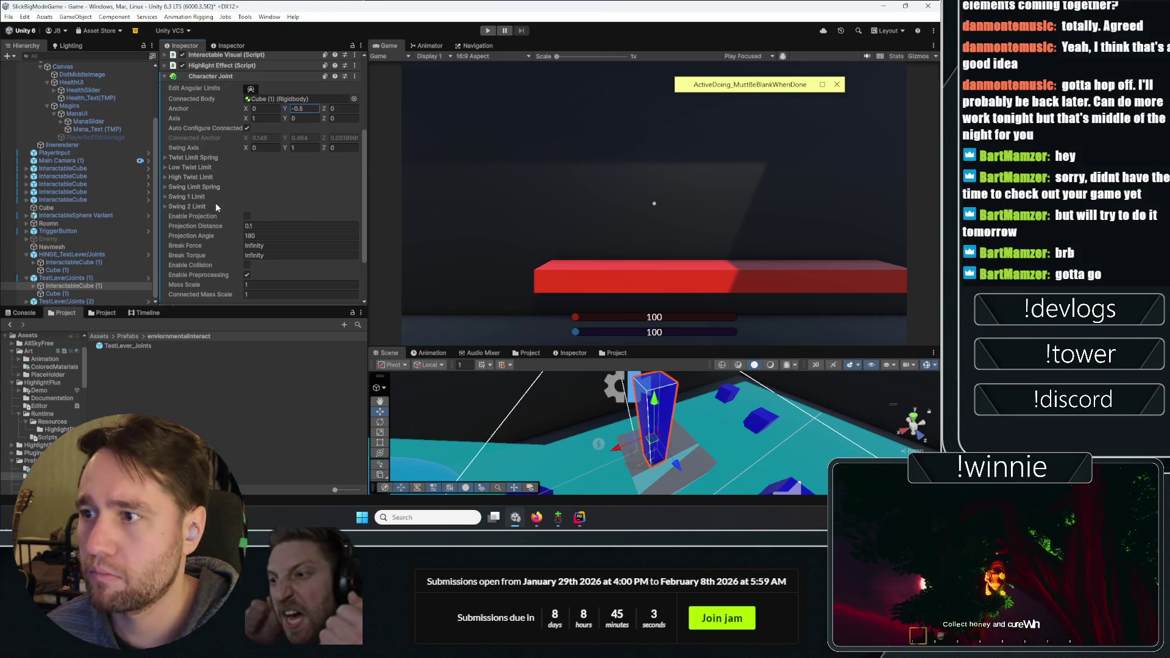
{"action": "scroll", "coordinate": [262, 182], "scroll_direction": "down", "scroll_amount": 2}
Rename the copy to CHARACTER_TestLever/Joints (1)
{"action": "left_click", "coordinate": [73, 278]}
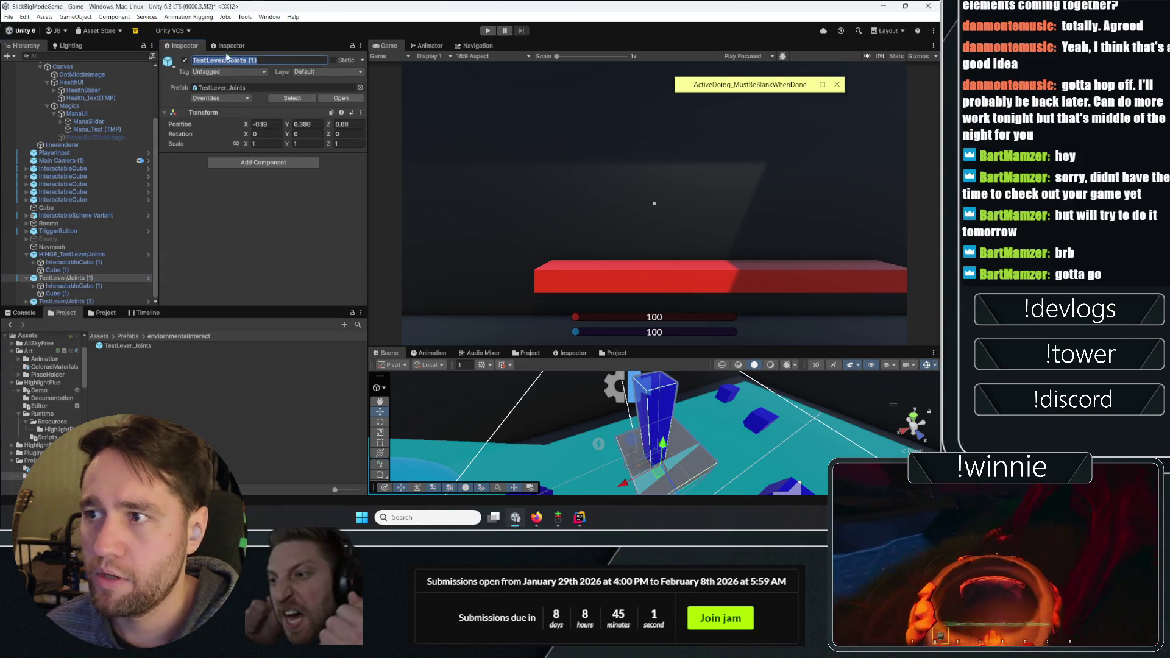
{"action": "key", "text": "Home"}
{"action": "type", "text": "CH"}
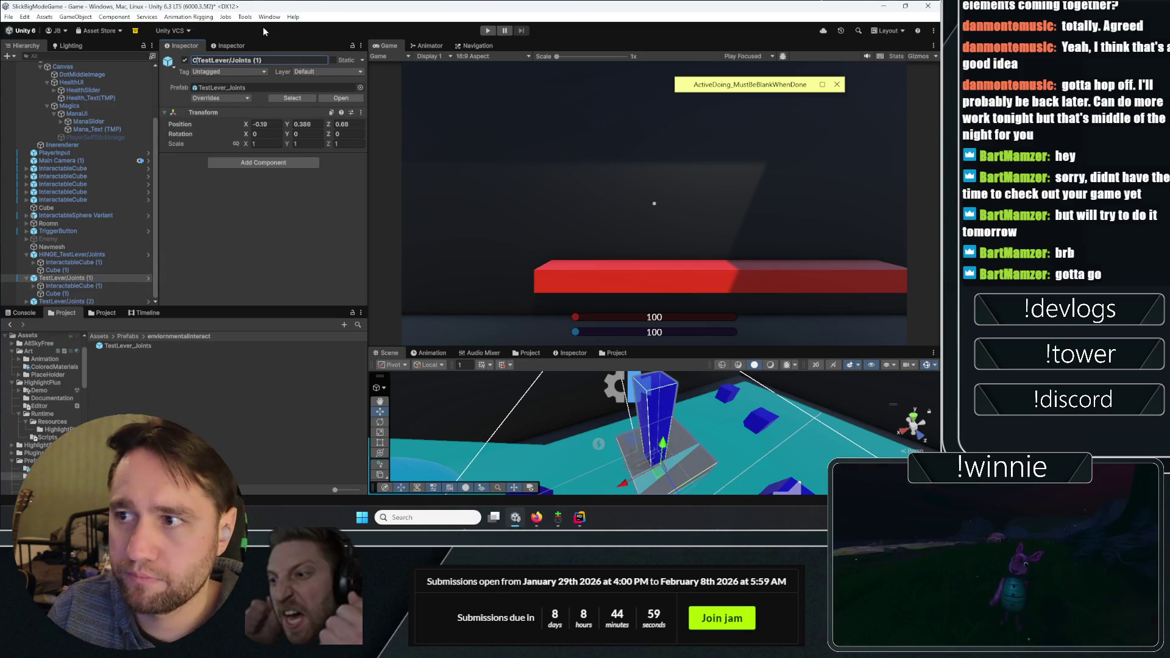
{"action": "type", "text": "ARACTER_"}
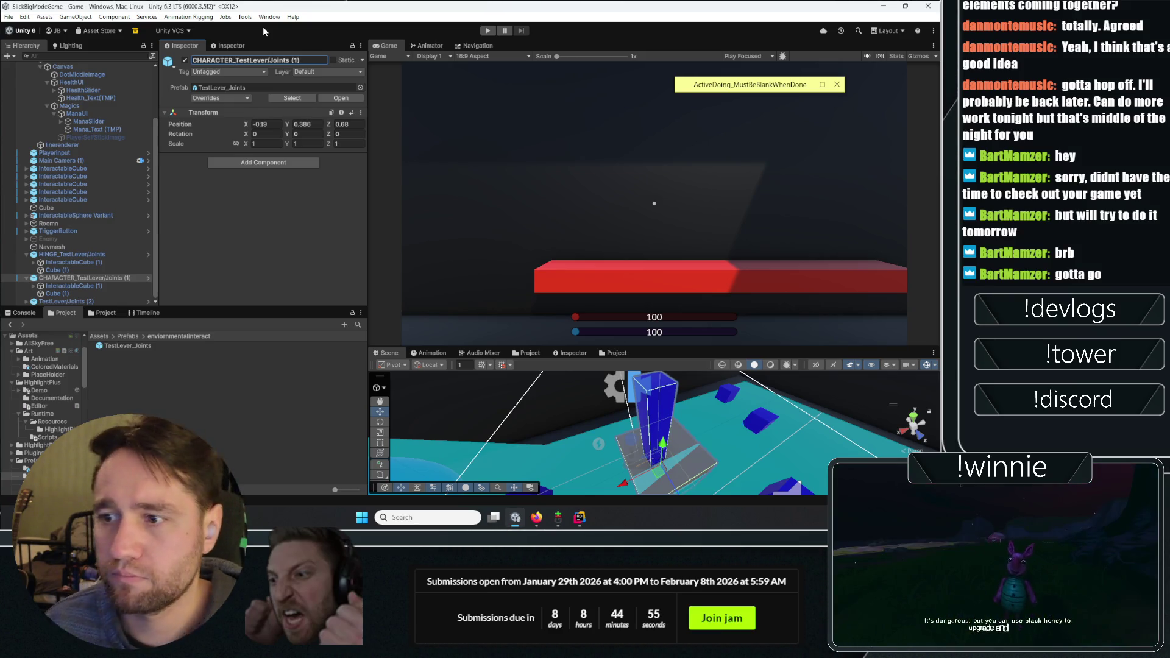
{"action": "left_click", "coordinate": [30, 304]}
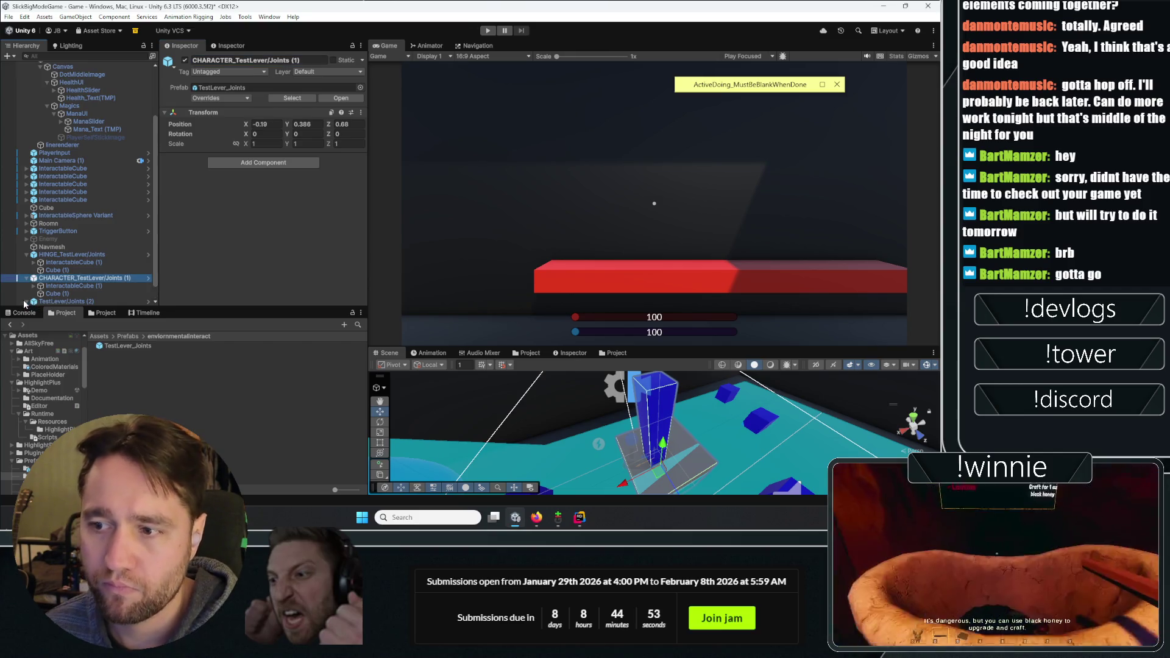
Remove the Hinge Joint from InteractableCube (1) of TestLever/Joints (2)
{"action": "left_click", "coordinate": [27, 302]}
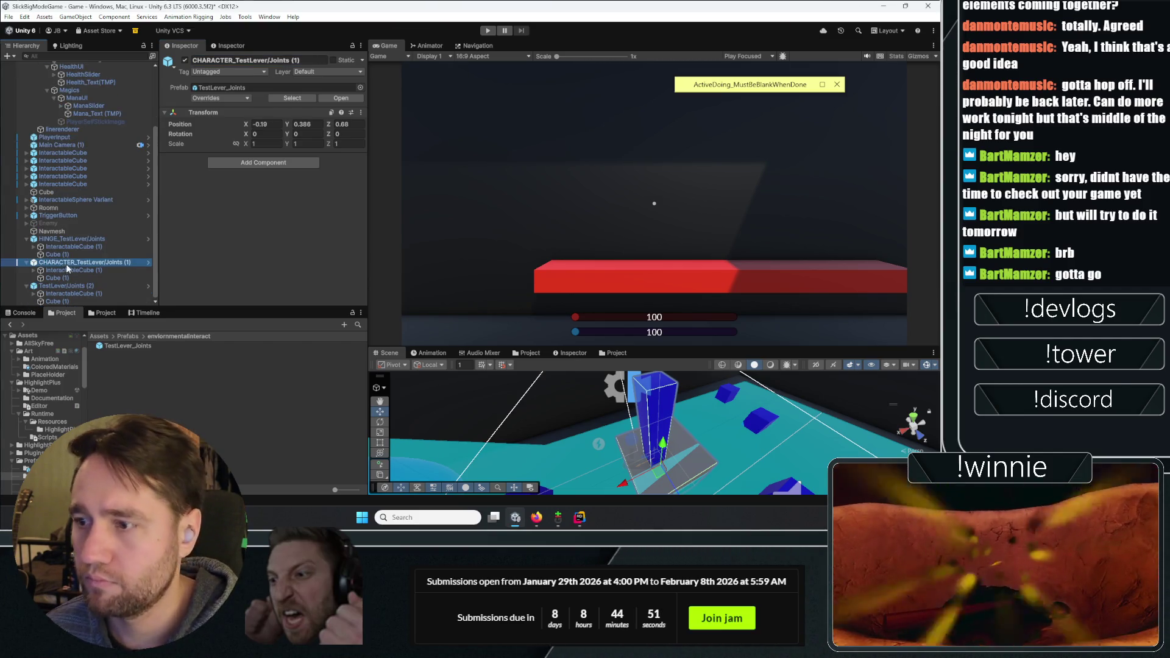
{"action": "left_click", "coordinate": [70, 293]}
{"action": "scroll", "coordinate": [333, 114], "scroll_direction": "down", "scroll_amount": 5}
{"action": "scroll", "coordinate": [332, 114], "scroll_direction": "up", "scroll_amount": 3}
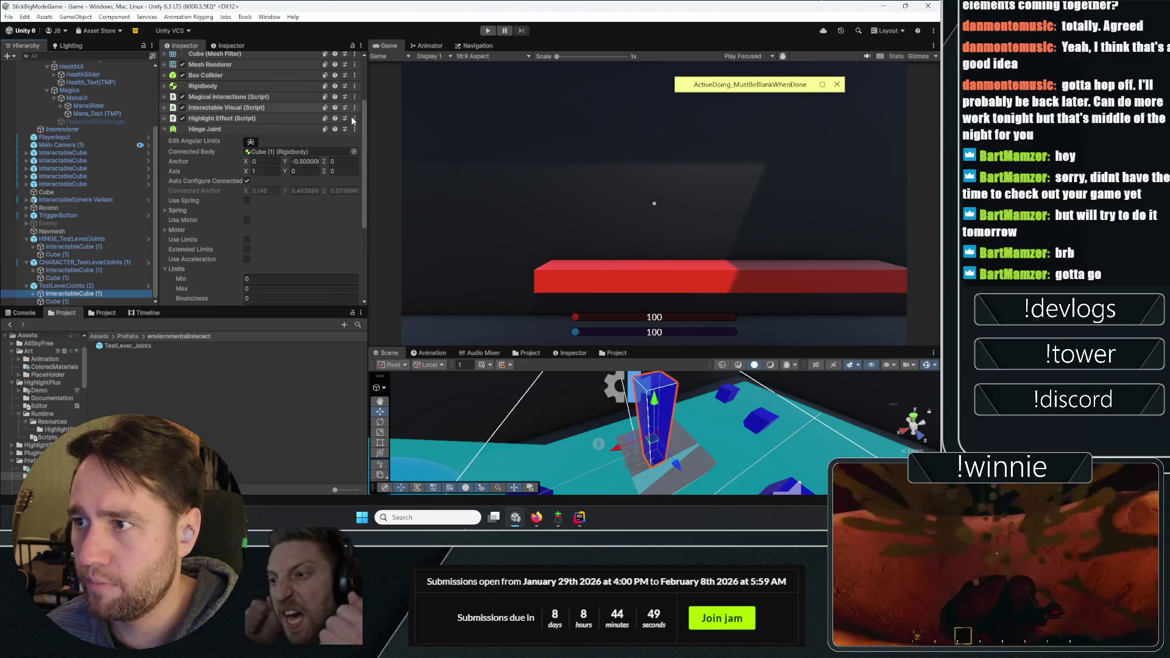
{"action": "left_click", "coordinate": [360, 131]}
{"action": "left_click", "coordinate": [390, 173]}
Read the Character, Fixed and Hinge Joint rows of the manual's Joints table, then return to Unity
{"action": "mouse_move", "coordinate": [536, 518]}
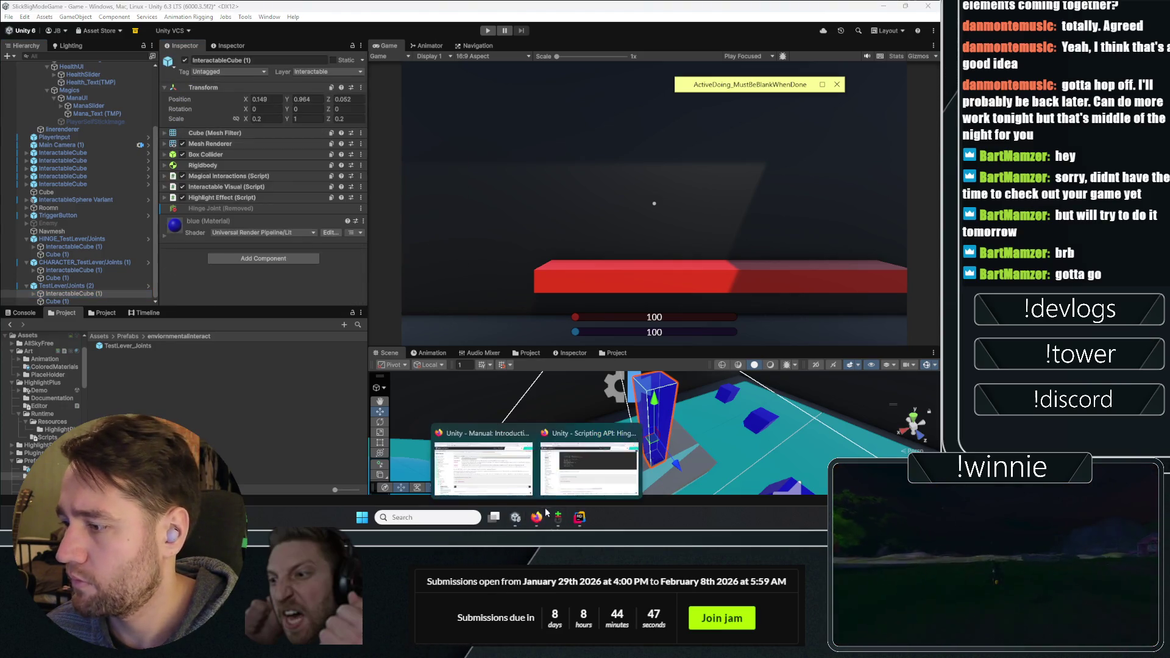
{"action": "left_click", "coordinate": [589, 466]}
{"action": "left_click", "coordinate": [509, 474]}
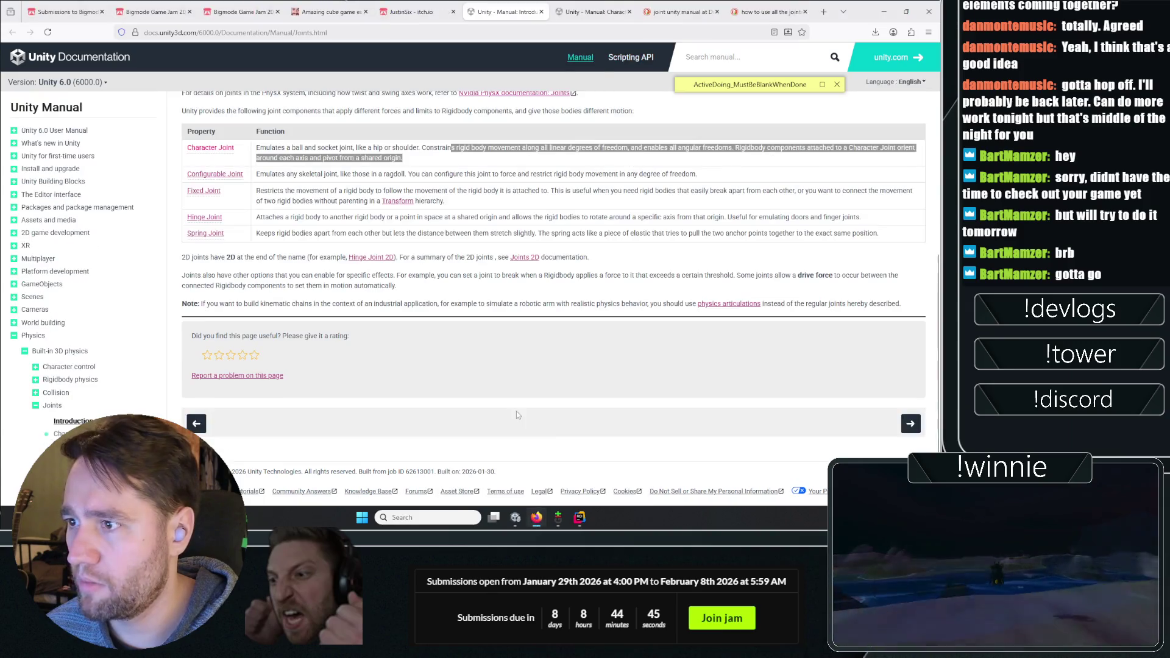
{"action": "left_click", "coordinate": [299, 158]}
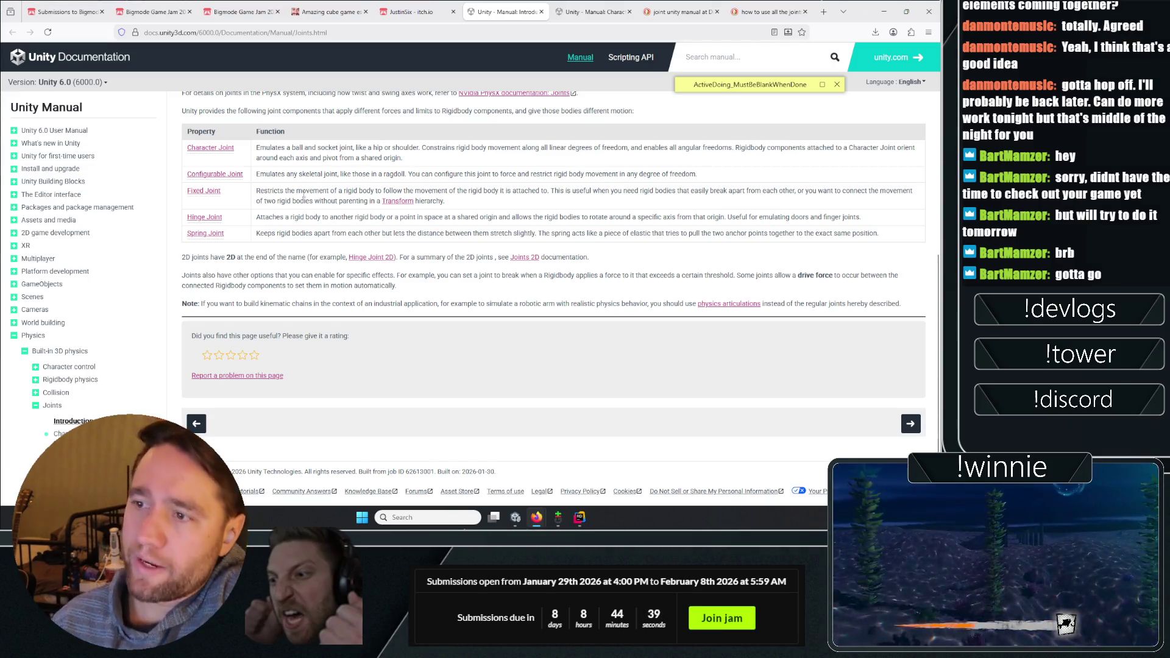
{"action": "left_click", "coordinate": [376, 191]}
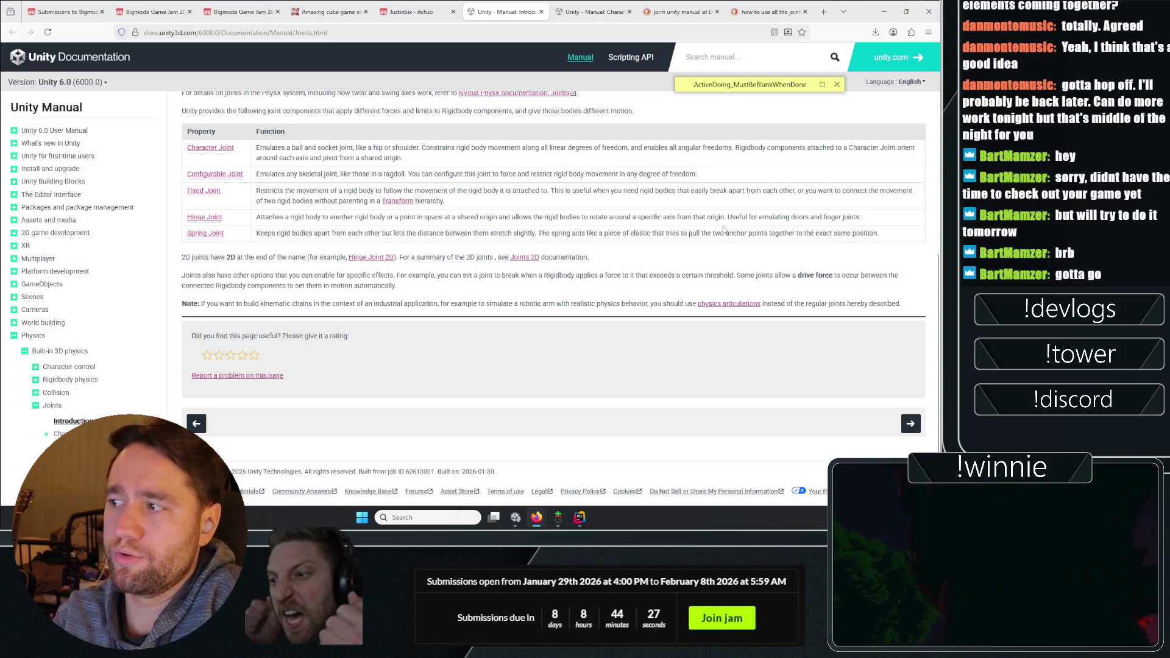
{"action": "triple_click", "coordinate": [326, 217]}
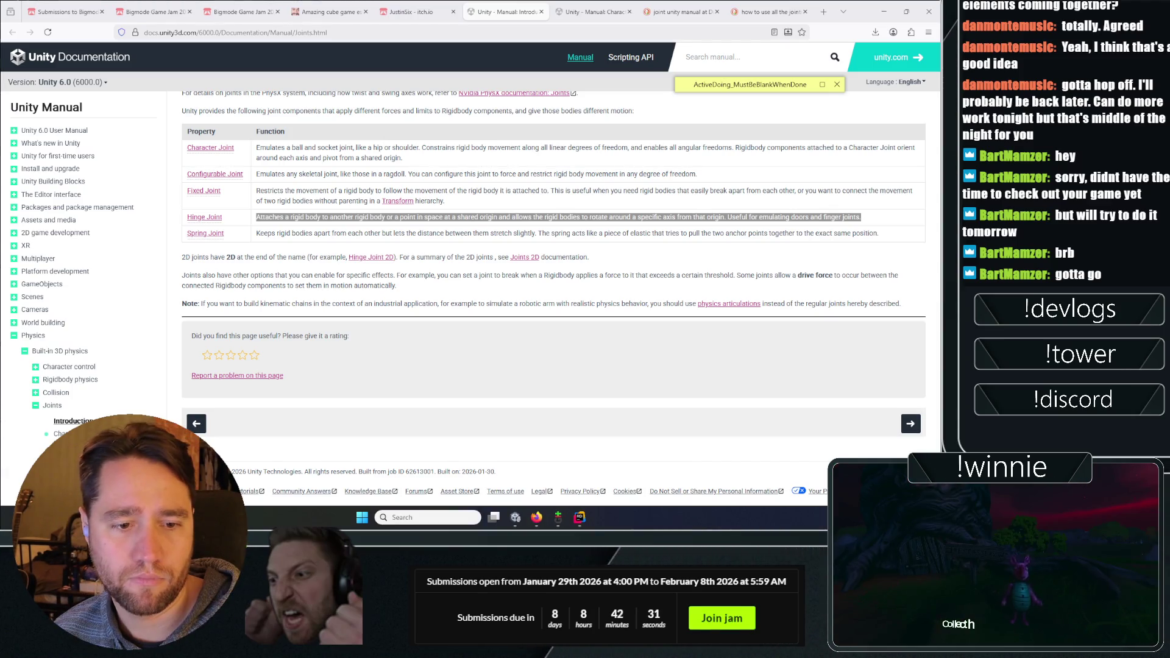
{"action": "left_click", "coordinate": [386, 391]}
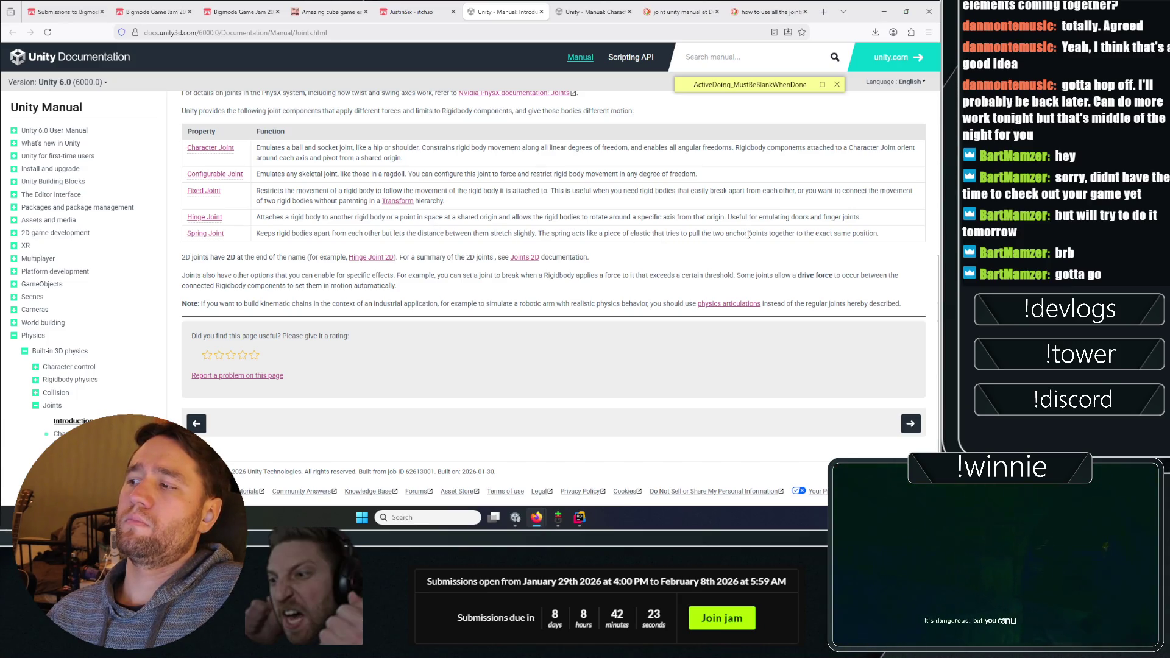
{"action": "mouse_move", "coordinate": [516, 517]}
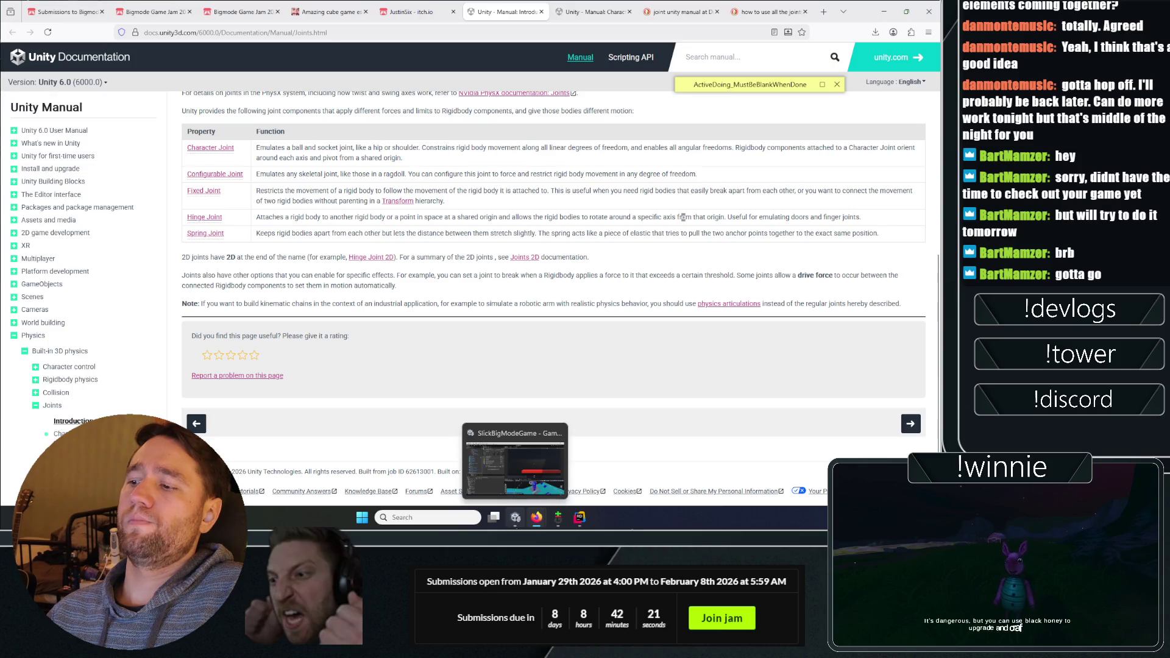
{"action": "left_click", "coordinate": [515, 463]}
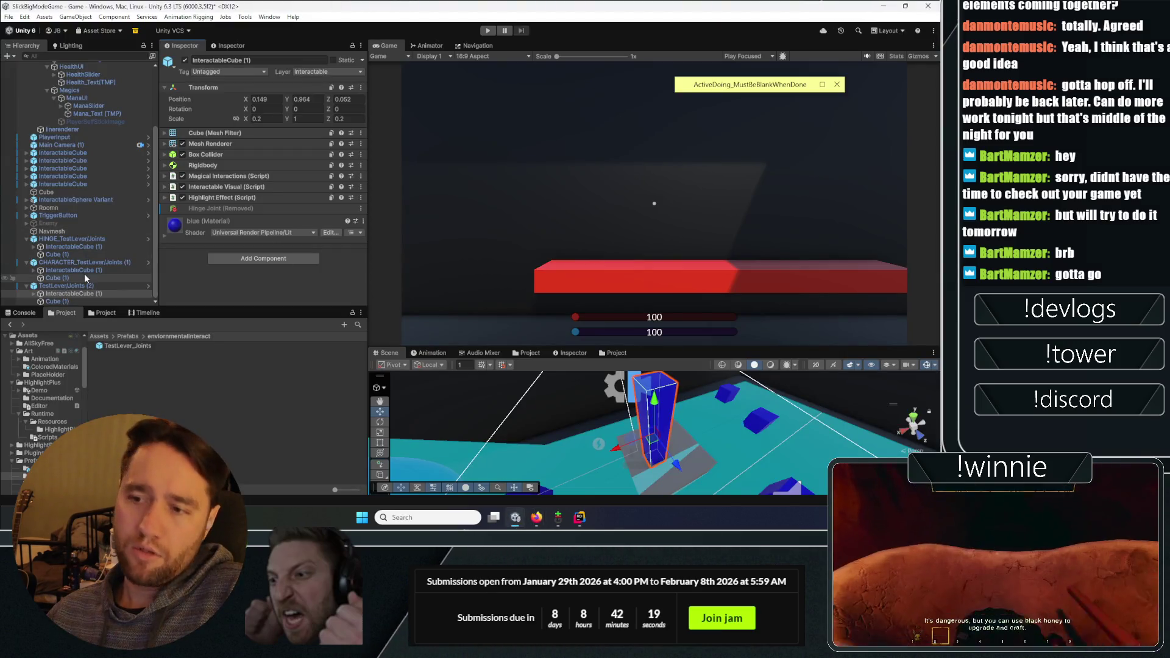
Add a Spring Joint to the third lever's cube with Cube (1) as Connected Body
{"action": "left_click", "coordinate": [236, 261]}
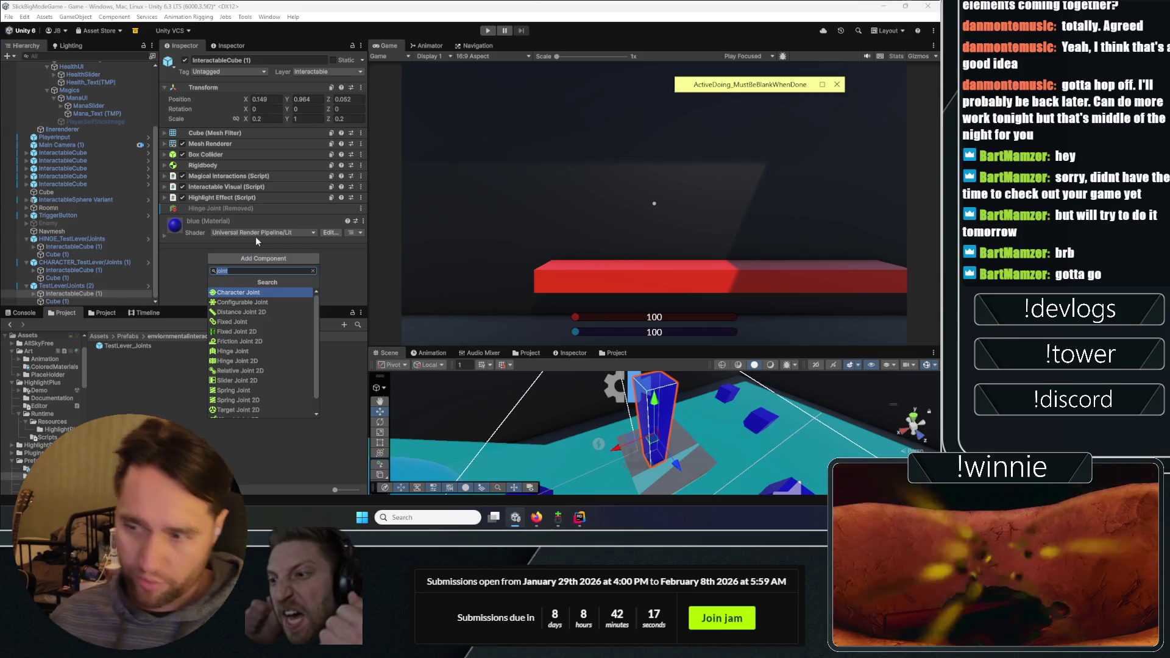
{"action": "left_click", "coordinate": [255, 237]}
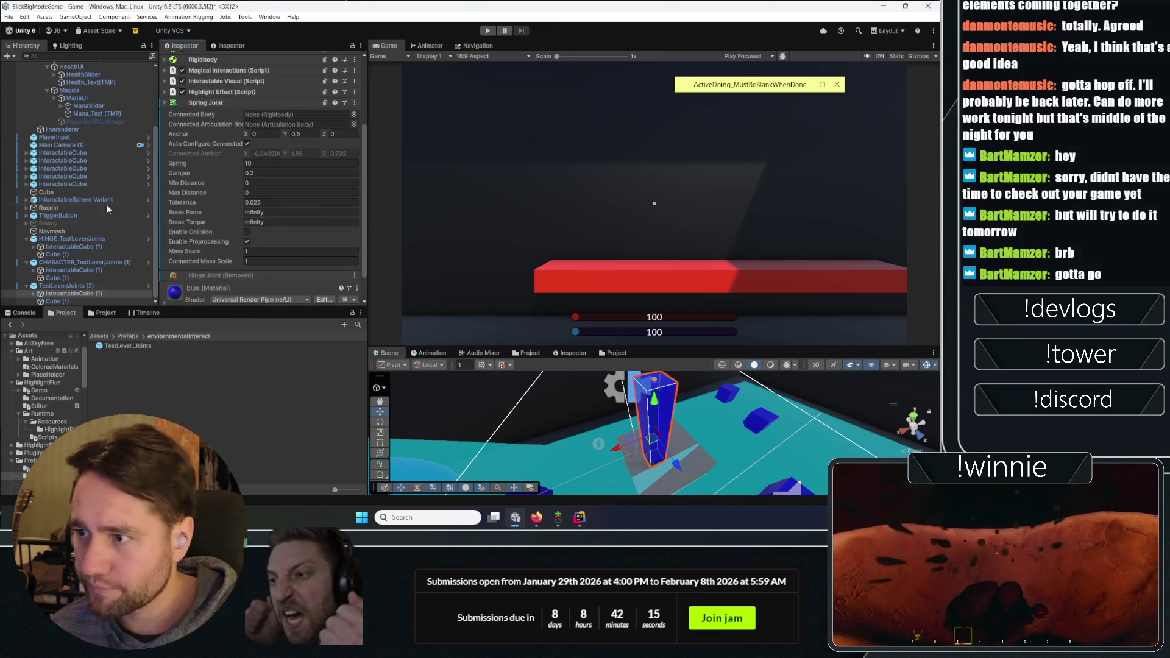
{"action": "left_click_drag", "start_coordinate": [53, 303], "coordinate": [312, 161]}
{"action": "left_click_drag", "start_coordinate": [309, 119], "coordinate": [308, 116]}
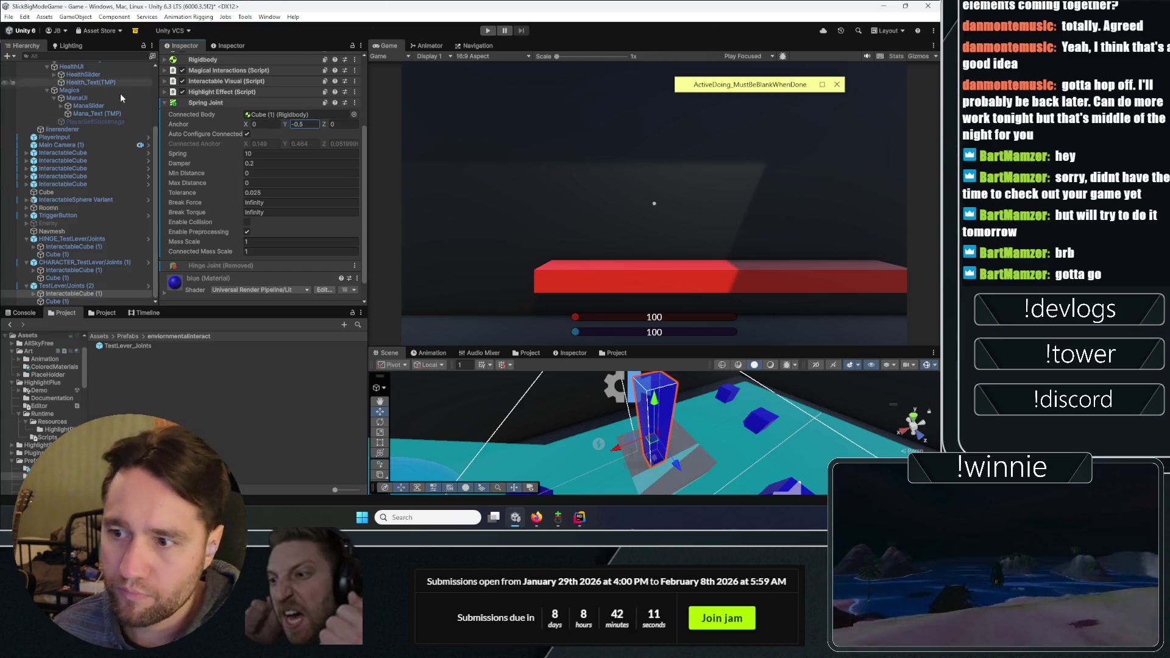
Rename the third lever to SPRING_TestLever/Joints (2)
{"action": "left_click", "coordinate": [72, 270]}
{"action": "key", "text": "Down"}
{"action": "key", "text": "Down"}
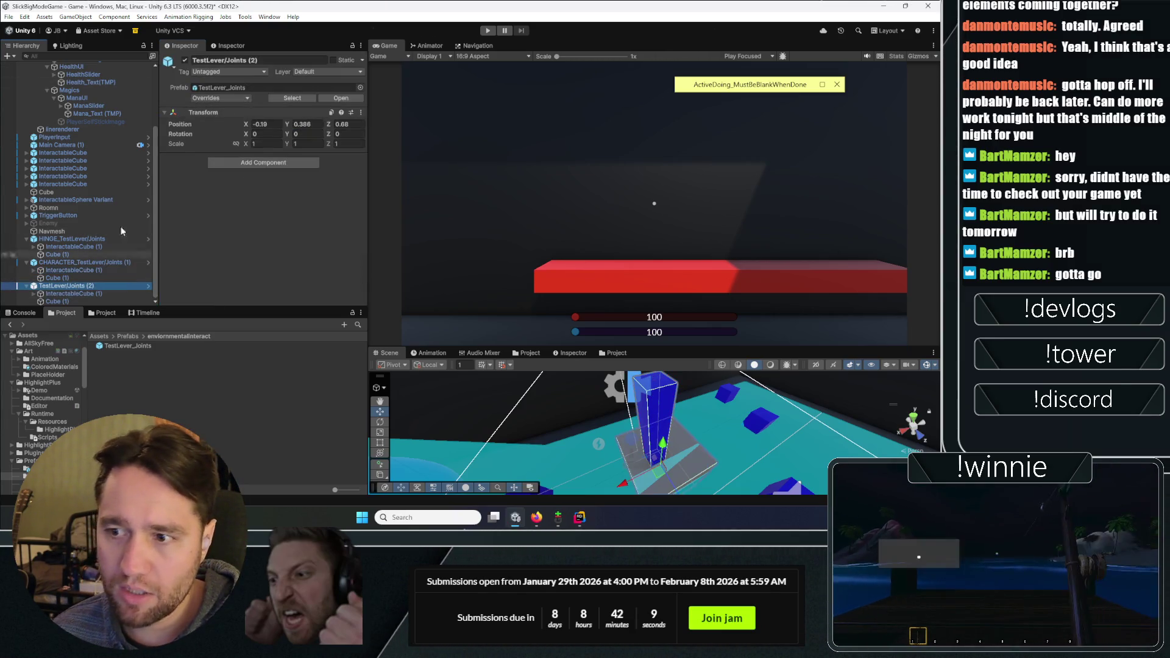
{"action": "left_click", "coordinate": [226, 60]}
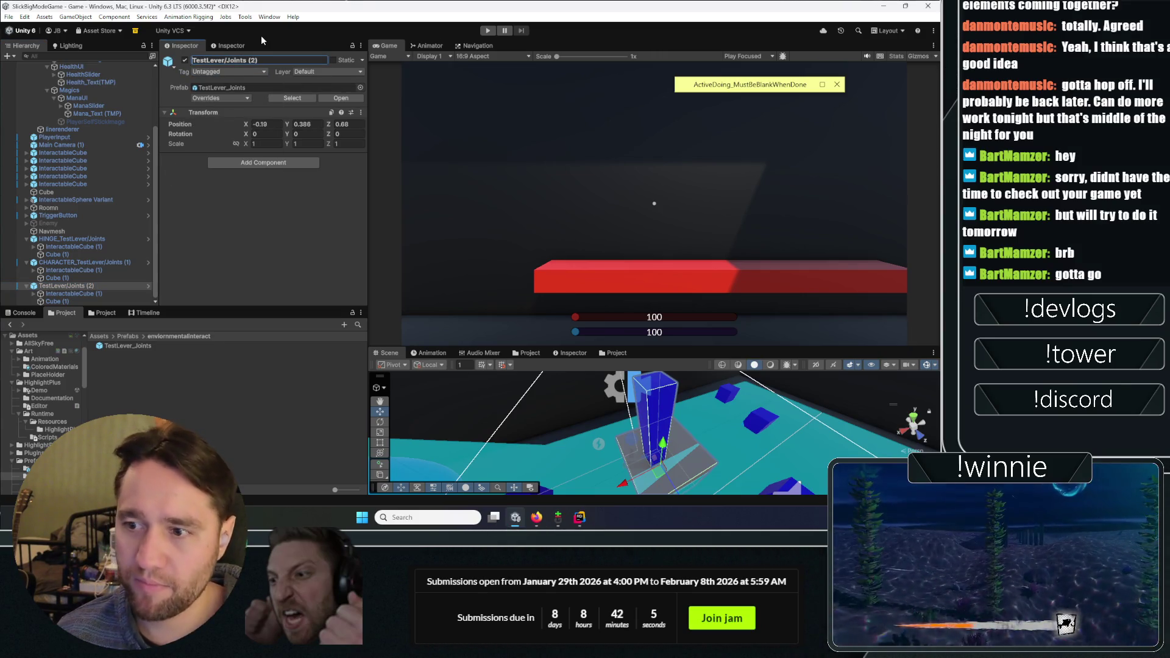
{"action": "type", "text": "SPRING_"}
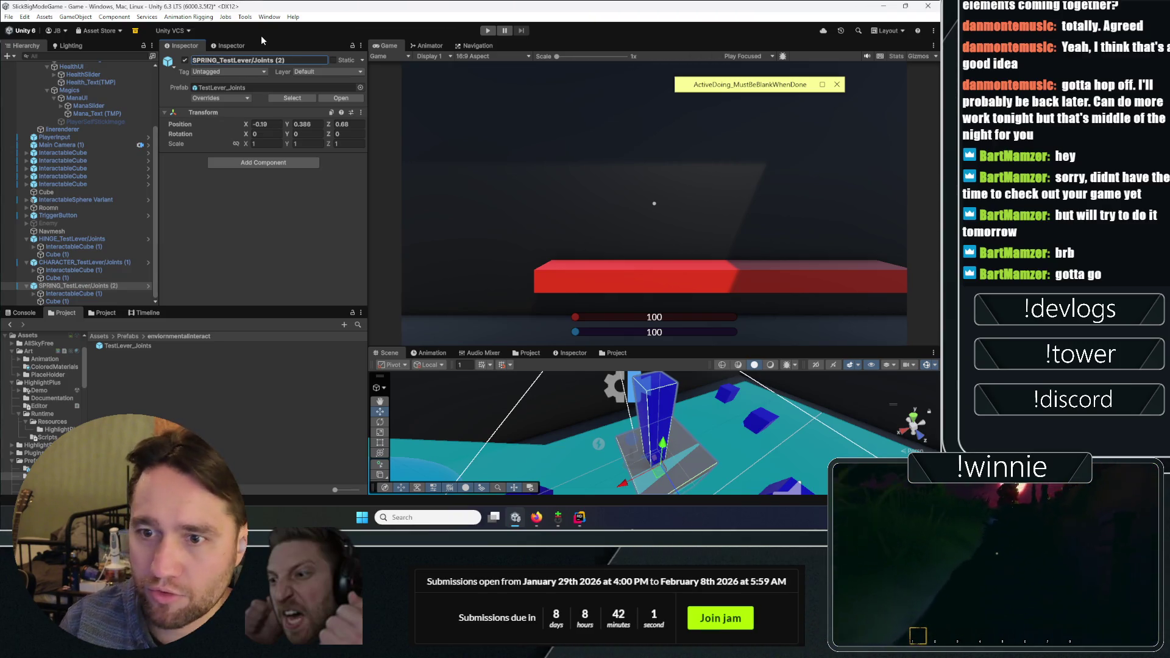
{"action": "key", "text": "Return"}
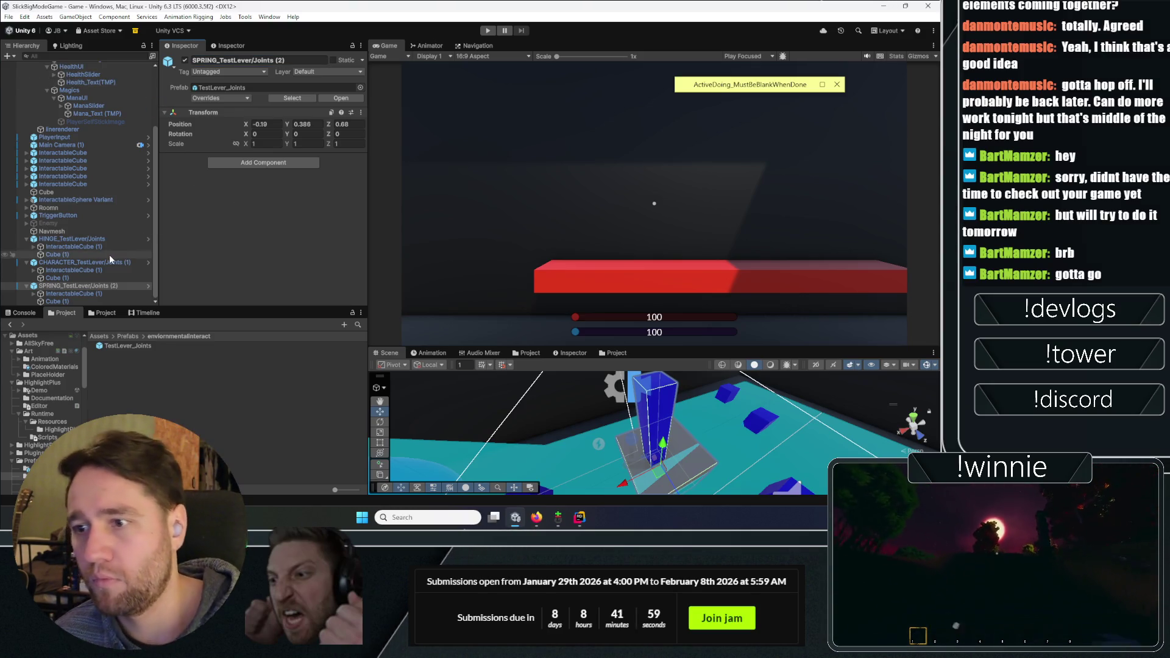
Frame the CHARACTER lever in the Scene view and hide the nearby room wall
{"action": "left_click", "coordinate": [111, 261]}
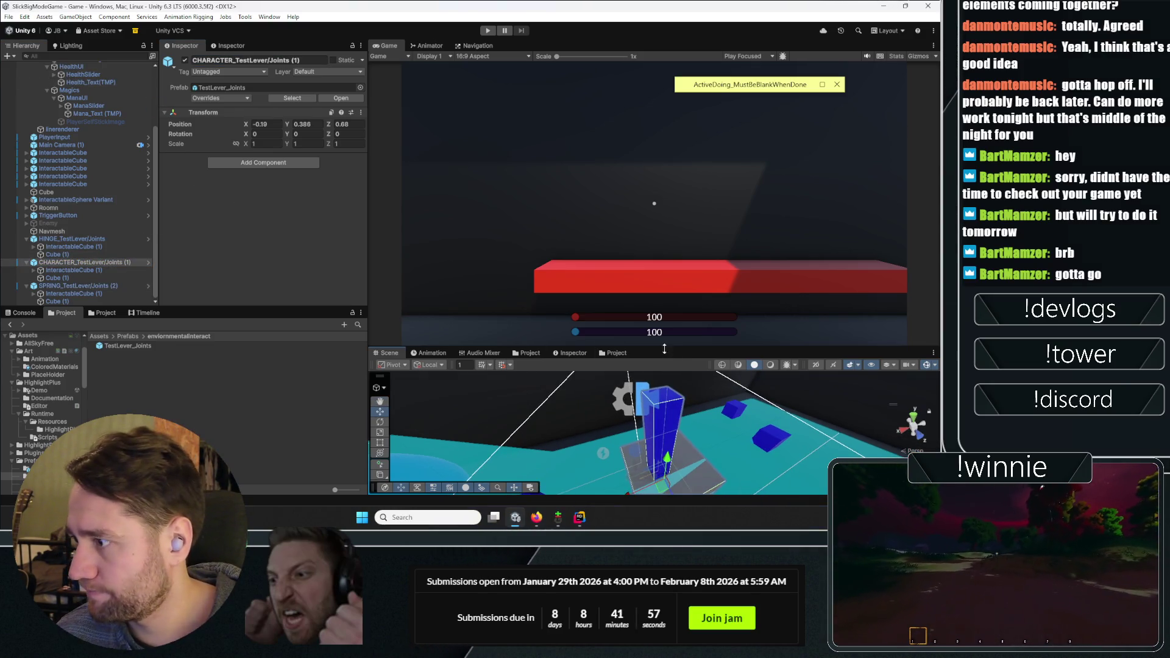
{"action": "left_click_drag", "start_coordinate": [664, 349], "coordinate": [664, 112]}
{"action": "key", "text": "f"}
{"action": "mouse_move", "coordinate": [679, 237]}
{"action": "left_mouse_down"}
{"action": "mouse_move", "coordinate": [680, 463]}
{"action": "mouse_move", "coordinate": [806, 445]}
{"action": "mouse_move", "coordinate": [766, 408]}
{"action": "mouse_move", "coordinate": [732, 317]}
{"action": "mouse_move", "coordinate": [713, 301]}
{"action": "mouse_move", "coordinate": [647, 325]}
{"action": "mouse_move", "coordinate": [610, 304]}
{"action": "left_mouse_up"}
{"action": "left_click", "coordinate": [747, 284]}
{"action": "left_click", "coordinate": [676, 314]}
{"action": "left_click", "coordinate": [184, 60]}
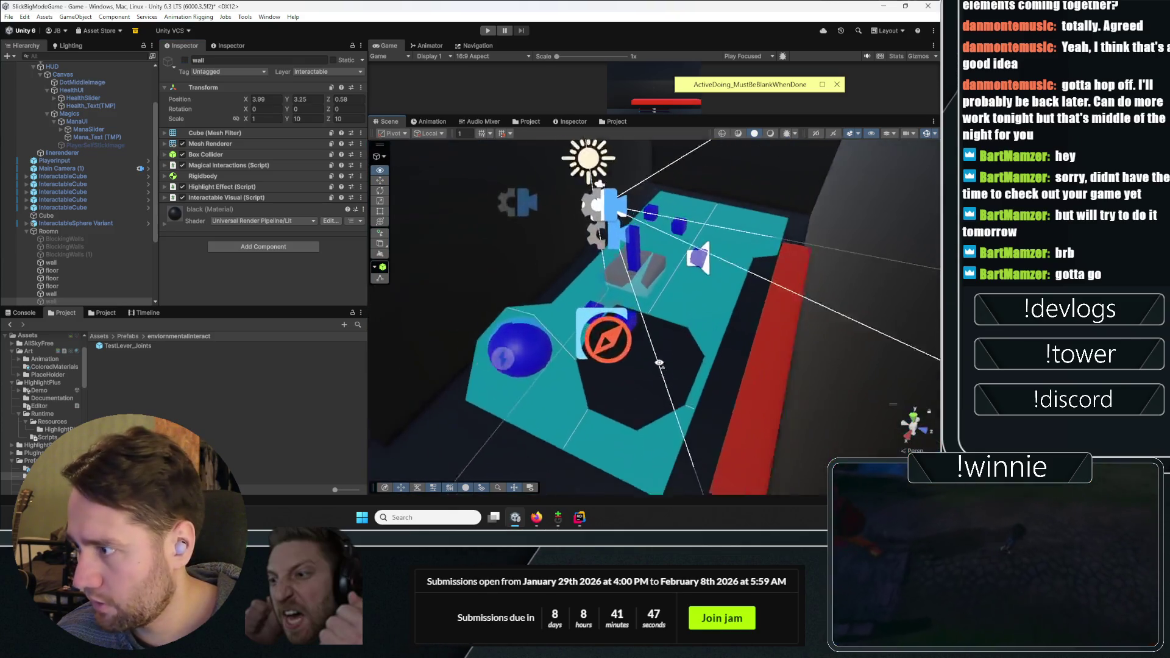
Line up the HINGE and SPRING levers with the CHARACTER lever, then start Play mode
{"action": "left_click", "coordinate": [26, 232]}
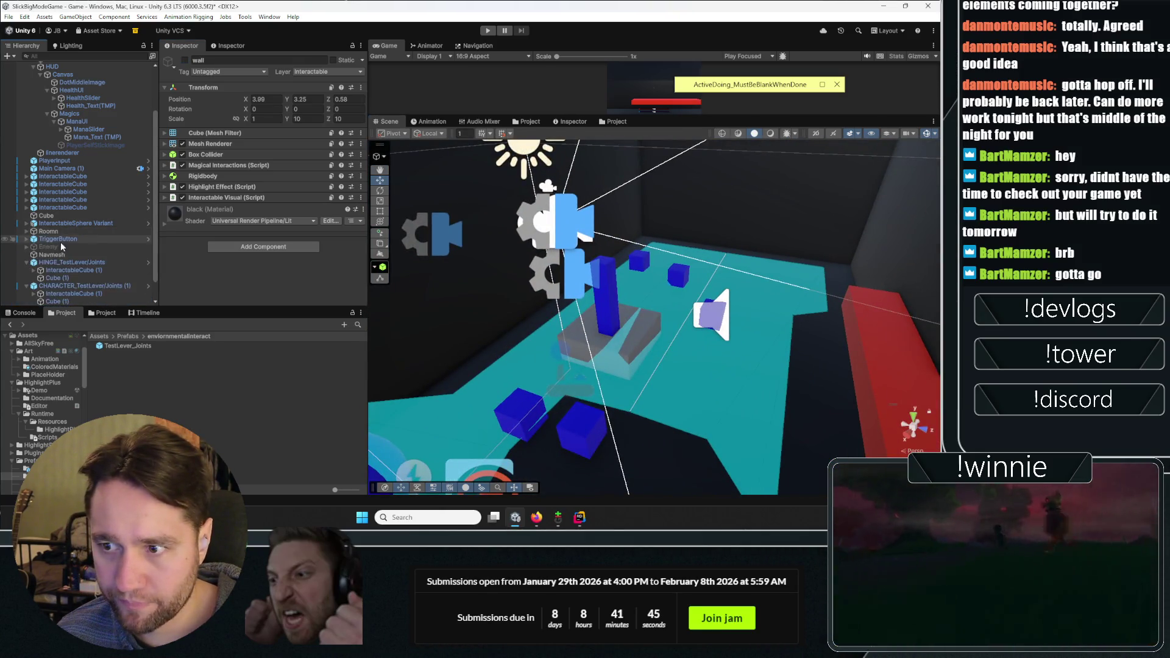
{"action": "scroll", "coordinate": [39, 266], "scroll_direction": "down", "scroll_amount": 1}
{"action": "double_click", "coordinate": [51, 263]}
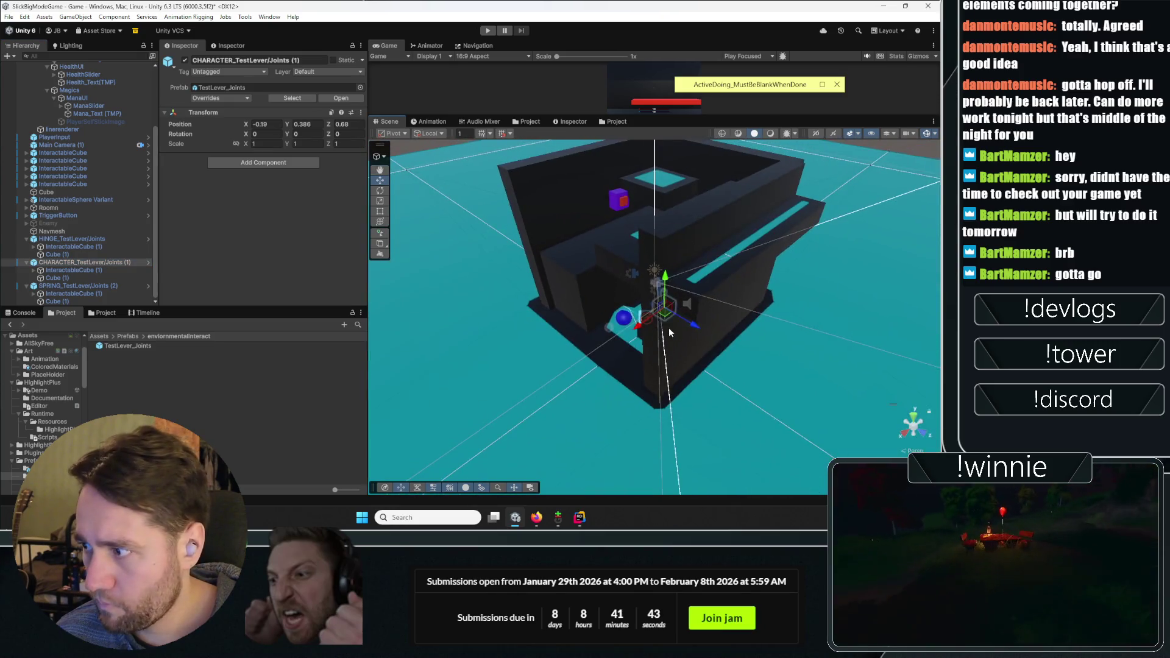
{"action": "left_click", "coordinate": [80, 286]}
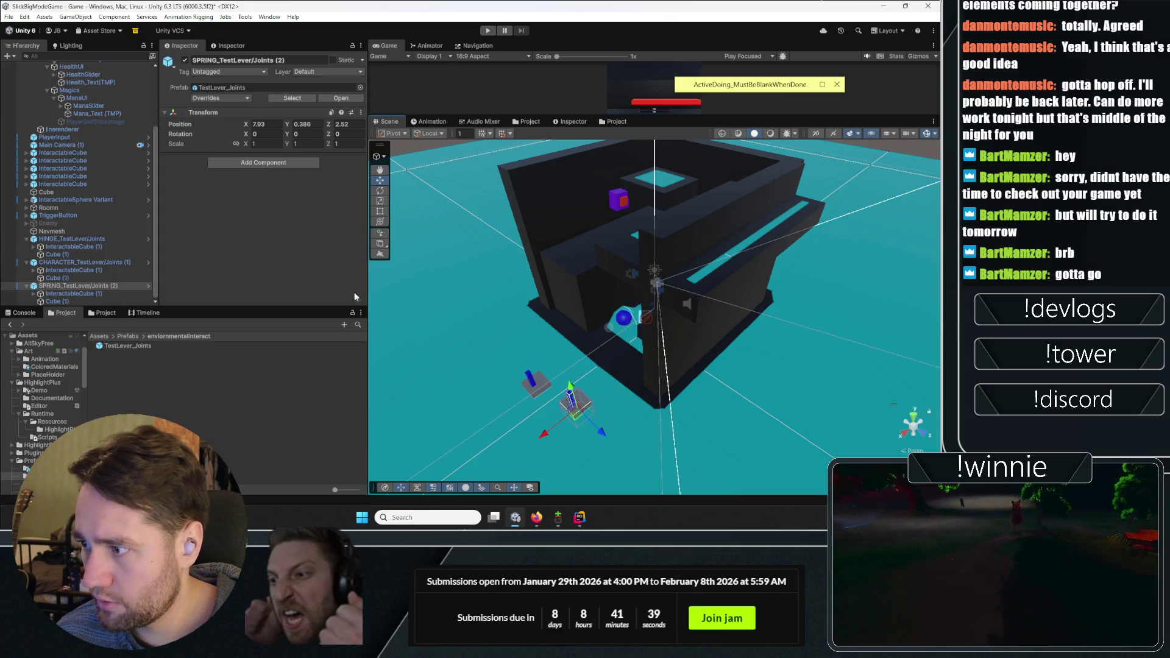
{"action": "left_click_drag", "start_coordinate": [536, 332], "coordinate": [607, 359]}
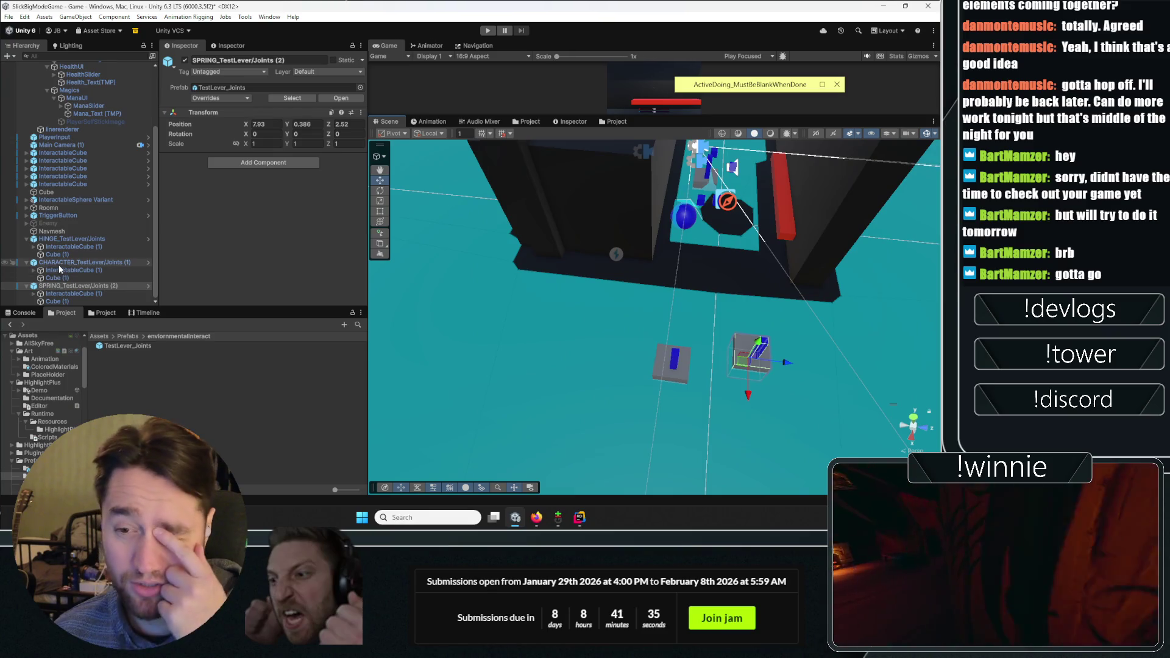
{"action": "left_click", "coordinate": [63, 240]}
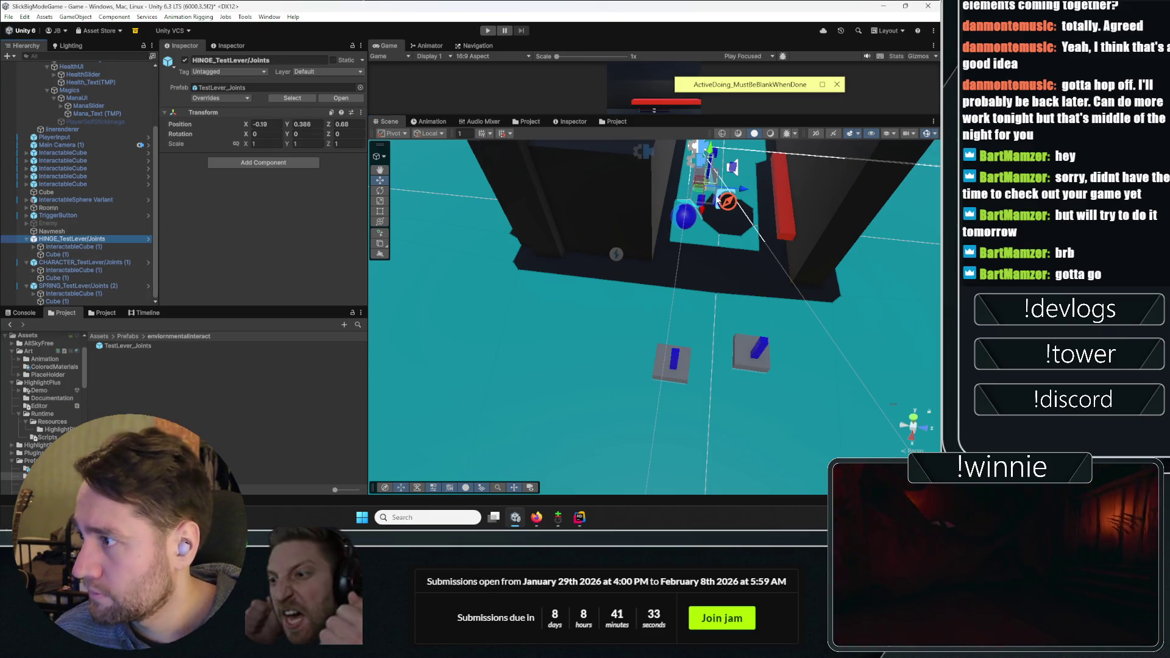
{"action": "left_click_drag", "start_coordinate": [700, 193], "coordinate": [668, 299]}
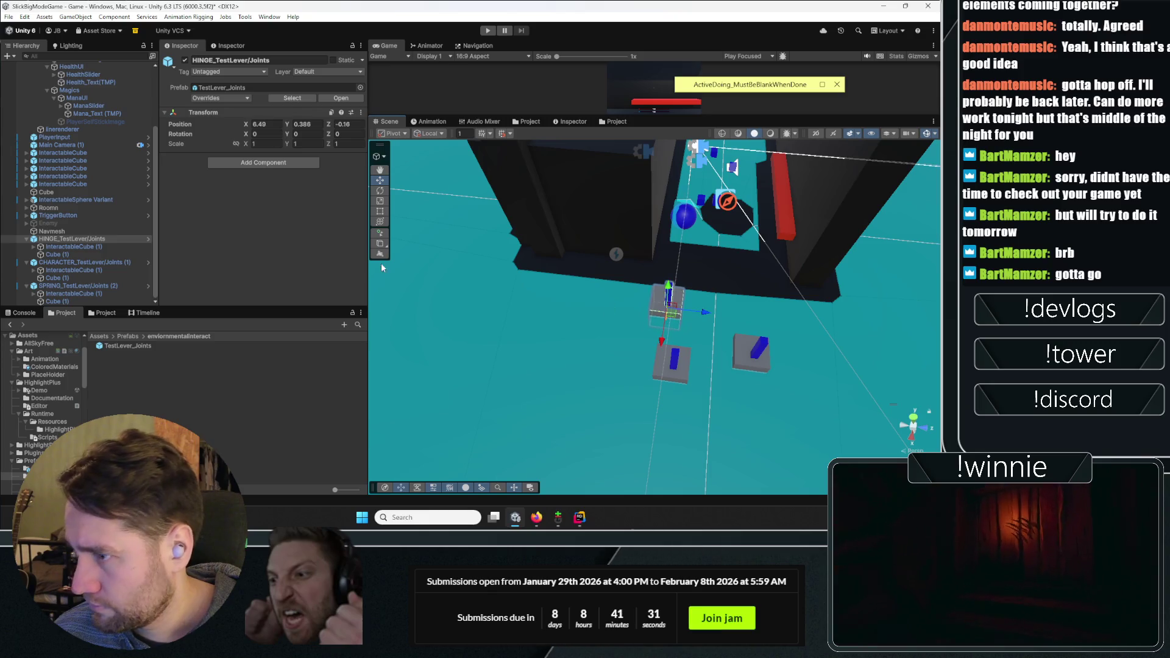
{"action": "left_click", "coordinate": [663, 374]}
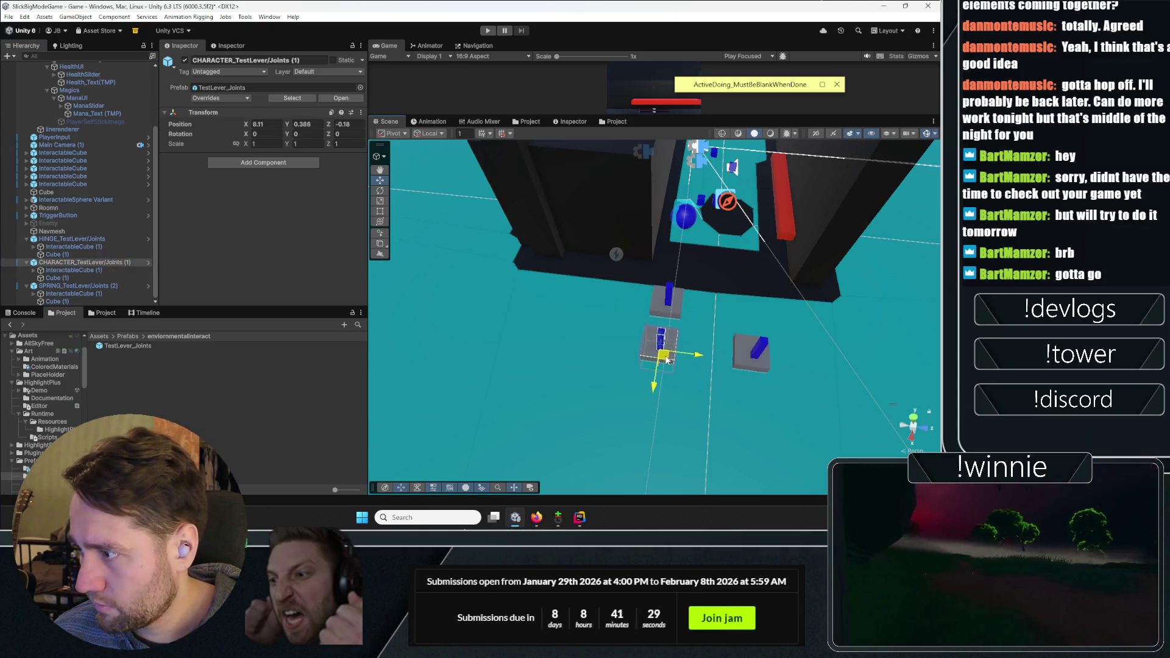
{"action": "left_click", "coordinate": [126, 286]}
{"action": "left_click_drag", "start_coordinate": [750, 366], "coordinate": [651, 401]}
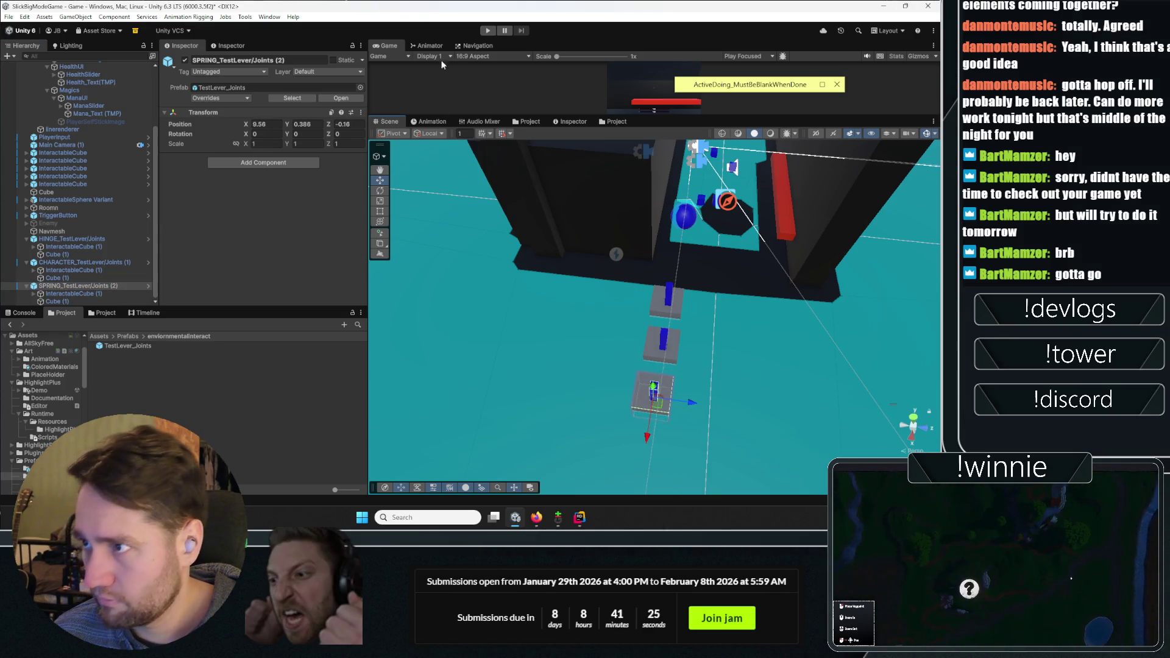
{"action": "left_click_drag", "start_coordinate": [752, 117], "coordinate": [752, 237]}
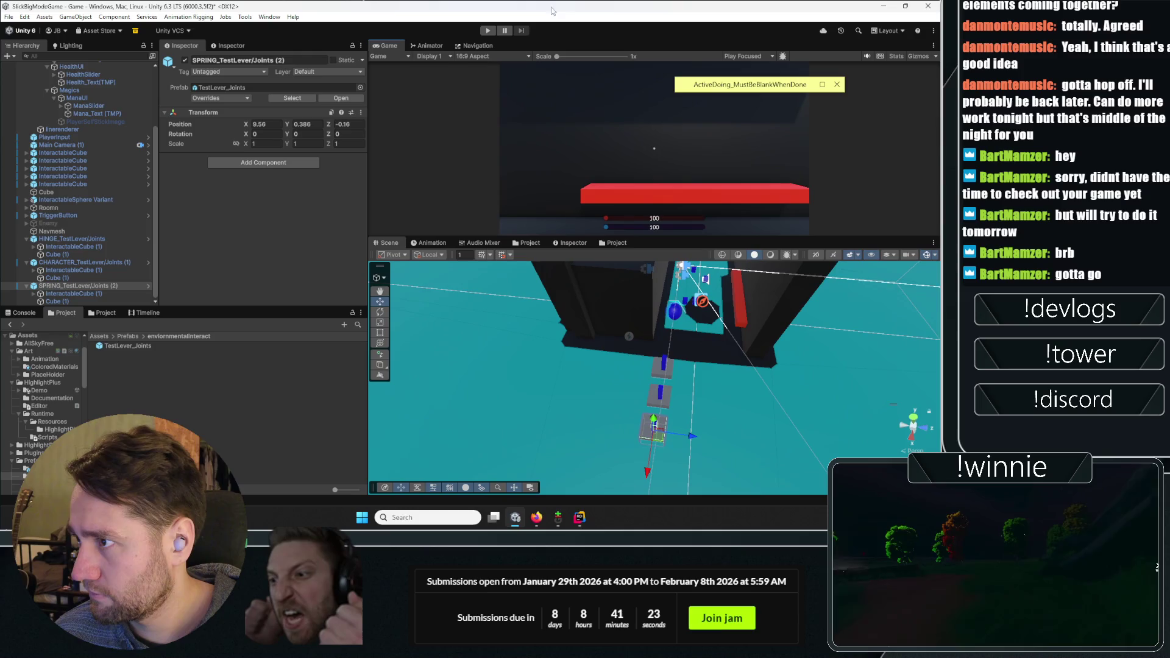
{"action": "key", "text": "ctrl+p"}
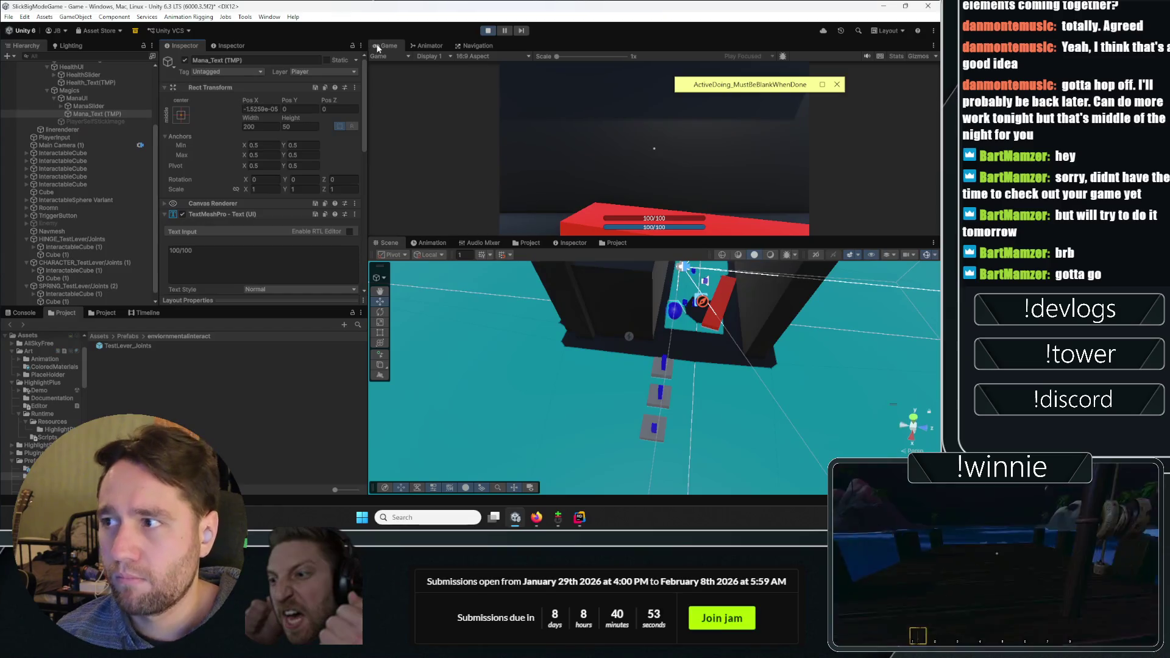
Maximize the Game view so the running scene fills the editor
{"action": "double_click", "coordinate": [388, 45]}
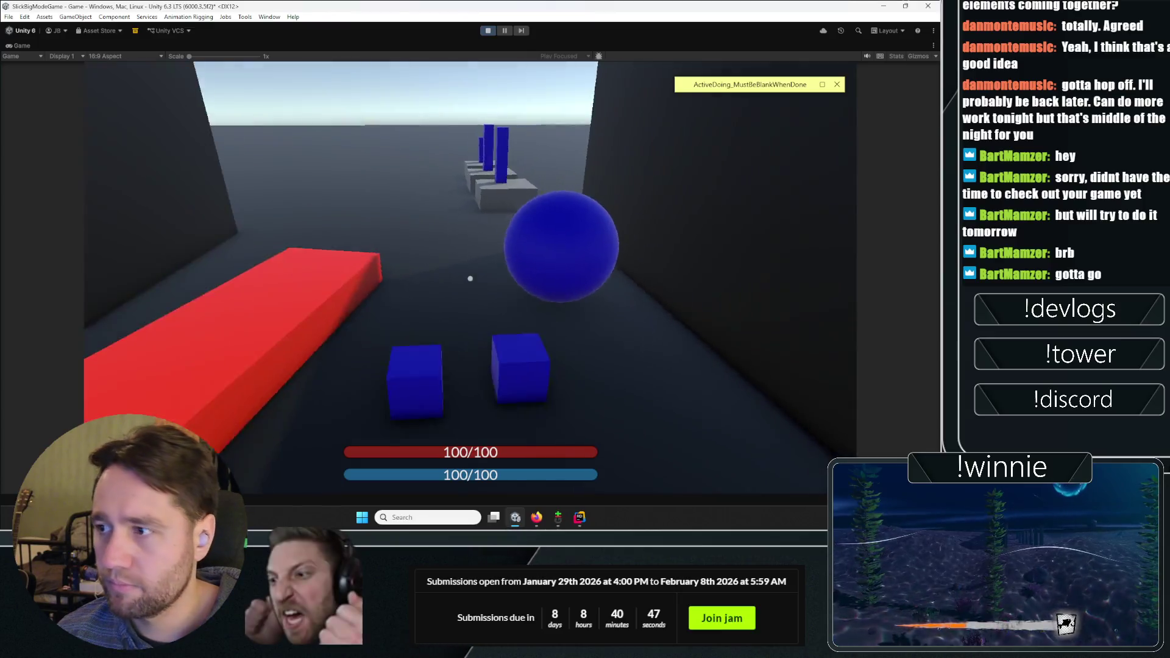
Walk to the grey platforms, grab the blue cube with the ring ability, and circle it
{"action": "key", "text": "w"}
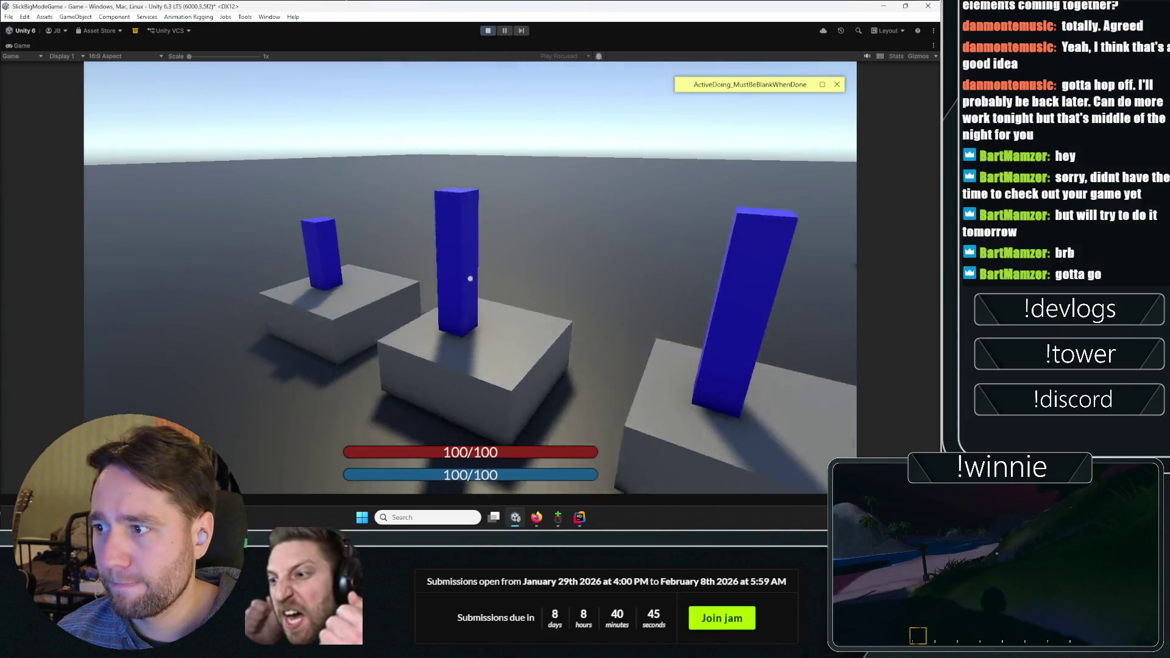
{"action": "key", "text": "w"}
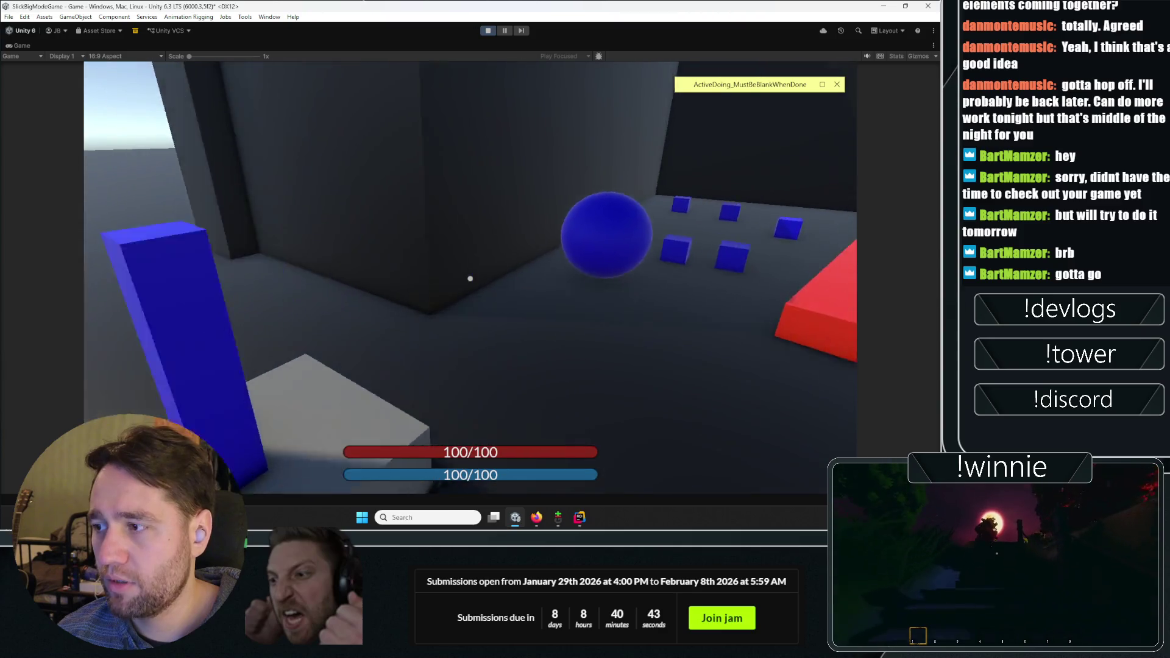
{"action": "key", "text": "w"}
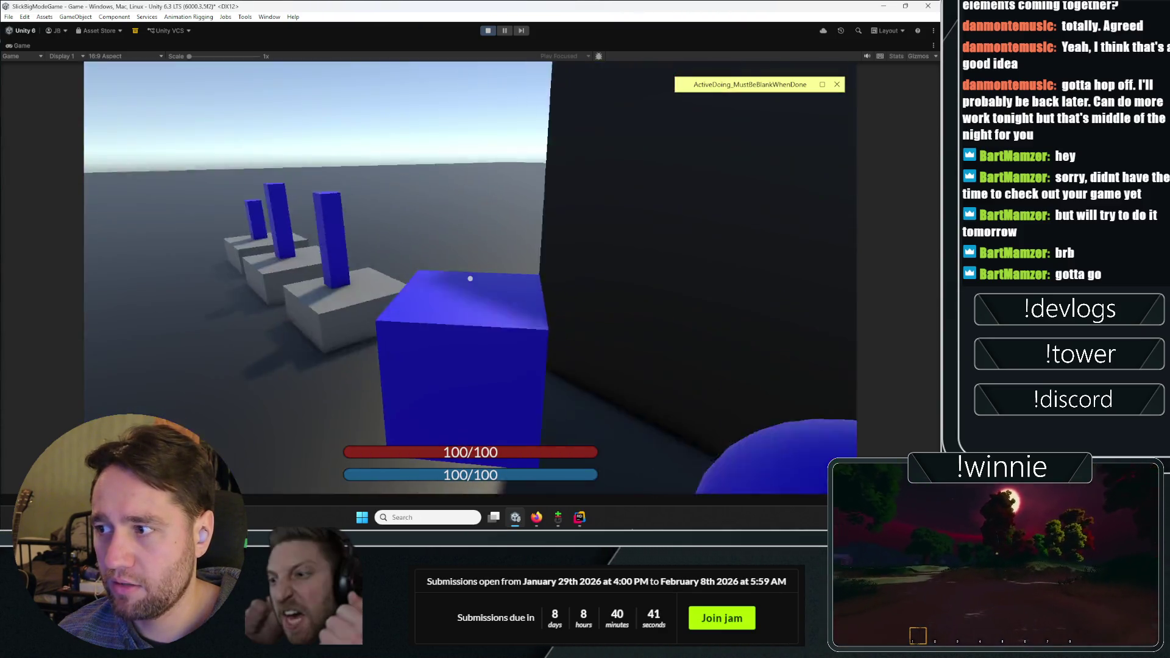
{"action": "key", "text": "w"}
{"action": "left_click", "coordinate": [469, 279]}
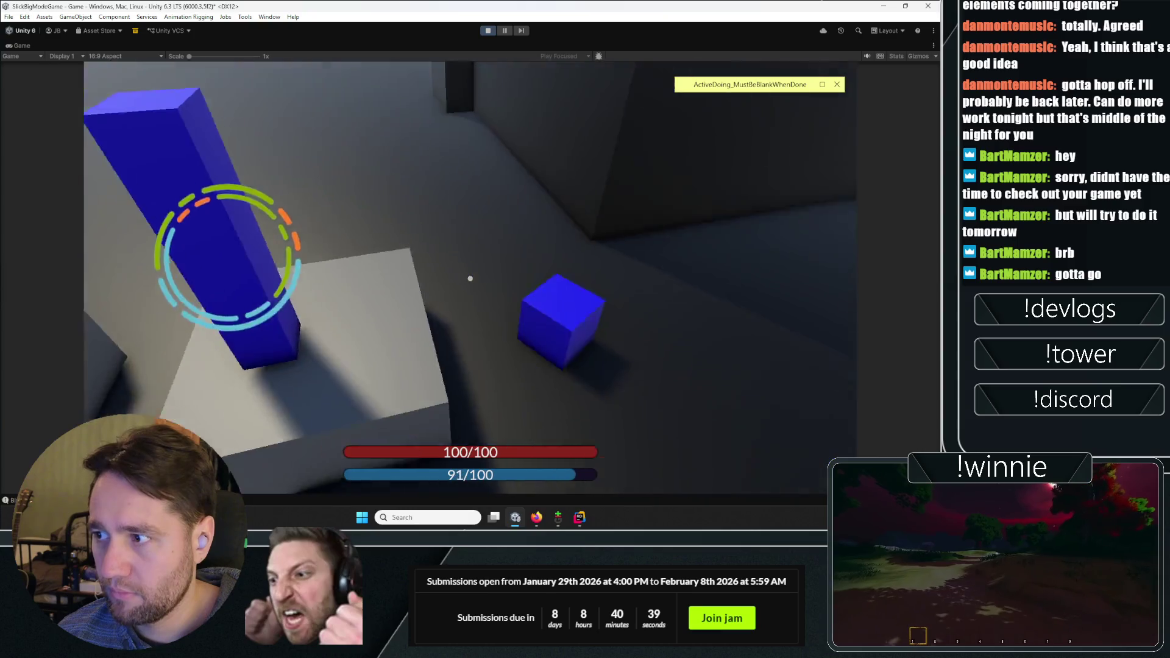
{"action": "key", "text": "w"}
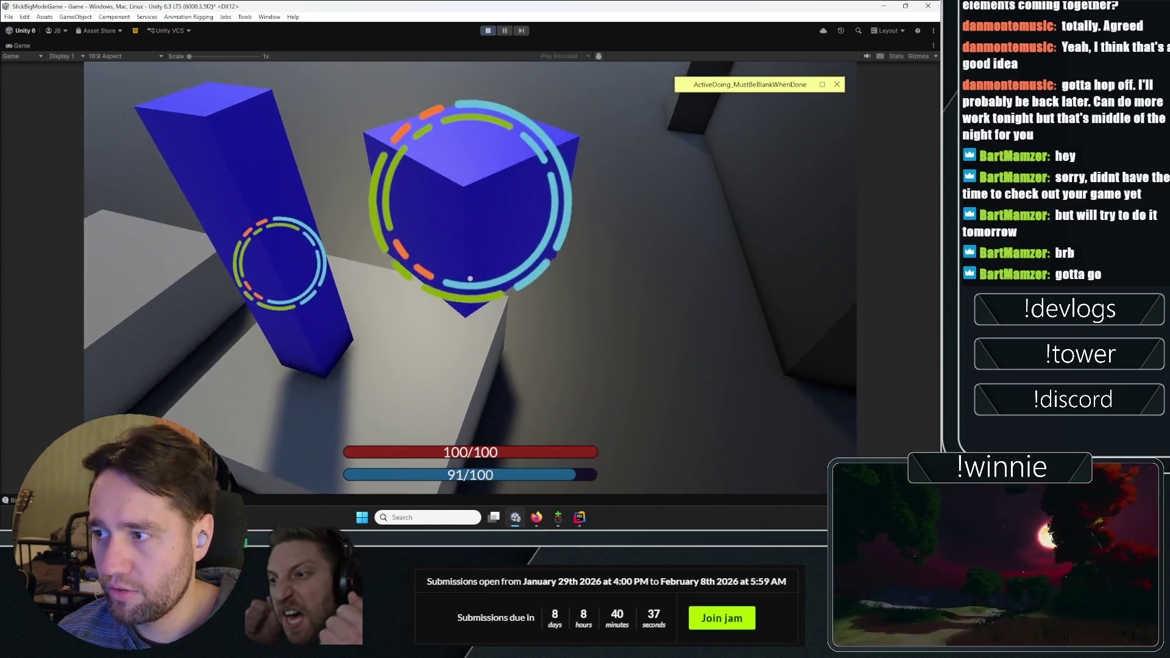
{"action": "key", "text": "a"}
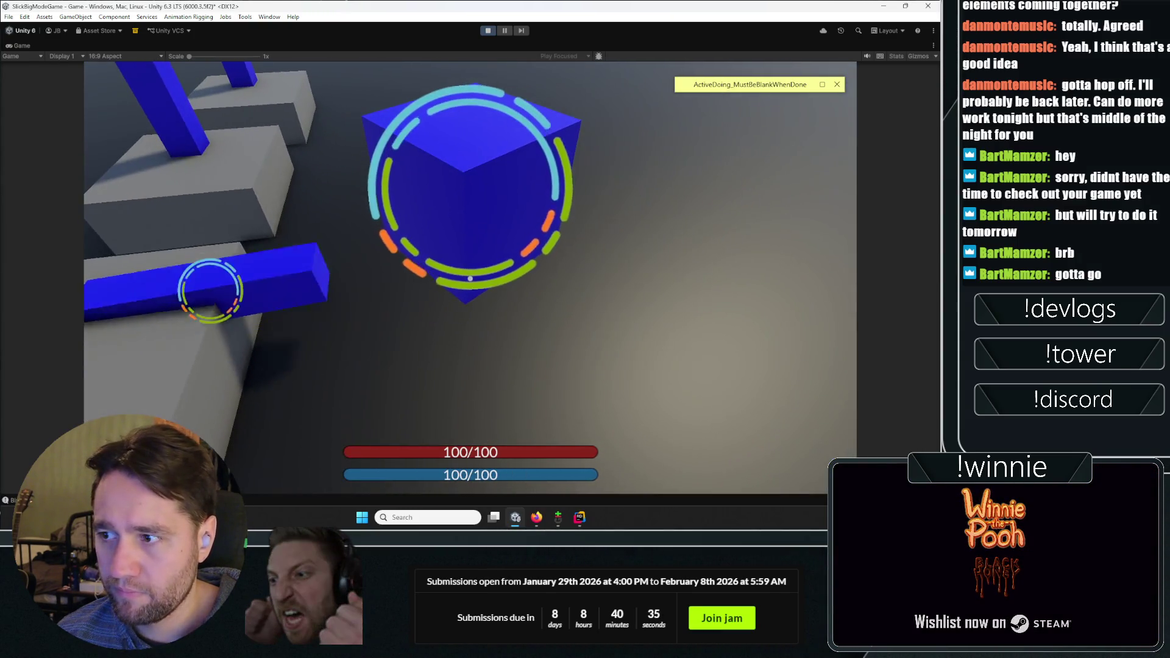
{"action": "key", "text": "s"}
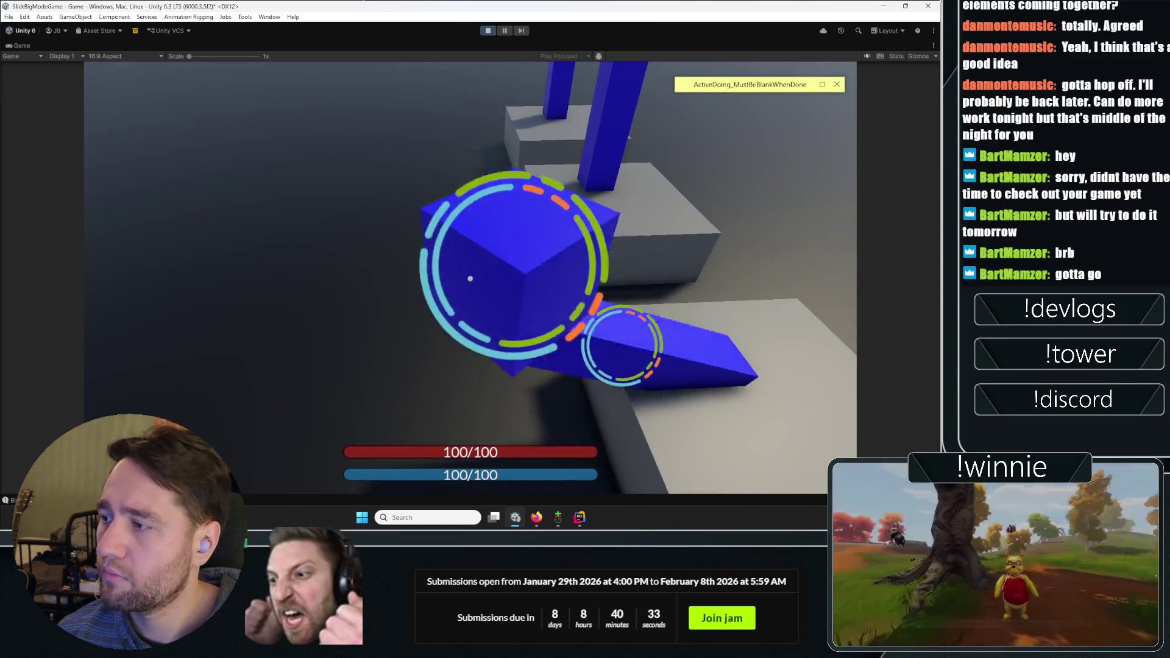
{"action": "key", "text": "d"}
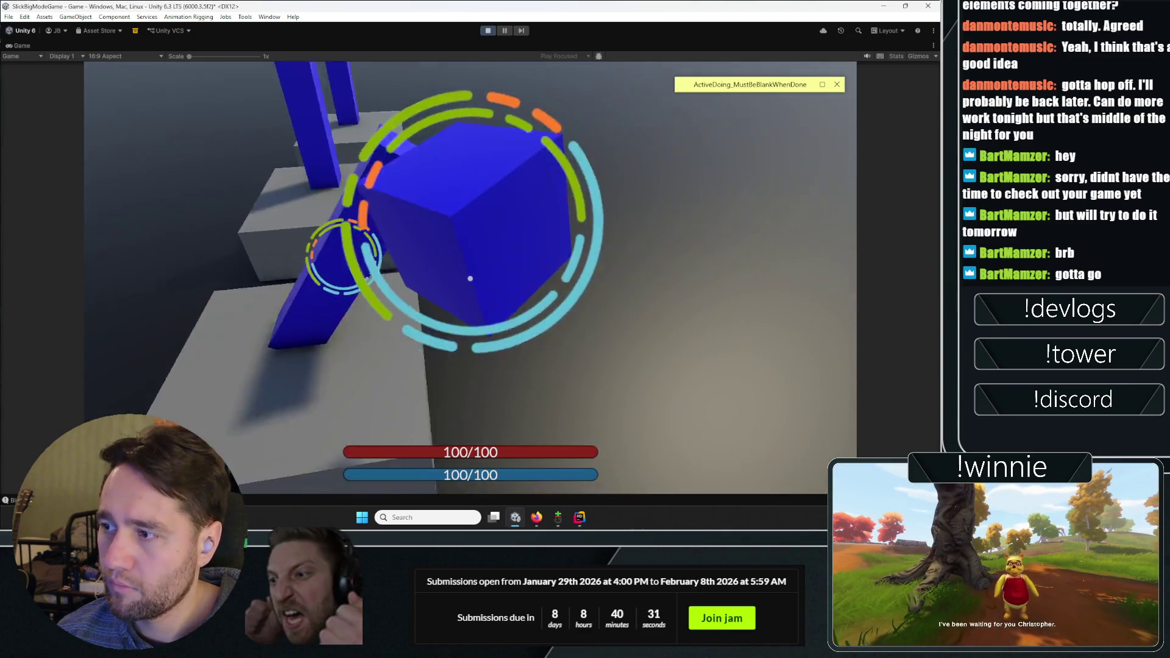
Approach the lavender pillar and cast the ring ability at the lavender cube
{"action": "key", "text": "w"}
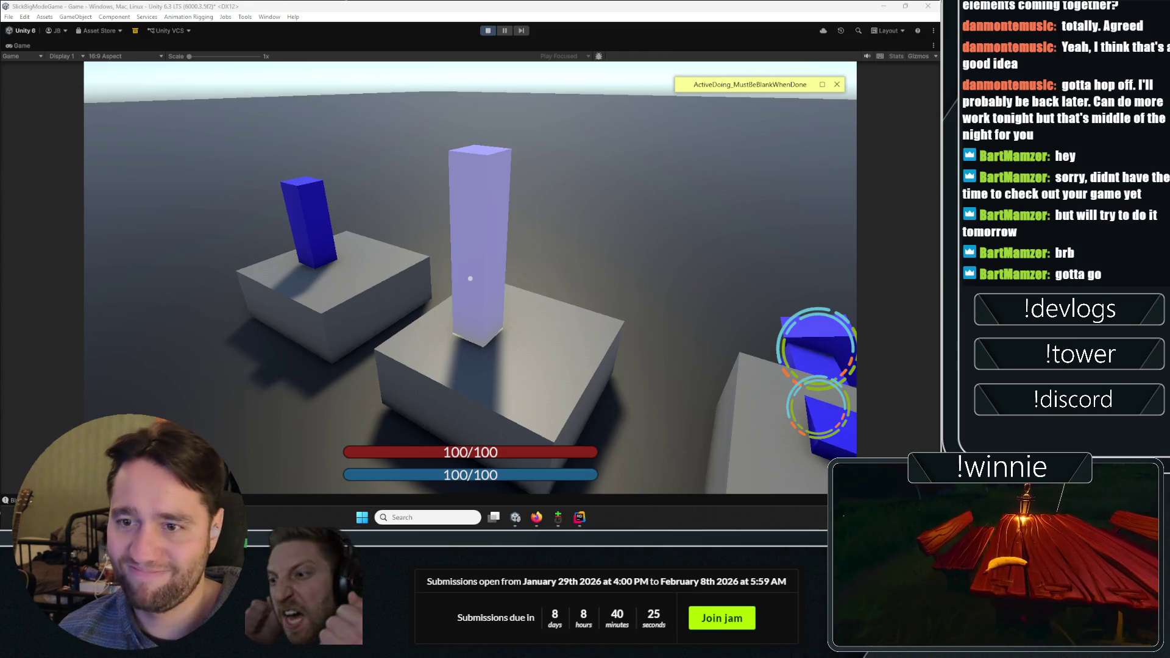
{"action": "key", "text": "w"}
{"action": "key", "text": "w"}
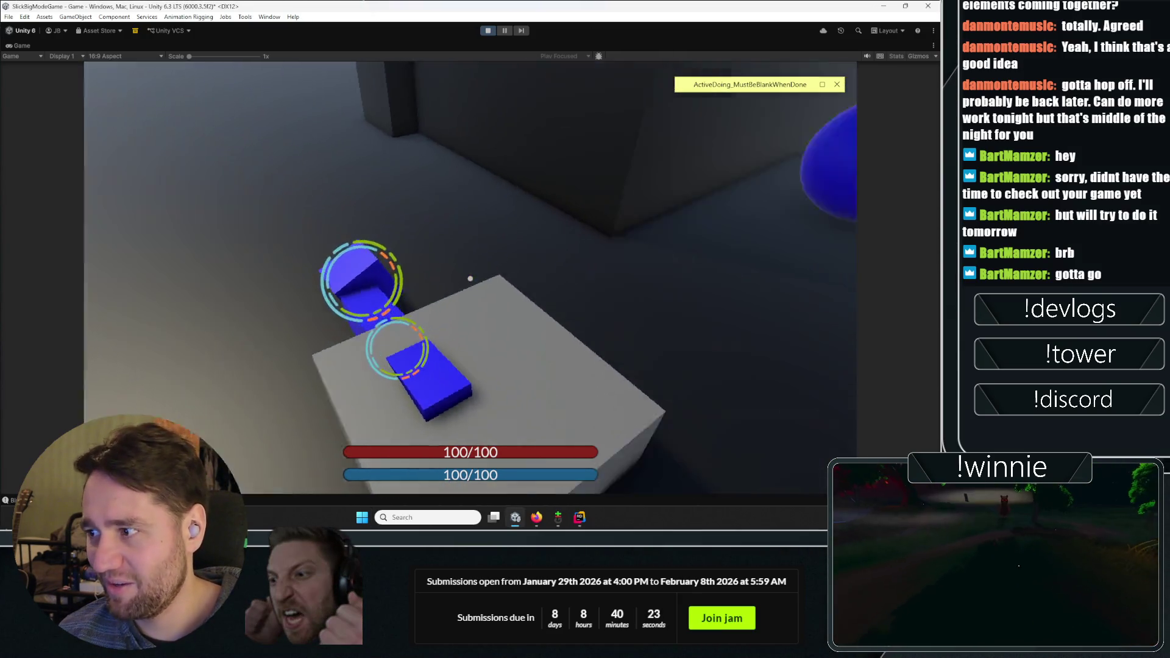
{"action": "key", "text": "w"}
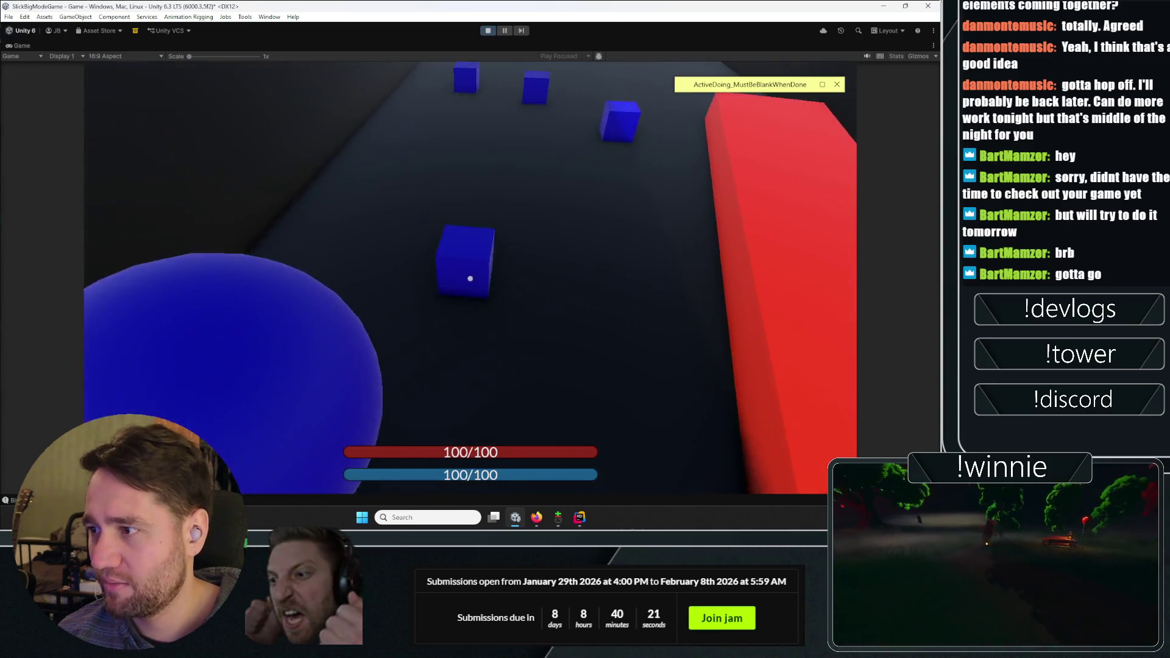
{"action": "key", "text": "w"}
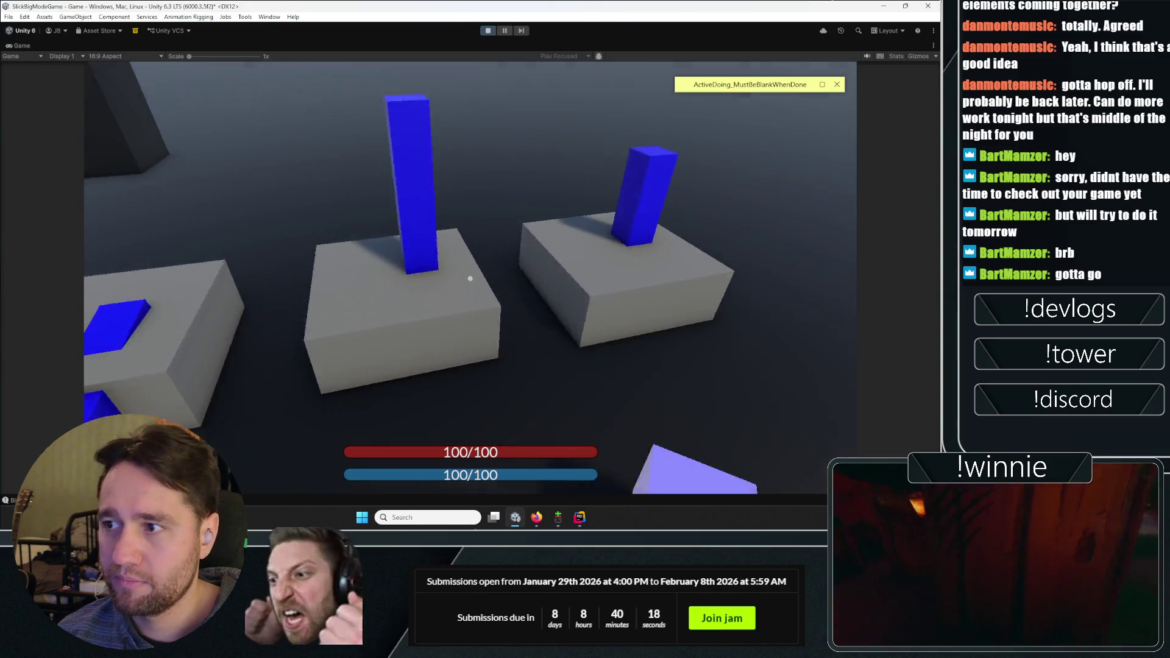
{"action": "left_click", "coordinate": [469, 278]}
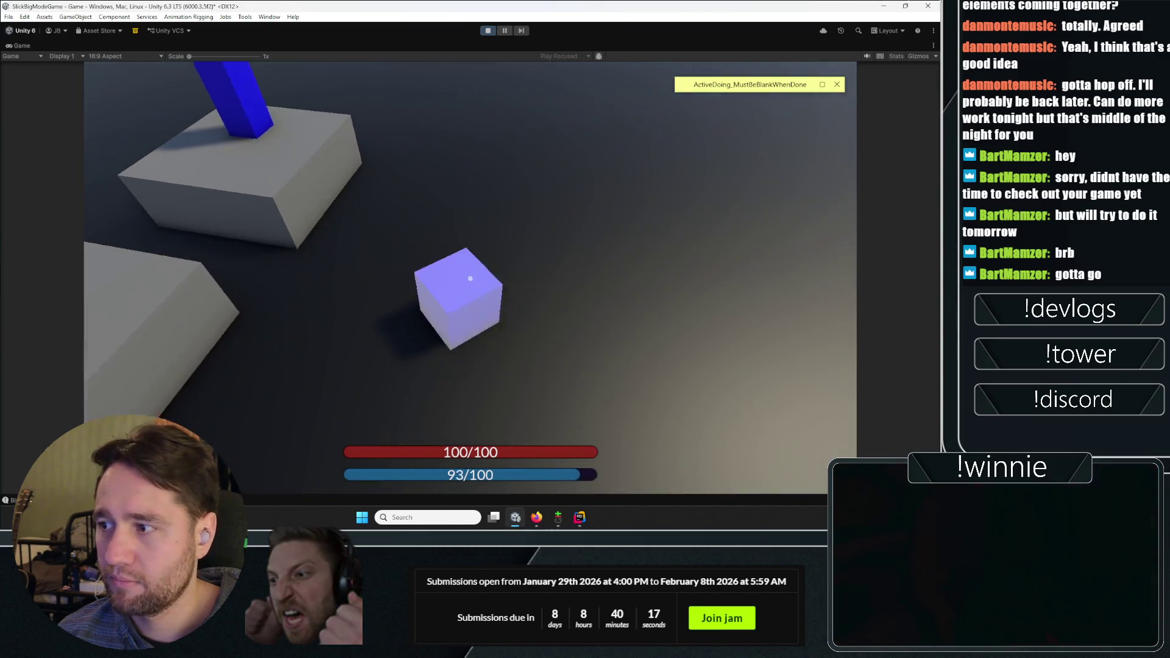
{"action": "key", "text": "w"}
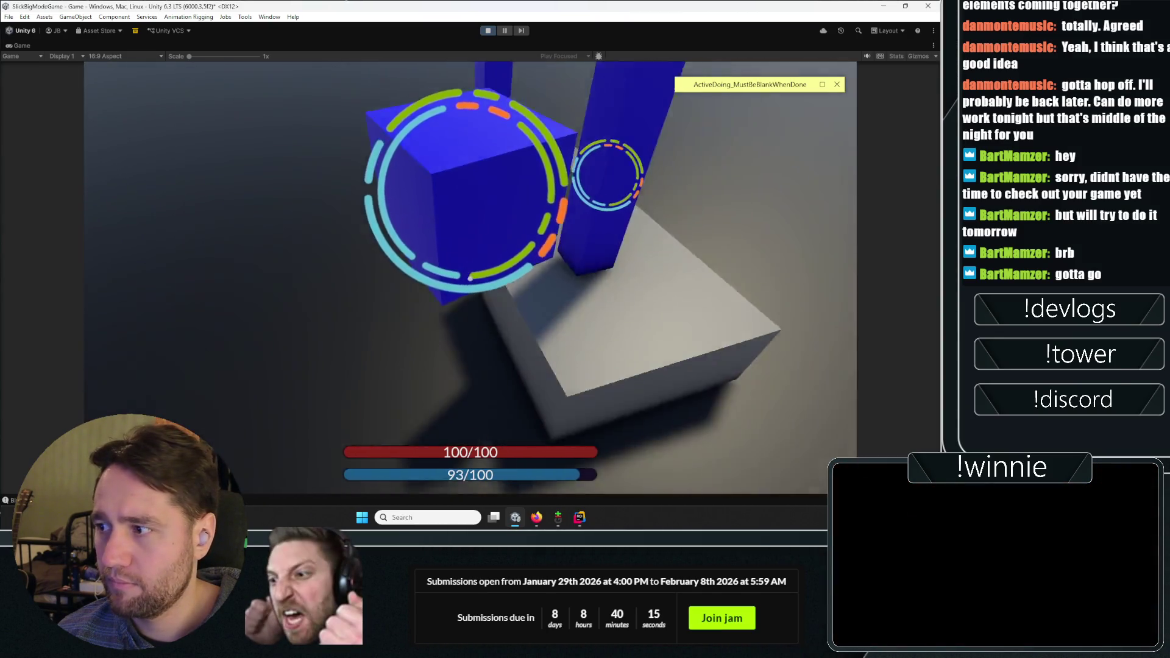
{"action": "key", "text": "w"}
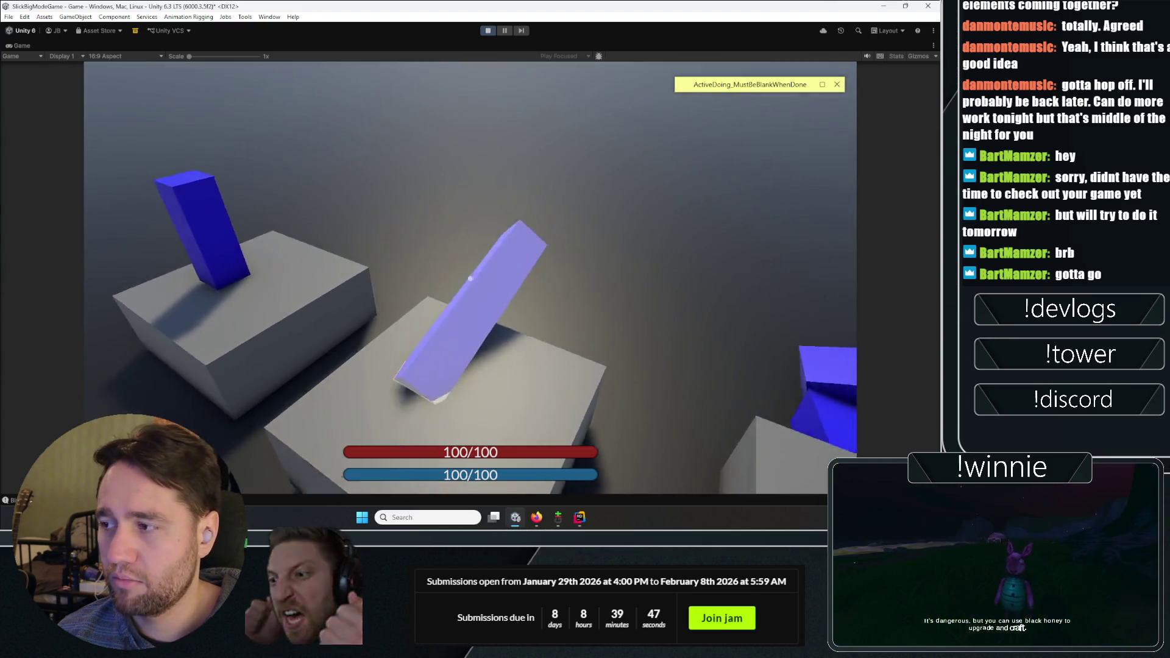
Cast the ring ability repeatedly on the blue cube, beam, pillar and large cube
{"action": "left_click", "coordinate": [469, 279]}
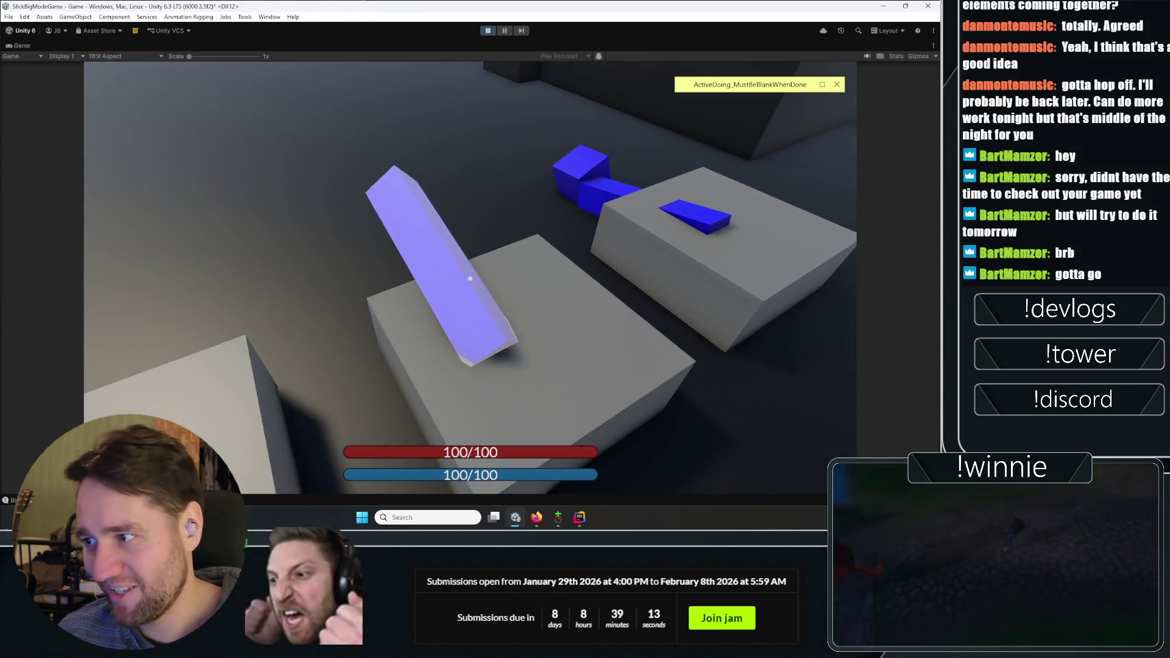
{"action": "left_click", "coordinate": [470, 279]}
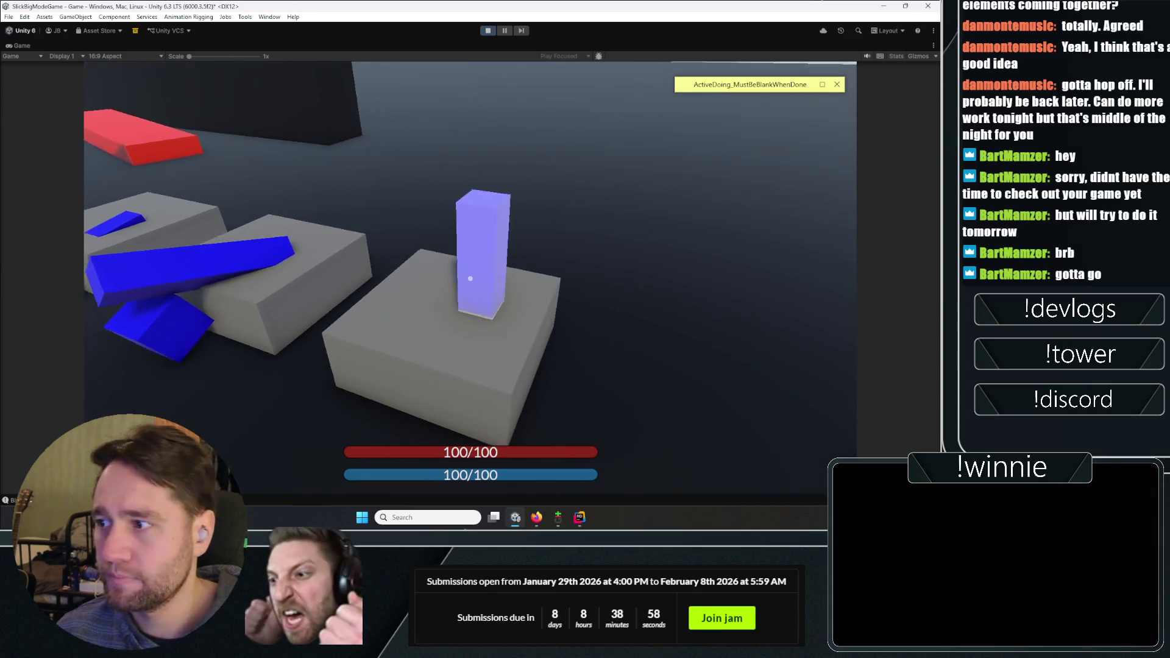
{"action": "left_click", "coordinate": [469, 278]}
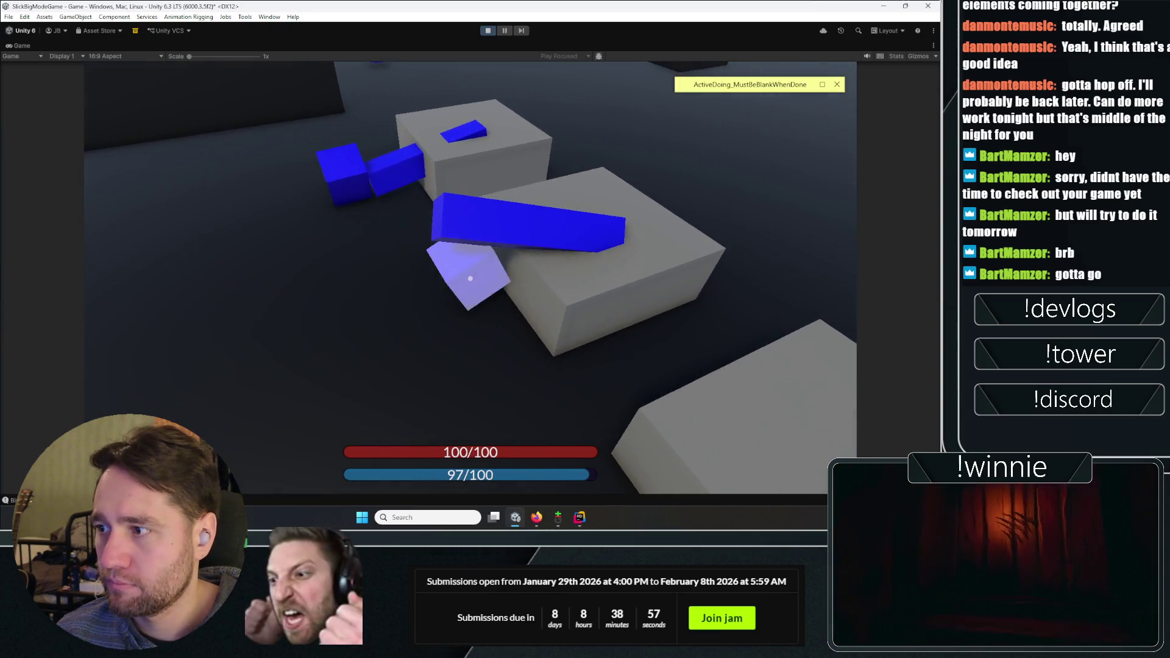
{"action": "left_click", "coordinate": [469, 278]}
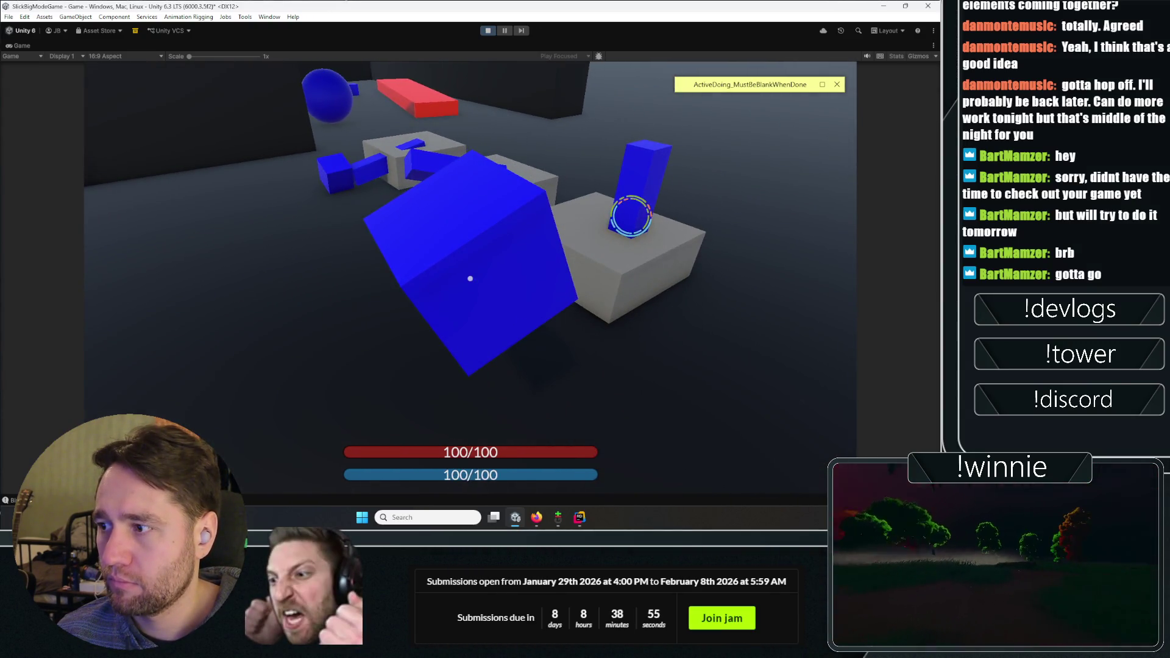
{"action": "left_click", "coordinate": [470, 279]}
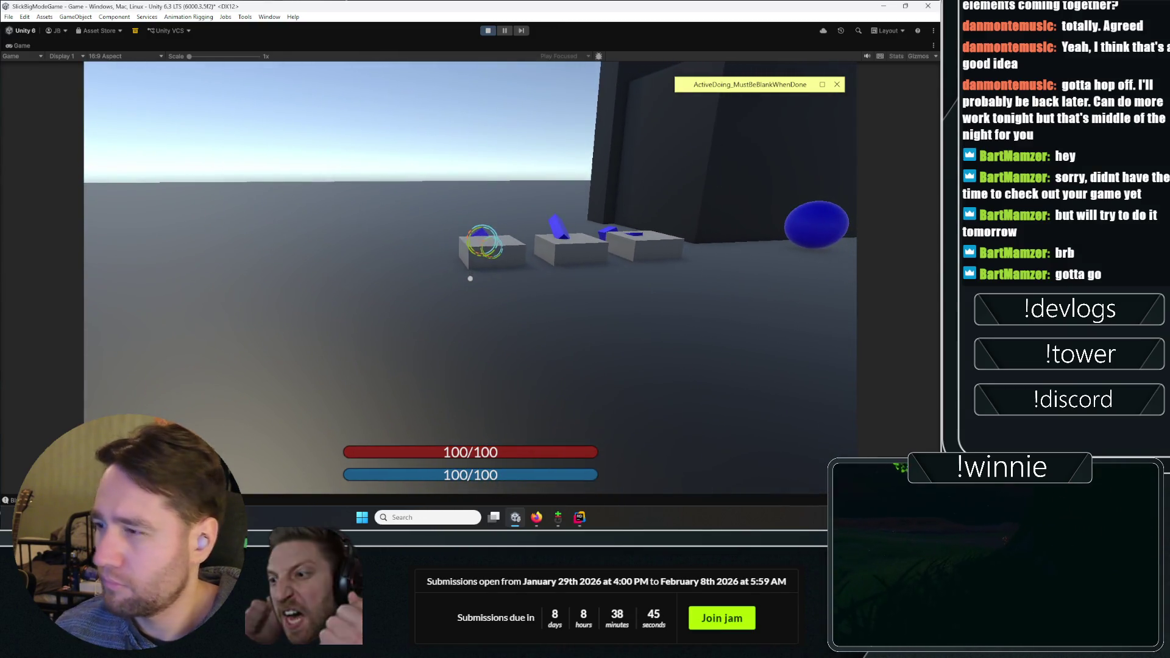
Walk to the blocks and grab, release and regrab cubes and the blue bar
{"action": "key", "text": "w"}
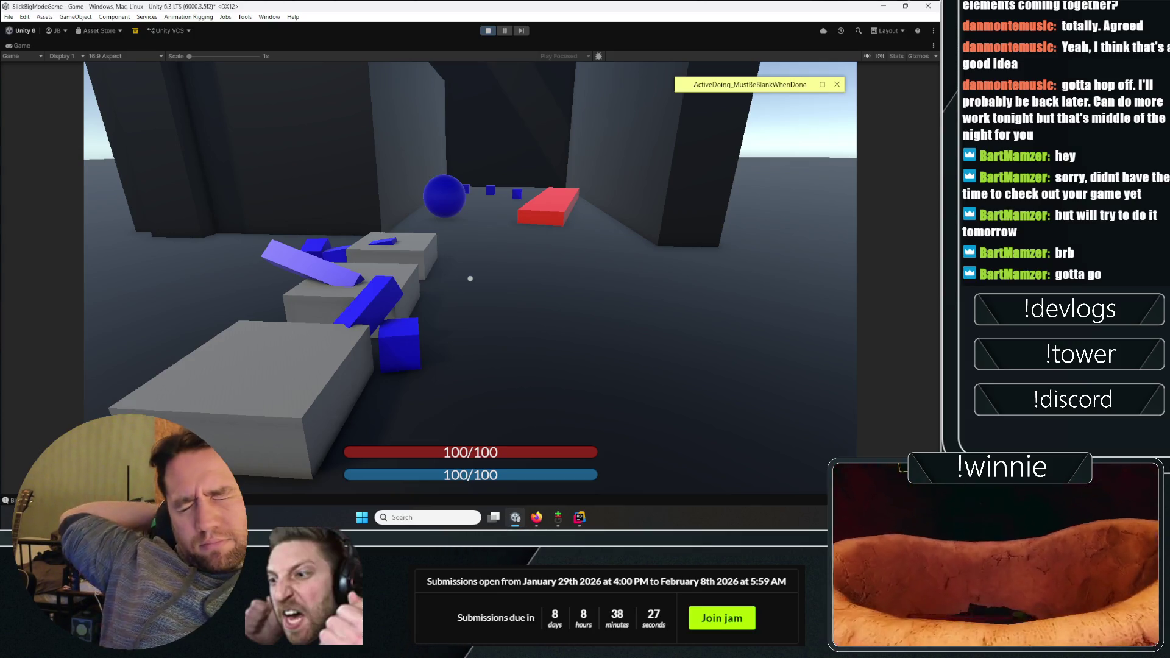
{"action": "key", "text": "w"}
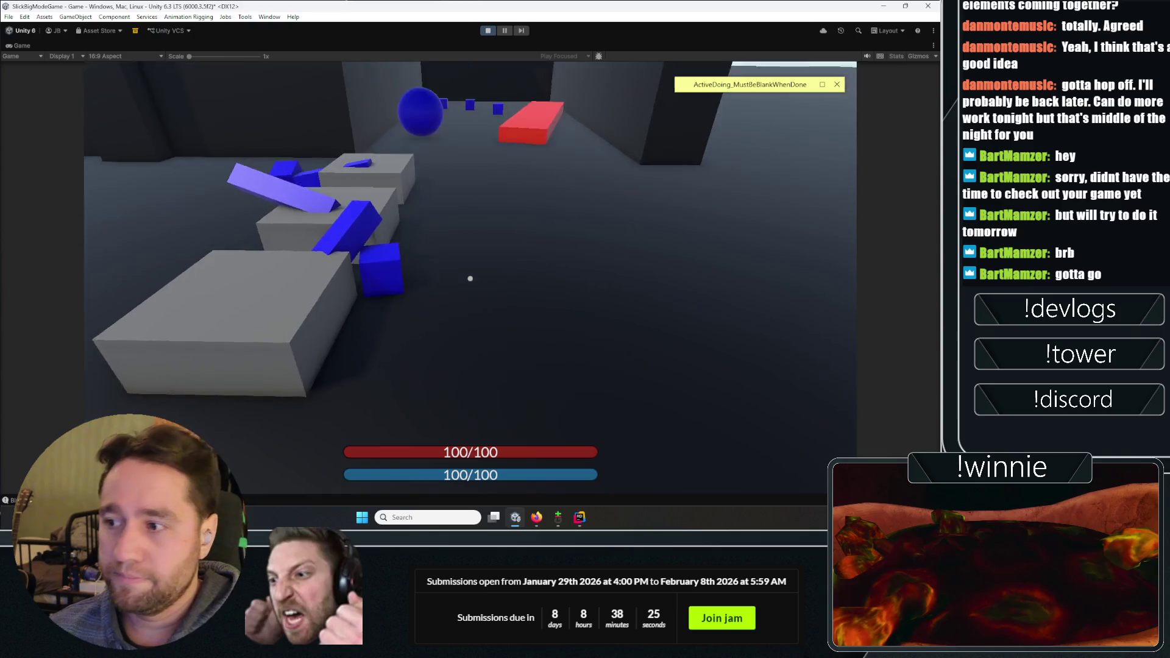
{"action": "left_click", "coordinate": [470, 279]}
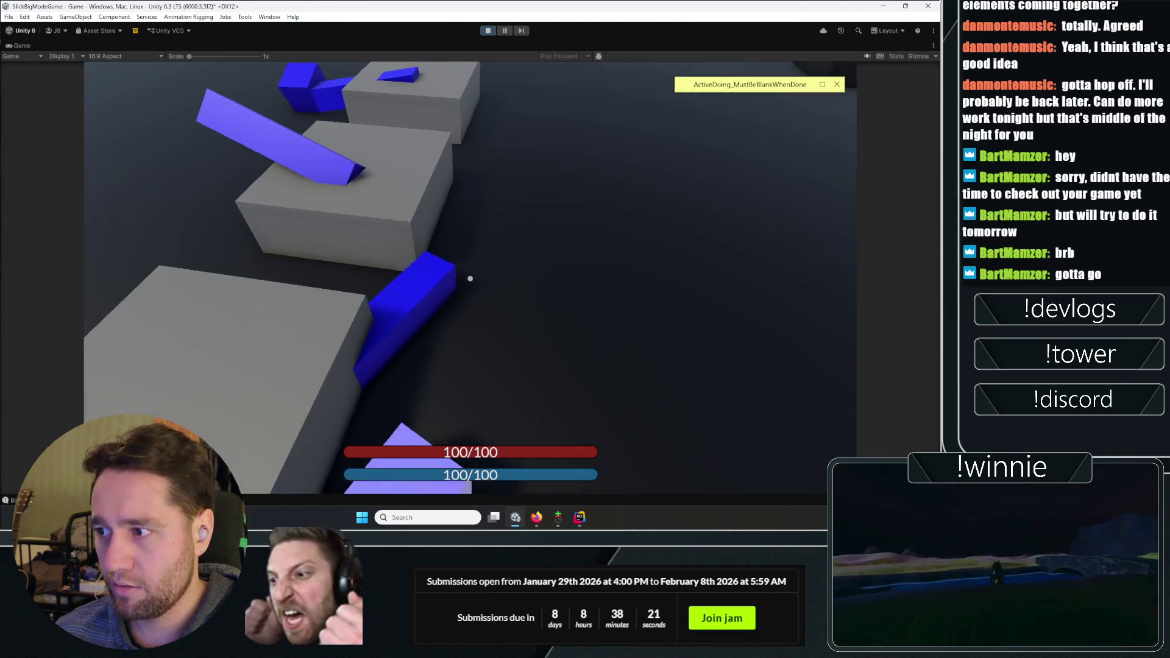
{"action": "left_click", "coordinate": [470, 278]}
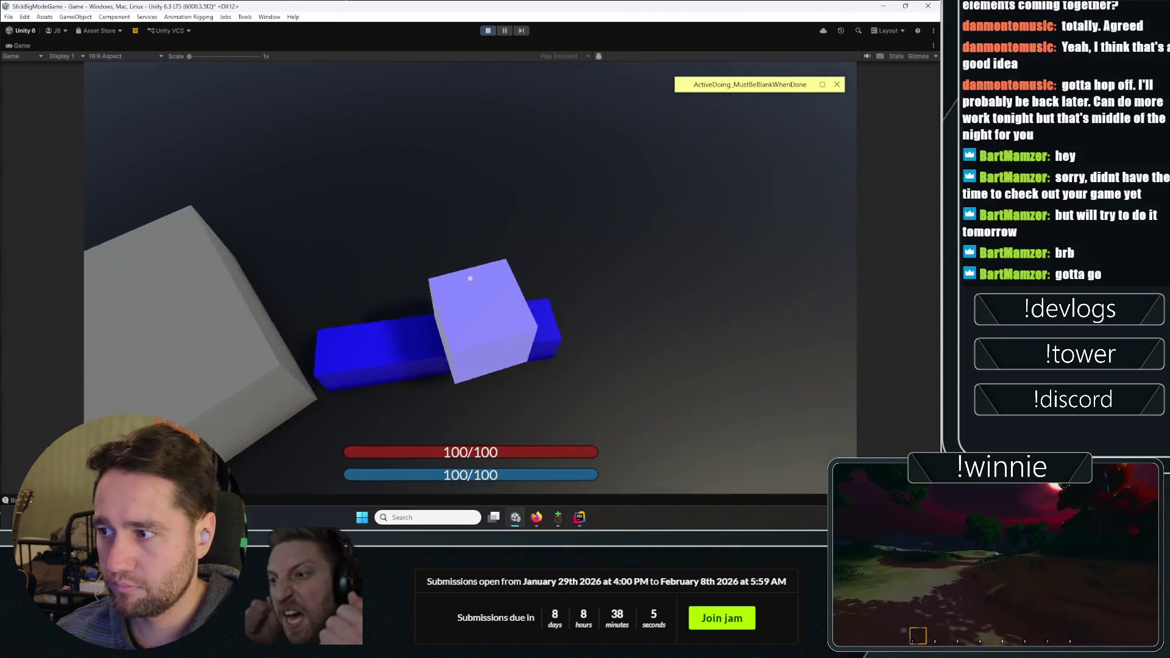
{"action": "left_click", "coordinate": [470, 278]}
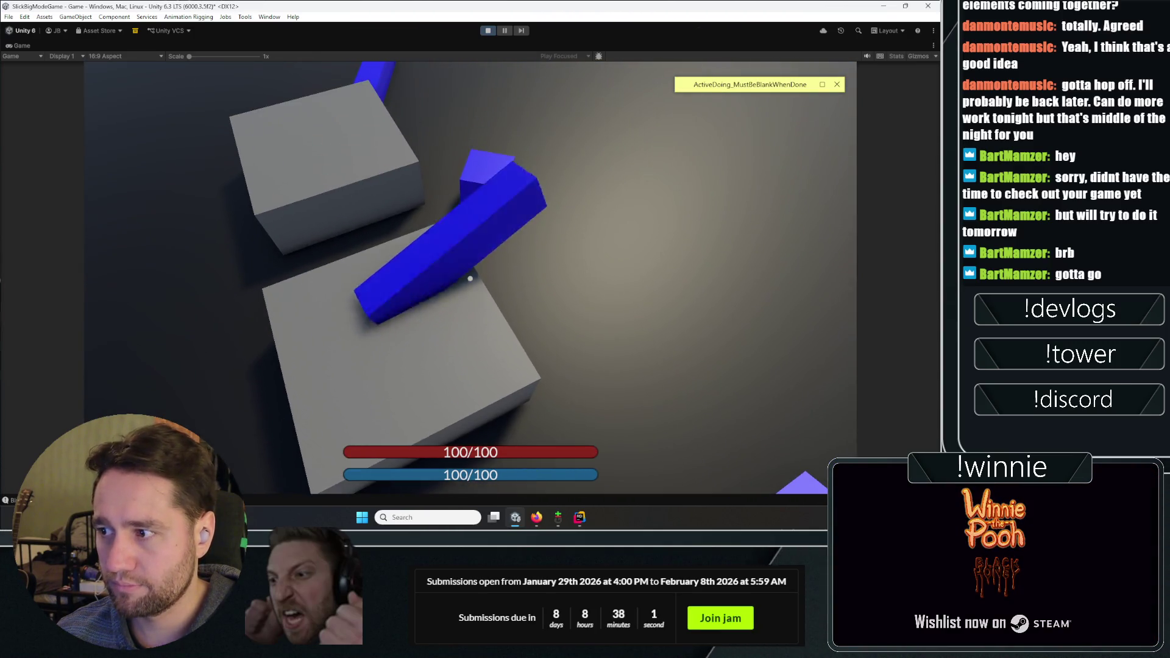
{"action": "left_click", "coordinate": [470, 279]}
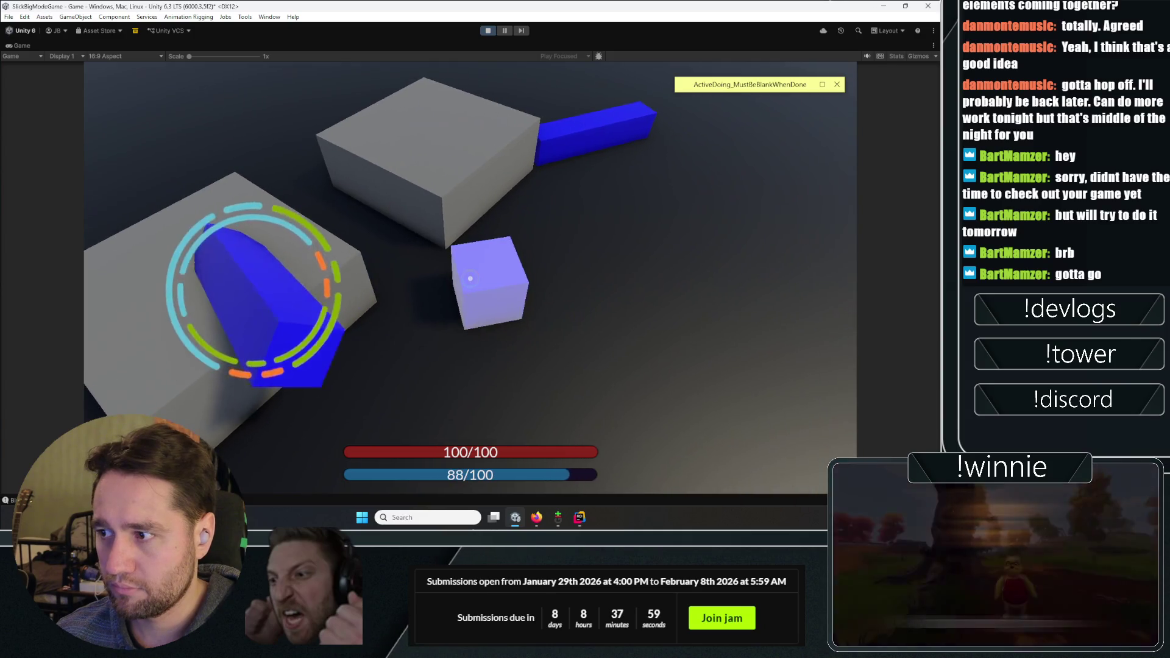
{"action": "left_click", "coordinate": [469, 279]}
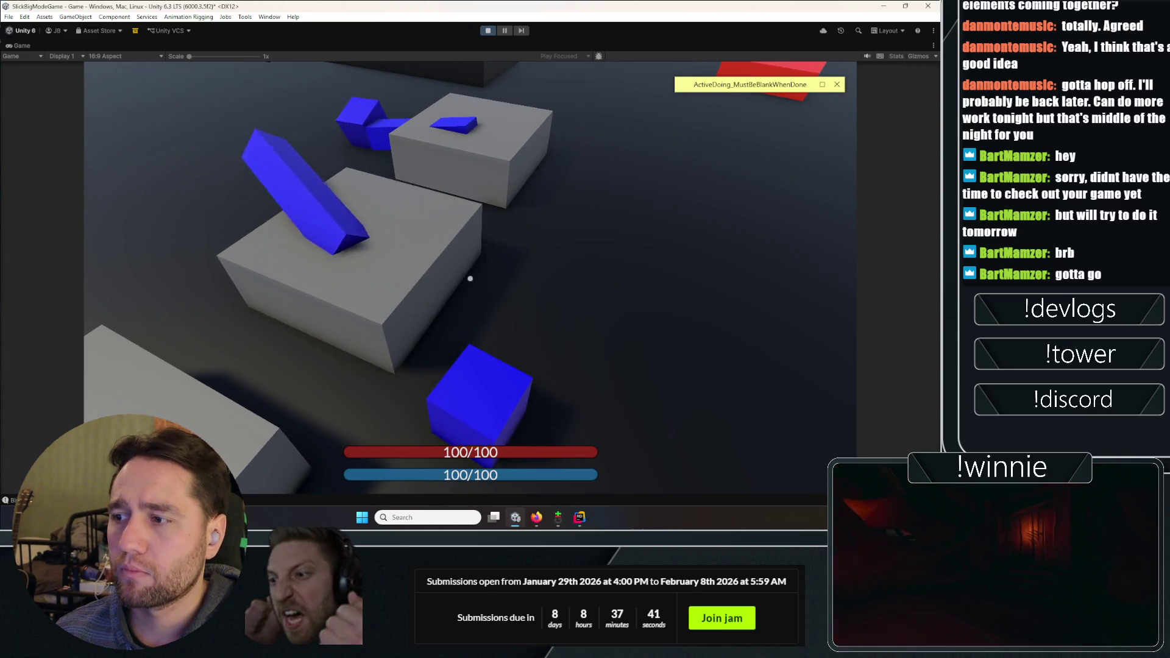
Restore the full editor layout and select InteractableCube (1) under the CHARACTER_ lever
{"action": "double_click", "coordinate": [27, 43]}
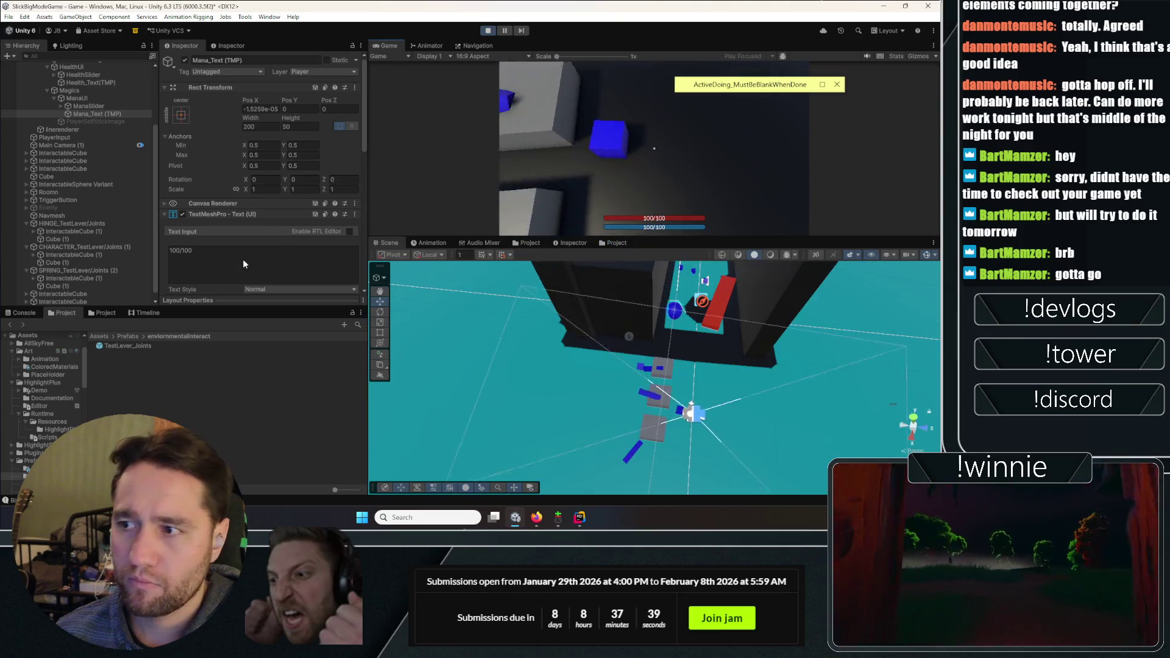
{"action": "left_click", "coordinate": [50, 284]}
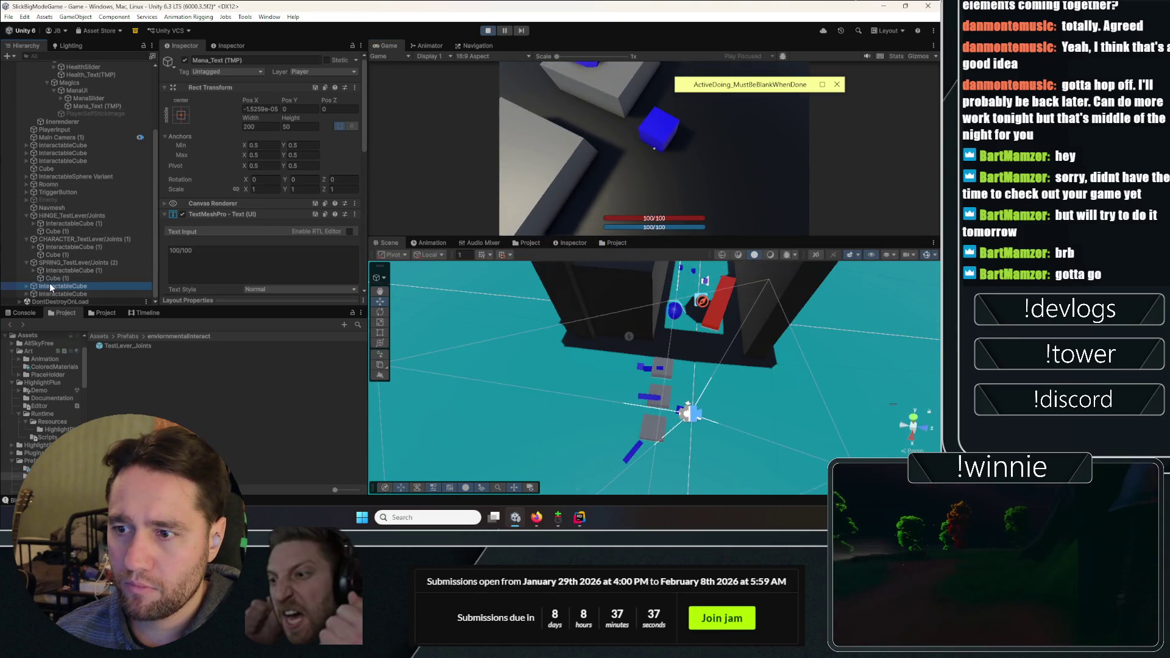
{"action": "left_click", "coordinate": [57, 246]}
{"action": "scroll", "coordinate": [238, 243], "scroll_direction": "down", "scroll_amount": 2}
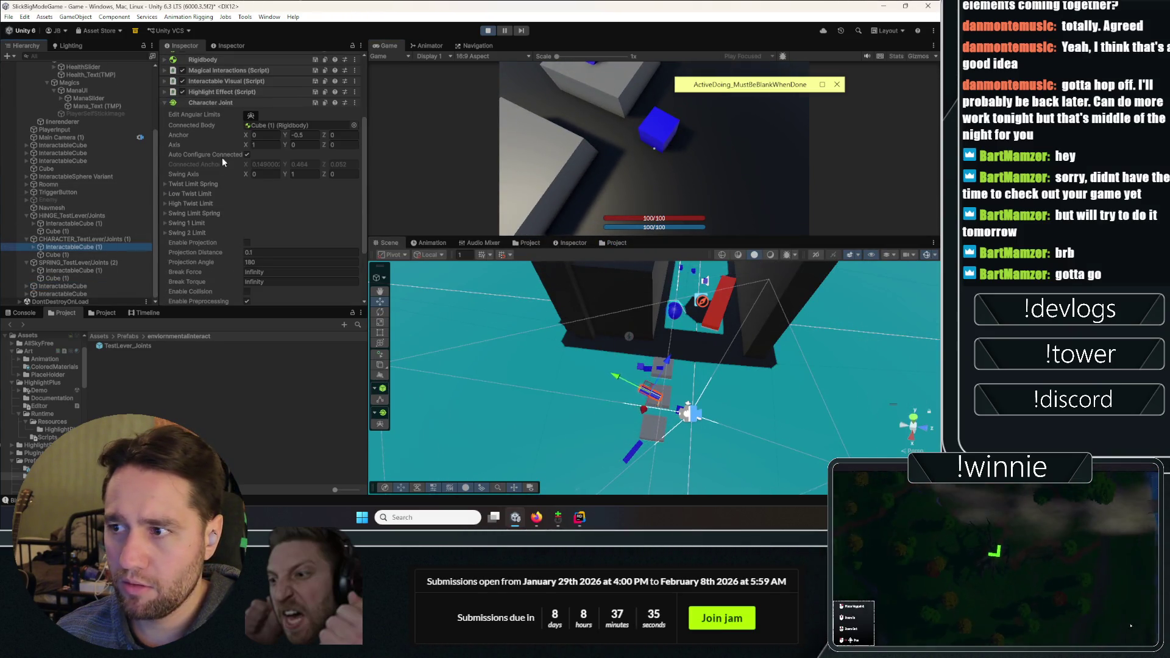
Set the Character Joint's Twist Limit Spring damper to 1
{"action": "left_click", "coordinate": [180, 183]}
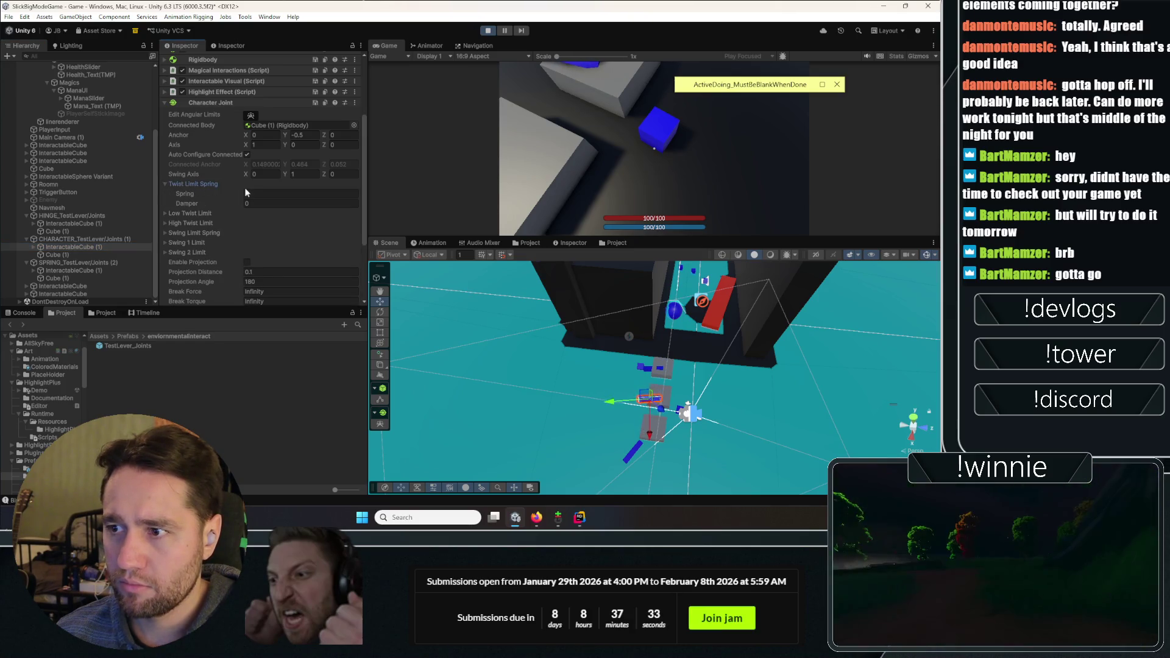
{"action": "mouse_move", "coordinate": [658, 390]}
{"action": "left_mouse_down"}
{"action": "mouse_move", "coordinate": [649, 431]}
{"action": "mouse_move", "coordinate": [664, 426]}
{"action": "left_mouse_up"}
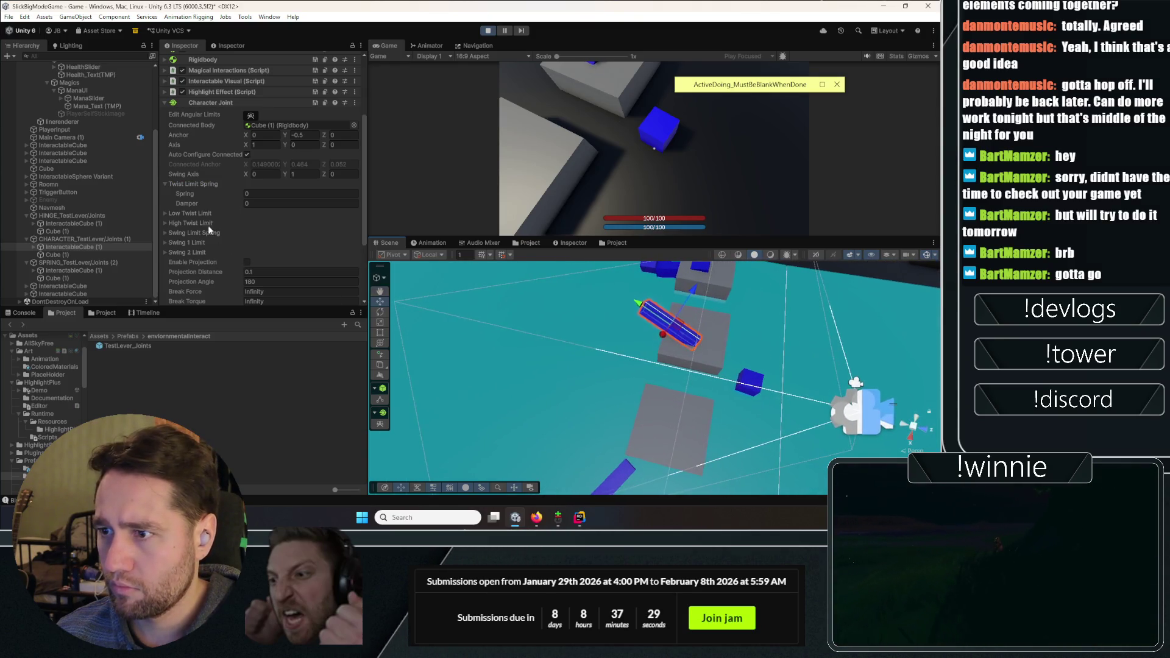
{"action": "left_click_drag", "start_coordinate": [231, 199], "coordinate": [239, 199]}
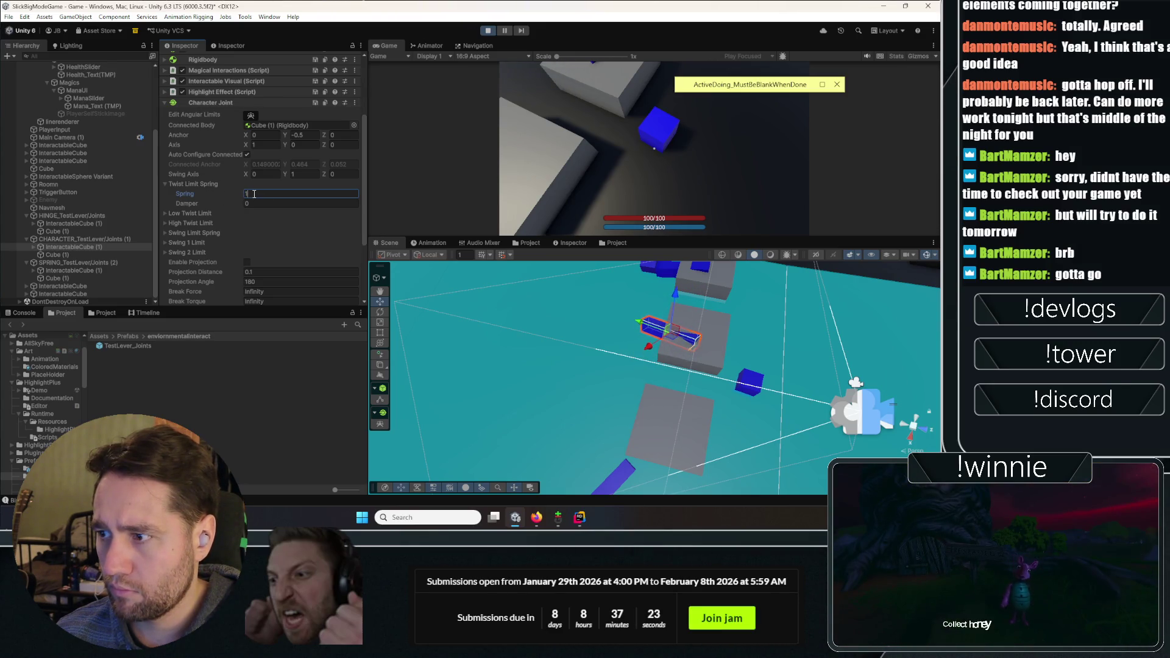
{"action": "type", "text": "1"}
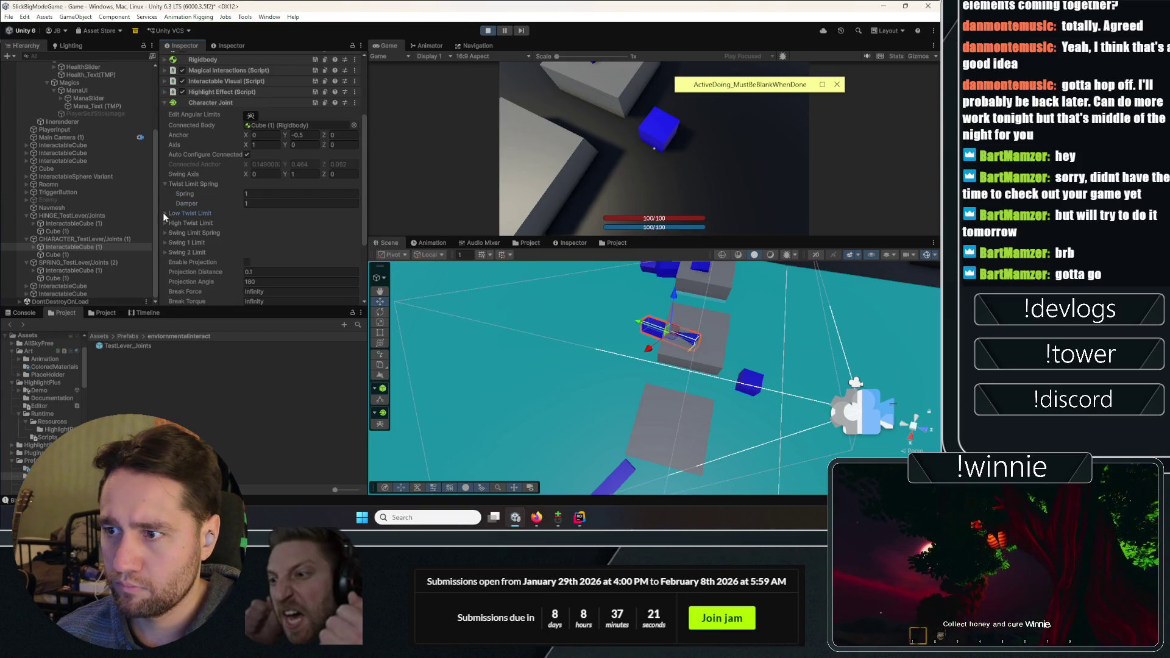
Review the Low/High Twist Limit and Swing Limit settings, then select the Canvas object
{"action": "left_click", "coordinate": [163, 212]}
{"action": "scroll", "coordinate": [204, 227], "scroll_direction": "down", "scroll_amount": 3}
{"action": "left_click", "coordinate": [173, 173]}
{"action": "left_click", "coordinate": [190, 212]}
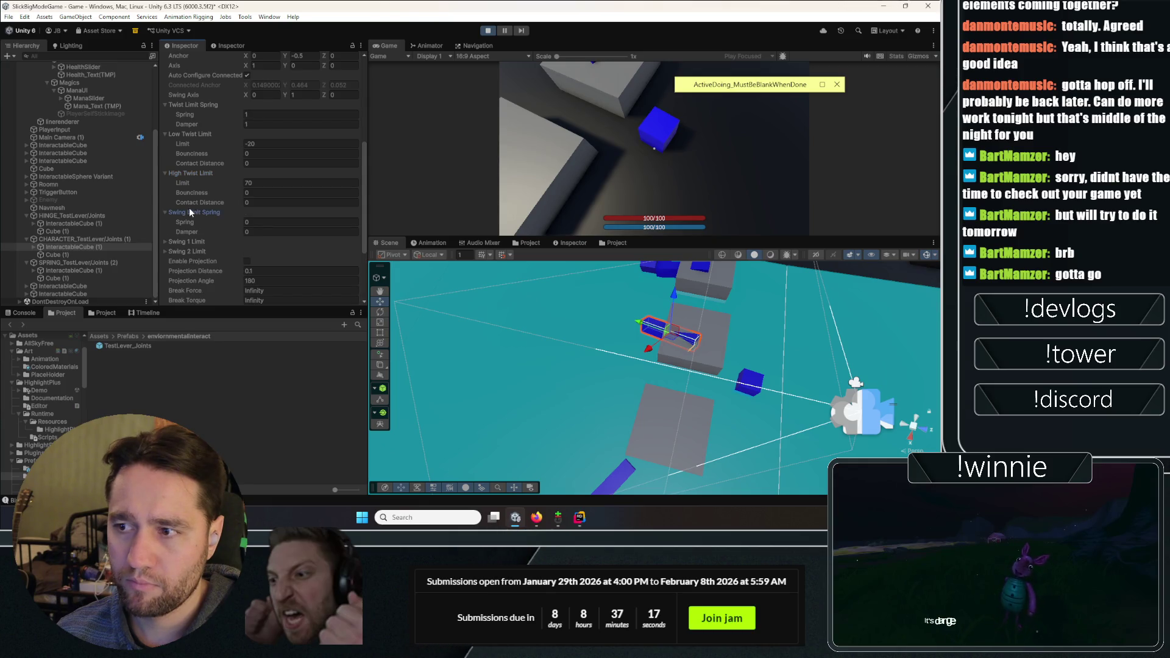
{"action": "scroll", "coordinate": [189, 195], "scroll_direction": "down", "scroll_amount": 4}
{"action": "left_click", "coordinate": [183, 152]}
{"action": "left_click", "coordinate": [184, 142]}
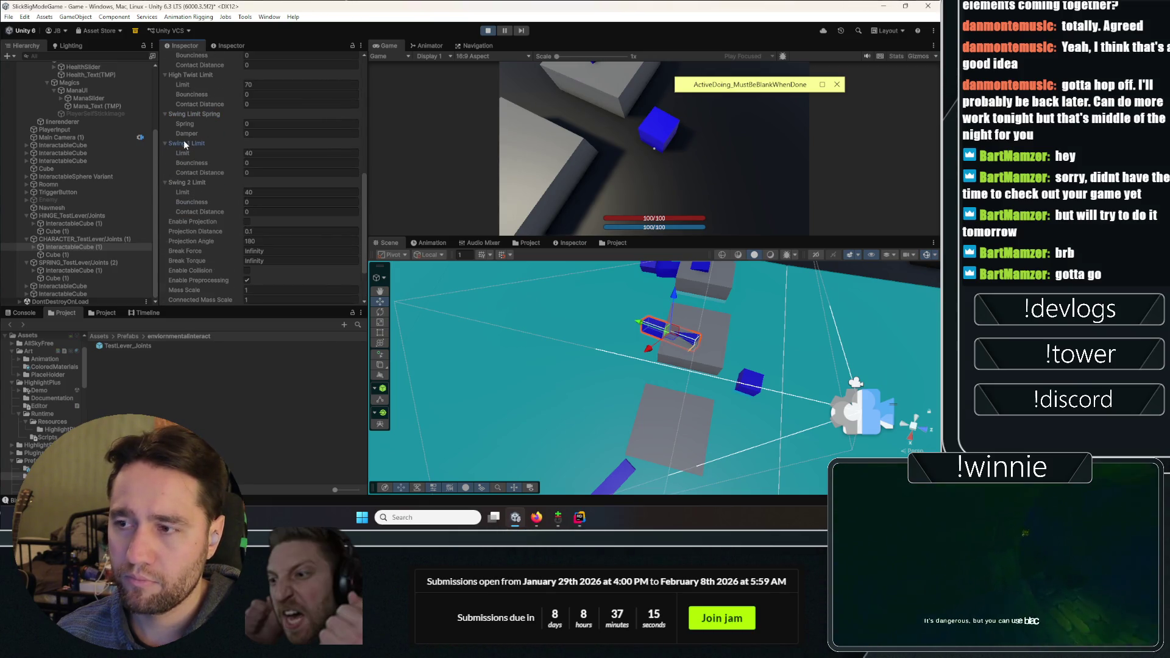
{"action": "left_click", "coordinate": [184, 144]}
{"action": "left_click", "coordinate": [182, 153]}
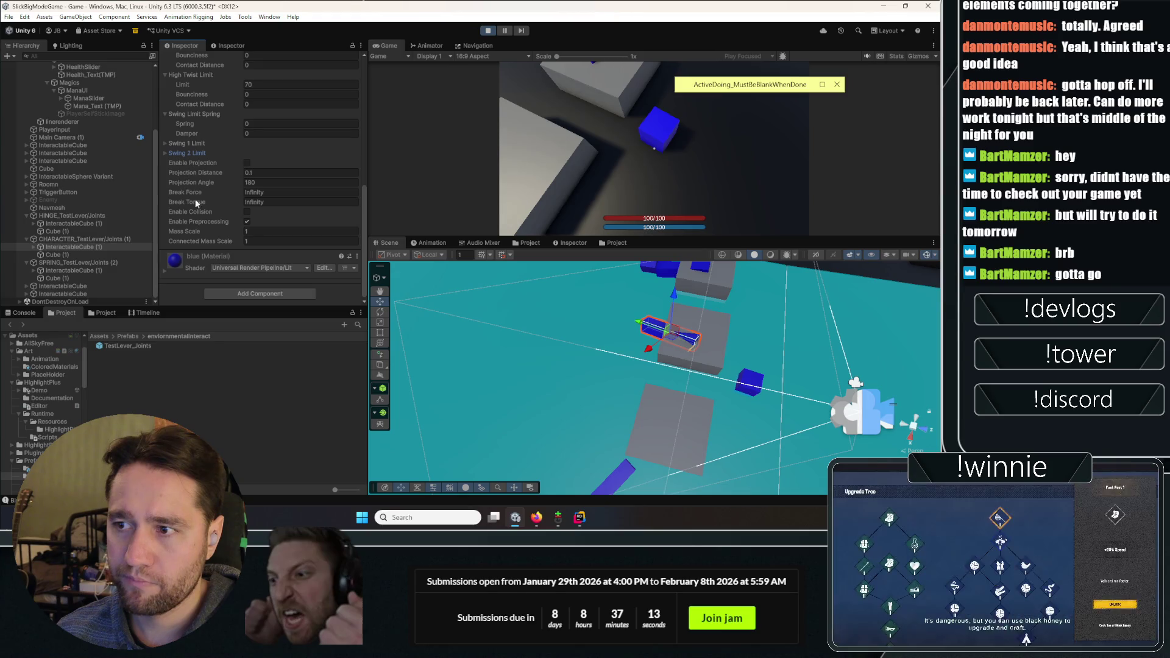
{"action": "left_click", "coordinate": [889, 450]}
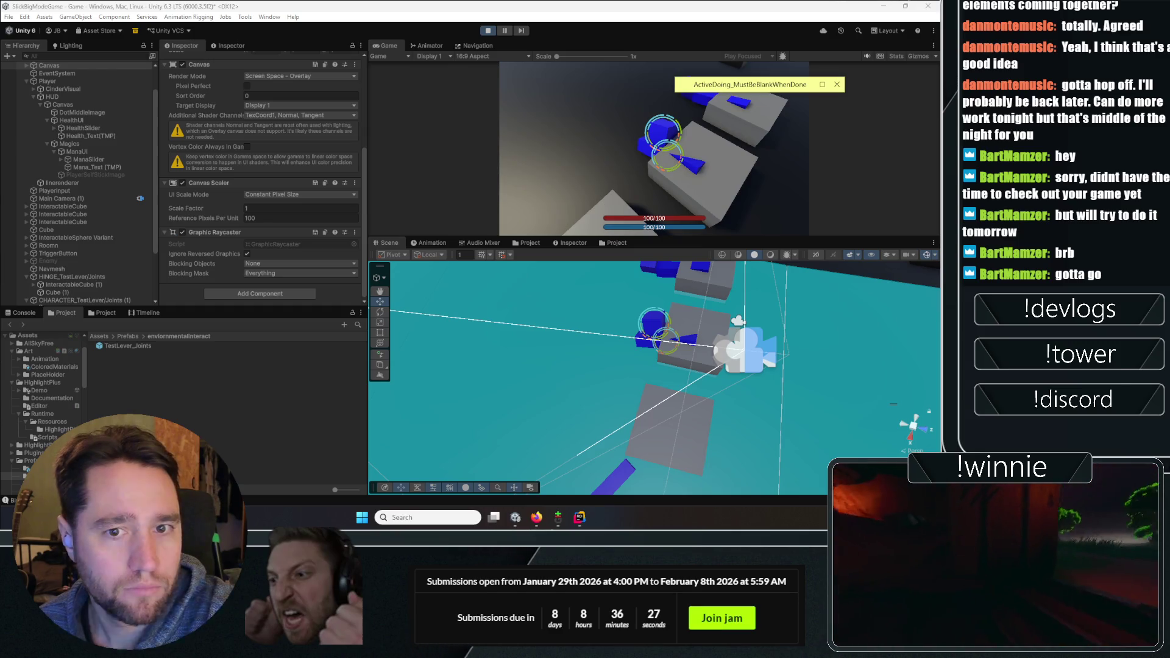
Switch from the Unity editor to Firefox's 'lever game 3d' image results
{"action": "key", "text": "alt+Tab"}
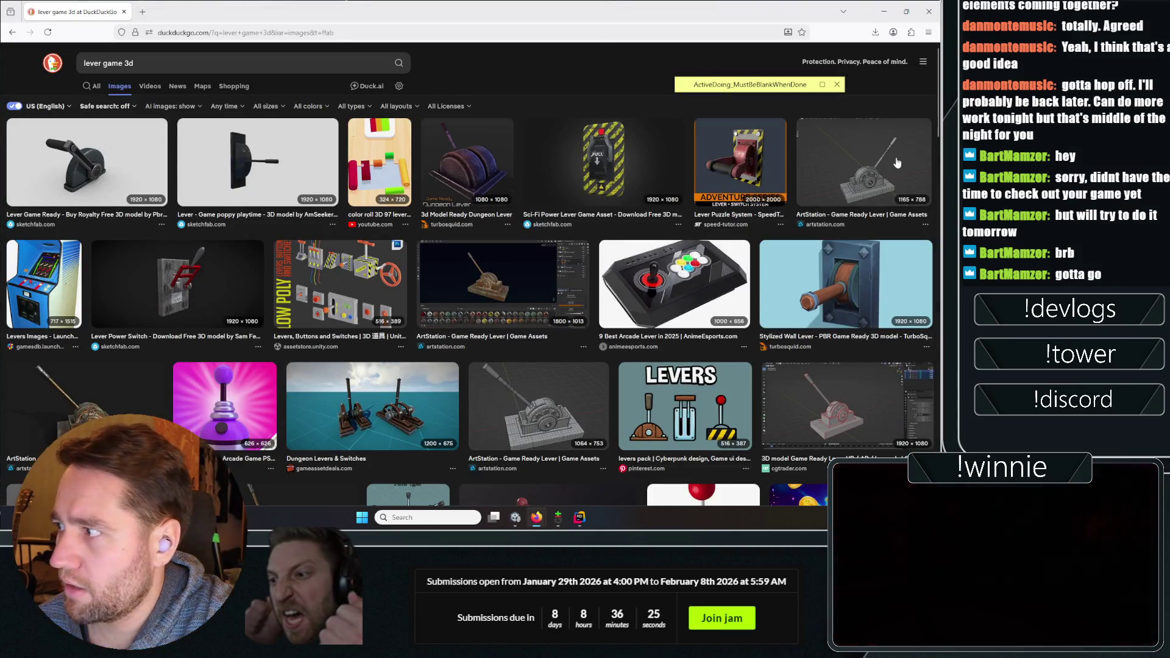
Preview the ArtStation lever image, then load the Poly Pizza site in a new tab
{"action": "left_click", "coordinate": [895, 163]}
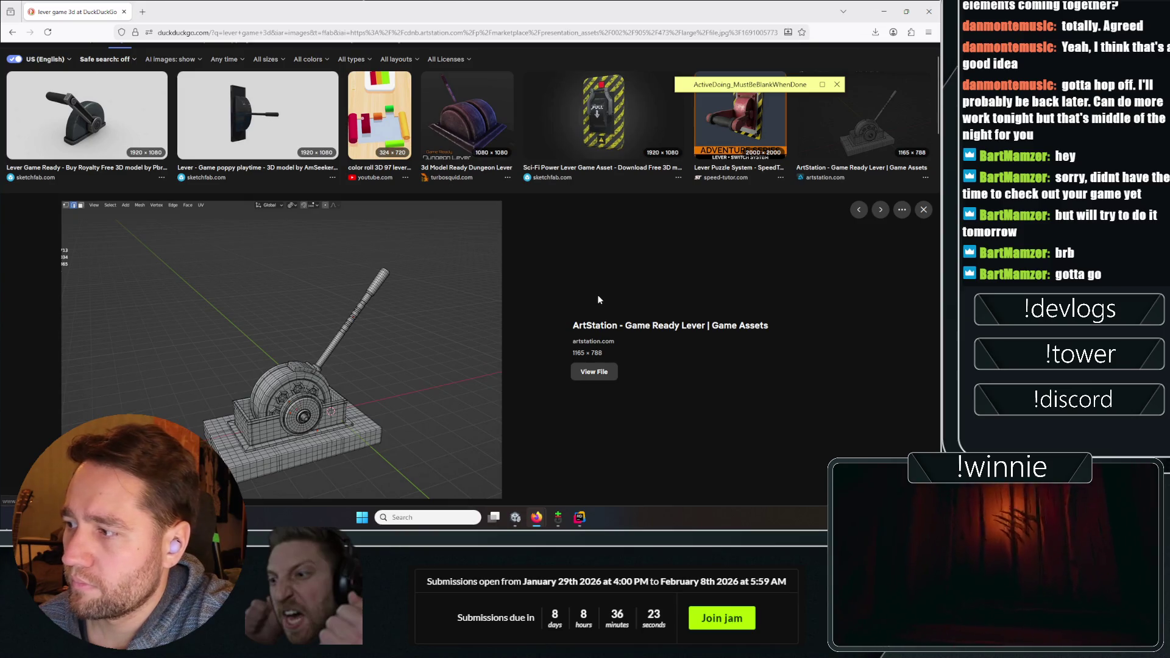
{"action": "left_click", "coordinate": [143, 10]}
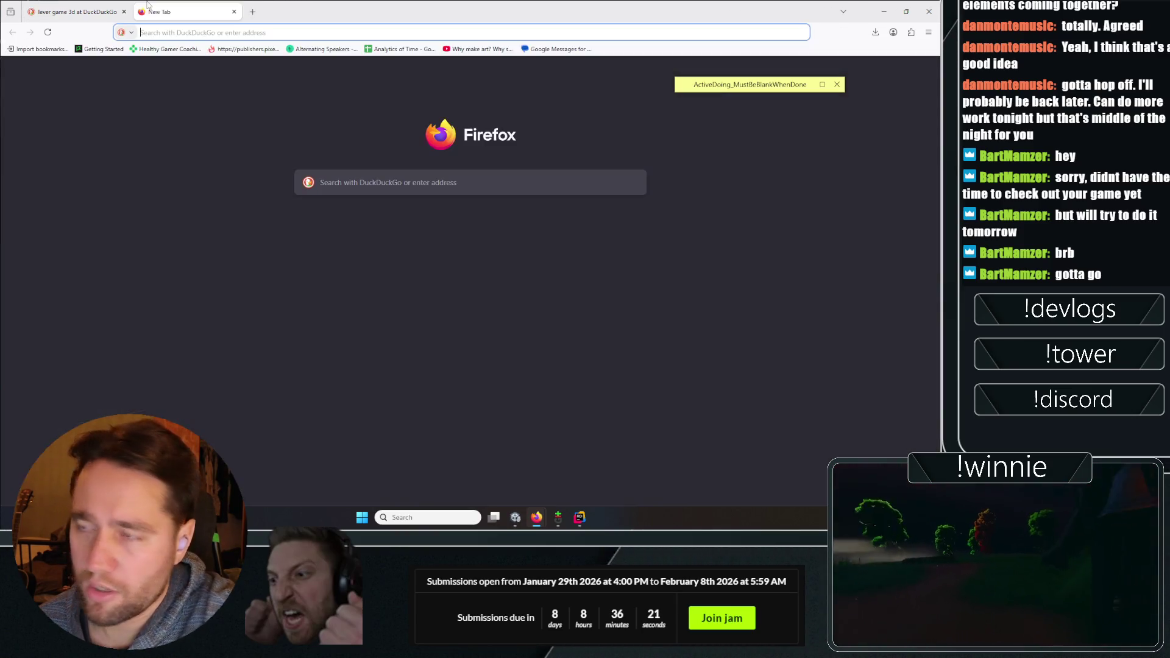
{"action": "type", "text": "polyz"}
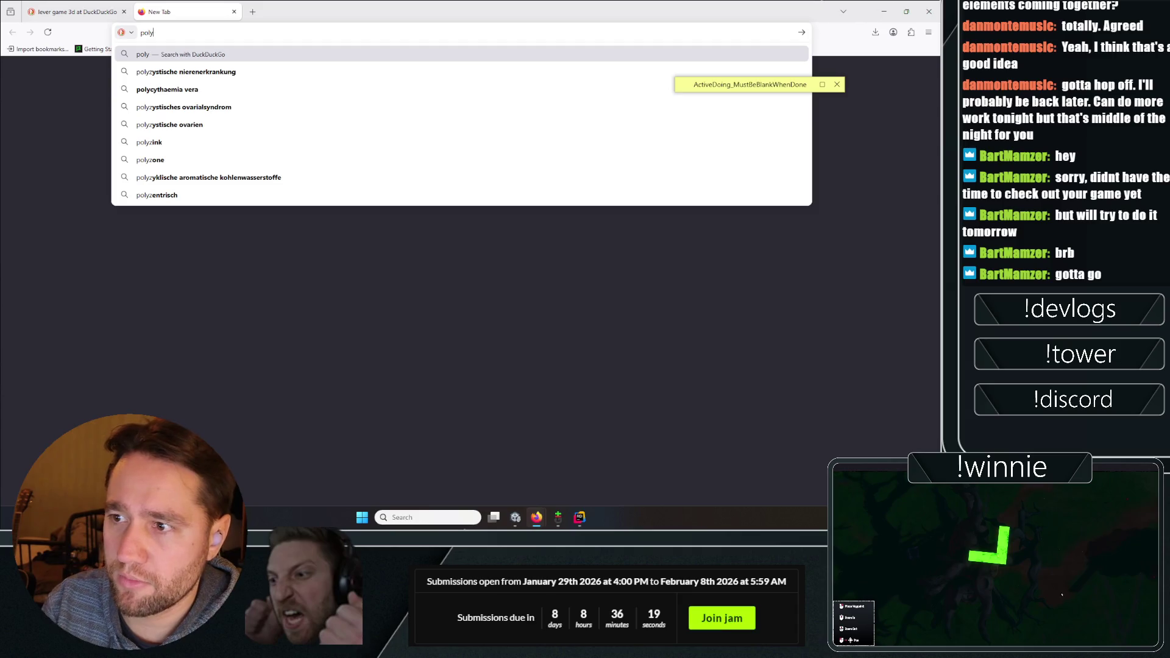
{"action": "key", "text": "Down"}
{"action": "key", "text": "Down"}
{"action": "key", "text": "Down"}
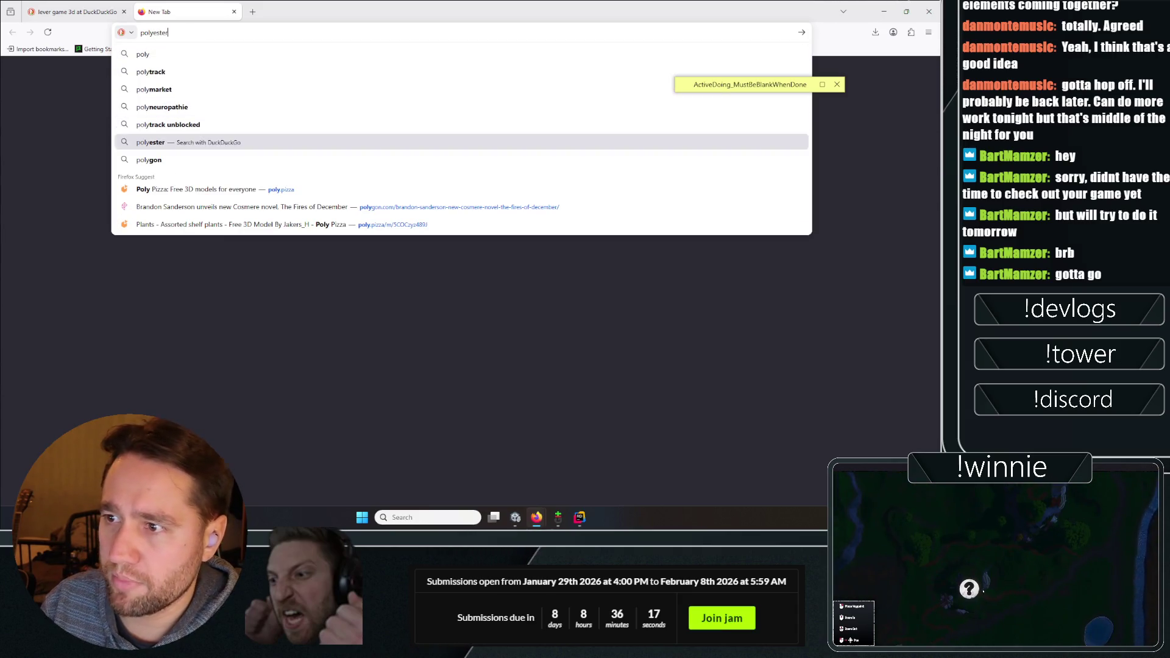
{"action": "key", "text": "Down"}
{"action": "key", "text": "Down"}
{"action": "key", "text": "Return"}
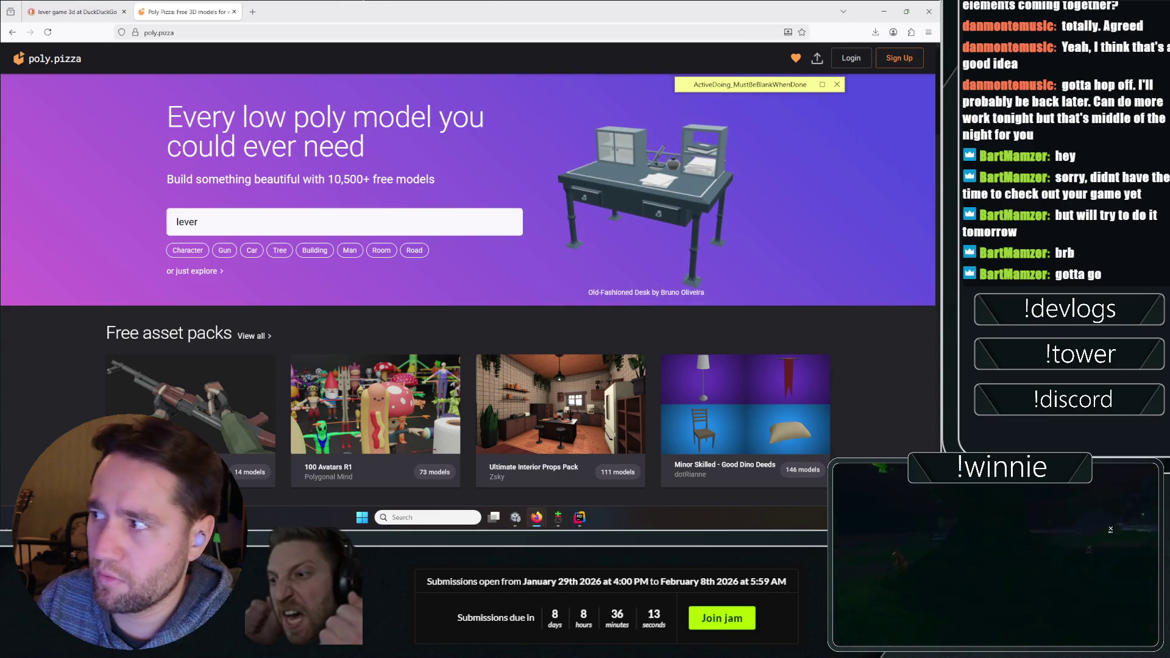
Run the 'lever' search and scroll through the low poly lever results
{"action": "key", "text": "Return"}
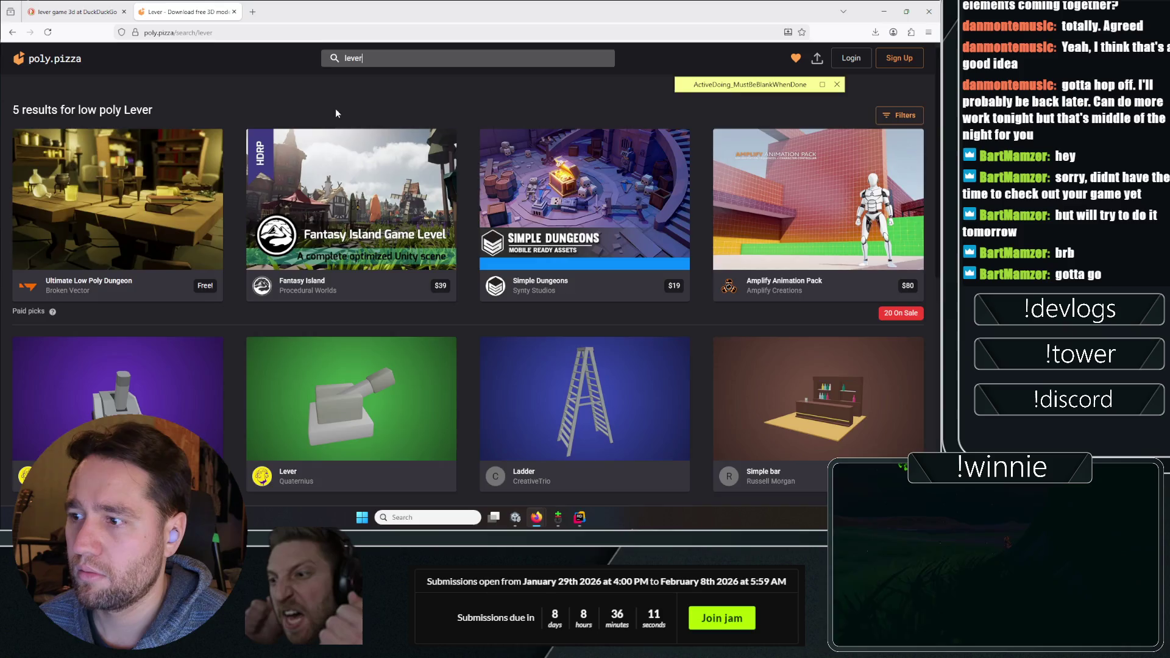
{"action": "scroll", "coordinate": [261, 180], "scroll_direction": "down", "scroll_amount": 4}
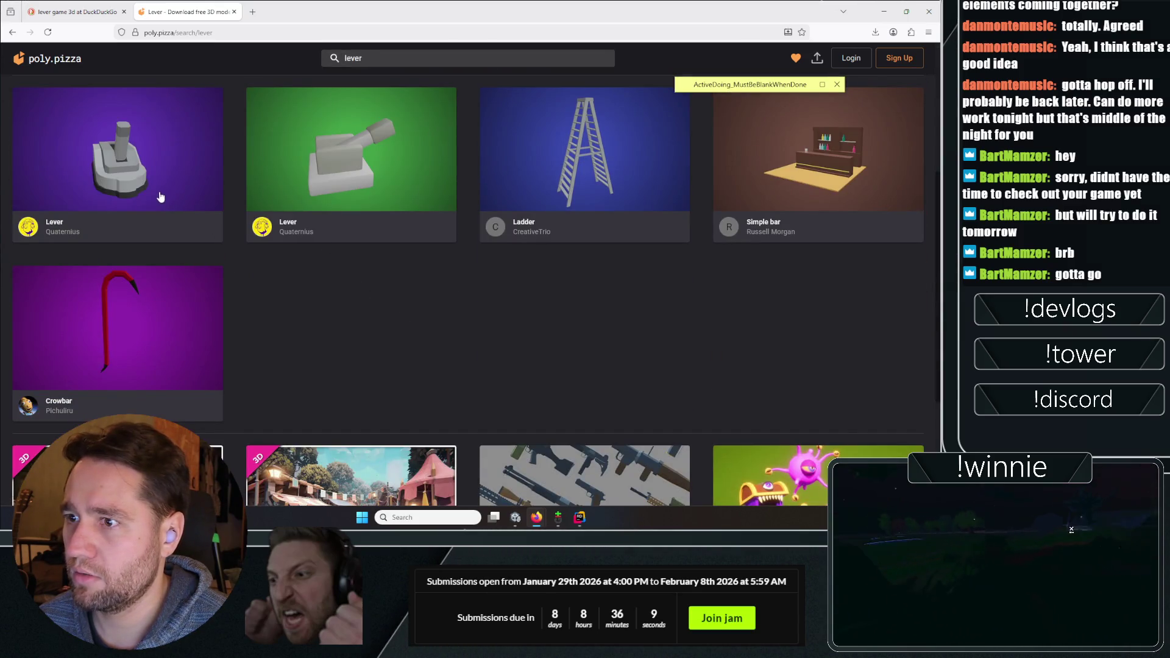
{"action": "scroll", "coordinate": [160, 197], "scroll_direction": "down", "scroll_amount": 2}
{"action": "scroll", "coordinate": [395, 208], "scroll_direction": "up", "scroll_amount": 4}
{"action": "scroll", "coordinate": [360, 236], "scroll_direction": "down", "scroll_amount": 4}
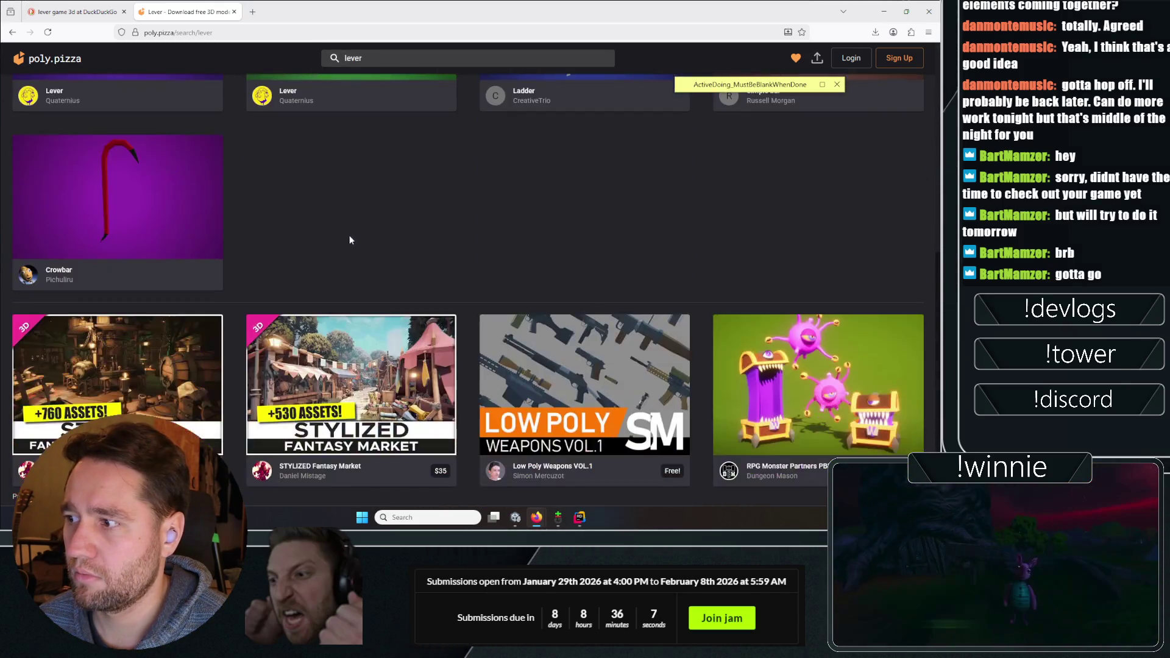
{"action": "scroll", "coordinate": [360, 236], "scroll_direction": "up", "scroll_amount": 4}
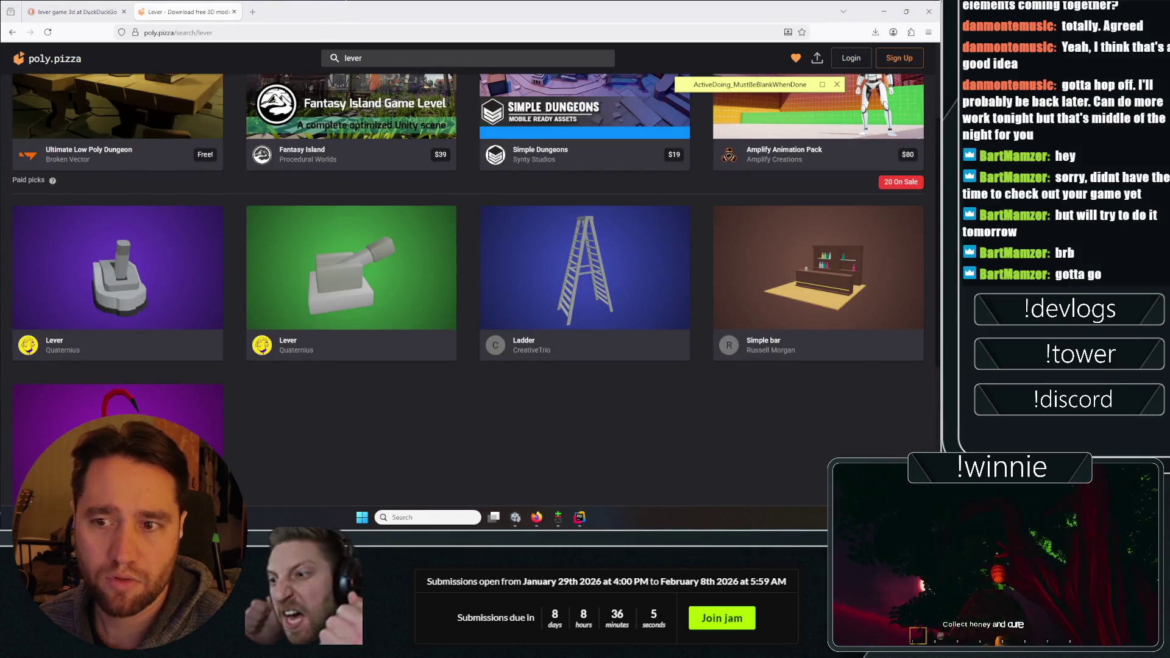
{"action": "scroll", "coordinate": [321, 427], "scroll_direction": "up", "scroll_amount": 1}
{"action": "scroll", "coordinate": [321, 428], "scroll_direction": "up", "scroll_amount": 2}
{"action": "scroll", "coordinate": [151, 353], "scroll_direction": "down", "scroll_amount": 2}
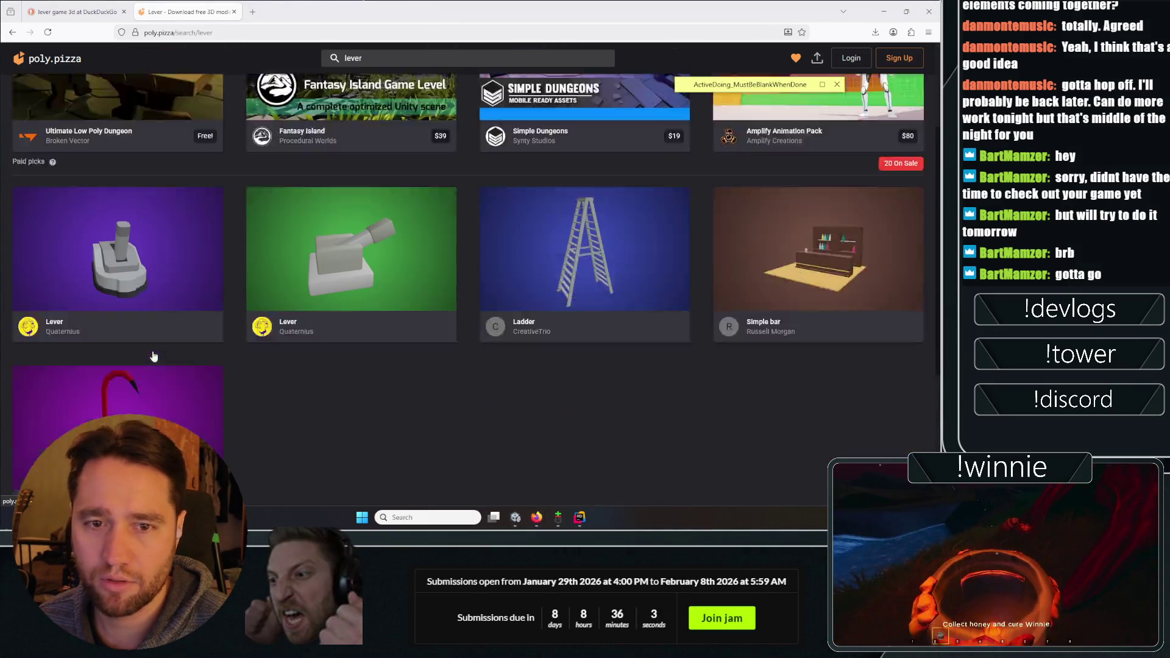
{"action": "scroll", "coordinate": [356, 353], "scroll_direction": "up", "scroll_amount": 2}
Open the purple-background Lever model and orbit it to see all sides
{"action": "left_click", "coordinate": [356, 353]}
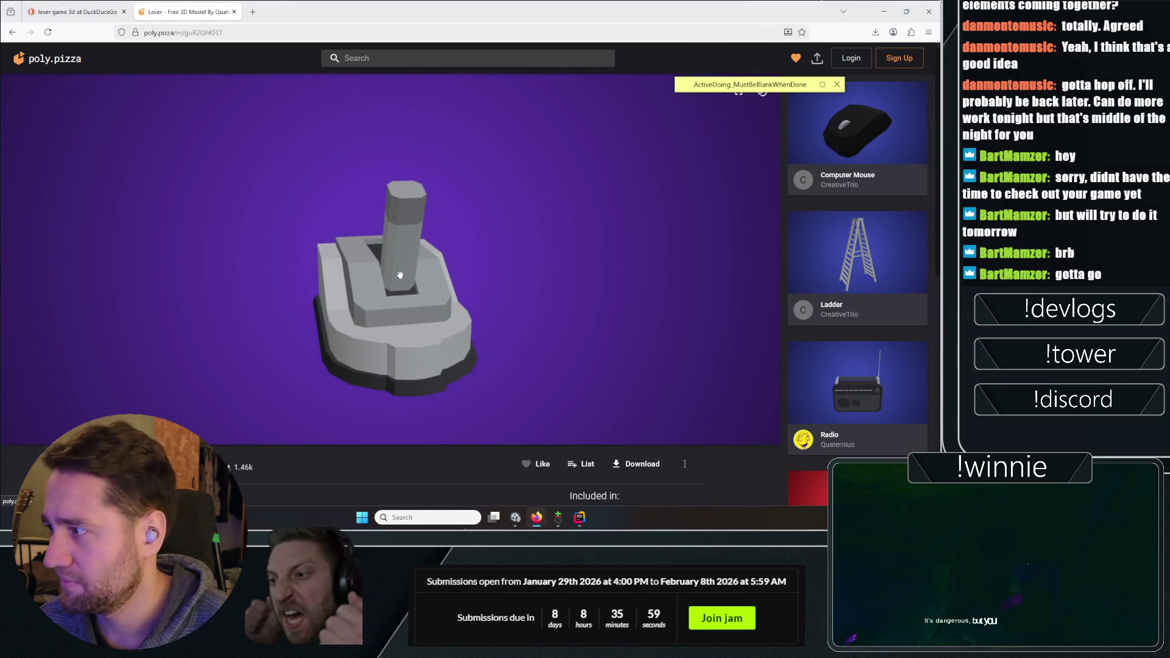
{"action": "mouse_move", "coordinate": [337, 266]}
{"action": "left_mouse_down"}
{"action": "mouse_move", "coordinate": [679, 292]}
{"action": "mouse_move", "coordinate": [587, 311]}
{"action": "mouse_move", "coordinate": [634, 146]}
{"action": "mouse_move", "coordinate": [682, 265]}
{"action": "mouse_move", "coordinate": [373, 248]}
{"action": "mouse_move", "coordinate": [327, 229]}
{"action": "mouse_move", "coordinate": [245, 505]}
{"action": "left_mouse_up"}
{"action": "left_click", "coordinate": [12, 32]}
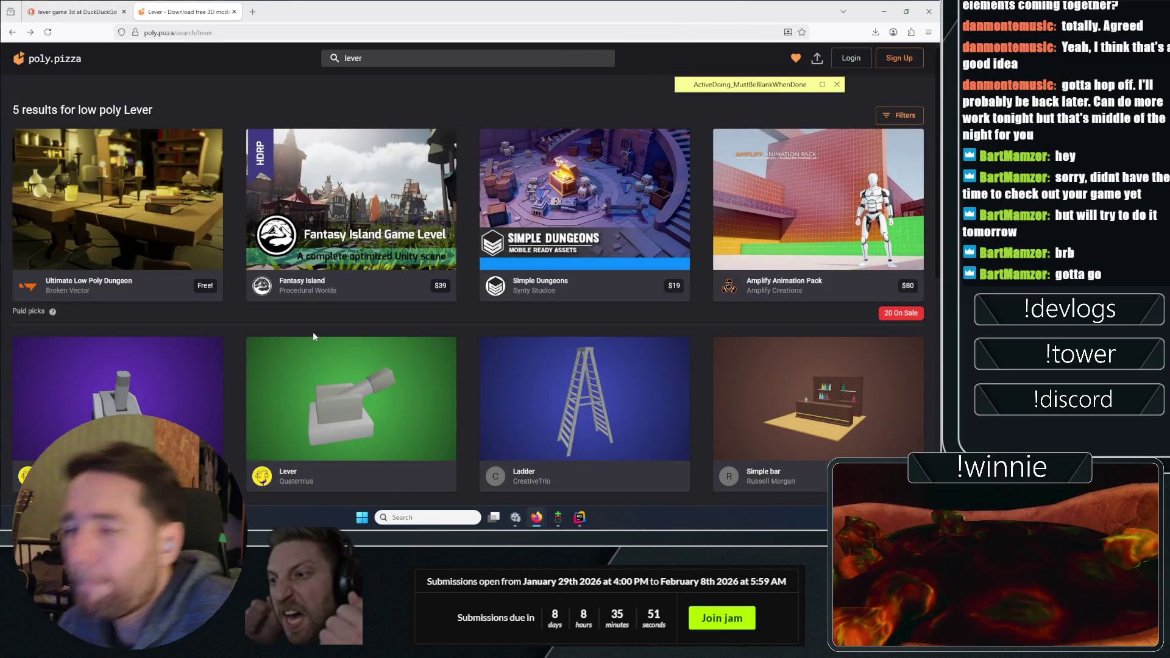
Browse the five lever results again and select the search text for replacement
{"action": "scroll", "coordinate": [389, 327], "scroll_direction": "down", "scroll_amount": 1}
{"action": "scroll", "coordinate": [388, 327], "scroll_direction": "down", "scroll_amount": 2}
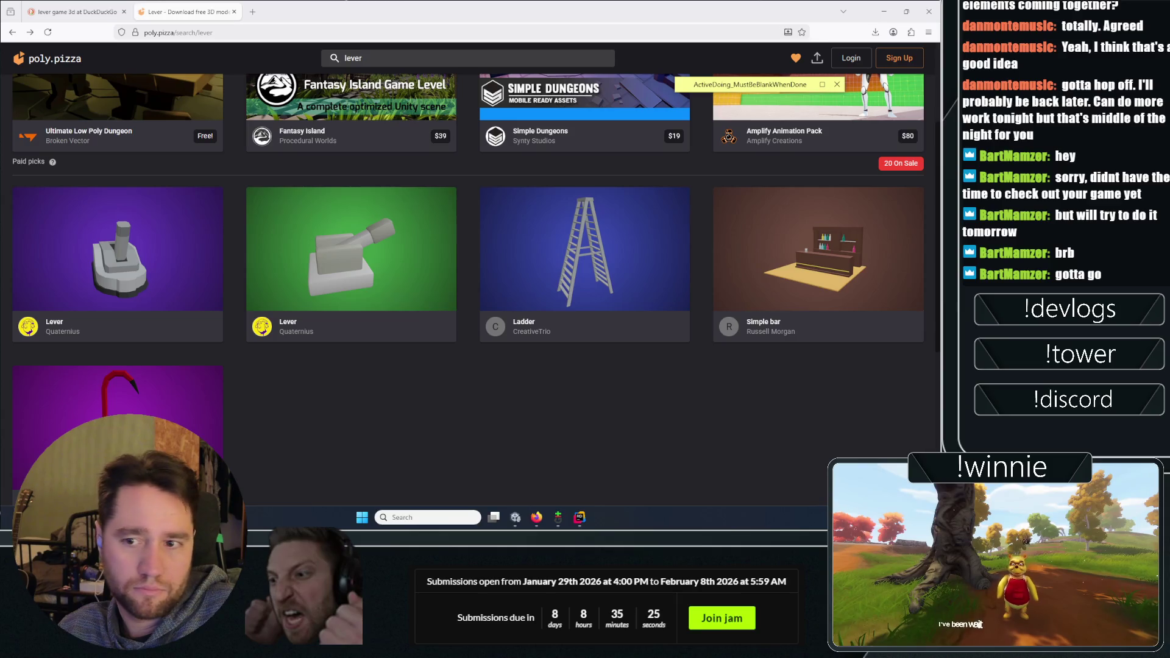
{"action": "scroll", "coordinate": [322, 445], "scroll_direction": "up", "scroll_amount": 3}
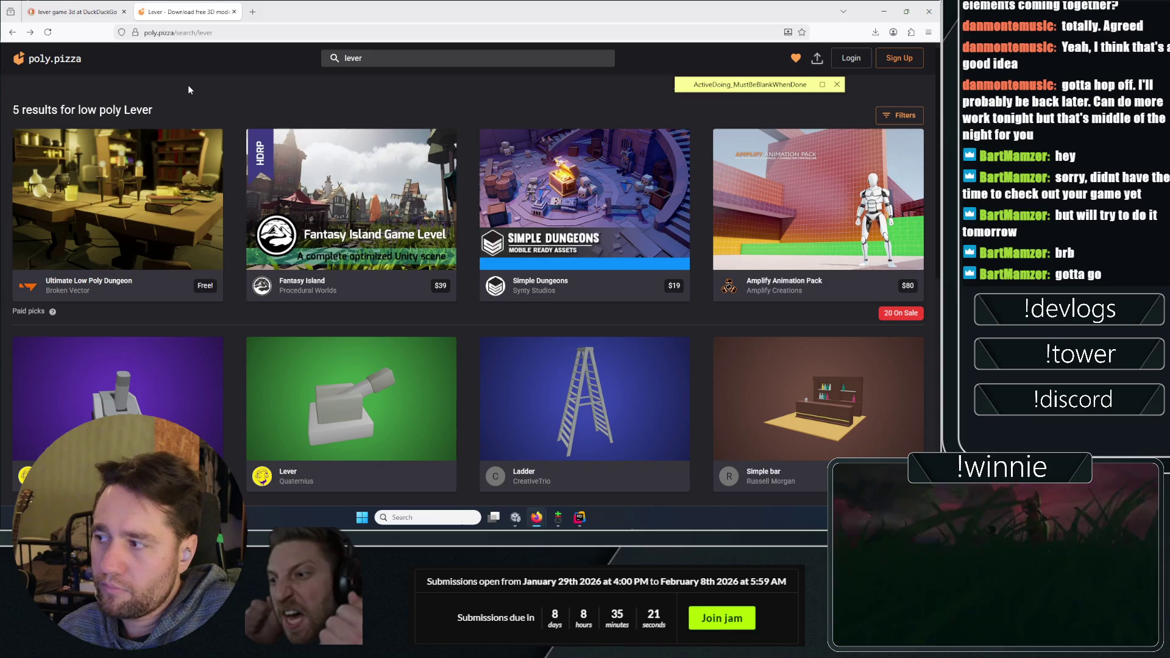
{"action": "scroll", "coordinate": [208, 144], "scroll_direction": "down", "scroll_amount": 3}
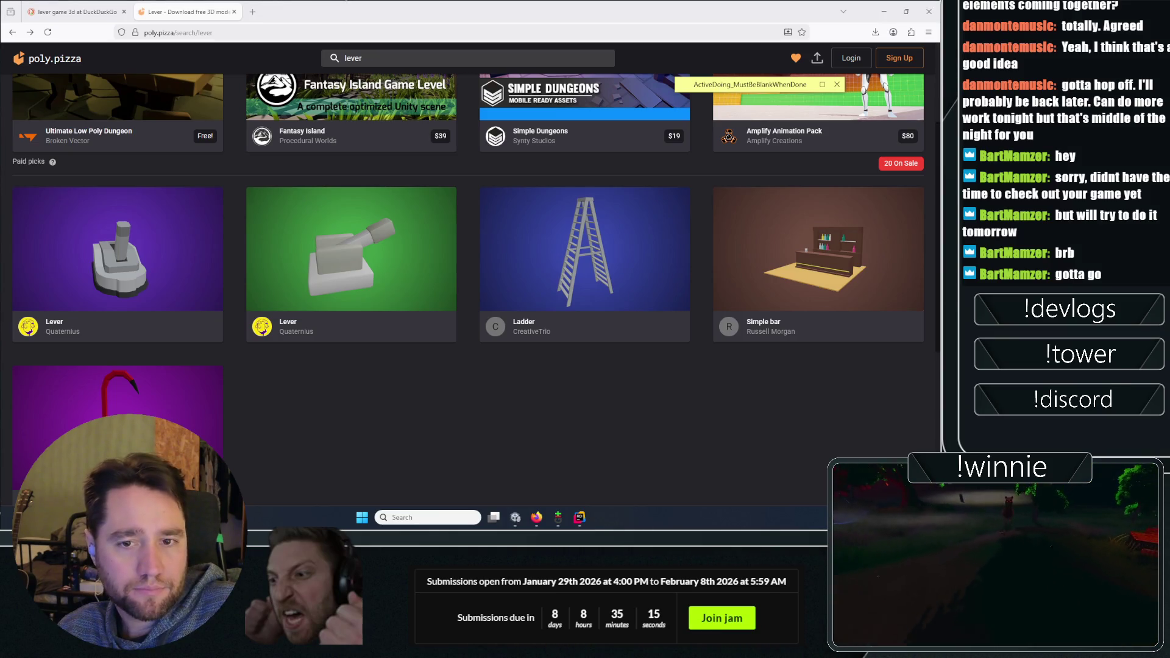
{"action": "scroll", "coordinate": [342, 427], "scroll_direction": "up", "scroll_amount": 3}
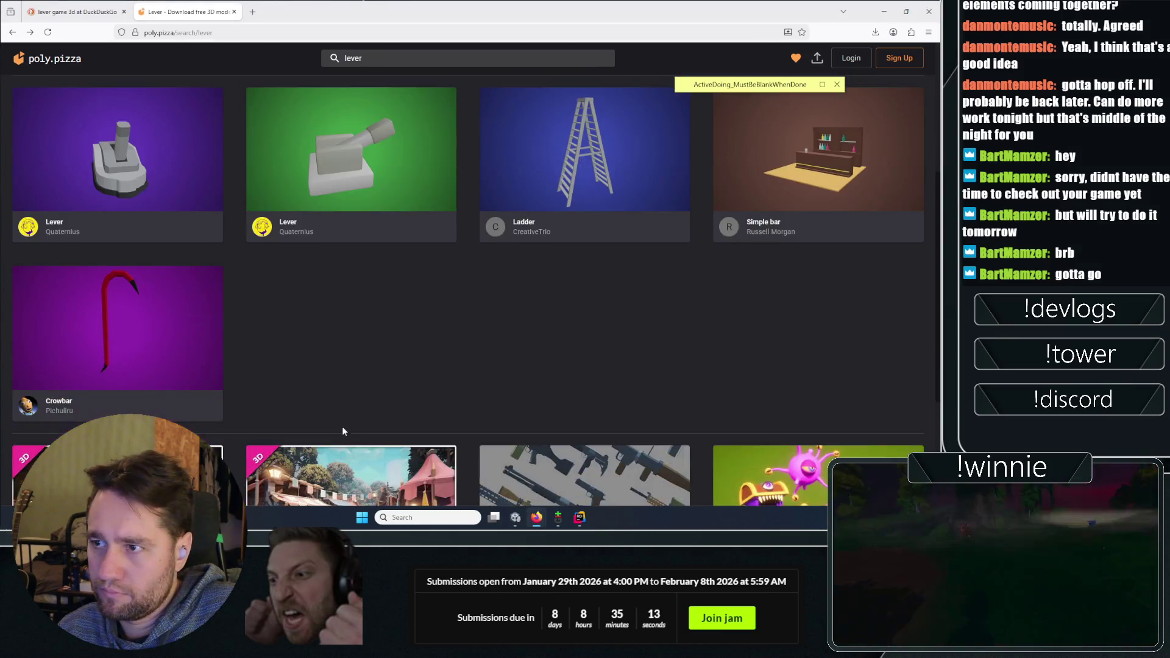
{"action": "left_click_drag", "start_coordinate": [365, 58], "coordinate": [308, 38]}
Search Poly Pizza for 'button' and scroll through the button models
{"action": "type", "text": "button"}
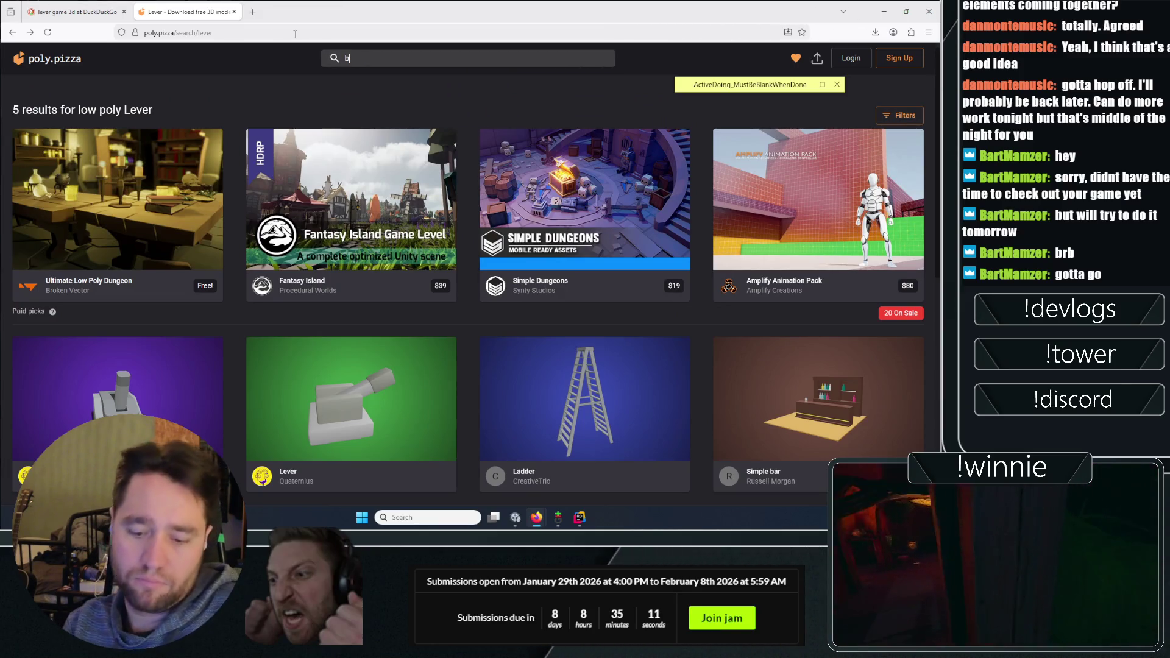
{"action": "key", "text": "Return"}
{"action": "scroll", "coordinate": [391, 208], "scroll_direction": "down", "scroll_amount": 3}
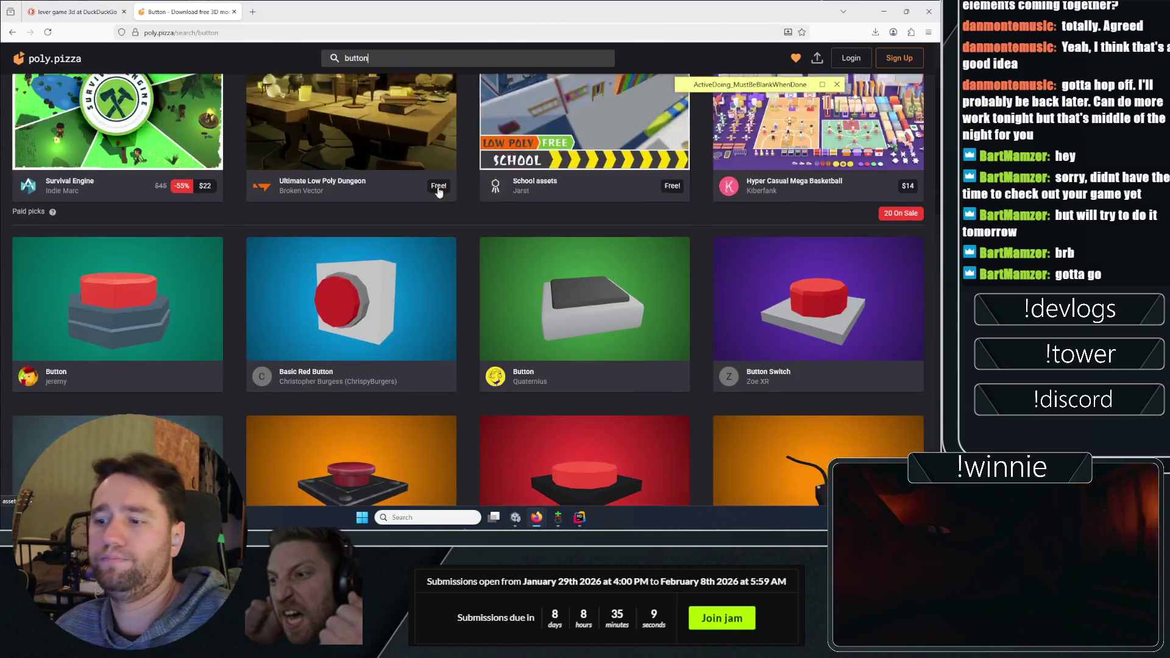
{"action": "scroll", "coordinate": [391, 208], "scroll_direction": "down", "scroll_amount": 1}
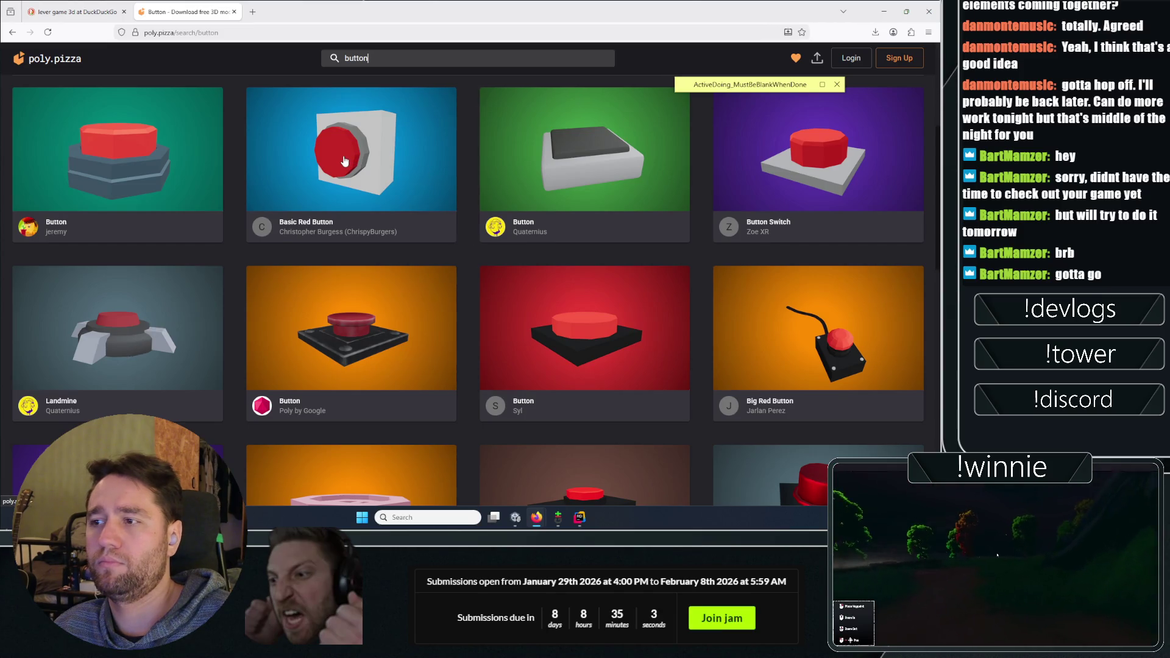
{"action": "scroll", "coordinate": [715, 169], "scroll_direction": "down", "scroll_amount": 3}
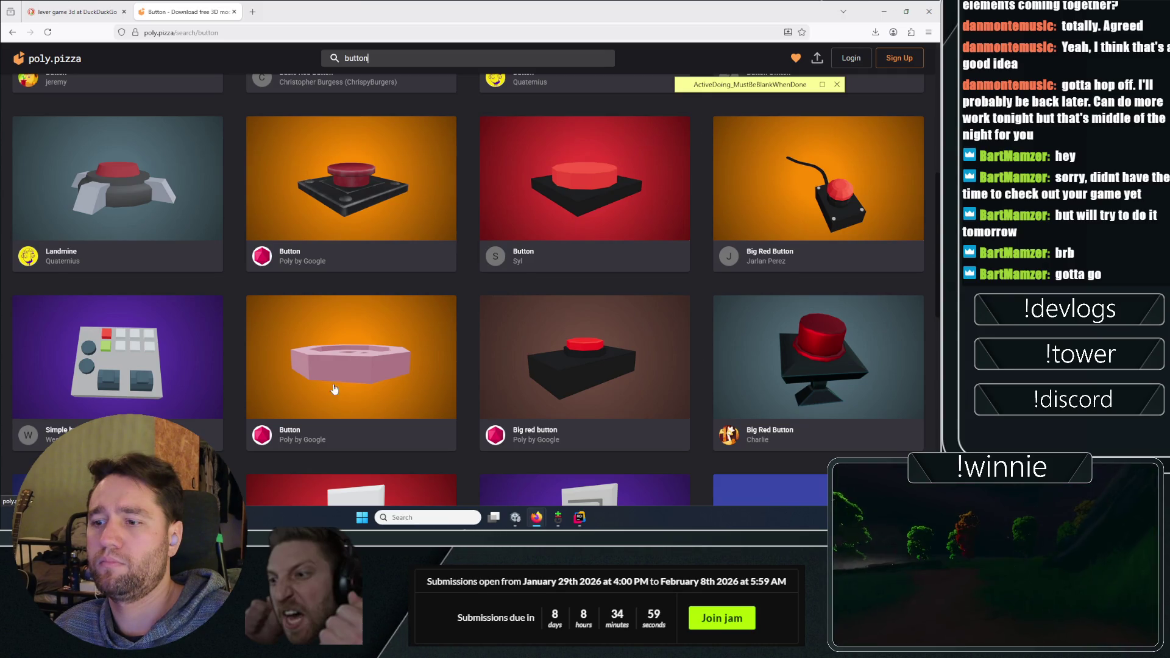
{"action": "scroll", "coordinate": [341, 377], "scroll_direction": "down", "scroll_amount": 3}
{"action": "scroll", "coordinate": [707, 235], "scroll_direction": "up", "scroll_amount": 4}
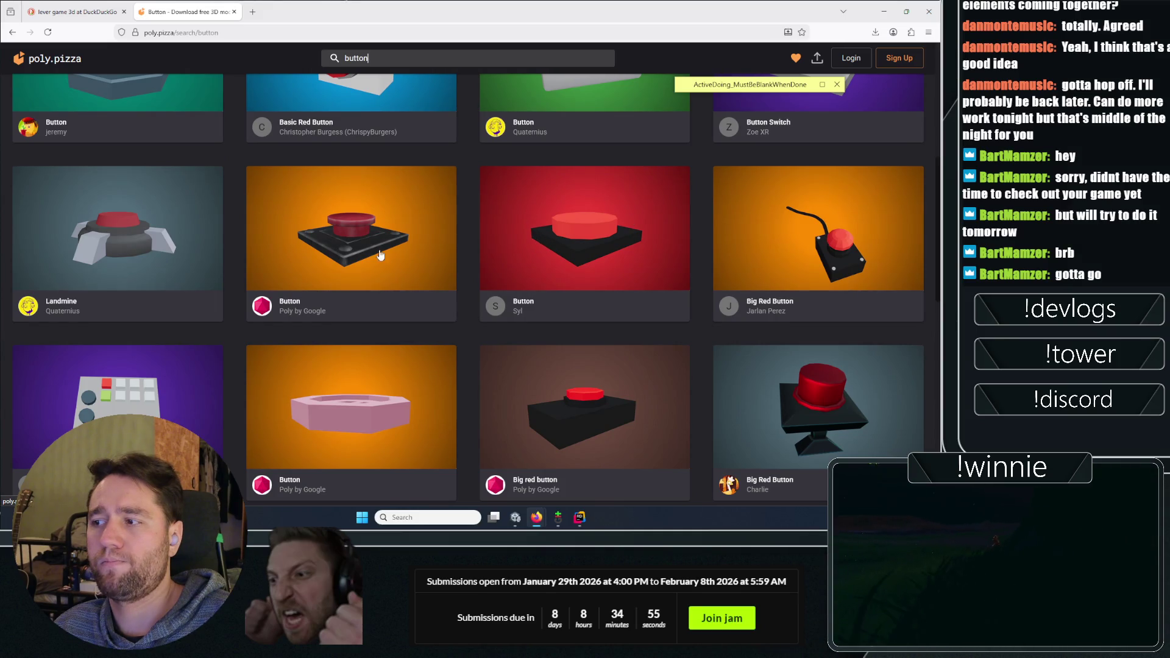
Open the red Button model in a new tab and return to the results
{"action": "right_click", "coordinate": [590, 244]}
{"action": "left_click", "coordinate": [615, 214]}
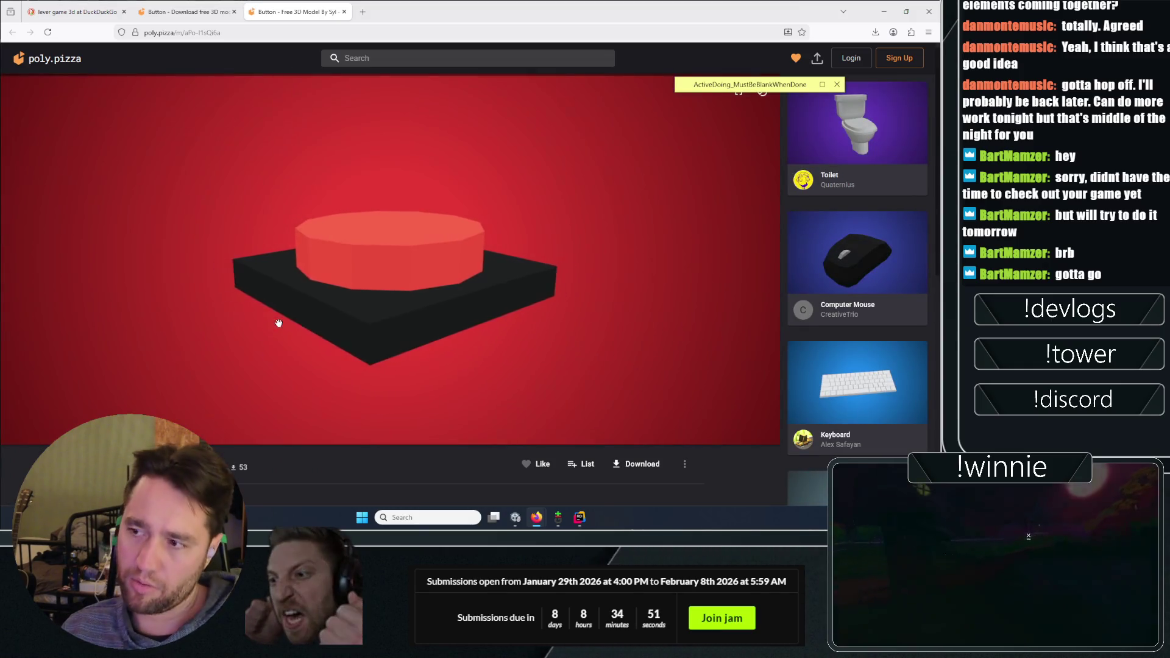
{"action": "scroll", "coordinate": [320, 458], "scroll_direction": "down", "scroll_amount": 4}
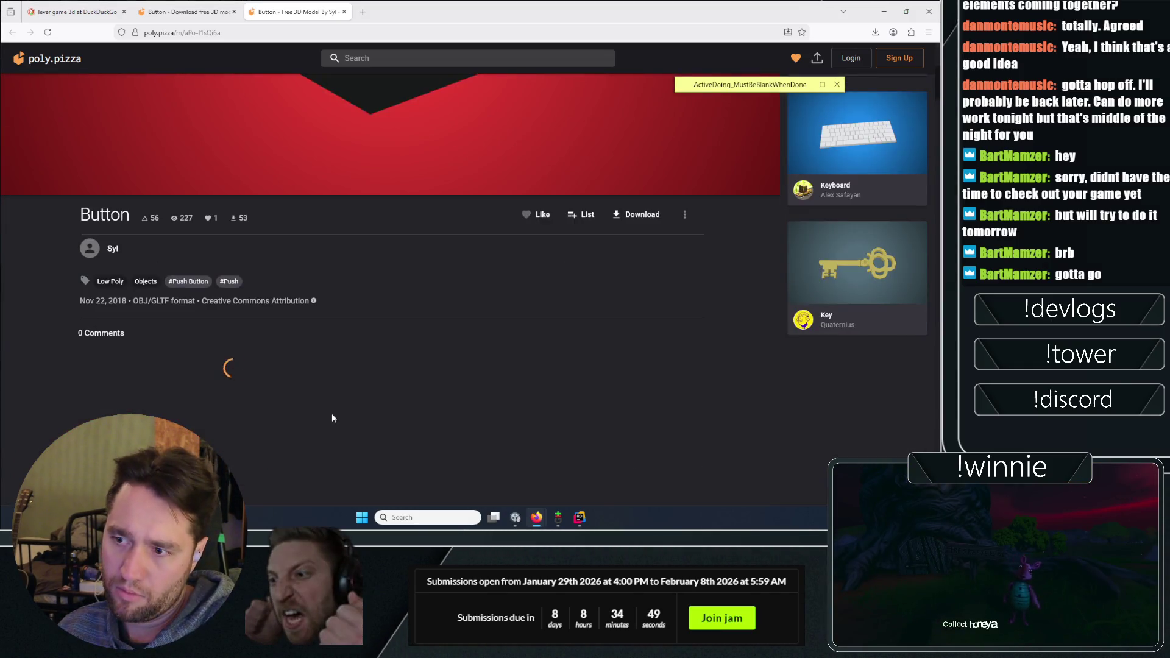
{"action": "scroll", "coordinate": [327, 415], "scroll_direction": "up", "scroll_amount": 4}
{"action": "left_click", "coordinate": [209, 7]}
{"action": "scroll", "coordinate": [256, 334], "scroll_direction": "up", "scroll_amount": 5}
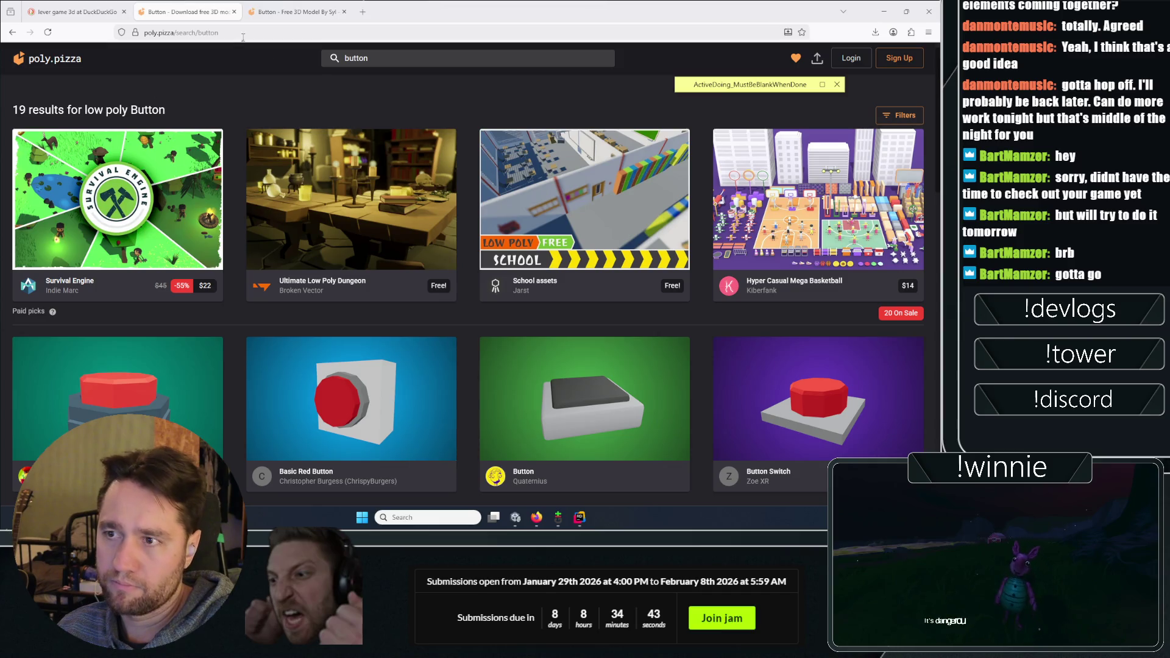
Switch back to the DuckDuckGo lever image search tab
{"action": "key", "text": "ctrl+shift+Tab"}
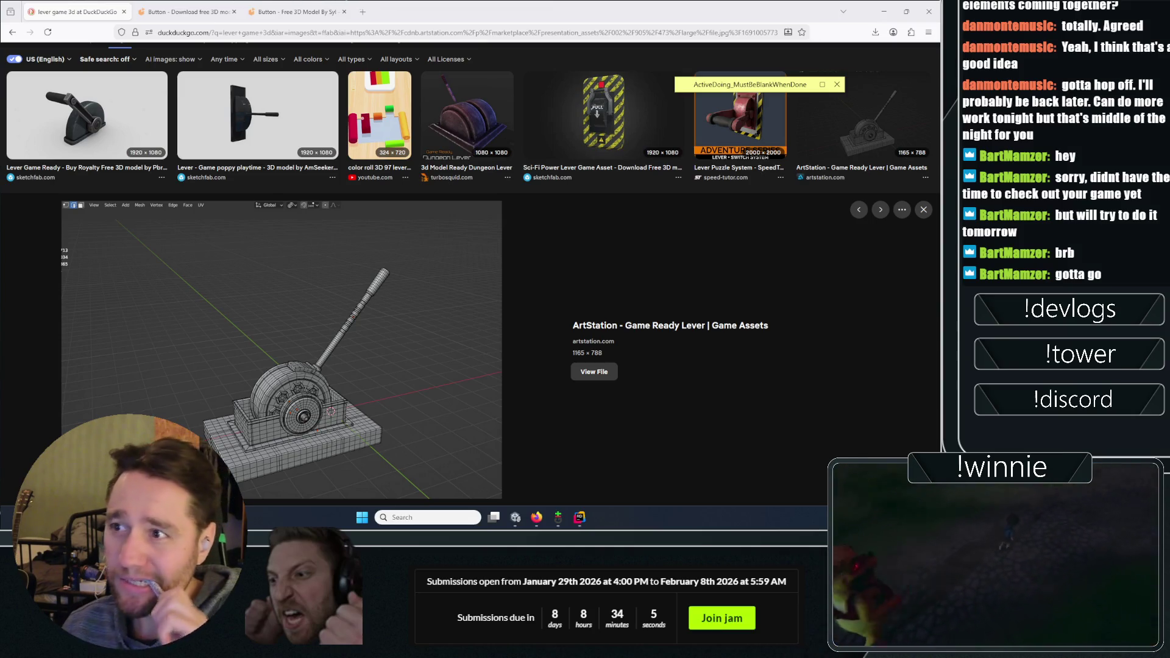
Glance at the other Button page, then open Basic Red Button in a new tab
{"action": "left_click", "coordinate": [182, 11]}
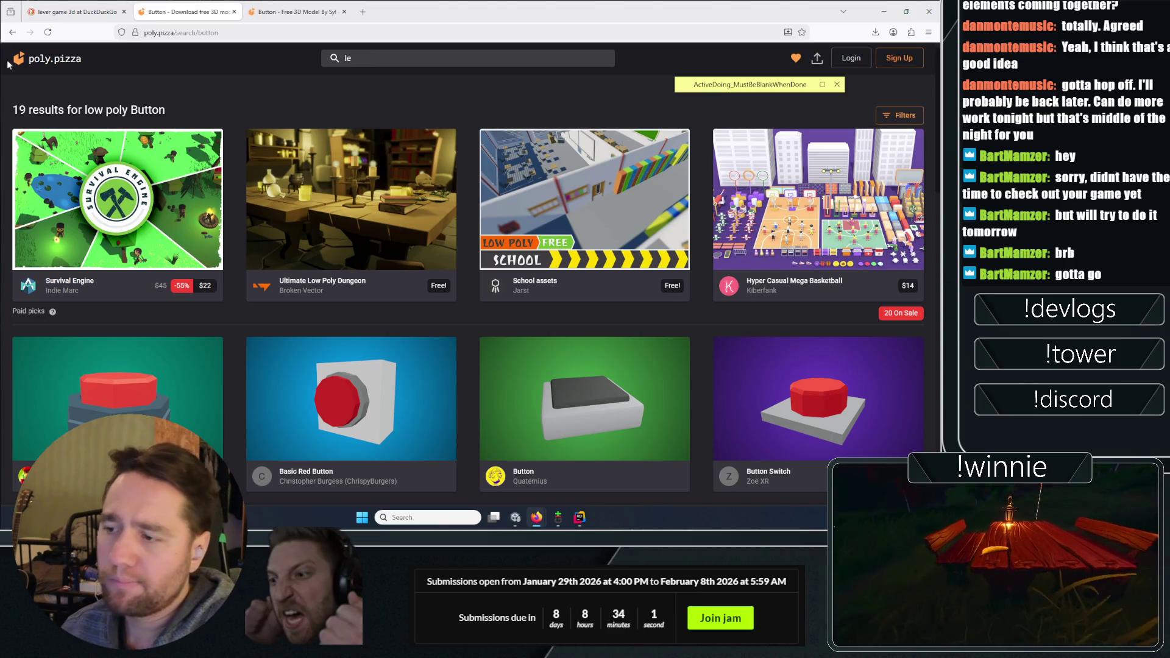
{"action": "left_click", "coordinate": [262, 11]}
{"action": "left_click", "coordinate": [229, 5]}
{"action": "scroll", "coordinate": [366, 244], "scroll_direction": "down", "scroll_amount": 3}
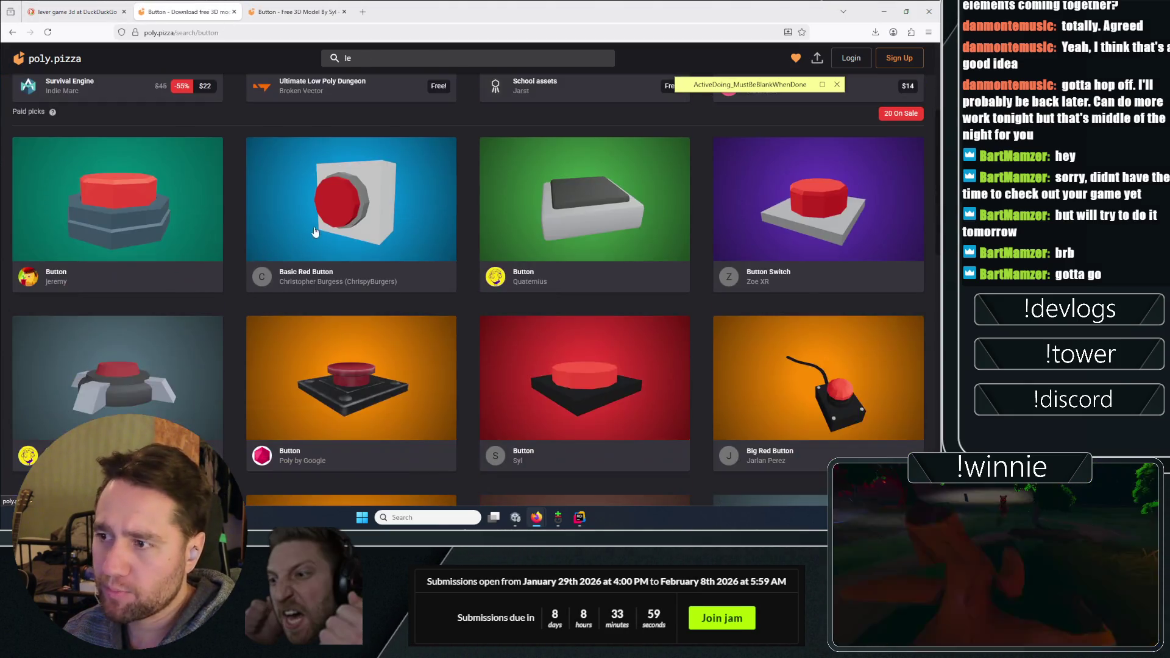
{"action": "right_click", "coordinate": [366, 212]}
{"action": "left_click", "coordinate": [366, 213]}
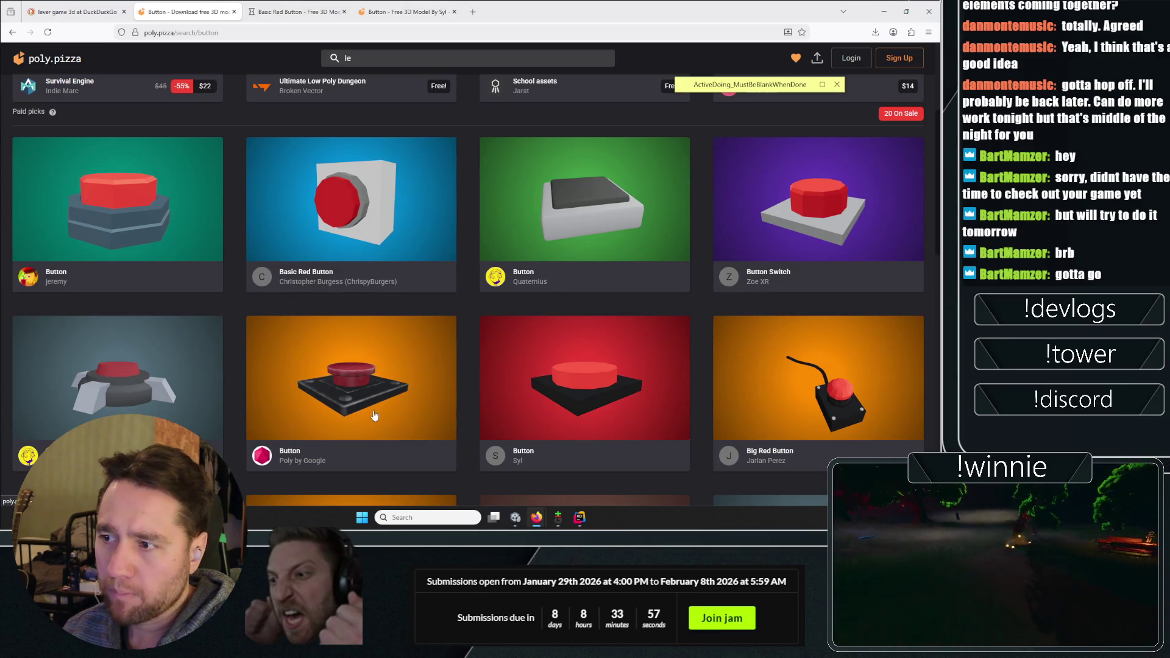
{"action": "scroll", "coordinate": [348, 362], "scroll_direction": "up", "scroll_amount": 3}
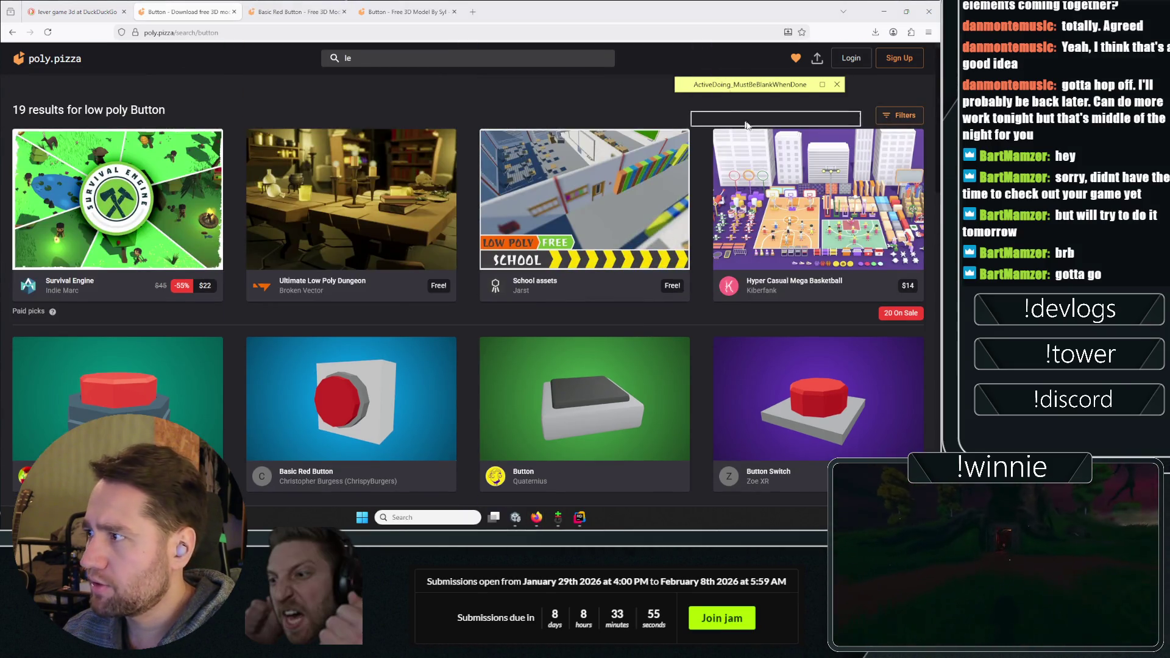
View the Basic Red Button page, then search Poly Pizza for lever models again
{"action": "left_click", "coordinate": [408, 11]}
{"action": "left_click", "coordinate": [299, 11]}
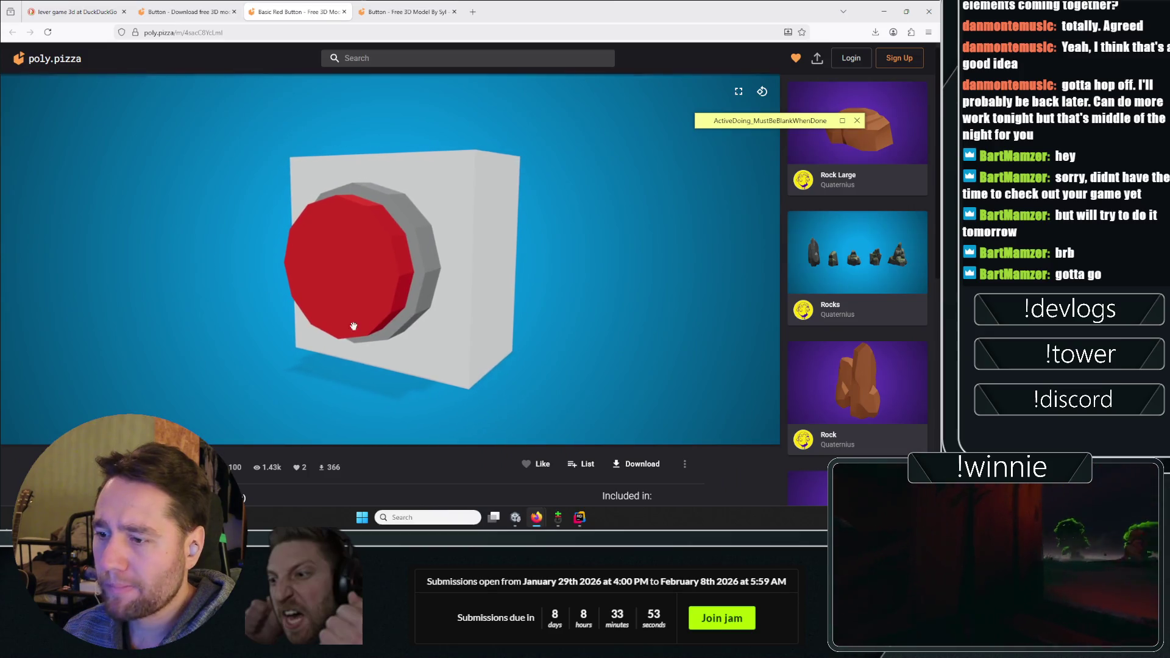
{"action": "scroll", "coordinate": [554, 488], "scroll_direction": "down", "scroll_amount": 4}
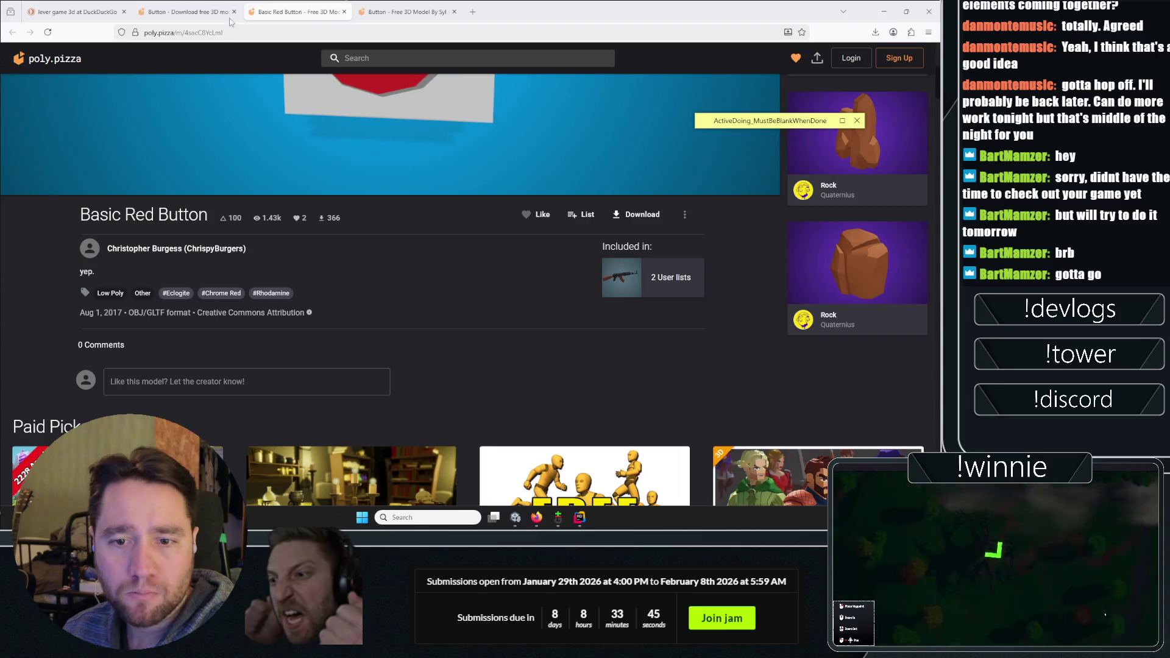
{"action": "left_click", "coordinate": [214, 17]}
{"action": "type", "text": "ver"}
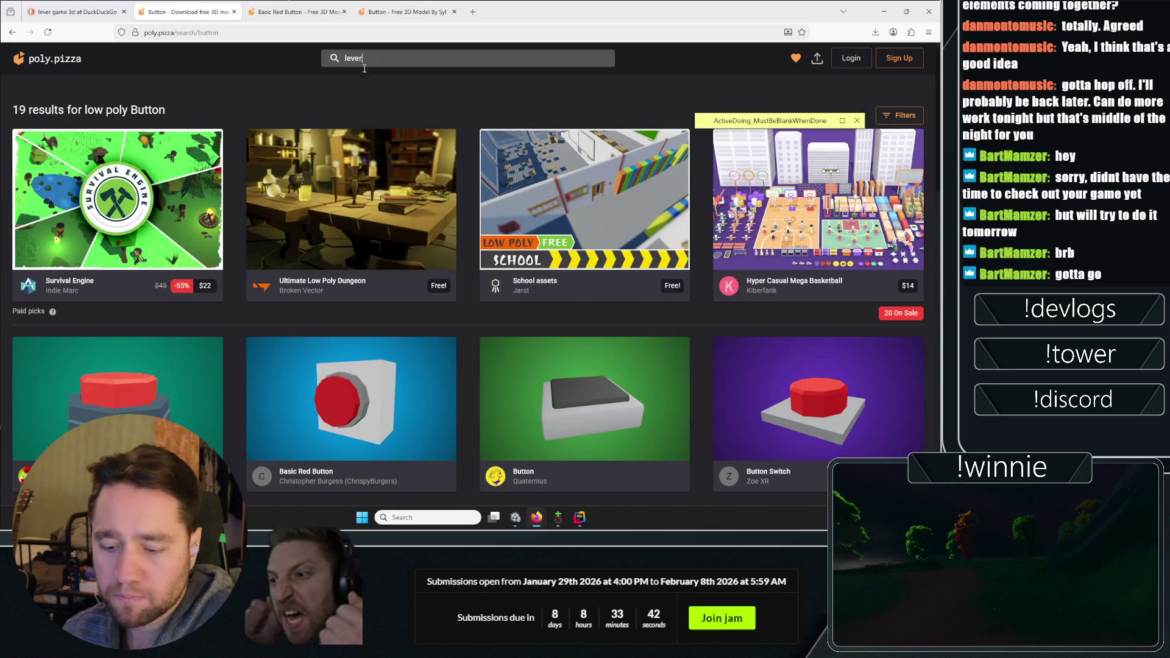
{"action": "key", "text": "Return"}
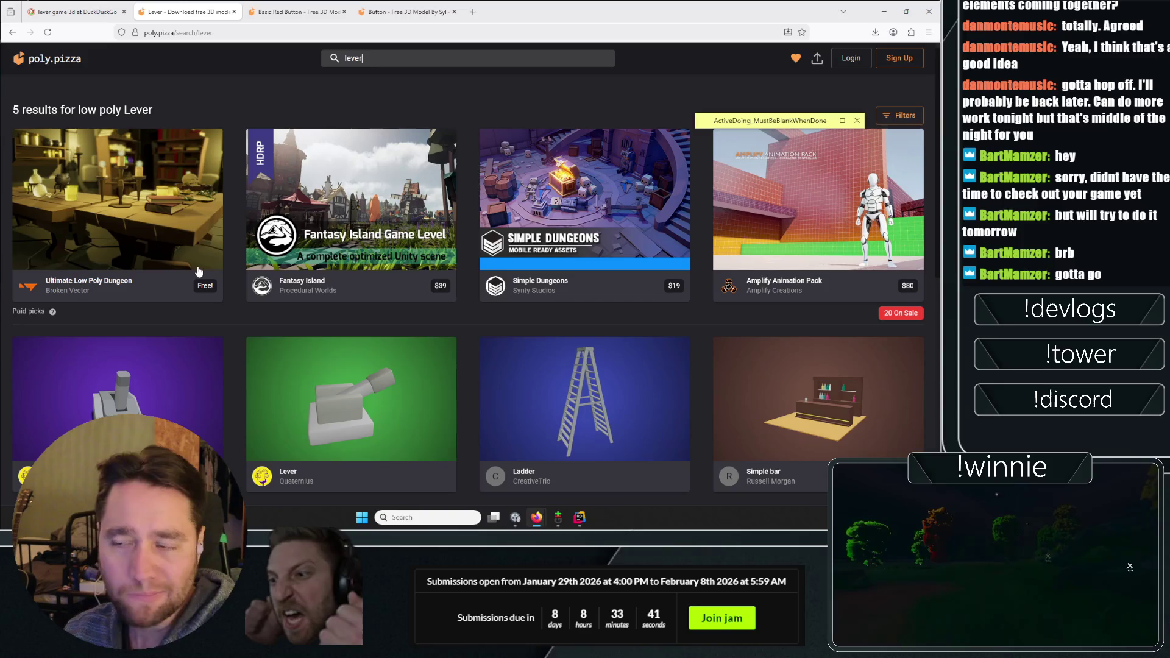
{"action": "scroll", "coordinate": [635, 349], "scroll_direction": "down", "scroll_amount": 3}
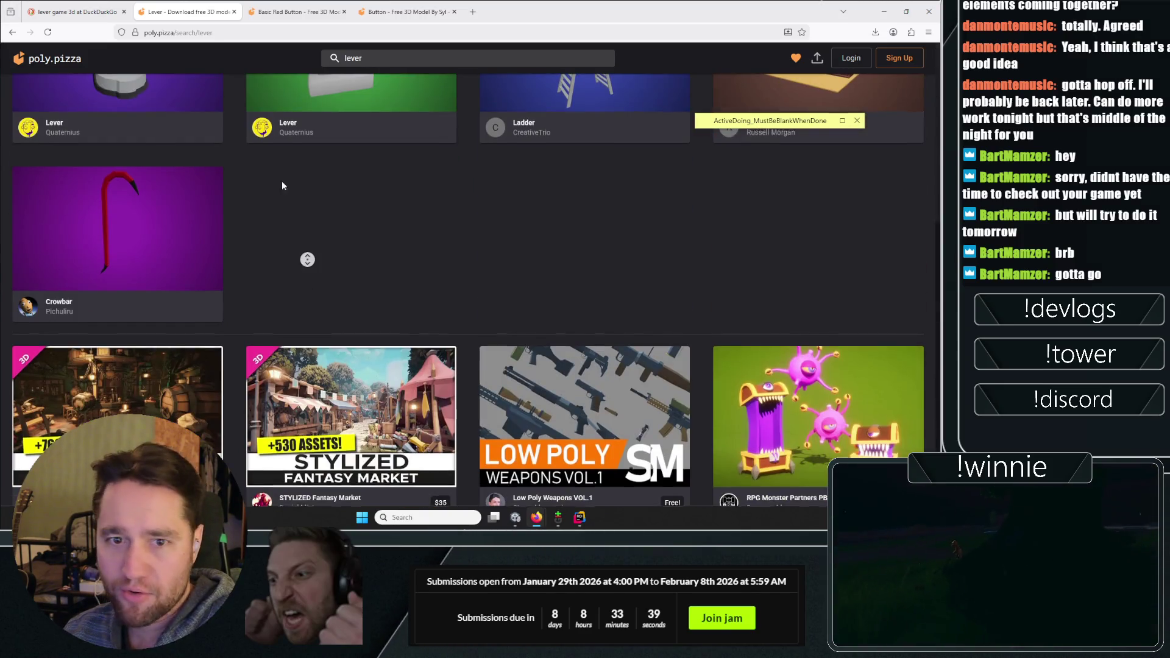
Open the Crowbar model in a new tab, rotate it and review its details
{"action": "scroll", "coordinate": [114, 284], "scroll_direction": "down", "scroll_amount": 3}
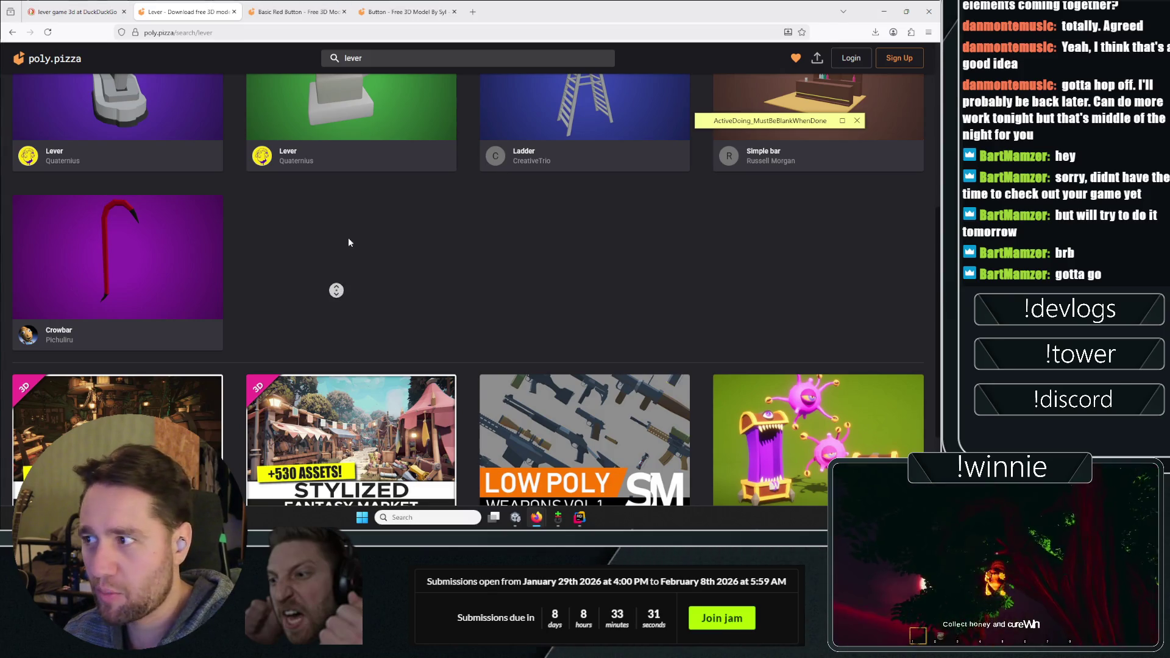
{"action": "scroll", "coordinate": [603, 250], "scroll_direction": "up", "scroll_amount": 5}
{"action": "scroll", "coordinate": [336, 396], "scroll_direction": "down", "scroll_amount": 4}
{"action": "right_click", "coordinate": [162, 320]}
{"action": "left_click", "coordinate": [207, 13]}
{"action": "left_click", "coordinate": [293, 11]}
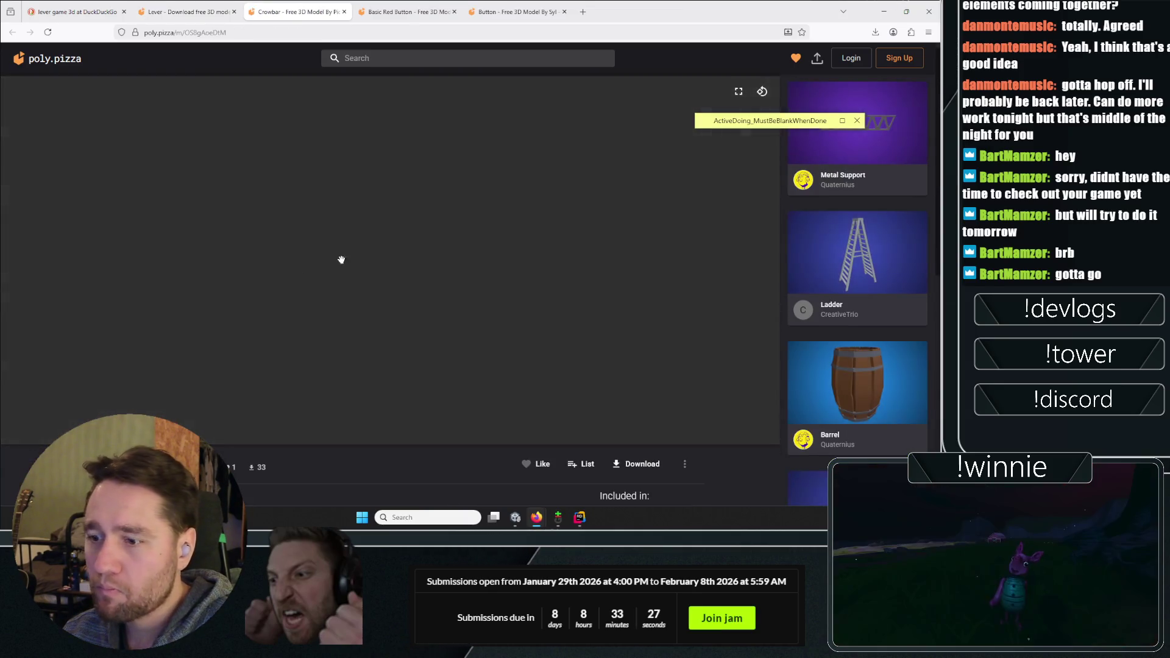
{"action": "mouse_move", "coordinate": [387, 191]}
{"action": "left_mouse_down"}
{"action": "mouse_move", "coordinate": [319, 156]}
{"action": "mouse_move", "coordinate": [445, 243]}
{"action": "mouse_move", "coordinate": [418, 208]}
{"action": "left_mouse_up"}
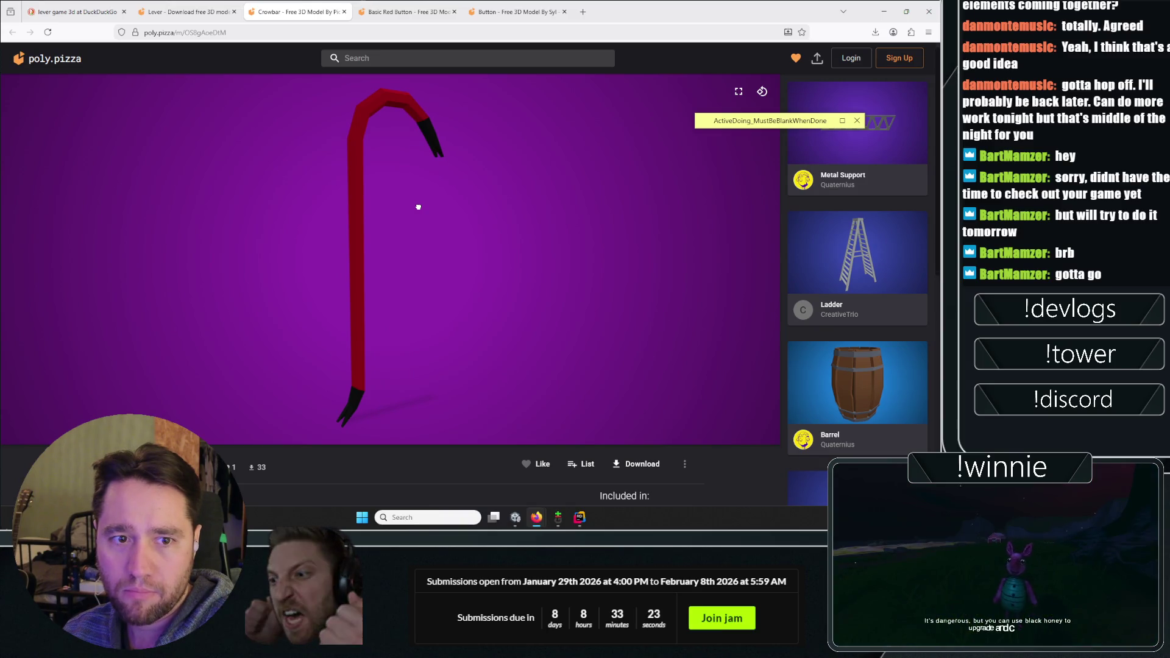
{"action": "scroll", "coordinate": [283, 458], "scroll_direction": "down", "scroll_amount": 1}
{"action": "scroll", "coordinate": [283, 458], "scroll_direction": "down", "scroll_amount": 3}
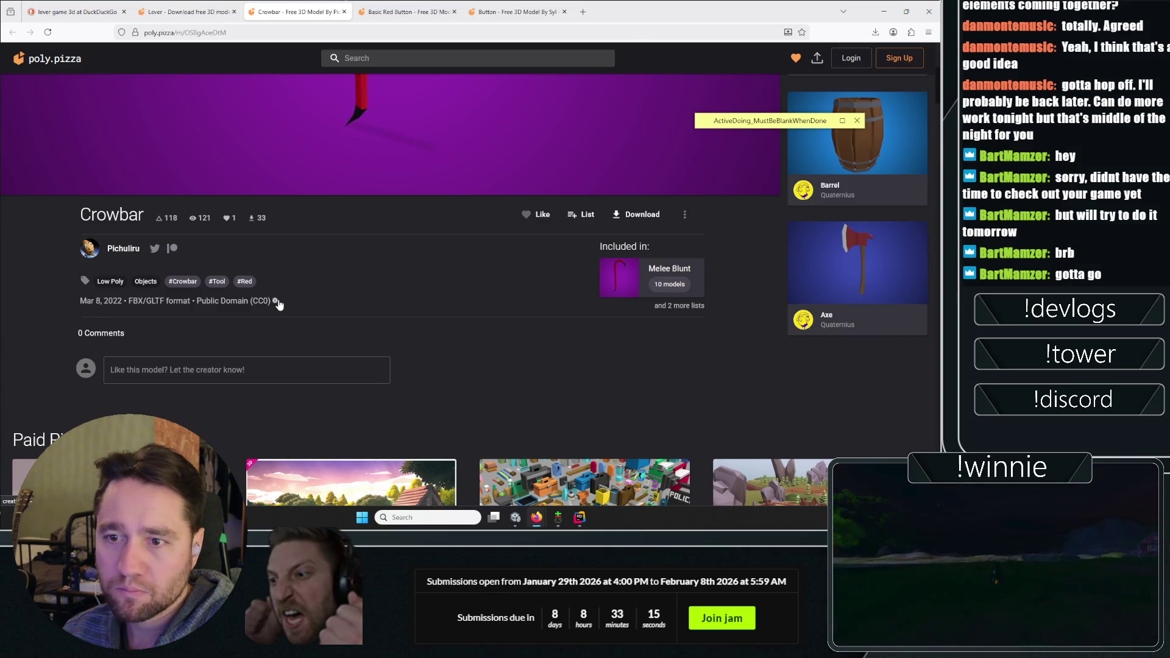
{"action": "left_click", "coordinate": [395, 7]}
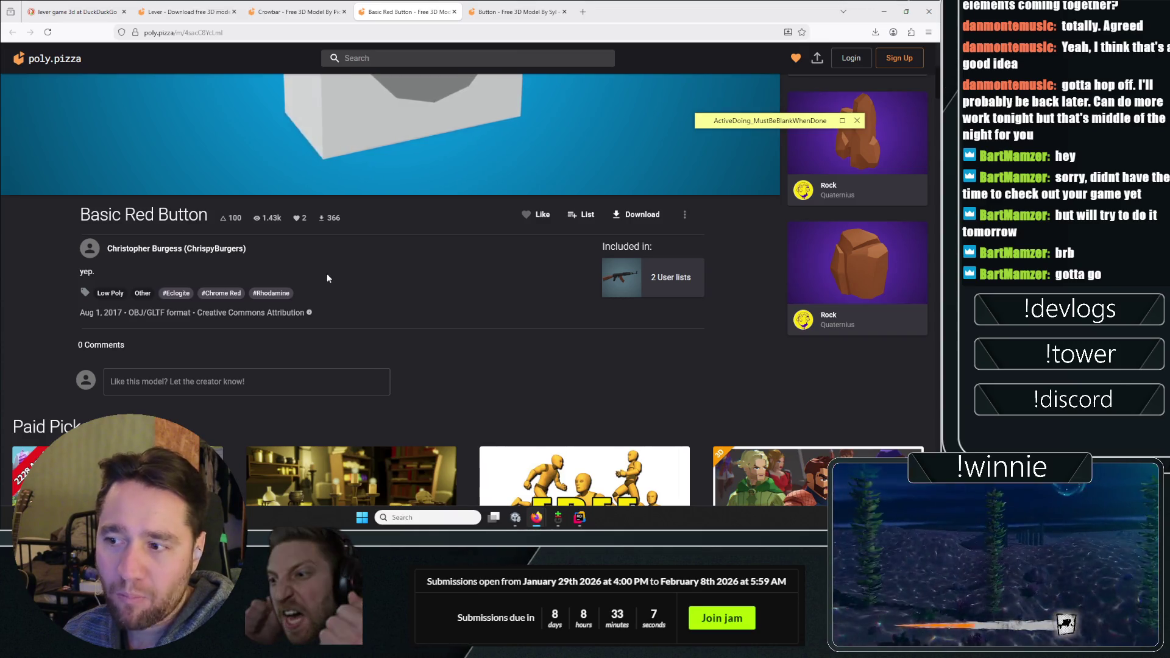
Orbit the Basic Red Button model to see its underside and top-down view
{"action": "scroll", "coordinate": [327, 273], "scroll_direction": "up", "scroll_amount": 3}
{"action": "mouse_move", "coordinate": [336, 228]}
{"action": "left_mouse_down"}
{"action": "mouse_move", "coordinate": [390, 244]}
{"action": "mouse_move", "coordinate": [384, 256]}
{"action": "mouse_move", "coordinate": [350, 201]}
{"action": "mouse_move", "coordinate": [326, 215]}
{"action": "mouse_move", "coordinate": [355, 244]}
{"action": "left_mouse_up"}
{"action": "mouse_move", "coordinate": [342, 199]}
{"action": "left_mouse_down"}
{"action": "mouse_move", "coordinate": [433, 236]}
{"action": "mouse_move", "coordinate": [462, 198]}
{"action": "mouse_move", "coordinate": [287, 248]}
{"action": "mouse_move", "coordinate": [109, 272]}
{"action": "mouse_move", "coordinate": [292, 122]}
{"action": "mouse_move", "coordinate": [274, 259]}
{"action": "mouse_move", "coordinate": [179, 373]}
{"action": "left_mouse_up"}
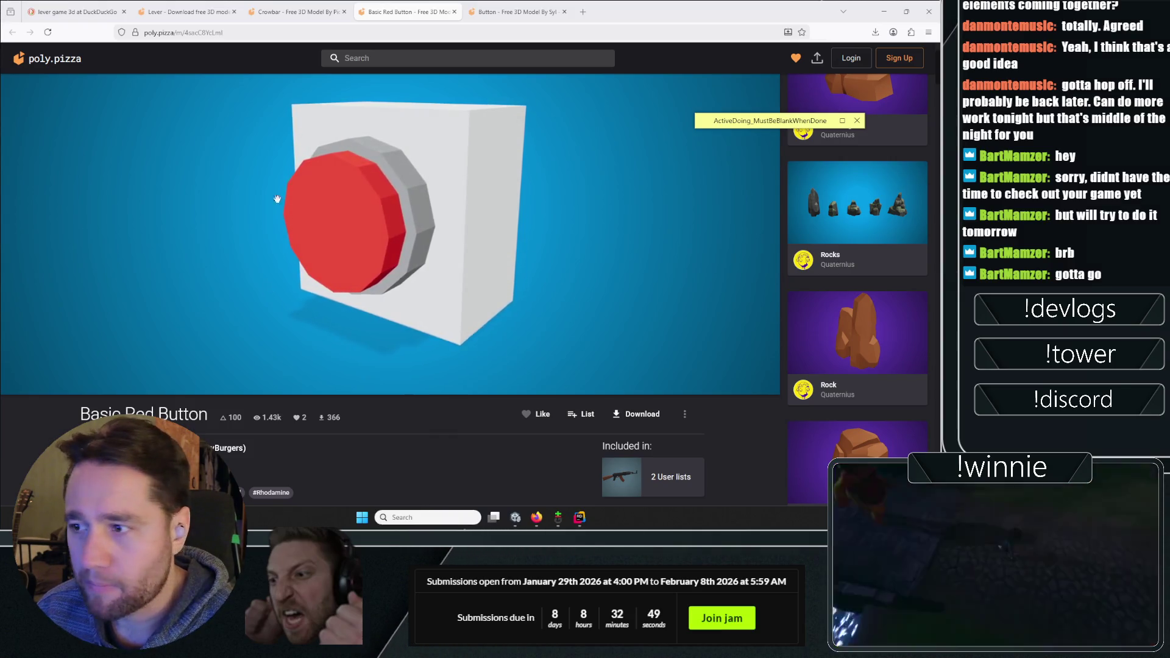
Check the lever results, then bring up the DuckDuckGo lever reference image
{"action": "left_click", "coordinate": [183, 12]}
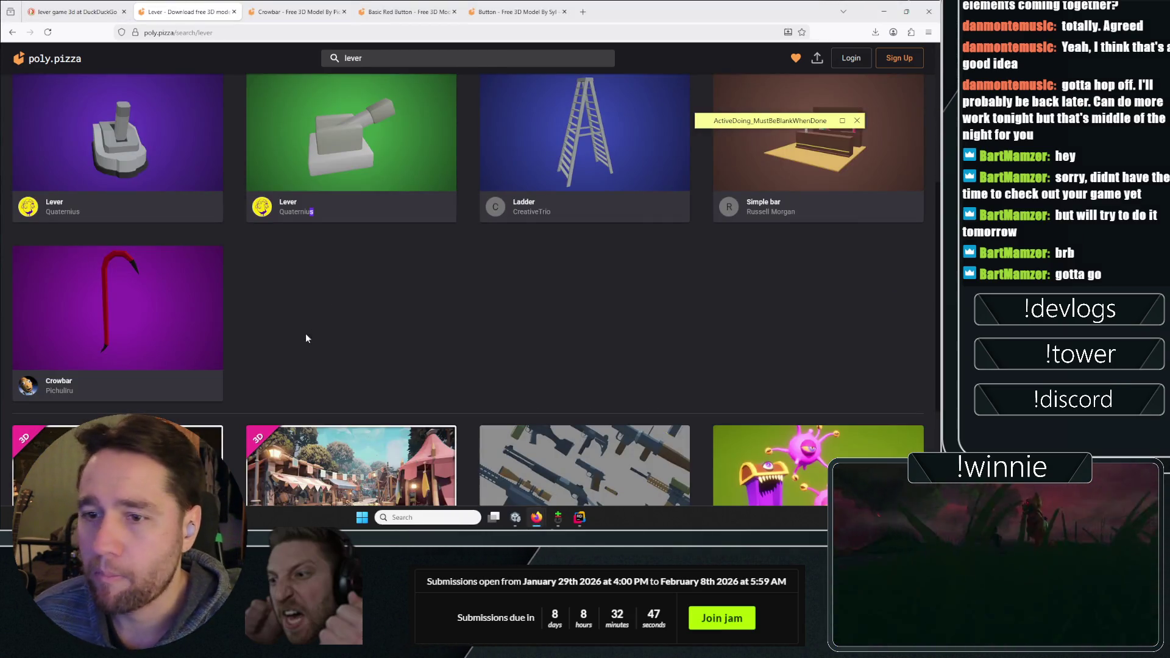
{"action": "scroll", "coordinate": [305, 337], "scroll_direction": "up", "scroll_amount": 5}
{"action": "scroll", "coordinate": [311, 253], "scroll_direction": "down", "scroll_amount": 5}
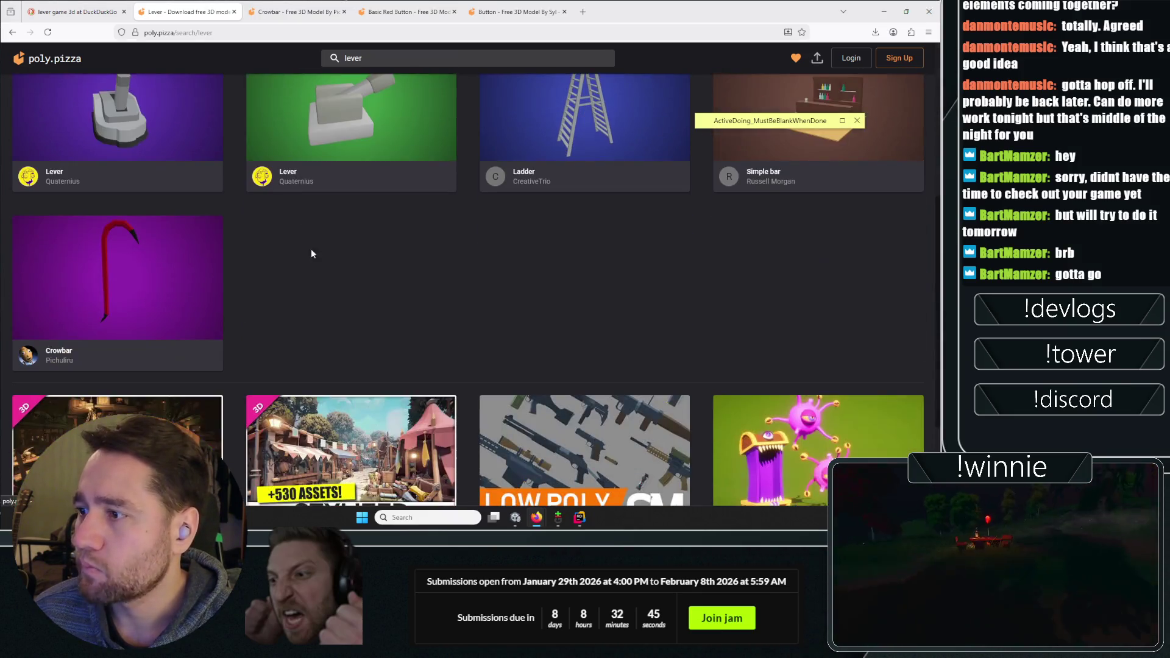
{"action": "scroll", "coordinate": [311, 254], "scroll_direction": "up", "scroll_amount": 4}
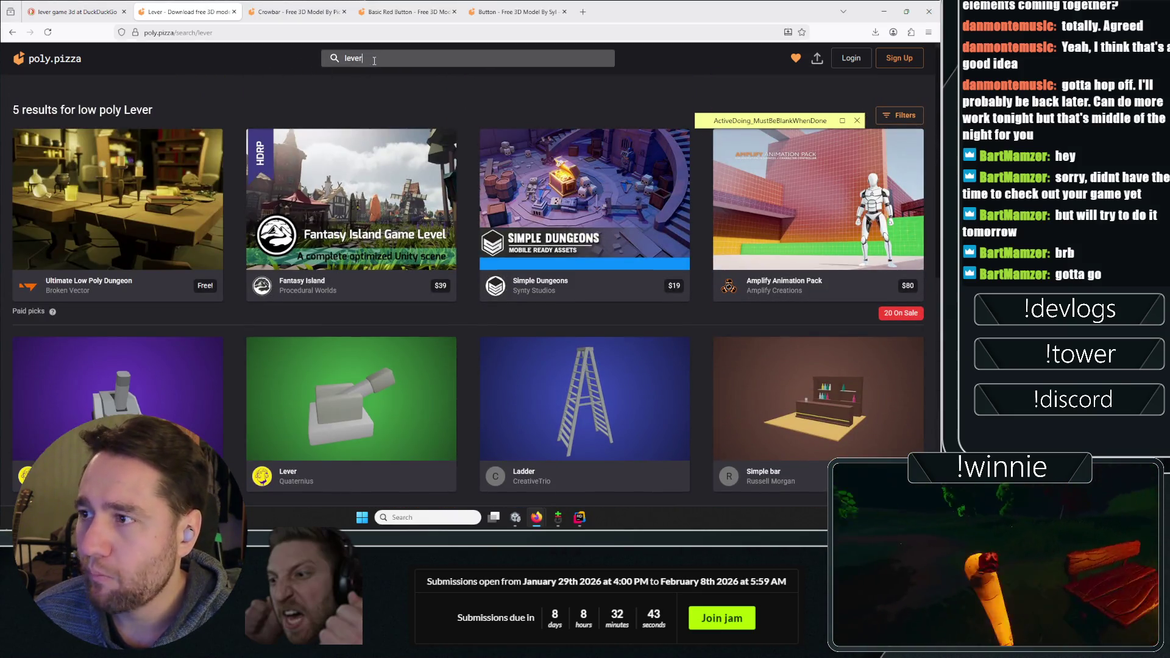
{"action": "left_click", "coordinate": [86, 11]}
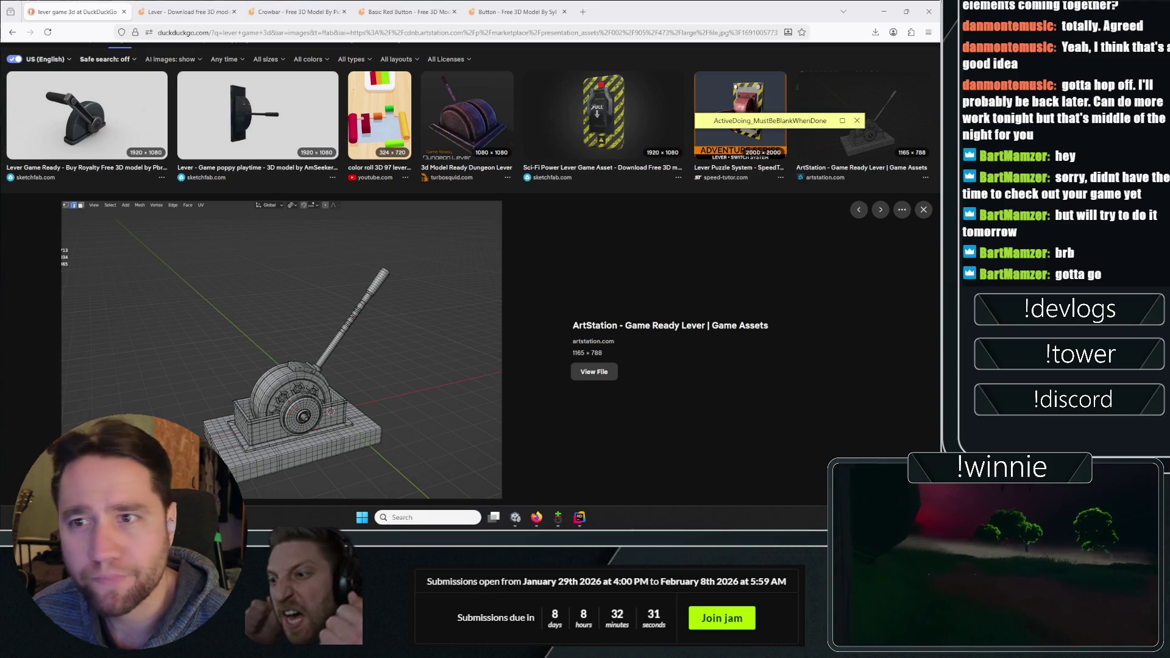
Switch to the Poly Pizza tab showing the five Lever results
{"action": "key", "text": "ctrl+Tab"}
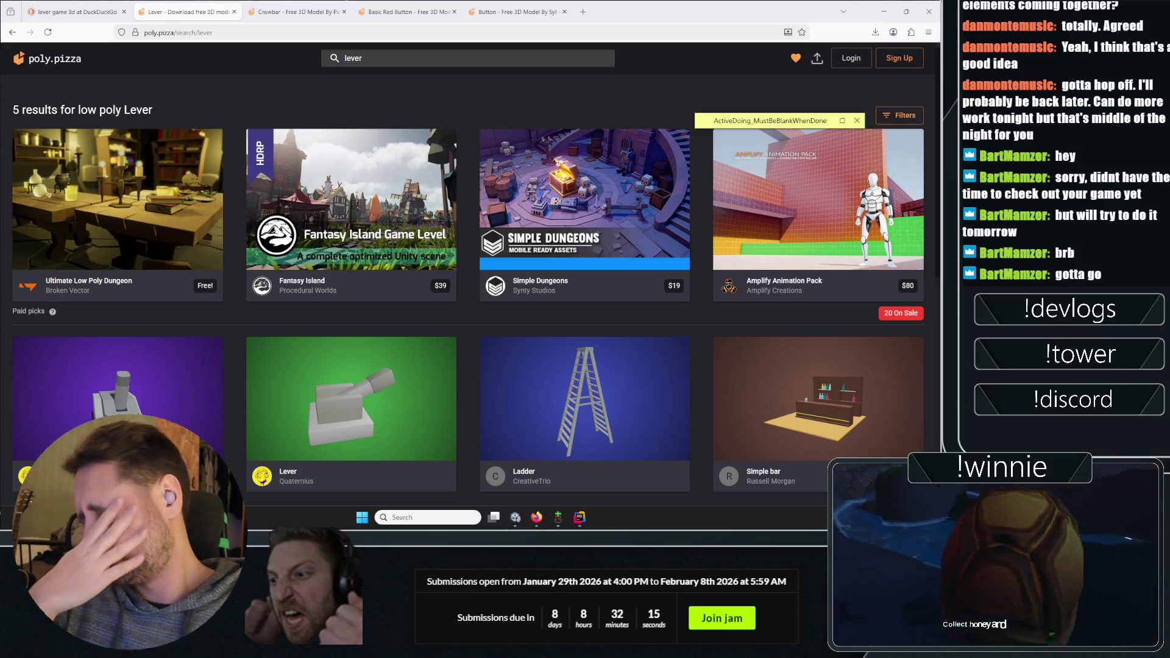
{"action": "scroll", "coordinate": [328, 335], "scroll_direction": "down", "scroll_amount": 5}
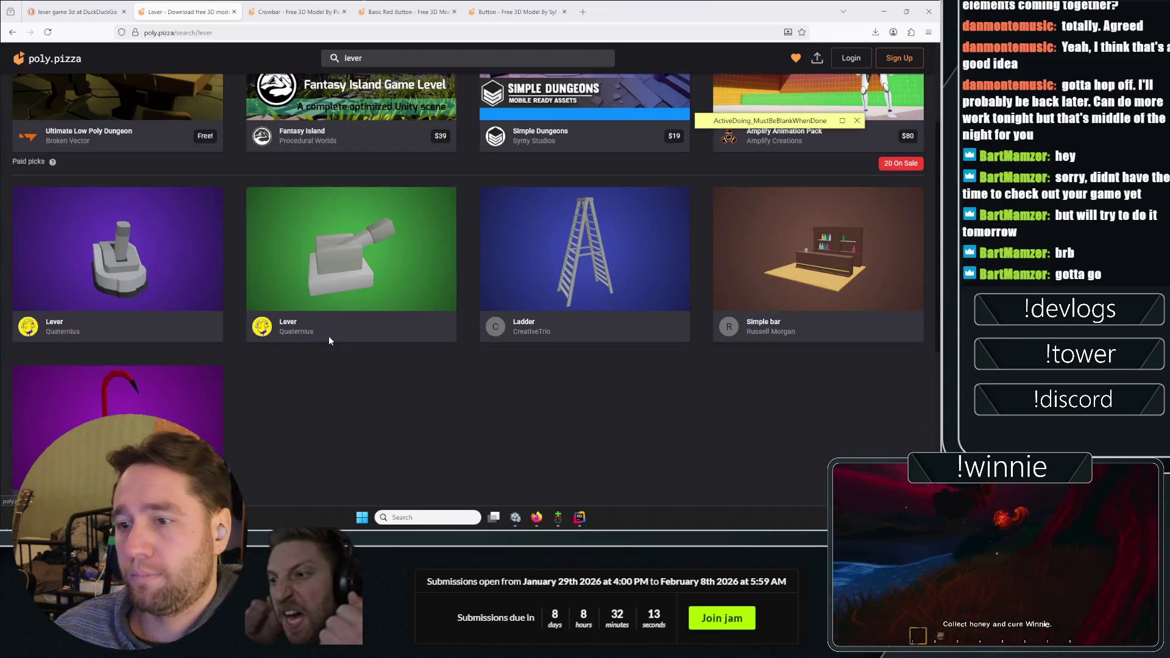
{"action": "middle_click", "coordinate": [326, 273]}
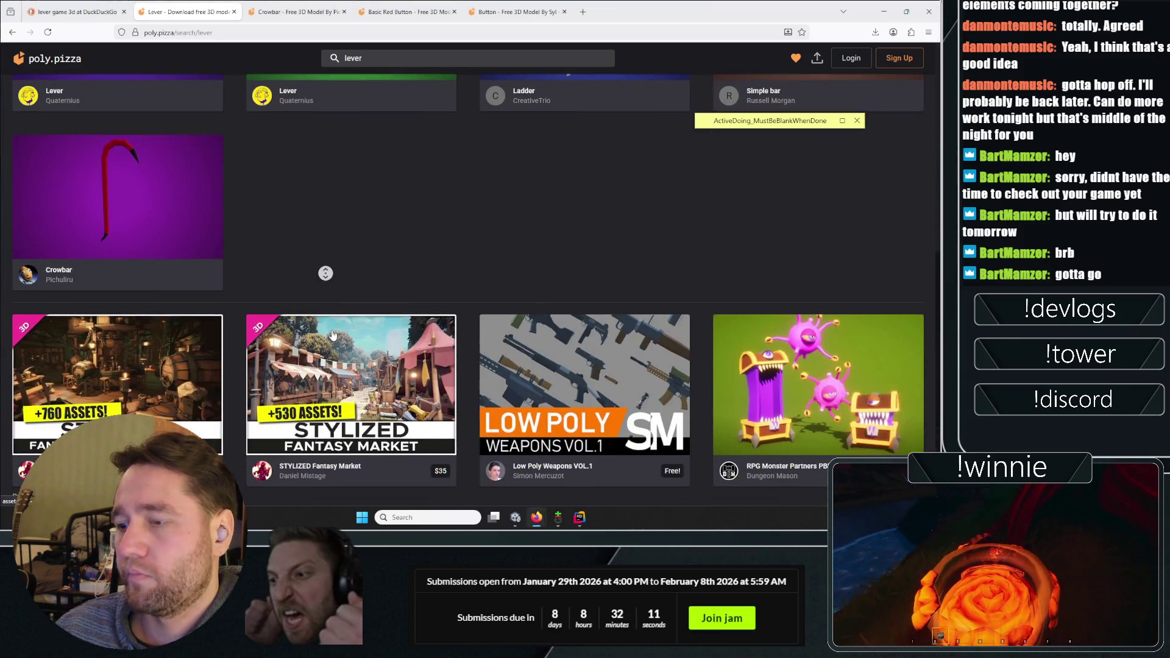
{"action": "scroll", "coordinate": [277, 168], "scroll_direction": "up", "scroll_amount": 6}
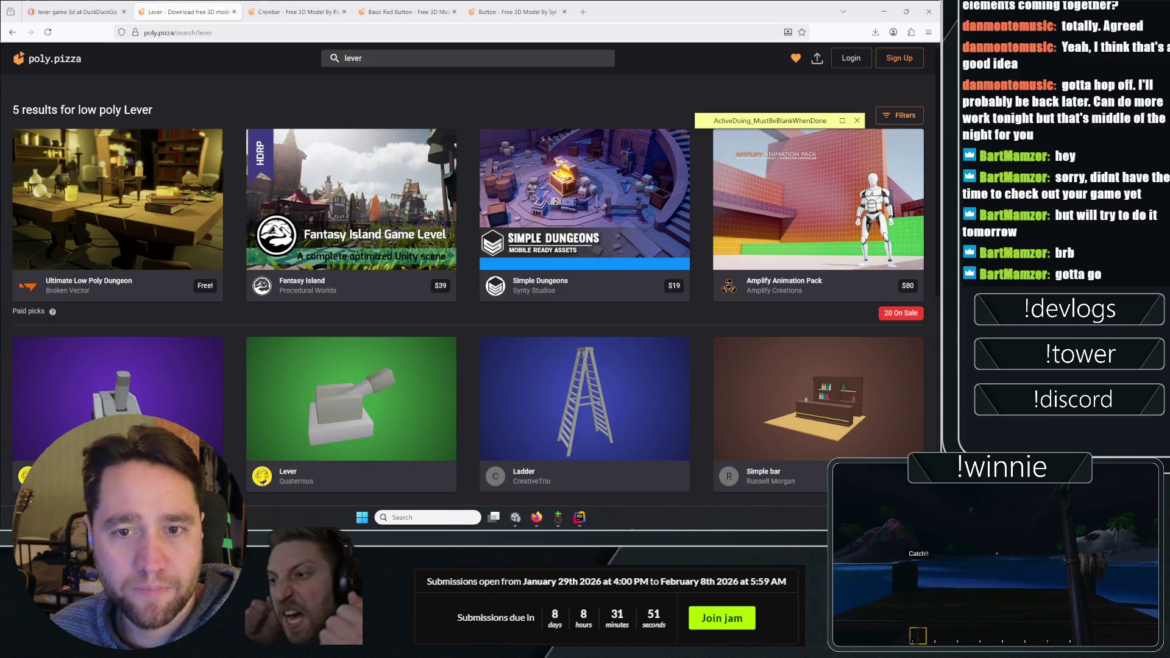
{"action": "left_click", "coordinate": [91, 6]}
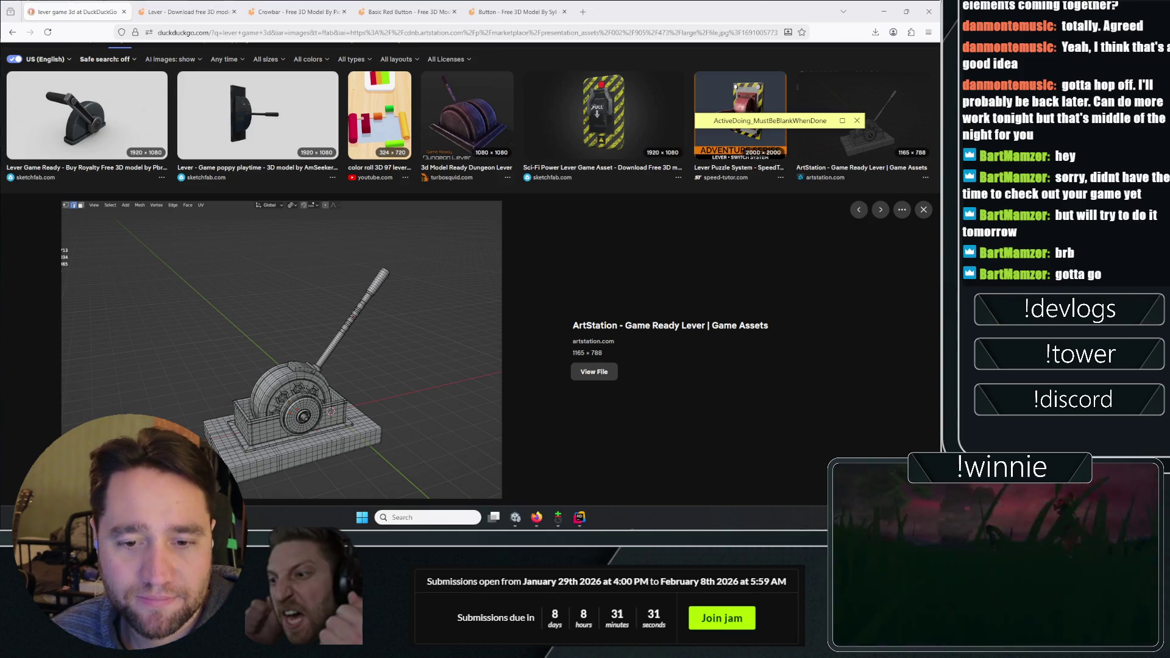
{"action": "scroll", "coordinate": [416, 442], "scroll_direction": "up", "scroll_amount": 2}
{"action": "key", "text": "ctrl+Tab"}
{"action": "key", "text": "ctrl+Tab"}
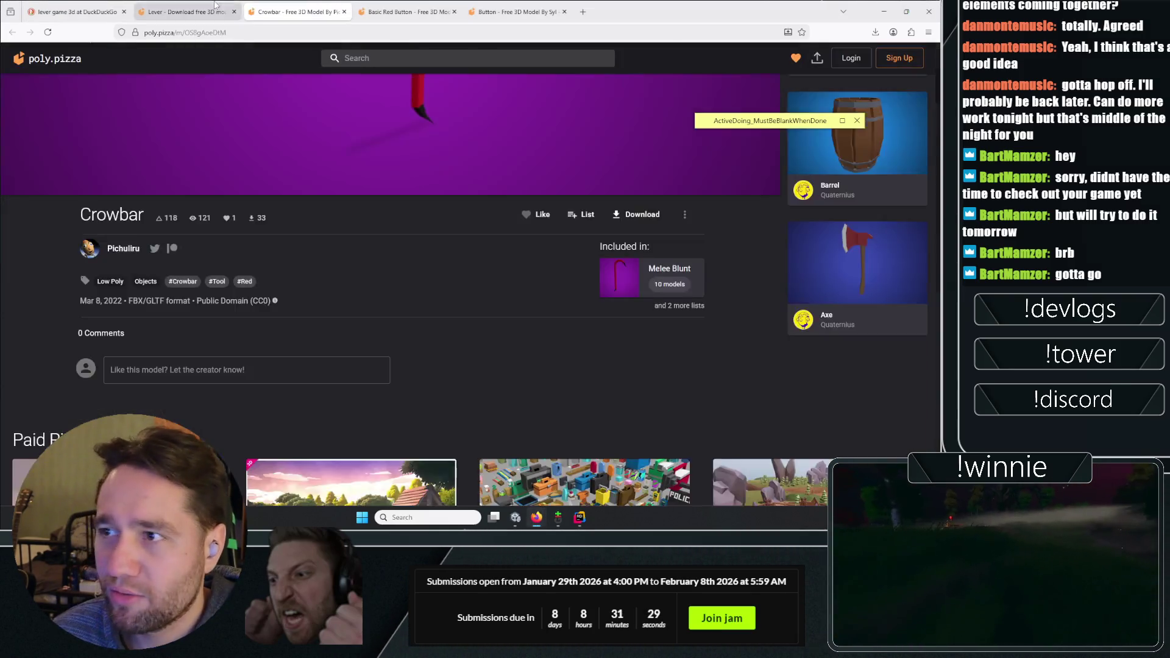
{"action": "key", "text": "ctrl+shift+Tab"}
{"action": "scroll", "coordinate": [250, 292], "scroll_direction": "down", "scroll_amount": 6}
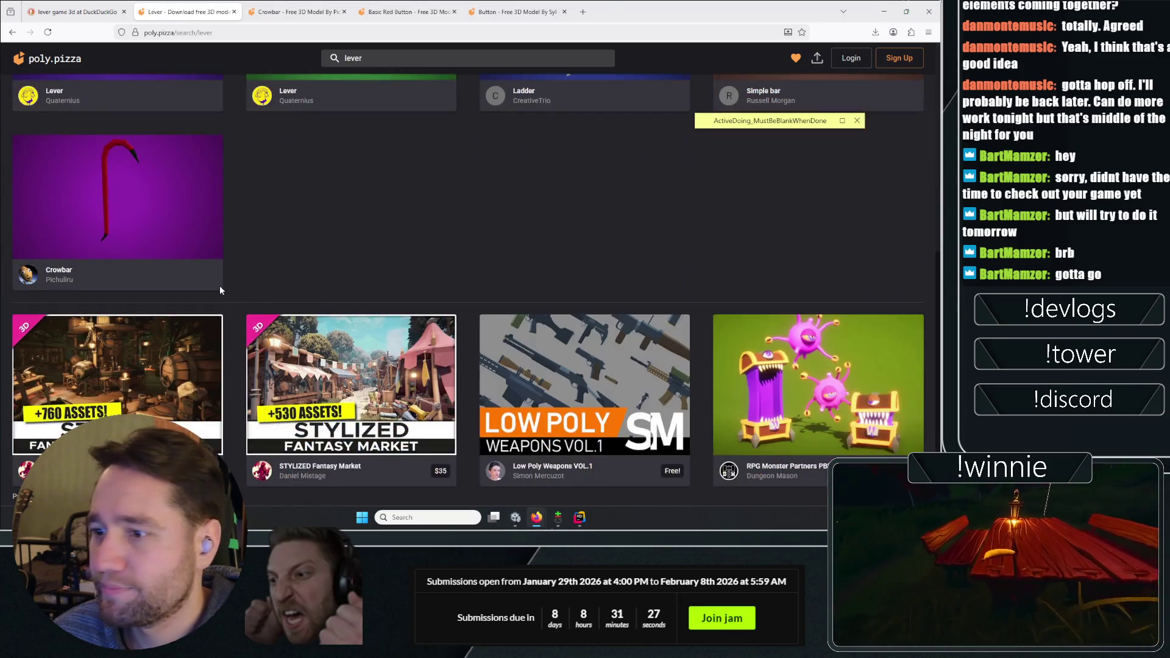
{"action": "scroll", "coordinate": [220, 285], "scroll_direction": "up", "scroll_amount": 6}
{"action": "left_click", "coordinate": [388, 63]}
Replace the search with 'boat' and scroll through the boat models
{"action": "key", "text": "ctrl+a"}
{"action": "type", "text": "boat"}
{"action": "key", "text": "Return"}
{"action": "scroll", "coordinate": [266, 209], "scroll_direction": "down", "scroll_amount": 10}
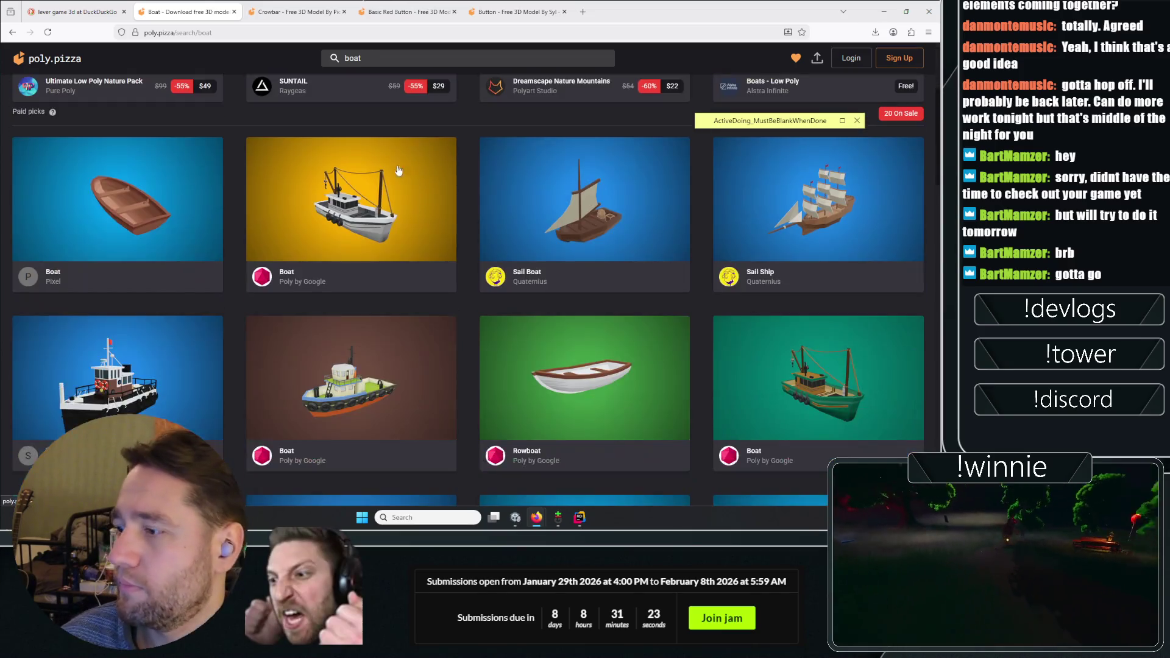
{"action": "scroll", "coordinate": [266, 208], "scroll_direction": "down", "scroll_amount": 15}
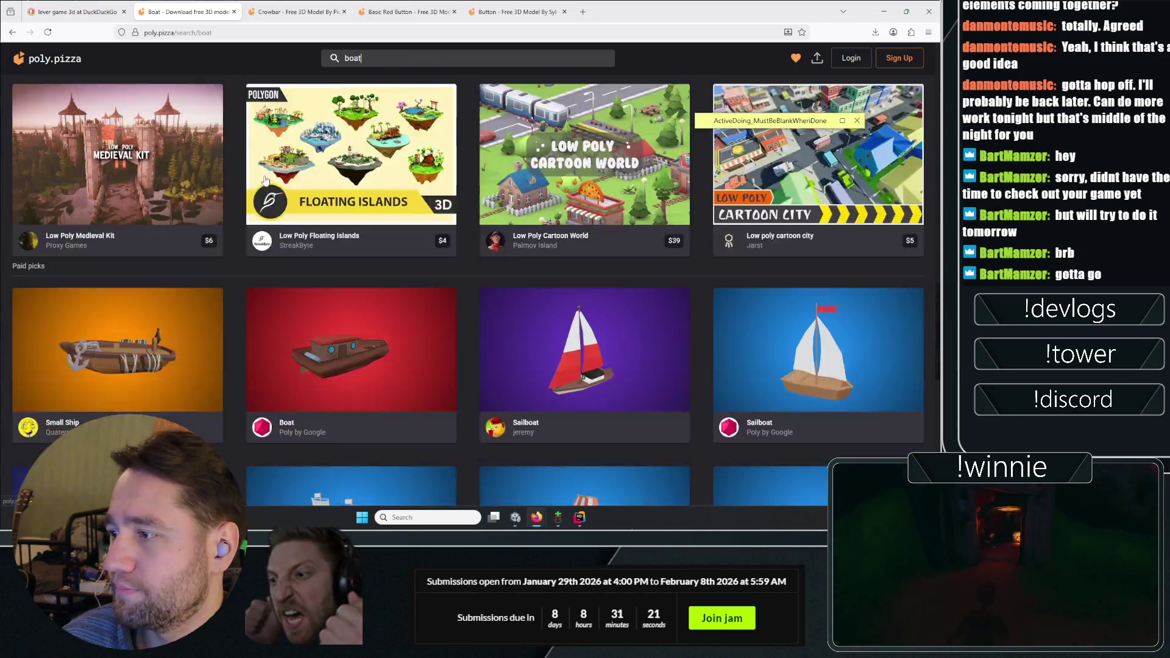
{"action": "scroll", "coordinate": [396, 253], "scroll_direction": "down", "scroll_amount": 2}
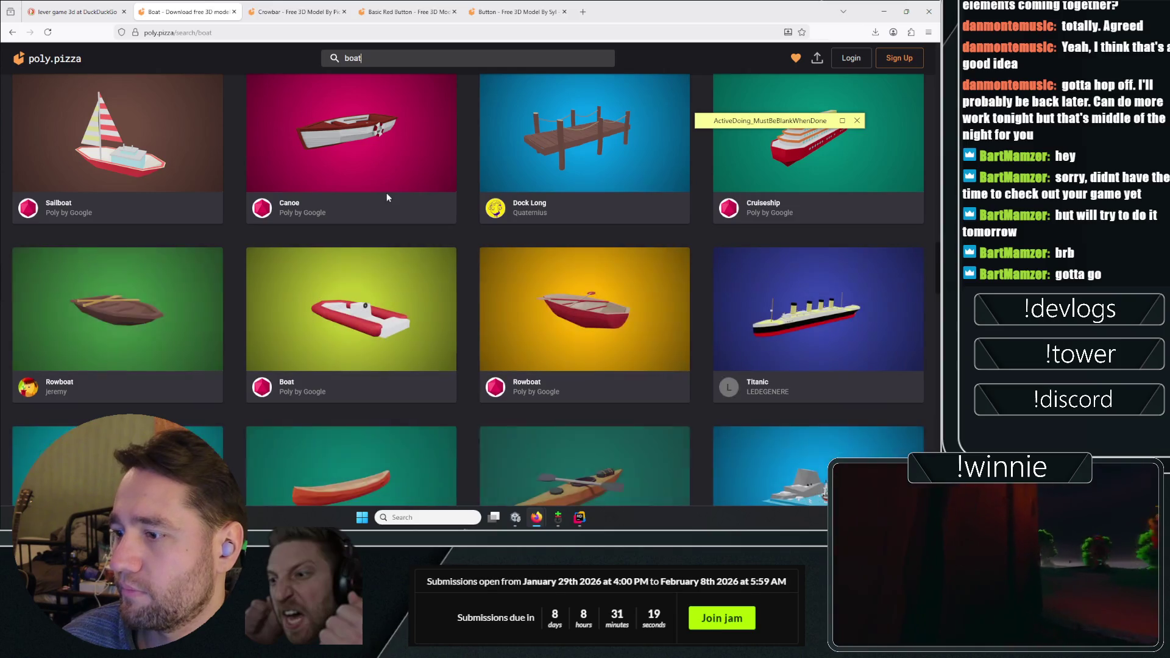
{"action": "scroll", "coordinate": [386, 192], "scroll_direction": "down", "scroll_amount": 5}
{"action": "scroll", "coordinate": [244, 178], "scroll_direction": "down", "scroll_amount": 10}
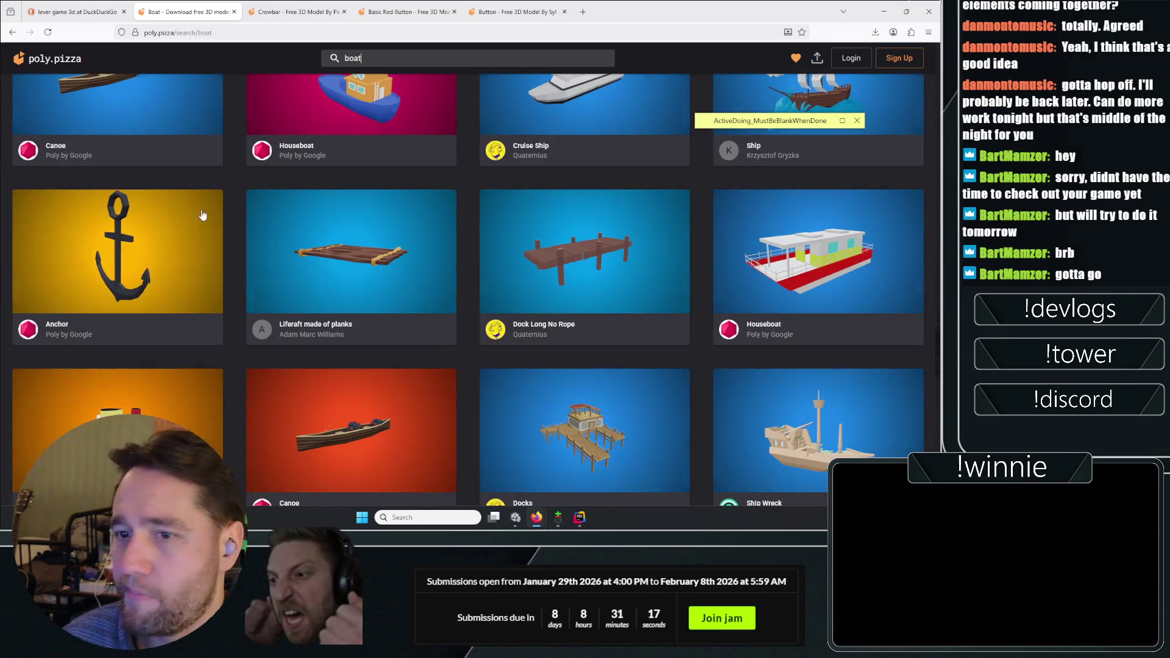
{"action": "scroll", "coordinate": [345, 212], "scroll_direction": "down", "scroll_amount": 3}
{"action": "scroll", "coordinate": [345, 211], "scroll_direction": "up", "scroll_amount": 4}
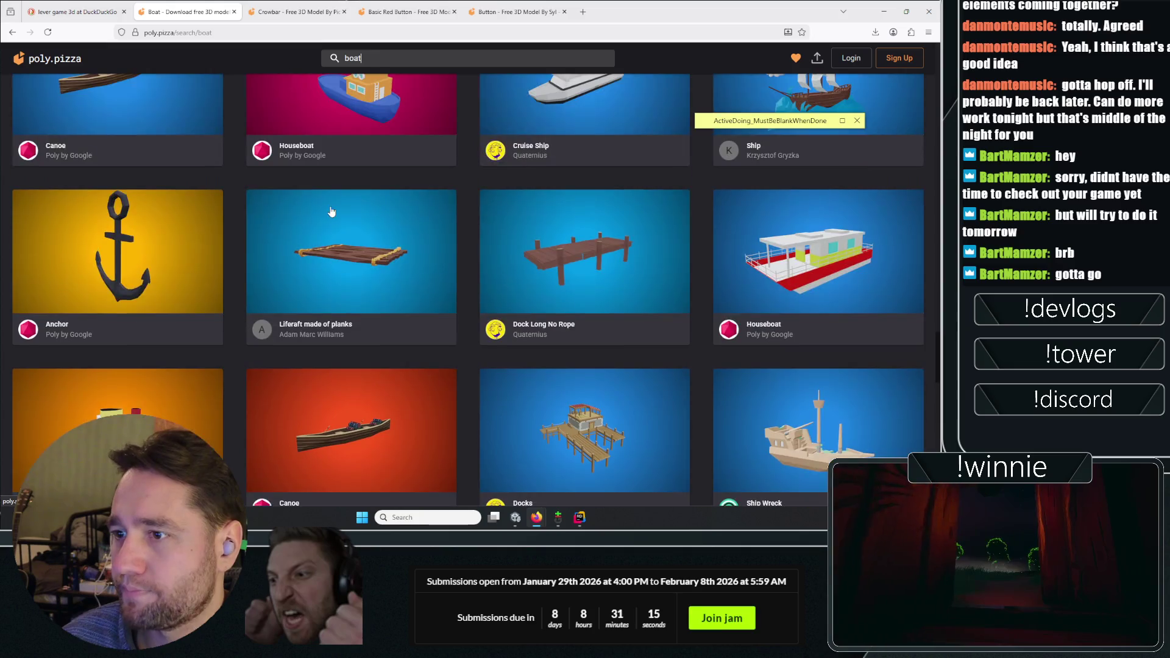
{"action": "scroll", "coordinate": [553, 247], "scroll_direction": "down", "scroll_amount": 10}
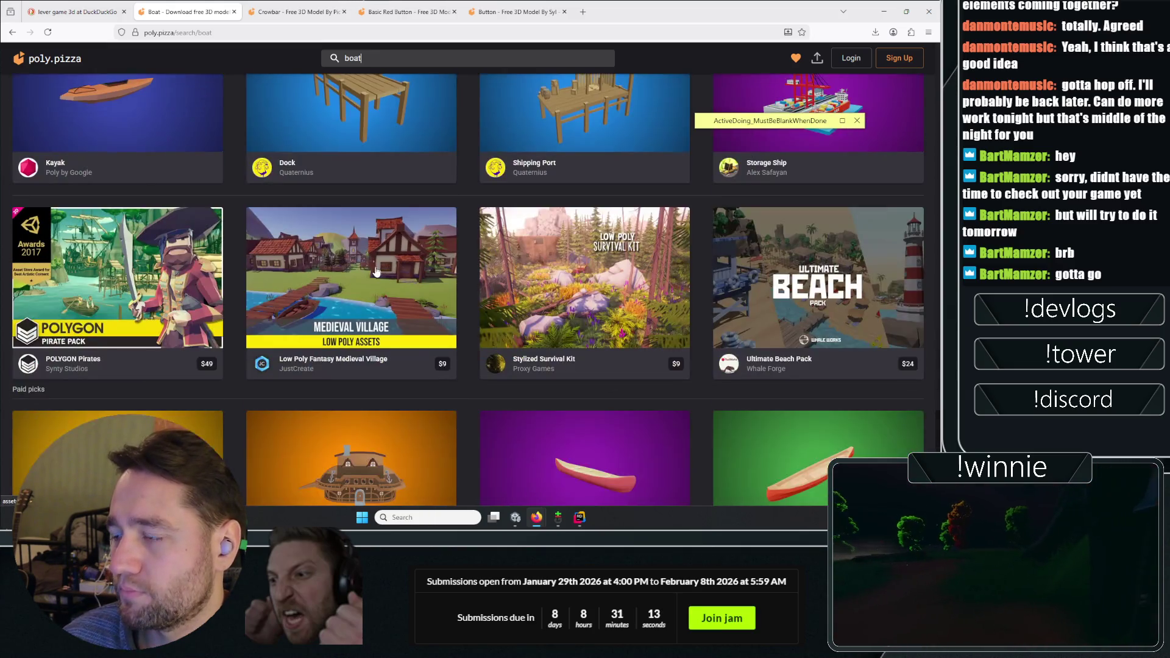
{"action": "scroll", "coordinate": [392, 47], "scroll_direction": "up", "scroll_amount": 20}
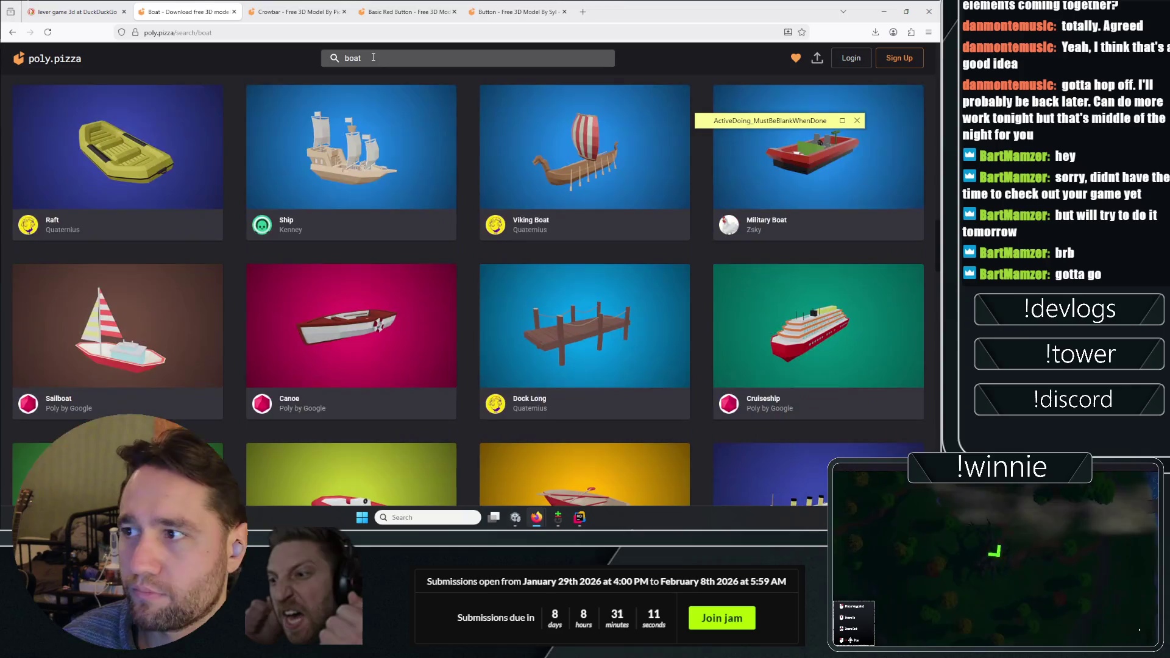
Search for 'factory', browse the factory models, then go back to the poly.pizza home page
{"action": "key", "text": "ctrl+a"}
{"action": "type", "text": "factory"}
{"action": "key", "text": "Return"}
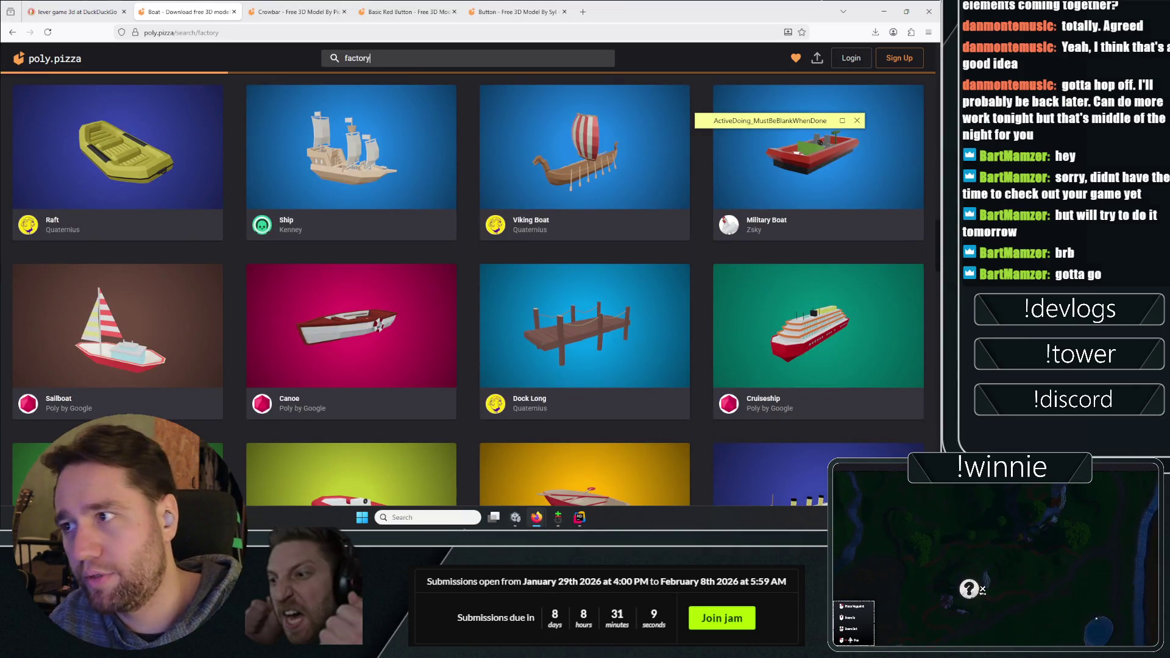
{"action": "scroll", "coordinate": [293, 221], "scroll_direction": "down", "scroll_amount": 4}
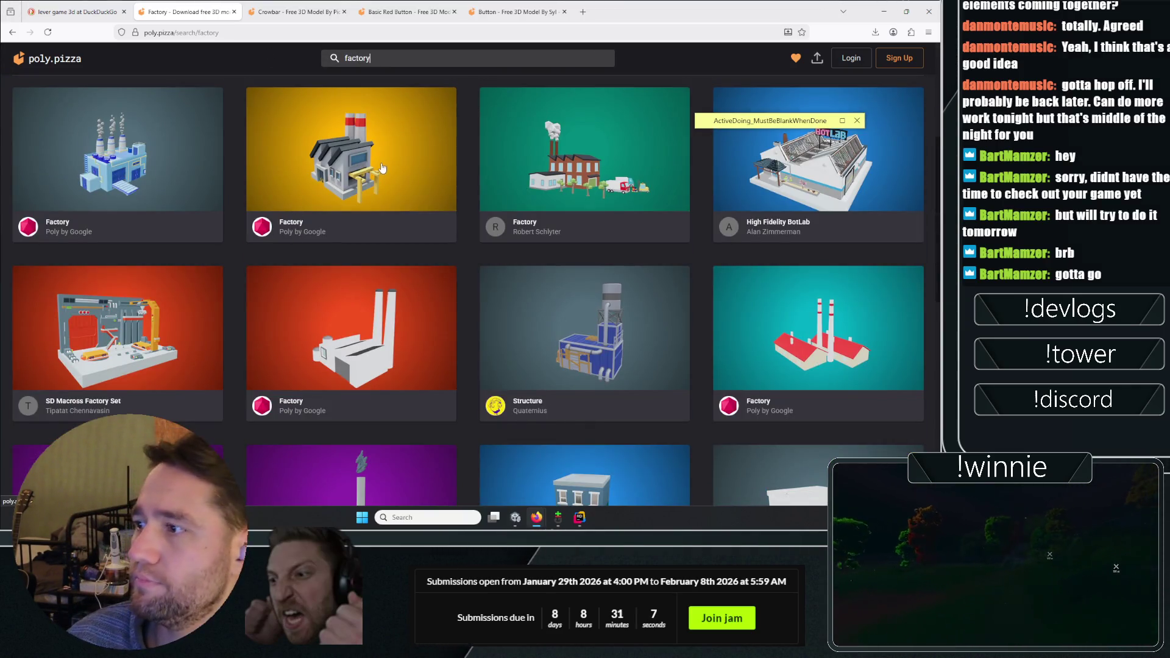
{"action": "scroll", "coordinate": [375, 176], "scroll_direction": "down", "scroll_amount": 10}
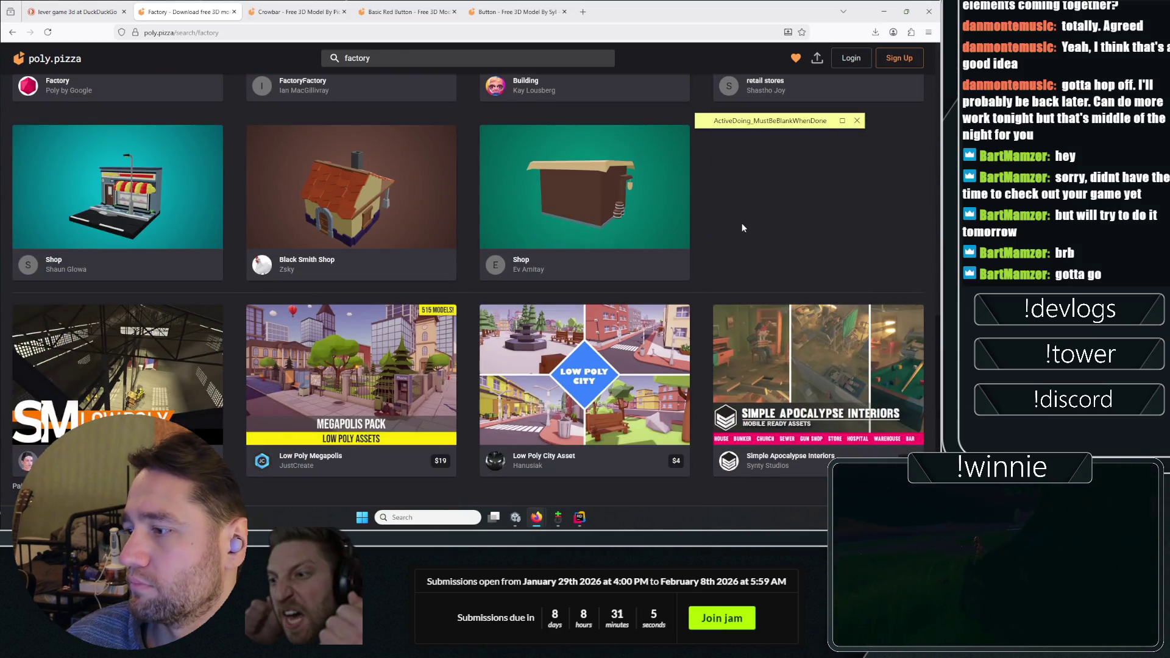
{"action": "scroll", "coordinate": [713, 320], "scroll_direction": "up", "scroll_amount": 1}
{"action": "scroll", "coordinate": [737, 273], "scroll_direction": "up", "scroll_amount": 10}
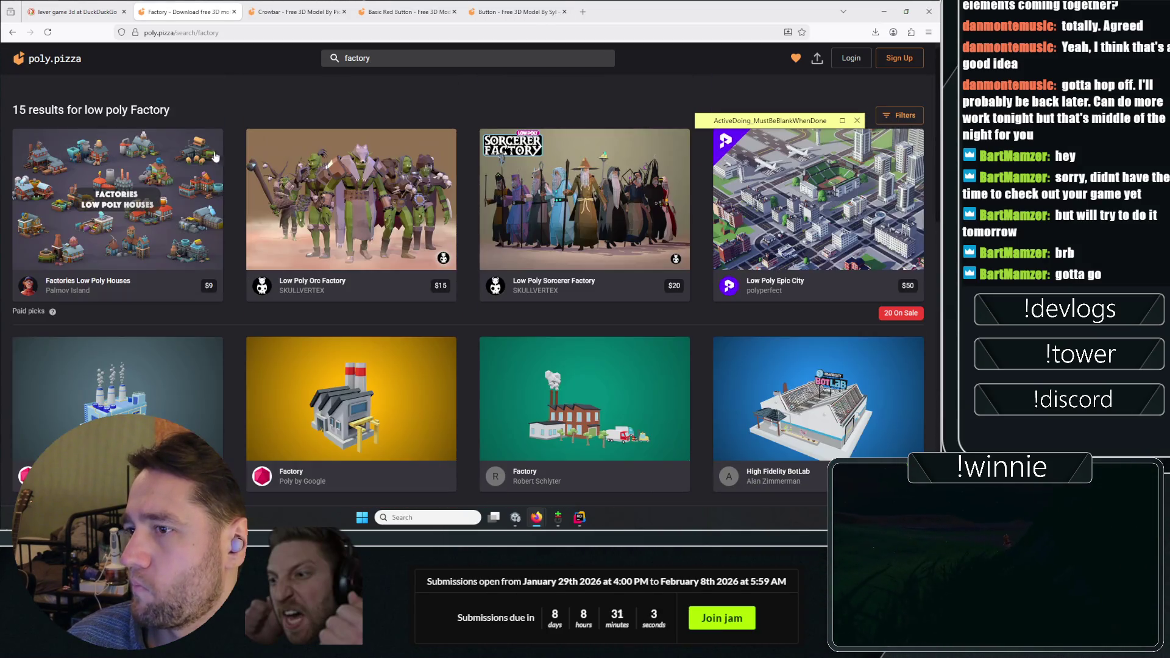
{"action": "scroll", "coordinate": [197, 97], "scroll_direction": "down", "scroll_amount": 3}
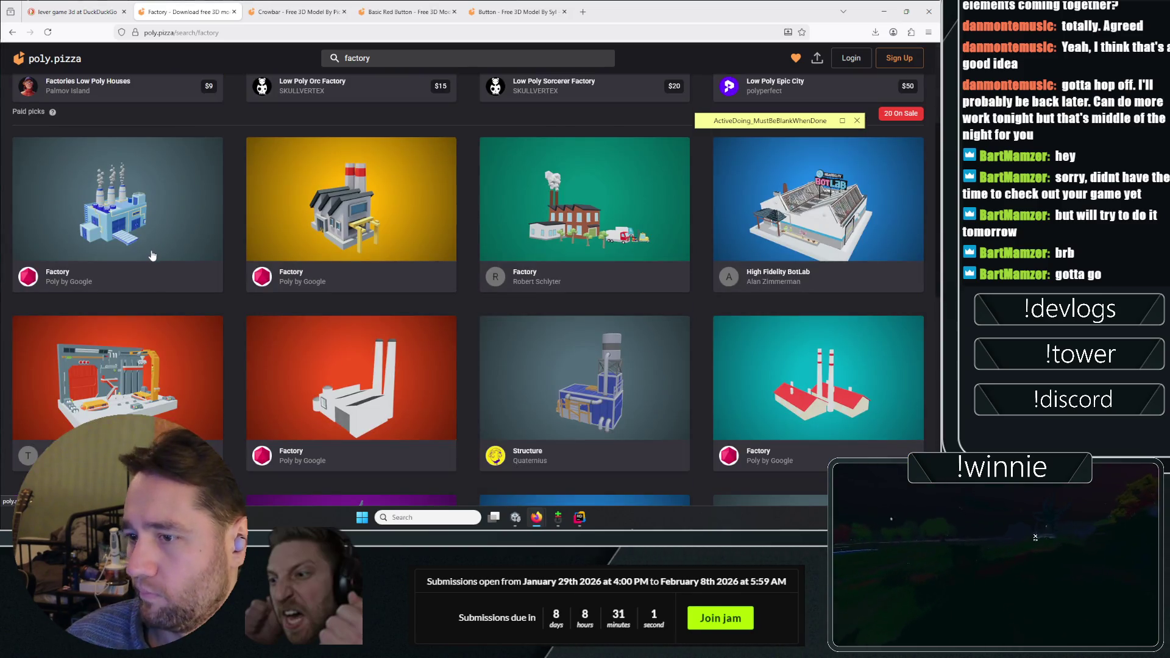
{"action": "scroll", "coordinate": [351, 237], "scroll_direction": "up", "scroll_amount": 3}
{"action": "key", "text": "alt+Left"}
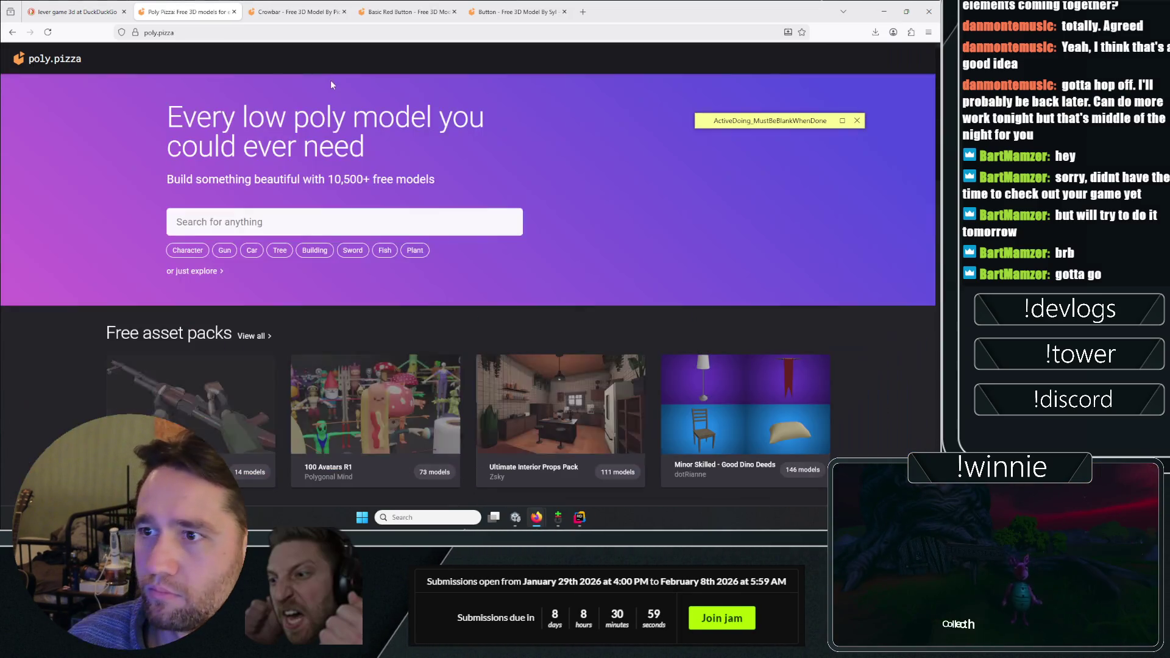
Open Poly Pizza's Explore page listing all free models sorted by Top
{"action": "left_click", "coordinate": [196, 274]}
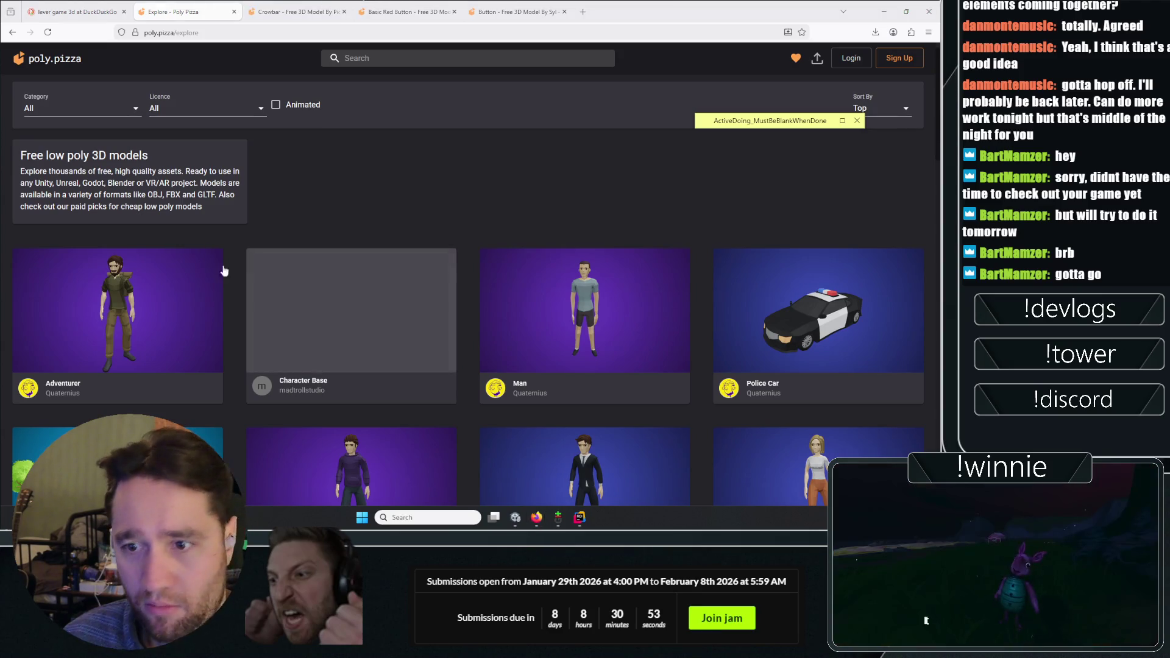
{"action": "scroll", "coordinate": [439, 379], "scroll_direction": "down", "scroll_amount": 10}
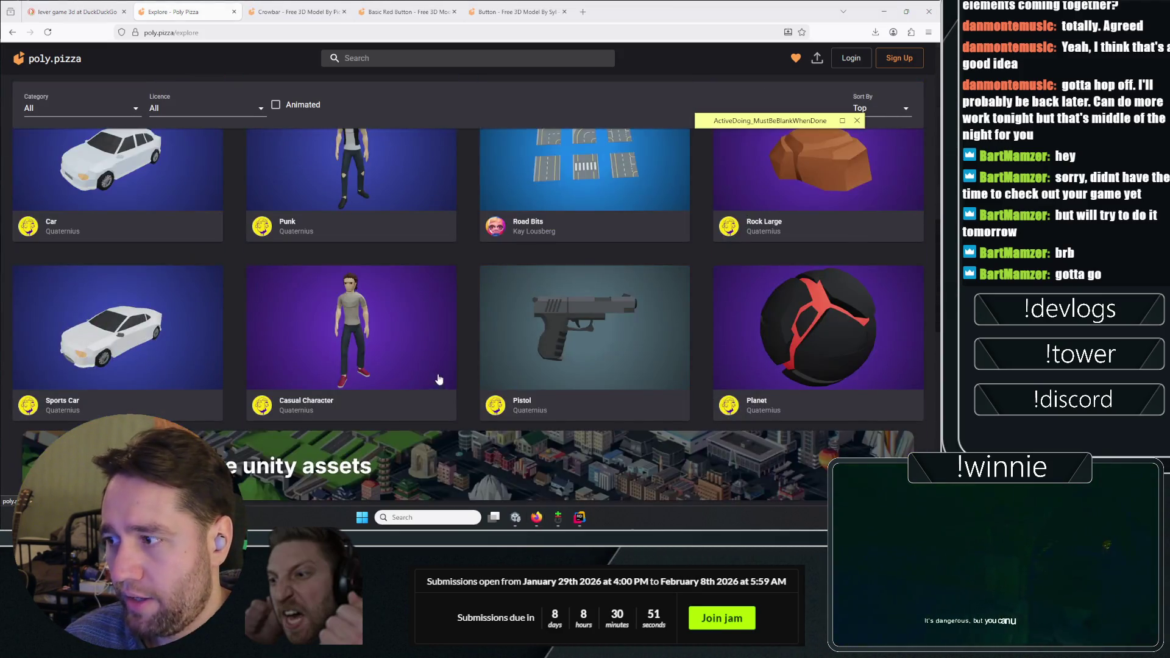
{"action": "scroll", "coordinate": [467, 396], "scroll_direction": "up", "scroll_amount": 5}
{"action": "scroll", "coordinate": [465, 397], "scroll_direction": "down", "scroll_amount": 5}
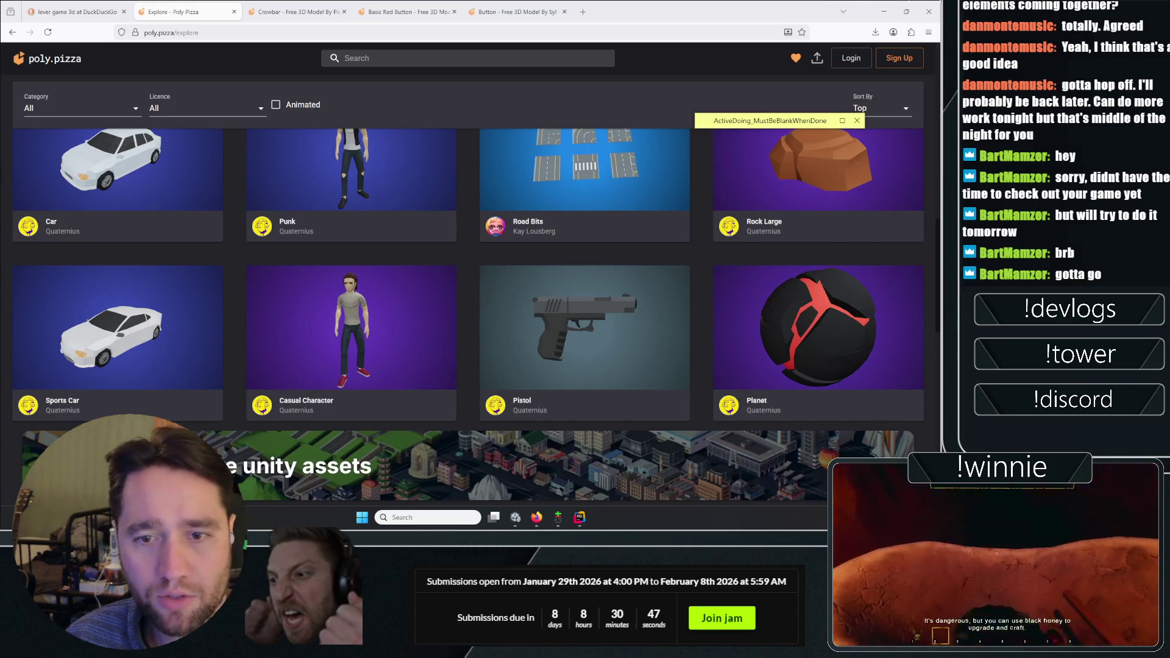
Scroll the model grid down to the Astronaut card and bring up its link menu
{"action": "scroll", "coordinate": [293, 349], "scroll_direction": "down", "scroll_amount": 5}
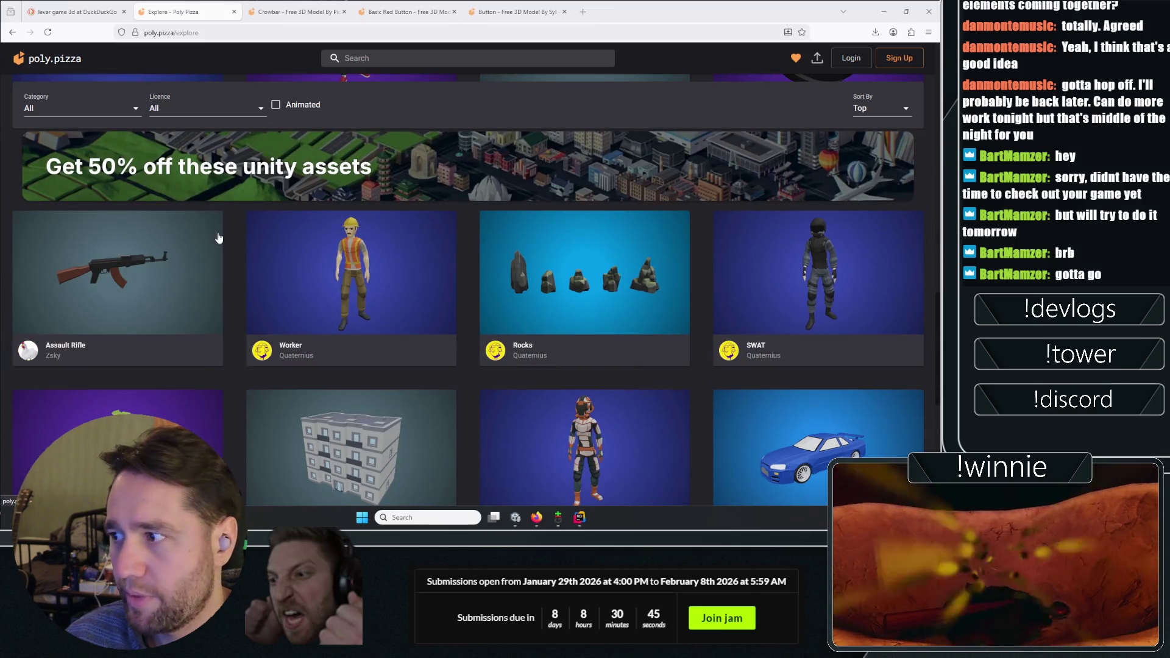
{"action": "scroll", "coordinate": [213, 229], "scroll_direction": "down", "scroll_amount": 4}
{"action": "scroll", "coordinate": [710, 283], "scroll_direction": "up", "scroll_amount": 6}
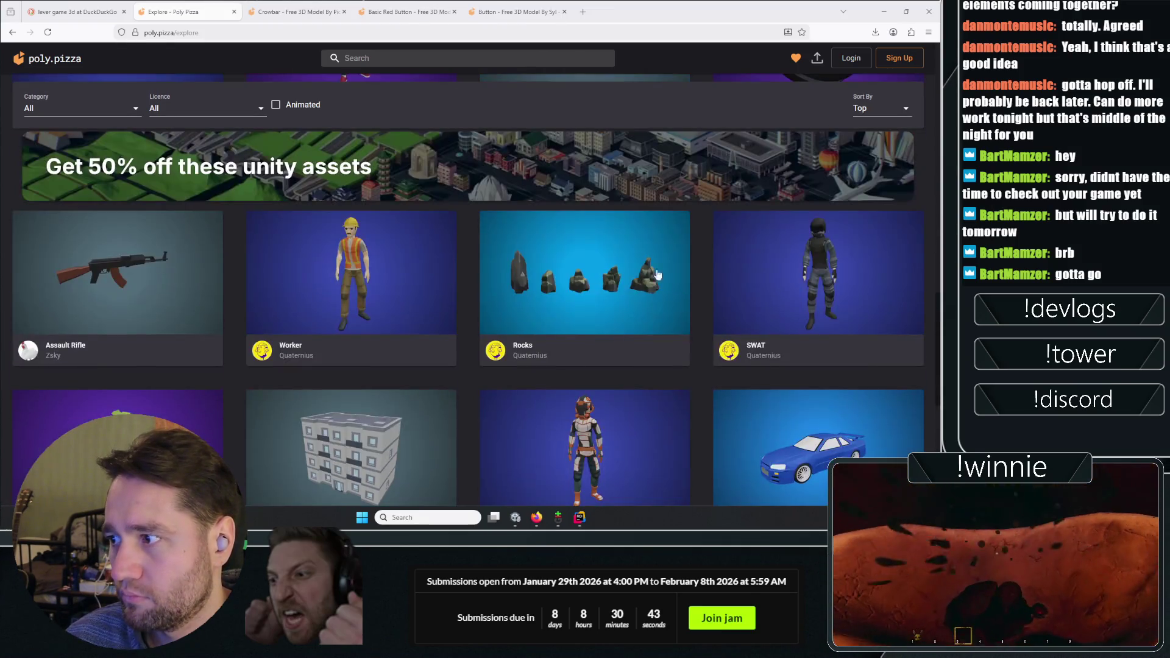
{"action": "scroll", "coordinate": [591, 227], "scroll_direction": "down", "scroll_amount": 2}
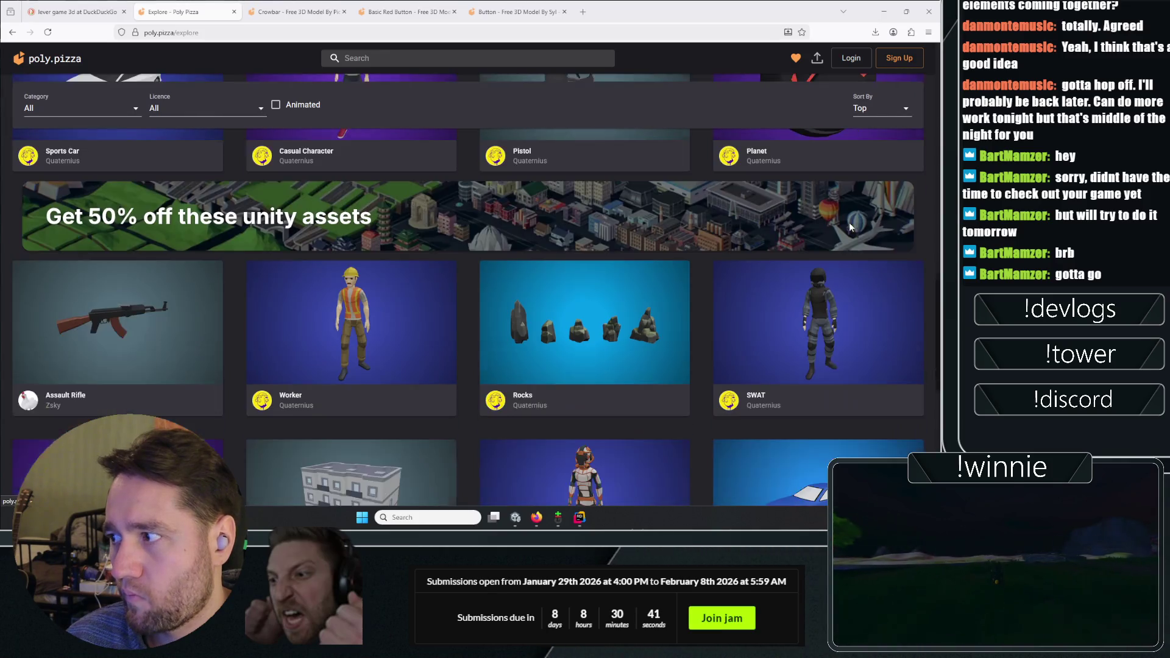
{"action": "scroll", "coordinate": [592, 253], "scroll_direction": "down", "scroll_amount": 7}
{"action": "scroll", "coordinate": [588, 255], "scroll_direction": "down", "scroll_amount": 3}
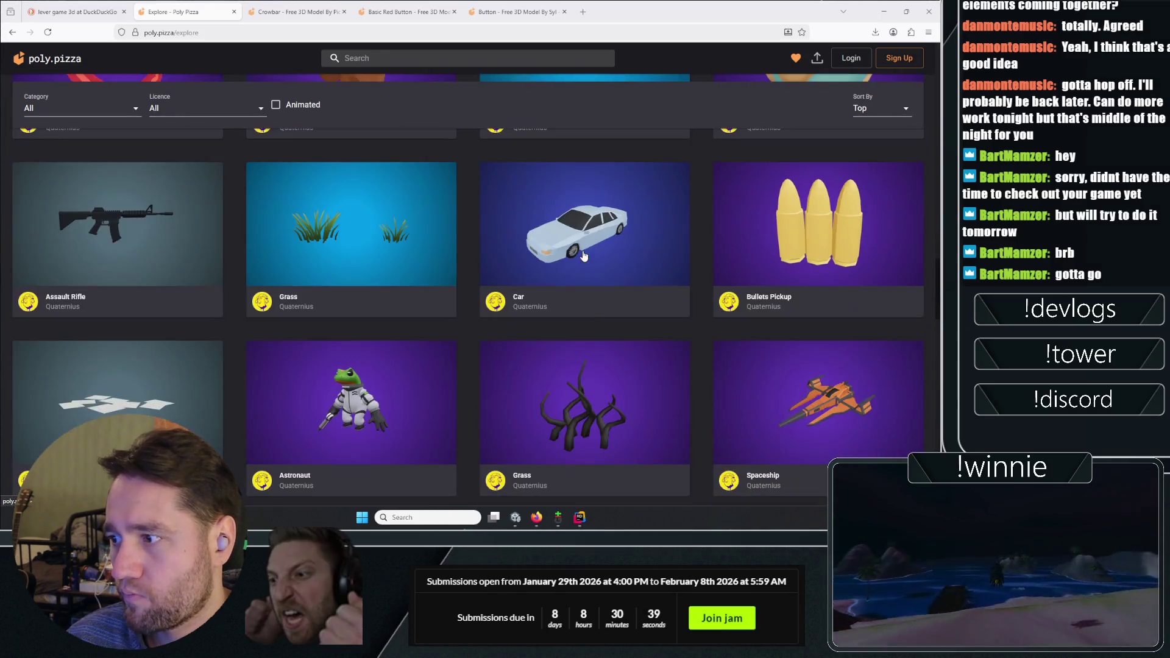
{"action": "scroll", "coordinate": [755, 304], "scroll_direction": "down", "scroll_amount": 4}
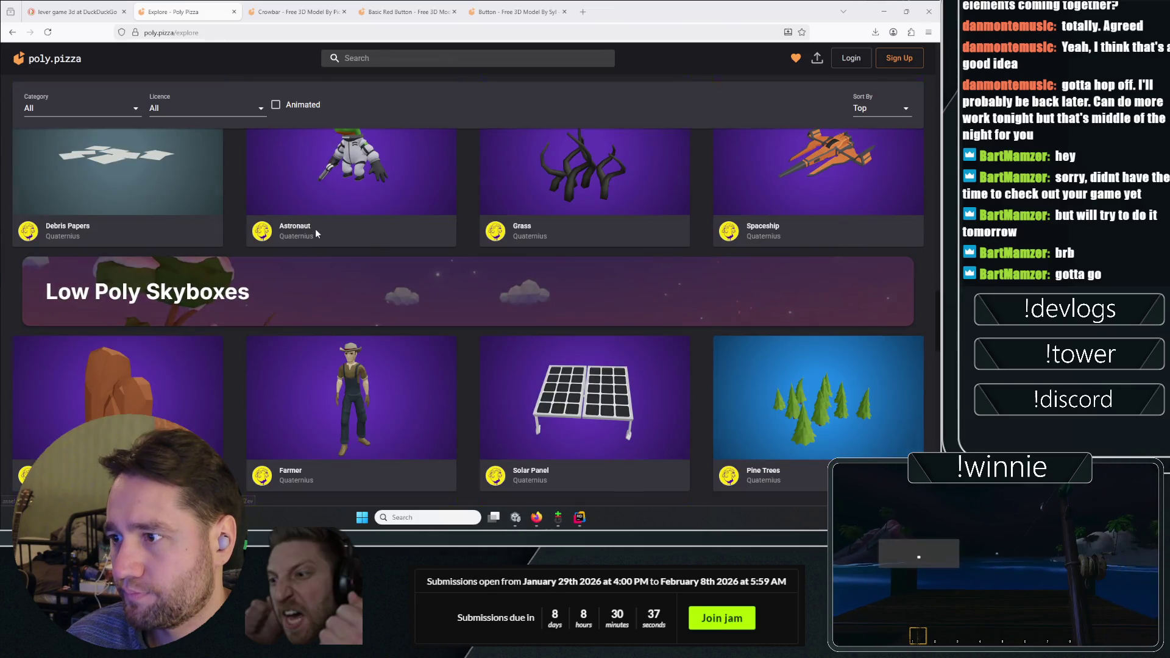
{"action": "scroll", "coordinate": [316, 234], "scroll_direction": "up", "scroll_amount": 2}
{"action": "right_click", "coordinate": [339, 258]}
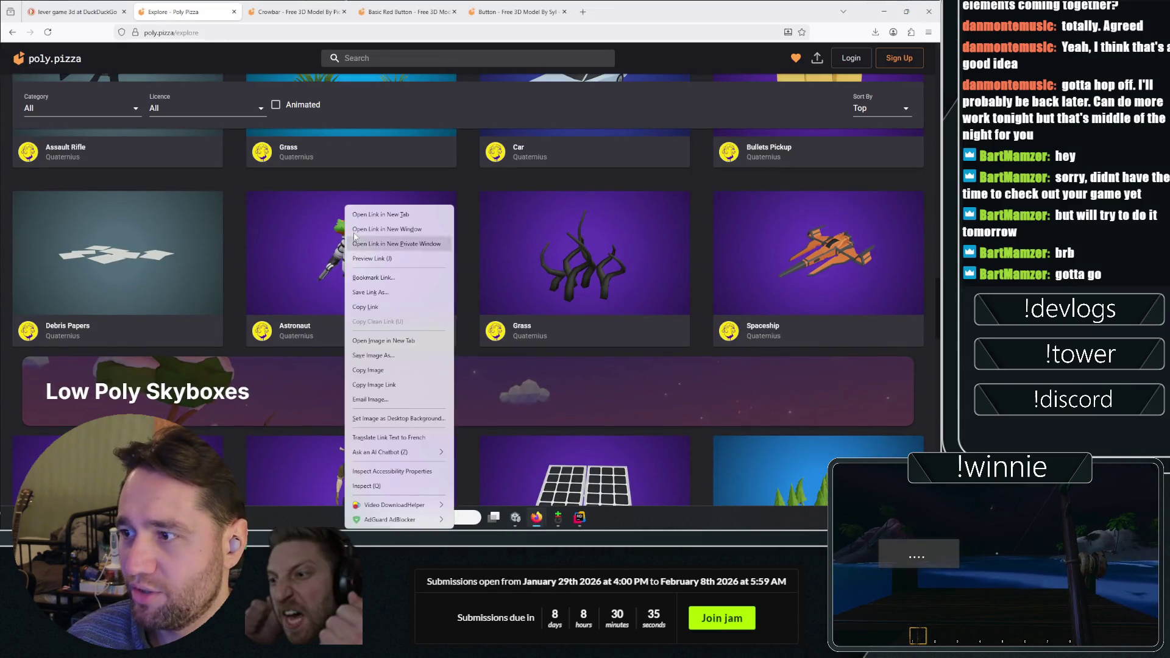
Open the Astronaut model in a new tab, pause its animation and orbit to a front view
{"action": "left_click", "coordinate": [362, 217]}
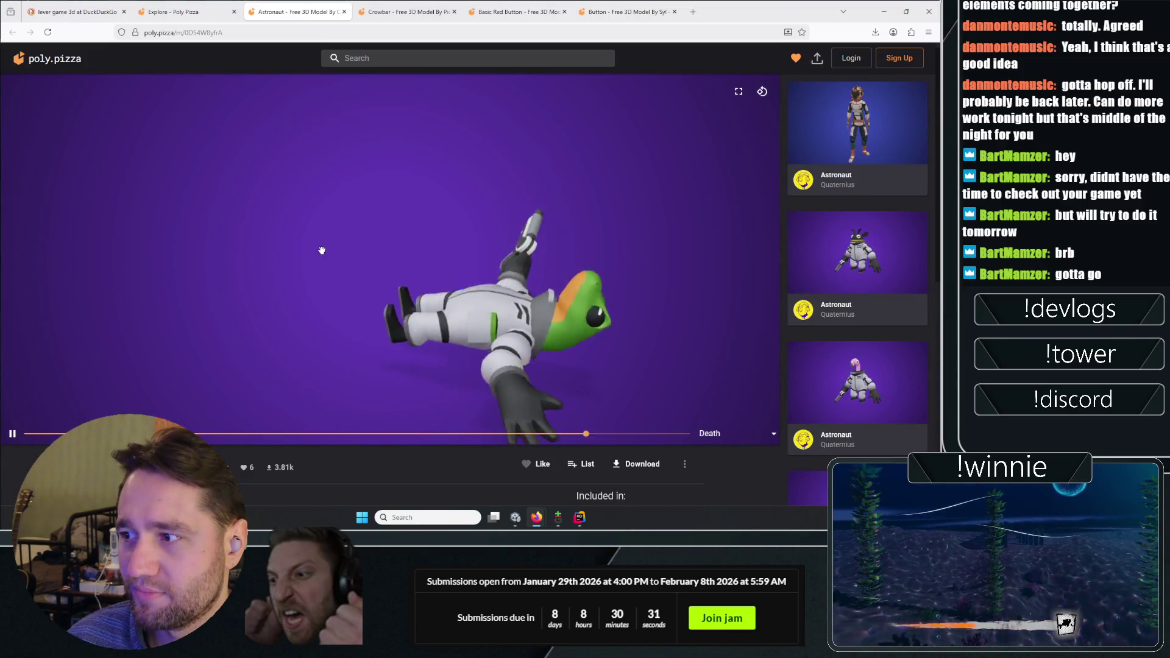
{"action": "key", "text": "space"}
{"action": "mouse_move", "coordinate": [371, 296]}
{"action": "left_mouse_down"}
{"action": "mouse_move", "coordinate": [523, 280]}
{"action": "mouse_move", "coordinate": [302, 465]}
{"action": "left_mouse_up"}
Review the Astronaut's details (FBX/GLTF, Public Domain CC0), then return to the Explore grid
{"action": "scroll", "coordinate": [301, 463], "scroll_direction": "down", "scroll_amount": 4}
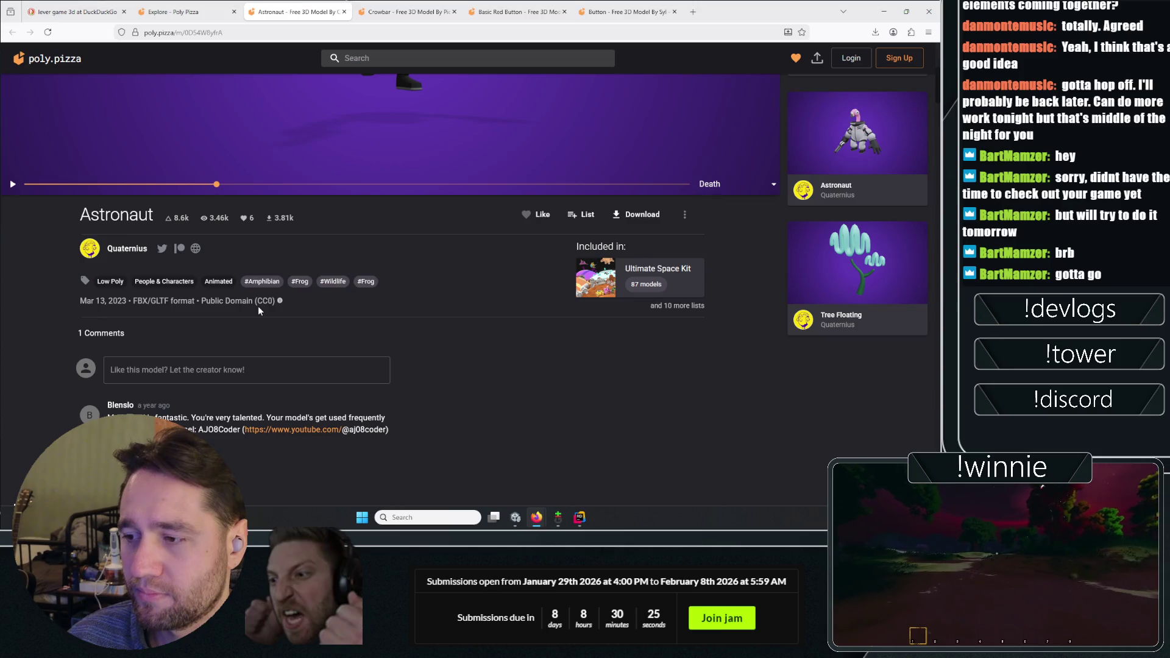
{"action": "left_click_drag", "start_coordinate": [298, 418], "coordinate": [388, 430]}
{"action": "left_click", "coordinate": [549, 439]}
{"action": "scroll", "coordinate": [548, 438], "scroll_direction": "up", "scroll_amount": 5}
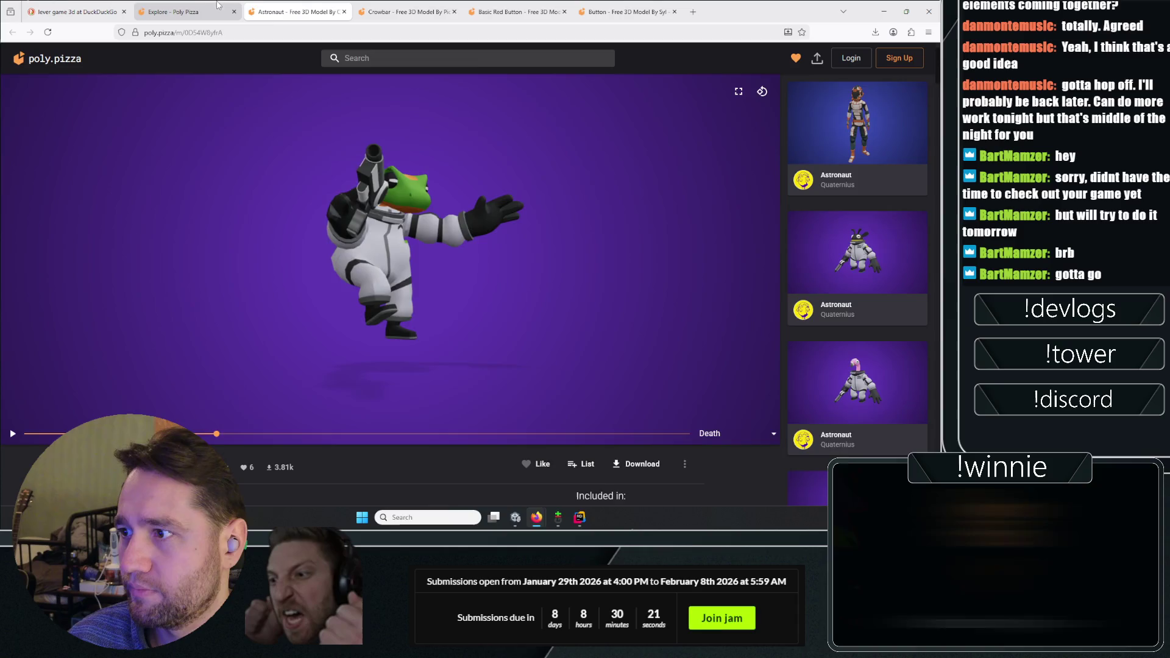
{"action": "left_click", "coordinate": [218, 6]}
{"action": "scroll", "coordinate": [401, 279], "scroll_direction": "down", "scroll_amount": 1}
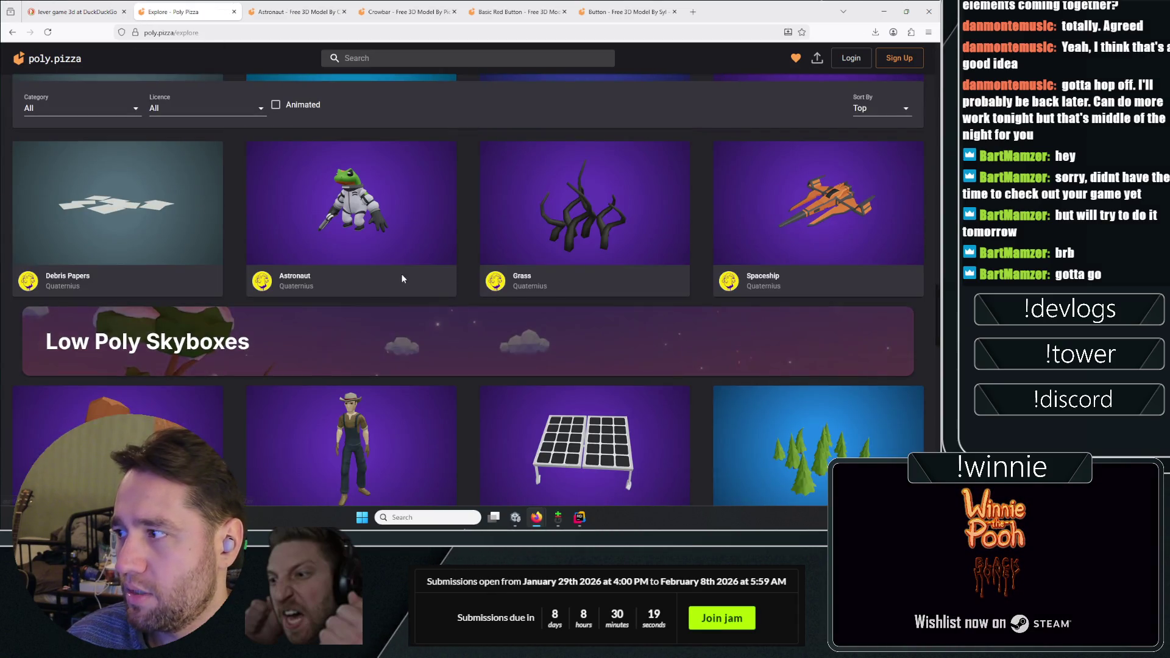
Look over the sort, category and licence filters, leaving them at Top, All and unchanged
{"action": "scroll", "coordinate": [401, 279], "scroll_direction": "down", "scroll_amount": 4}
{"action": "scroll", "coordinate": [397, 312], "scroll_direction": "up", "scroll_amount": 4}
{"action": "left_click", "coordinate": [878, 110]}
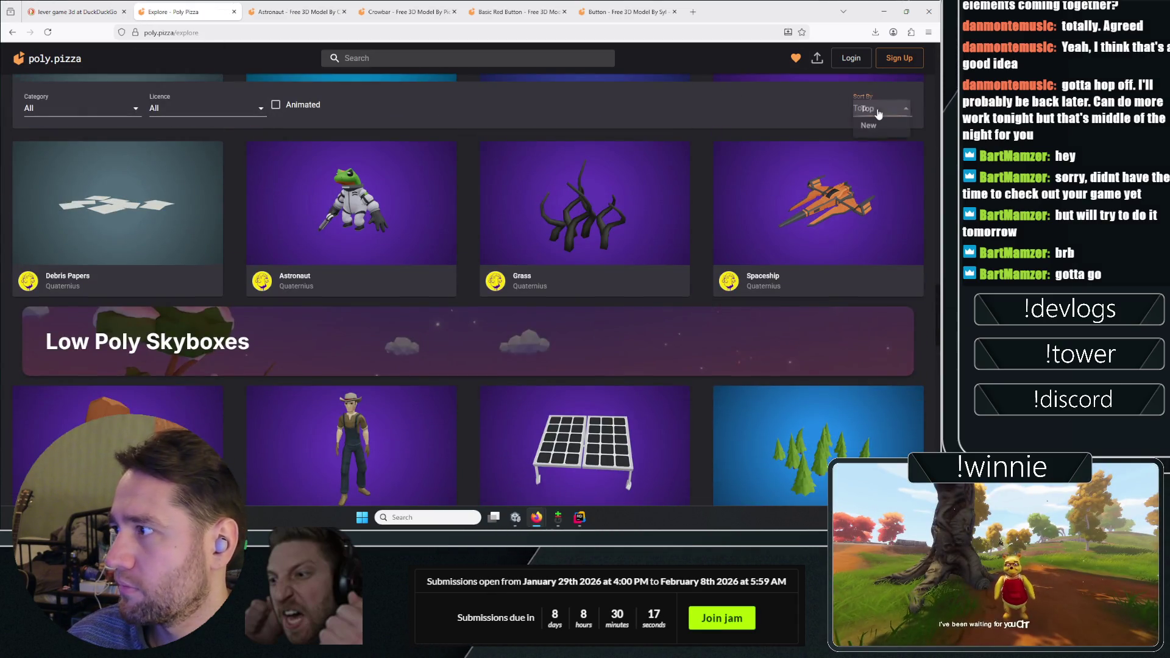
{"action": "left_click", "coordinate": [159, 97]}
{"action": "left_click", "coordinate": [97, 109]}
{"action": "left_click", "coordinate": [97, 110]}
{"action": "left_click", "coordinate": [174, 109]}
{"action": "left_click", "coordinate": [85, 107]}
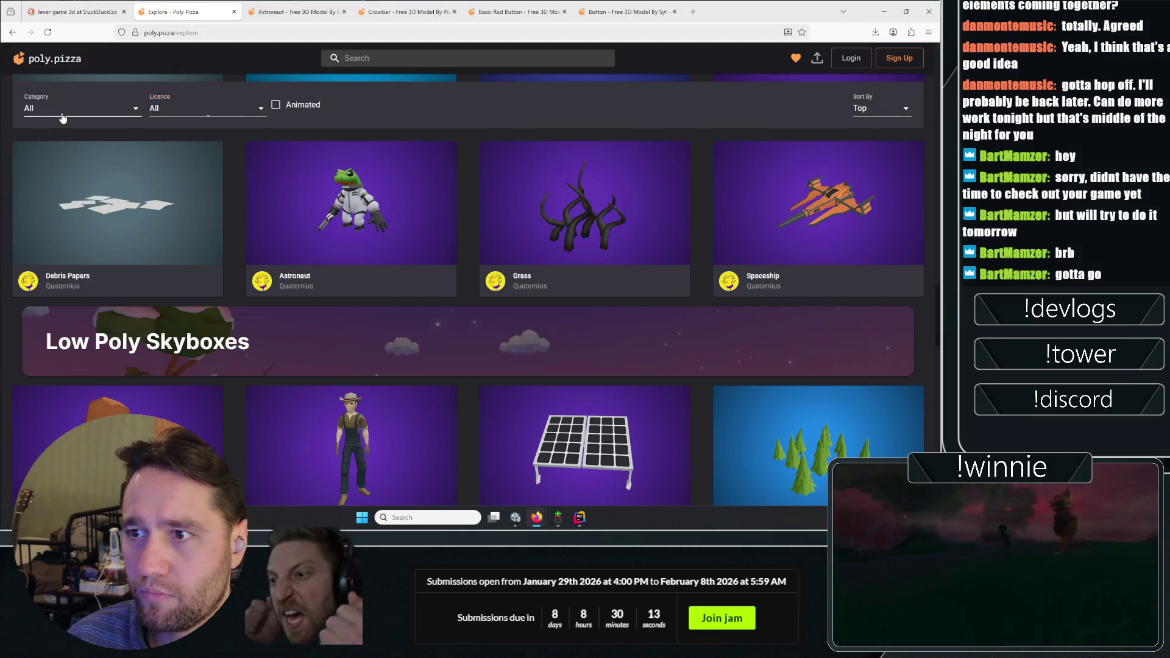
Filter the Explore listing to the Clutter category and scroll through its models
{"action": "left_click", "coordinate": [62, 116]}
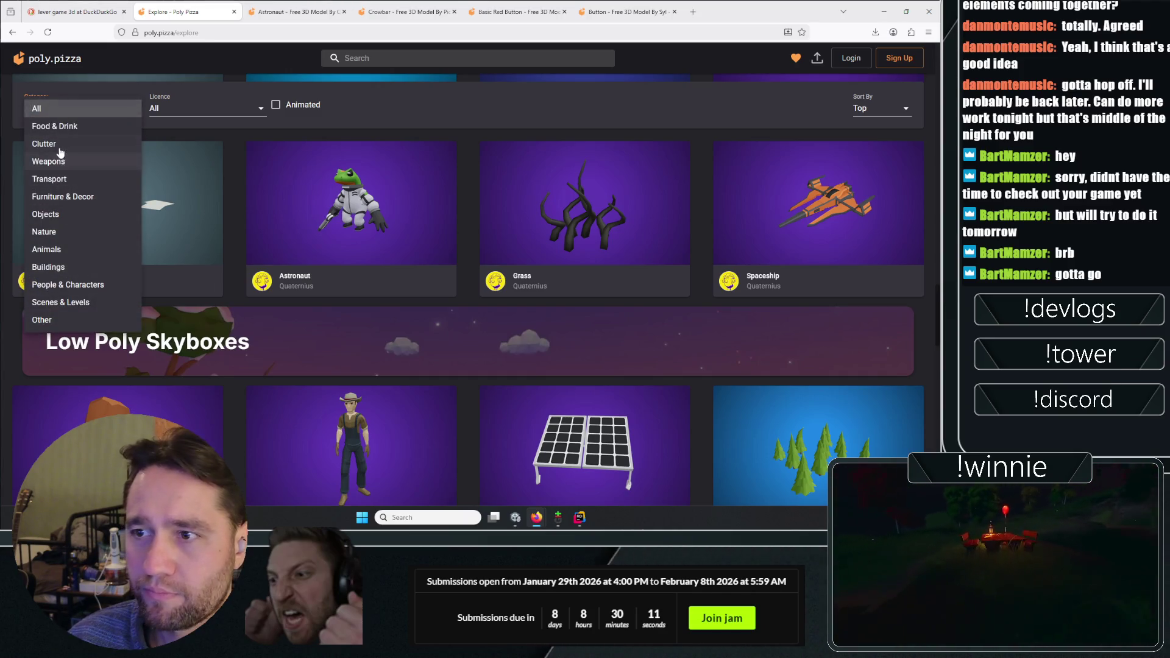
{"action": "left_click", "coordinate": [44, 144]}
{"action": "scroll", "coordinate": [396, 234], "scroll_direction": "down", "scroll_amount": 5}
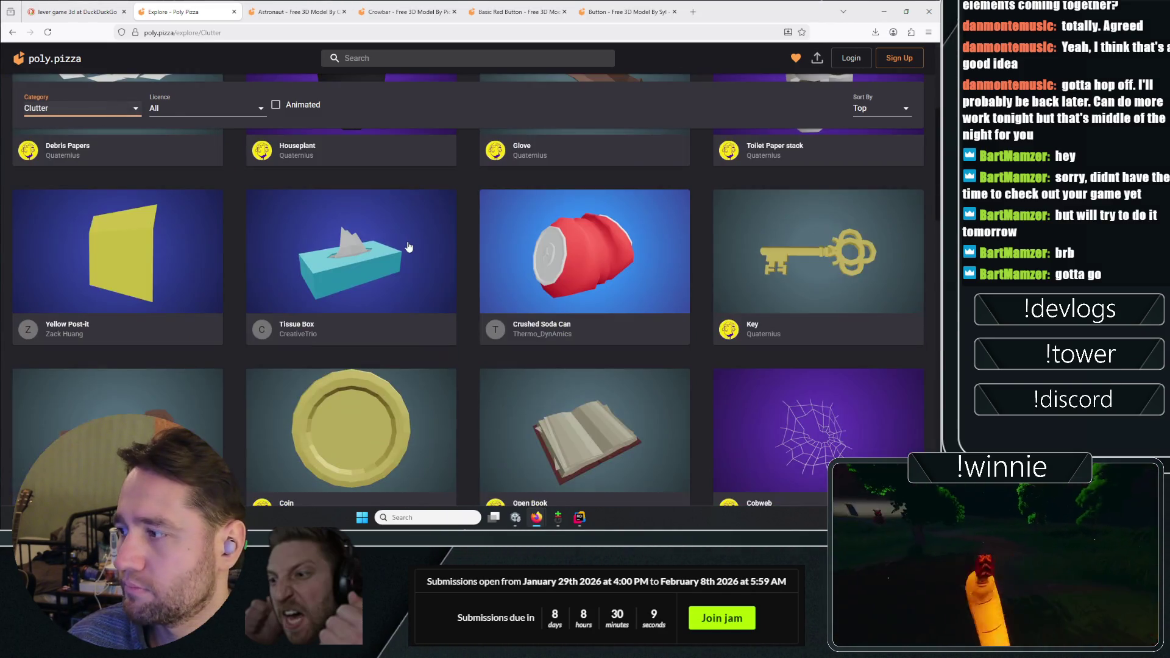
{"action": "scroll", "coordinate": [465, 243], "scroll_direction": "down", "scroll_amount": 3}
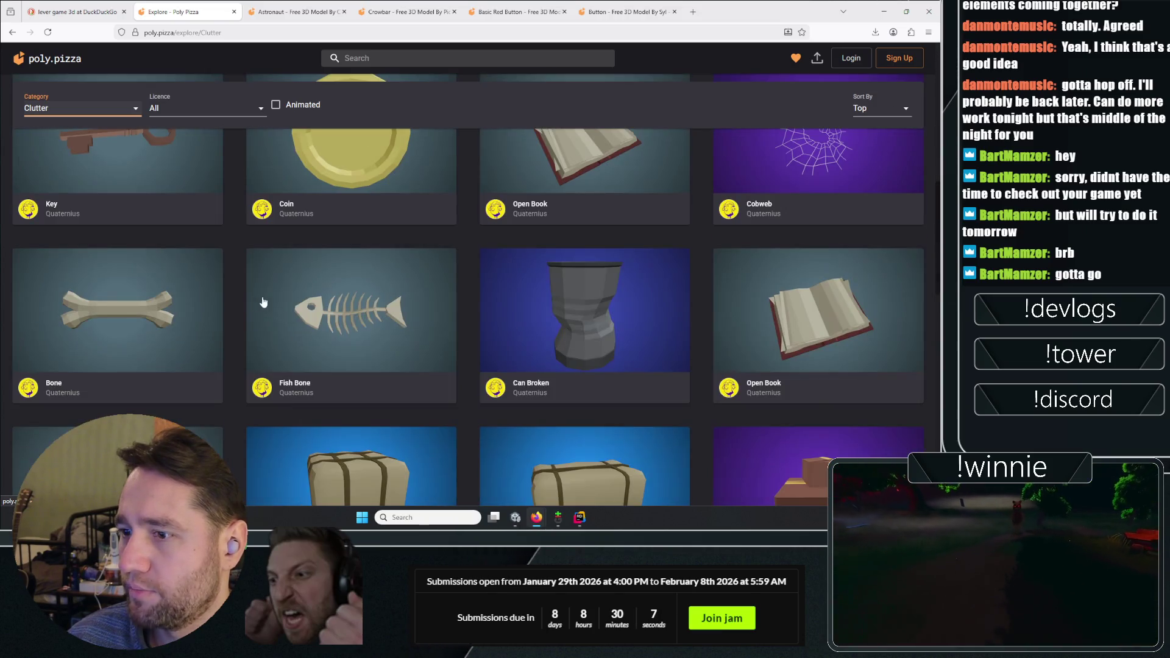
{"action": "scroll", "coordinate": [440, 288], "scroll_direction": "down", "scroll_amount": 2}
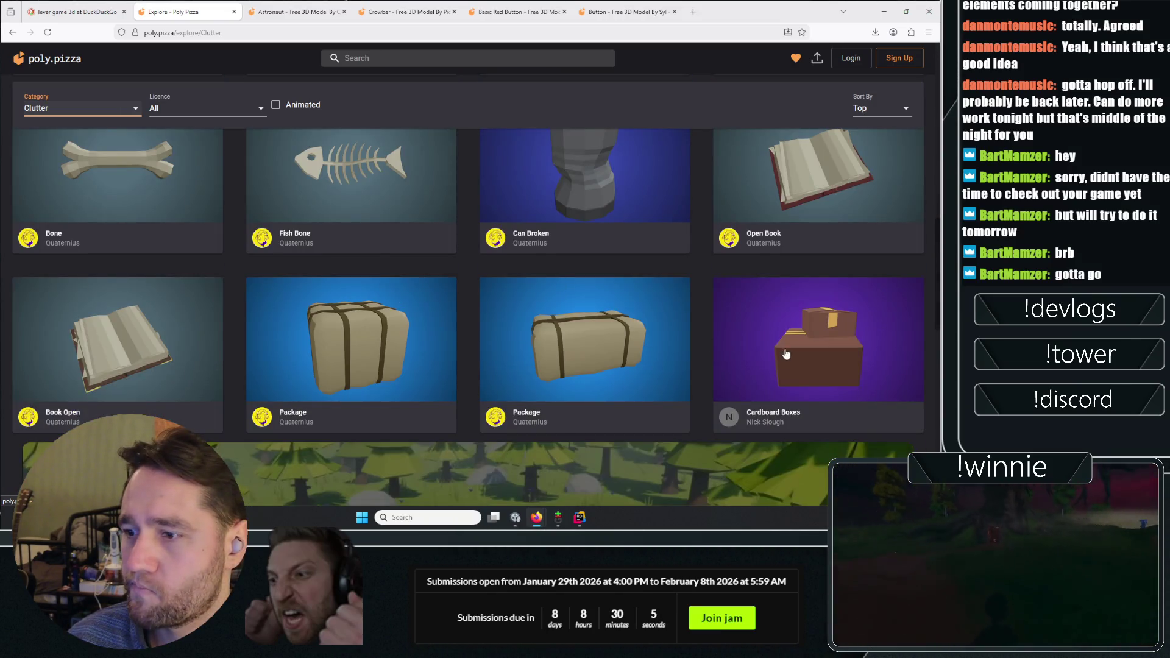
{"action": "scroll", "coordinate": [786, 353], "scroll_direction": "down", "scroll_amount": 2}
{"action": "scroll", "coordinate": [504, 334], "scroll_direction": "up", "scroll_amount": 10}
{"action": "scroll", "coordinate": [392, 272], "scroll_direction": "down", "scroll_amount": 6}
Open the Coin model in a new tab, switch to it and rotate the coin
{"action": "right_click", "coordinate": [337, 188]}
{"action": "left_click", "coordinate": [378, 196]}
{"action": "scroll", "coordinate": [444, 329], "scroll_direction": "up", "scroll_amount": 8}
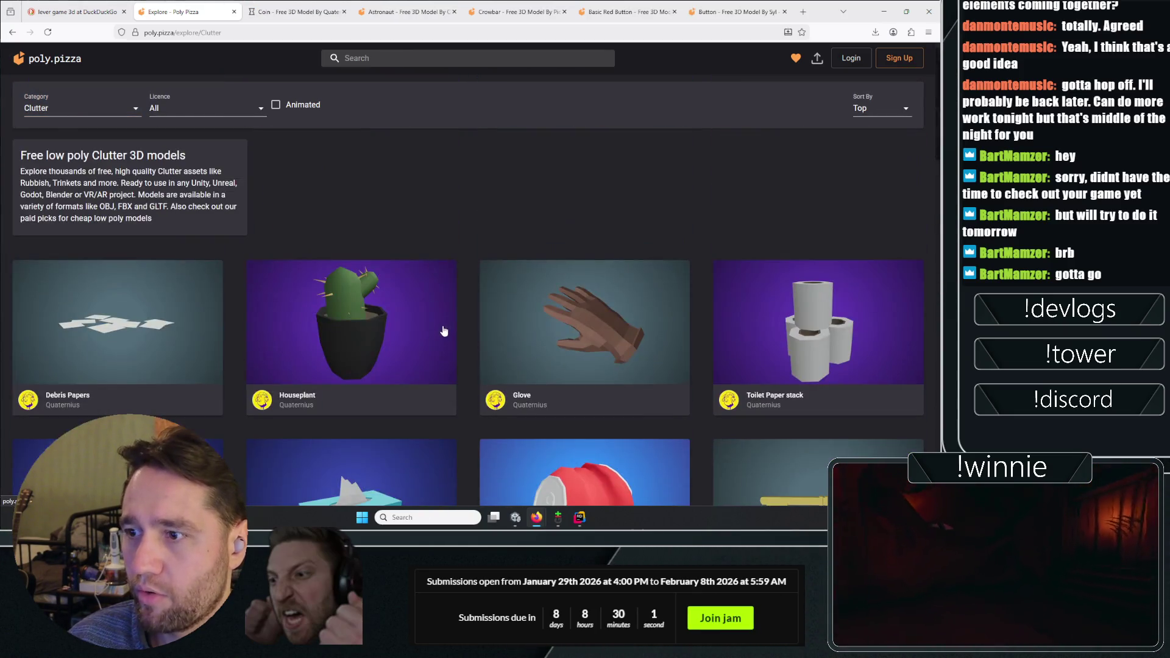
{"action": "key", "text": "ctrl+Tab"}
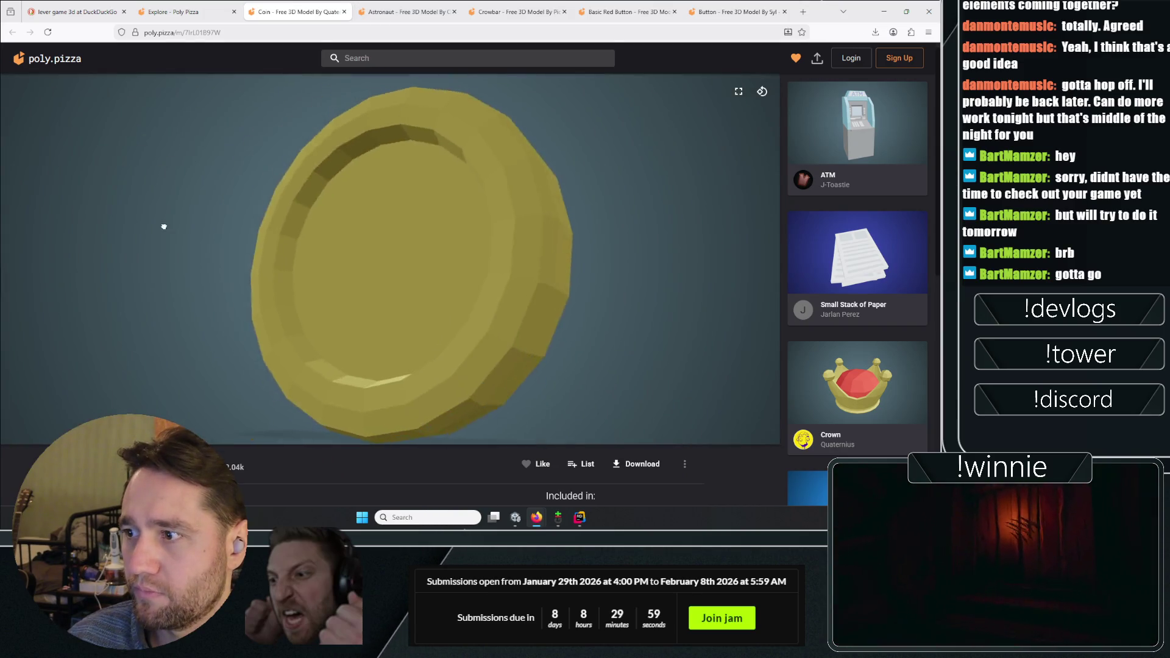
{"action": "mouse_move", "coordinate": [164, 226]}
{"action": "left_mouse_down"}
{"action": "mouse_move", "coordinate": [229, 316]}
{"action": "mouse_move", "coordinate": [79, 196]}
{"action": "mouse_move", "coordinate": [61, 67]}
{"action": "mouse_move", "coordinate": [342, 256]}
{"action": "mouse_move", "coordinate": [366, 232]}
{"action": "mouse_move", "coordinate": [392, 248]}
{"action": "mouse_move", "coordinate": [251, 362]}
{"action": "mouse_move", "coordinate": [299, 482]}
{"action": "left_mouse_up"}
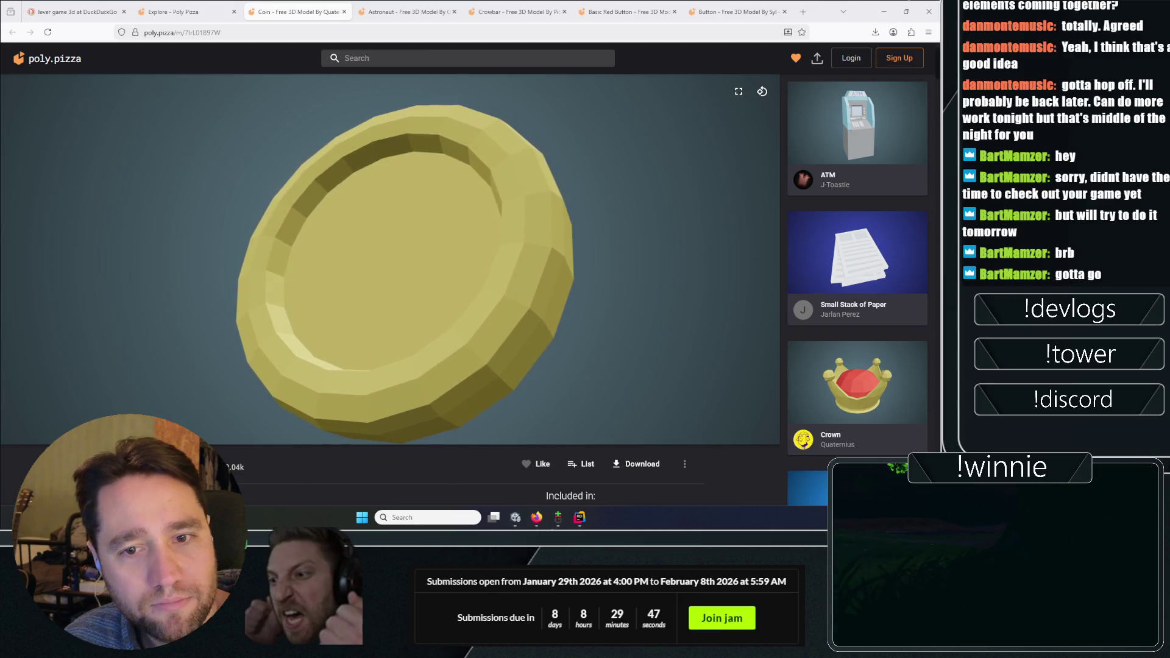
Return to the Clutter listing and browse its grid, dismissing the Can's link menu
{"action": "left_click", "coordinate": [174, 11]}
{"action": "scroll", "coordinate": [554, 317], "scroll_direction": "down", "scroll_amount": 8}
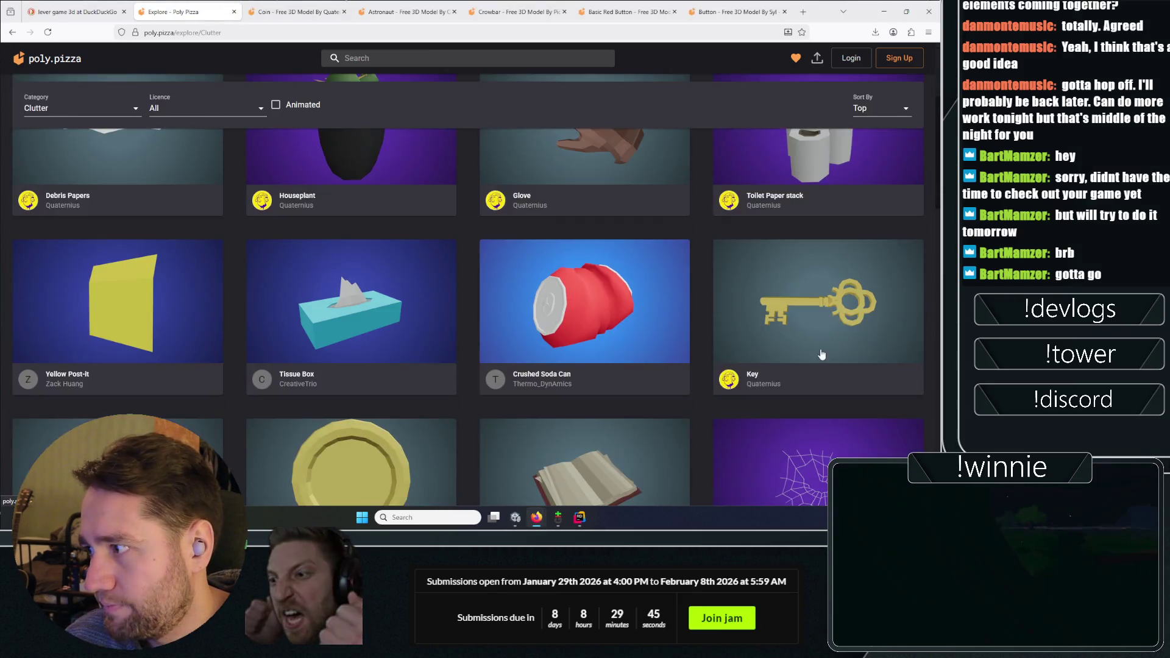
{"action": "scroll", "coordinate": [594, 250], "scroll_direction": "up", "scroll_amount": 3}
{"action": "scroll", "coordinate": [202, 242], "scroll_direction": "down", "scroll_amount": 5}
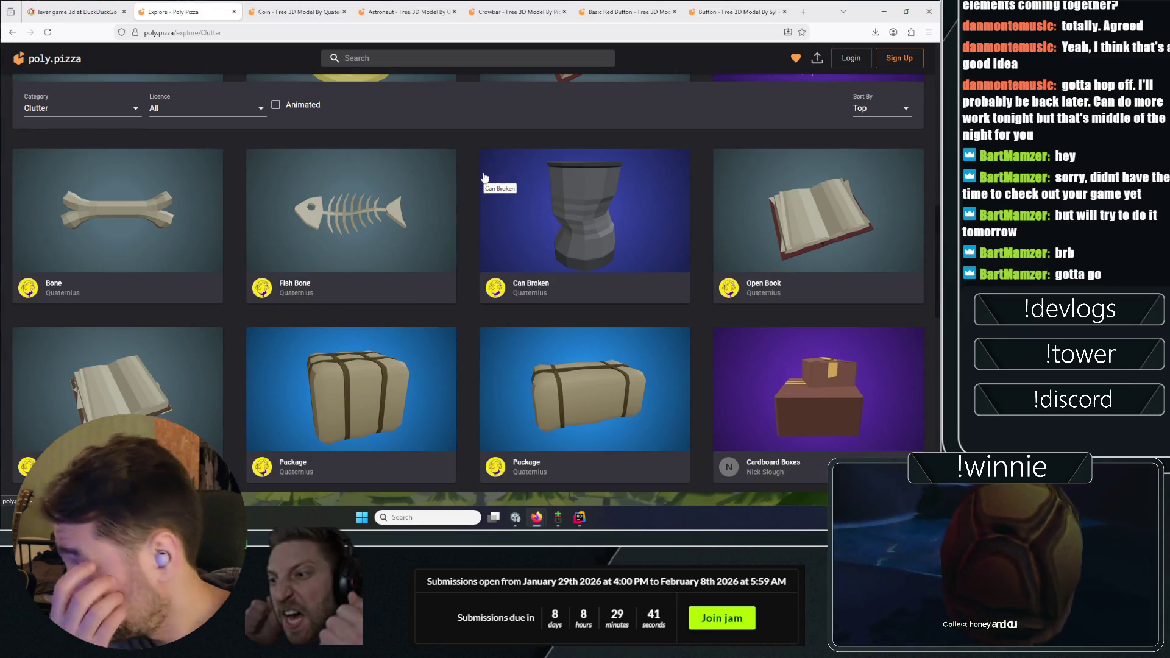
{"action": "scroll", "coordinate": [506, 190], "scroll_direction": "down", "scroll_amount": 1}
{"action": "scroll", "coordinate": [505, 188], "scroll_direction": "down", "scroll_amount": 5}
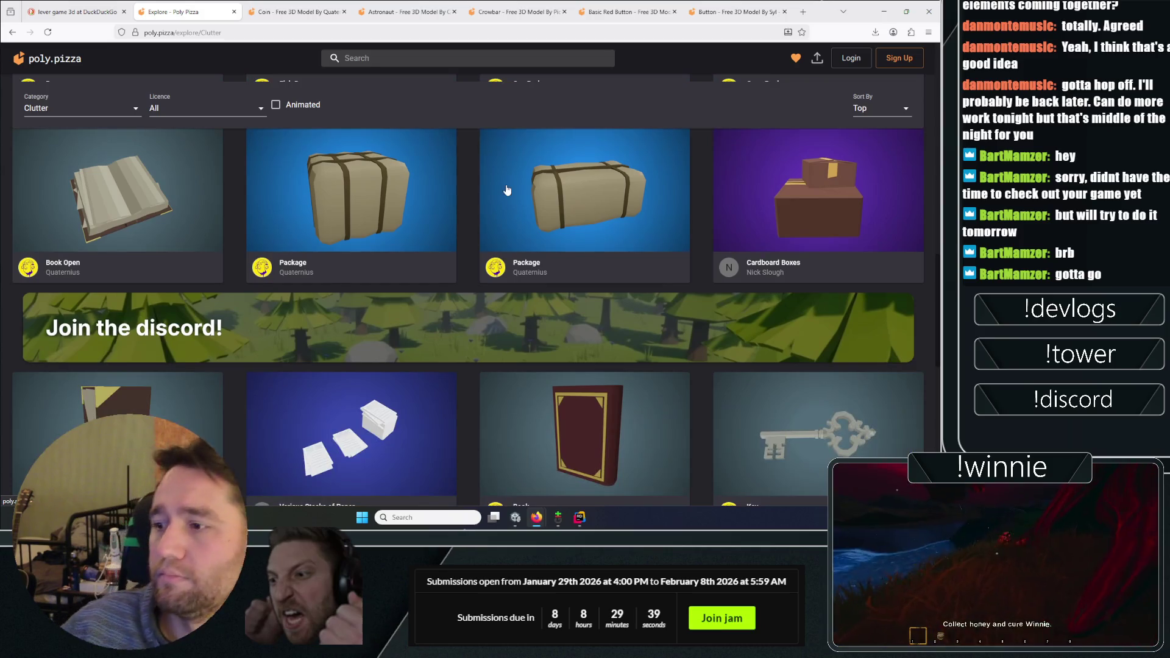
{"action": "scroll", "coordinate": [319, 221], "scroll_direction": "down", "scroll_amount": 10}
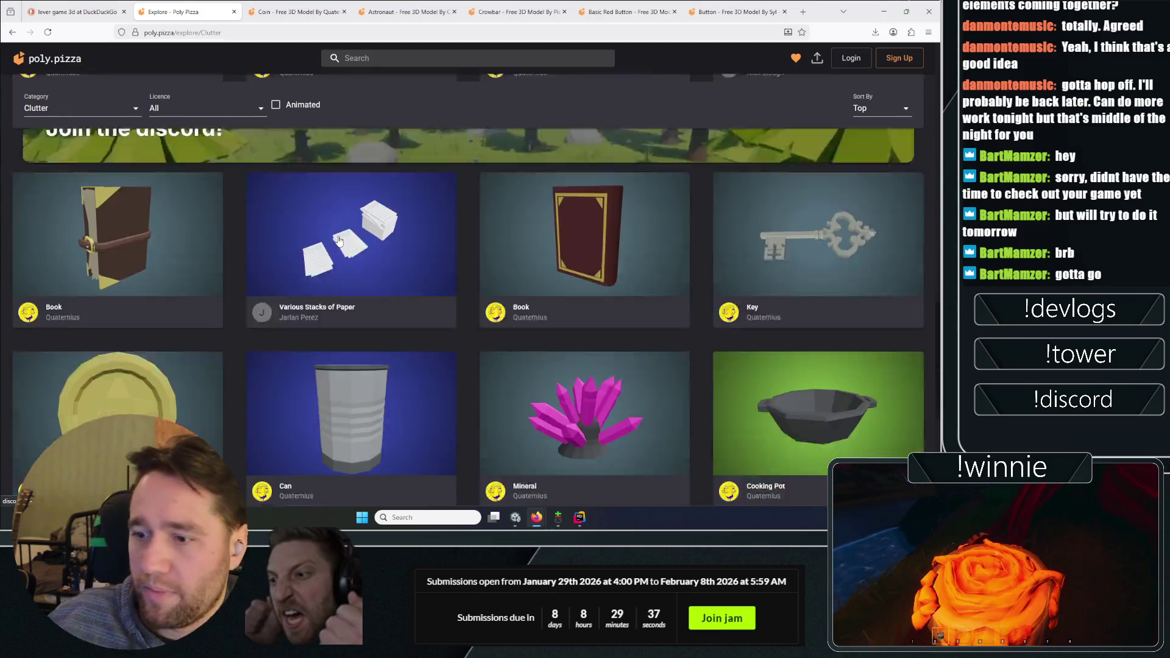
{"action": "scroll", "coordinate": [313, 244], "scroll_direction": "up", "scroll_amount": 5}
{"action": "scroll", "coordinate": [329, 281], "scroll_direction": "up", "scroll_amount": 1}
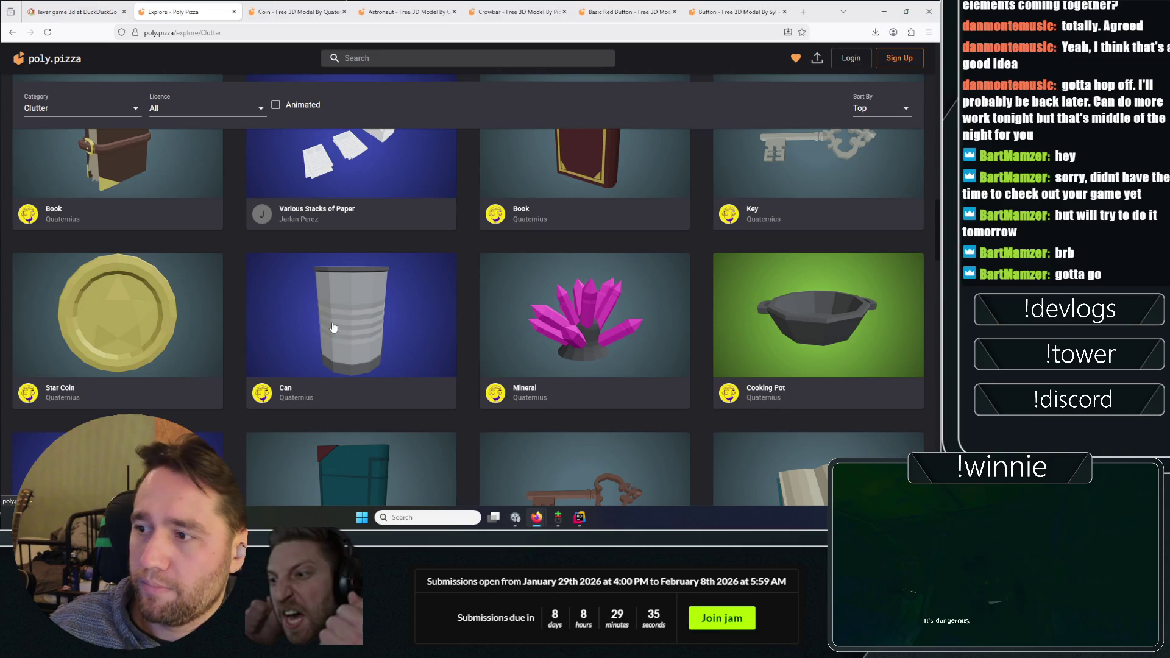
{"action": "right_click", "coordinate": [333, 324]}
{"action": "left_click", "coordinate": [239, 271]}
Open the Barrel model in a new tab and switch to it
{"action": "mouse_move", "coordinate": [268, 287]}
{"action": "left_mouse_down"}
{"action": "mouse_move", "coordinate": [305, 341]}
{"action": "mouse_move", "coordinate": [332, 305]}
{"action": "mouse_move", "coordinate": [401, 336]}
{"action": "mouse_move", "coordinate": [421, 304]}
{"action": "left_mouse_up"}
{"action": "scroll", "coordinate": [427, 298], "scroll_direction": "down", "scroll_amount": 7}
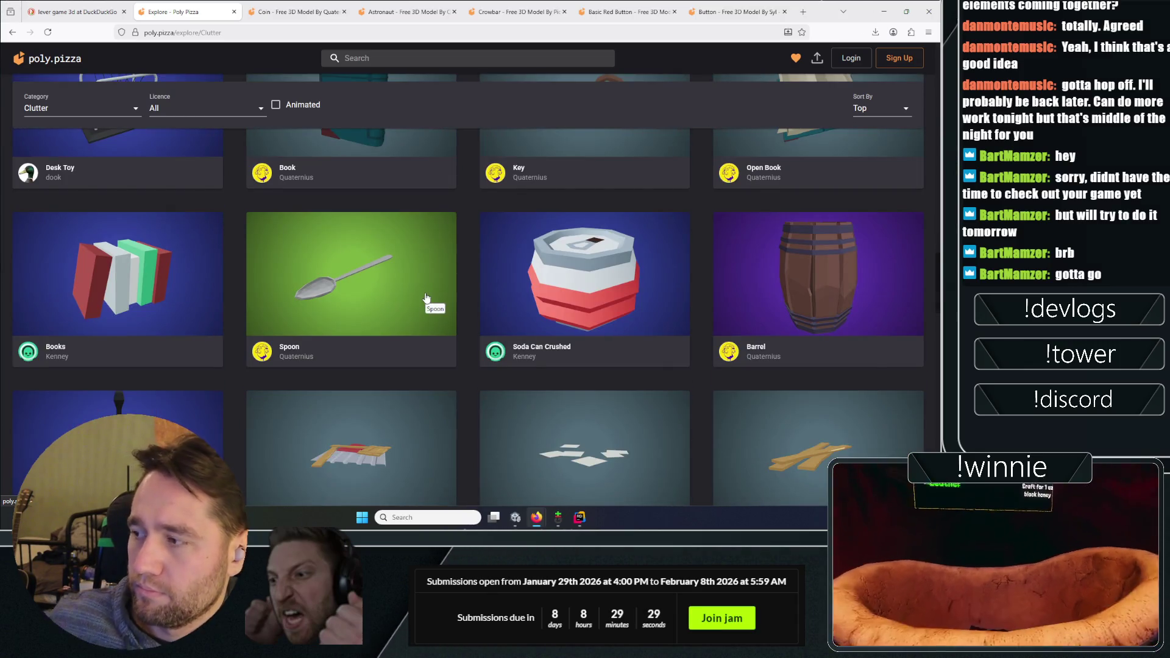
{"action": "right_click", "coordinate": [785, 309]}
{"action": "left_click", "coordinate": [794, 10]}
{"action": "left_click", "coordinate": [226, 7]}
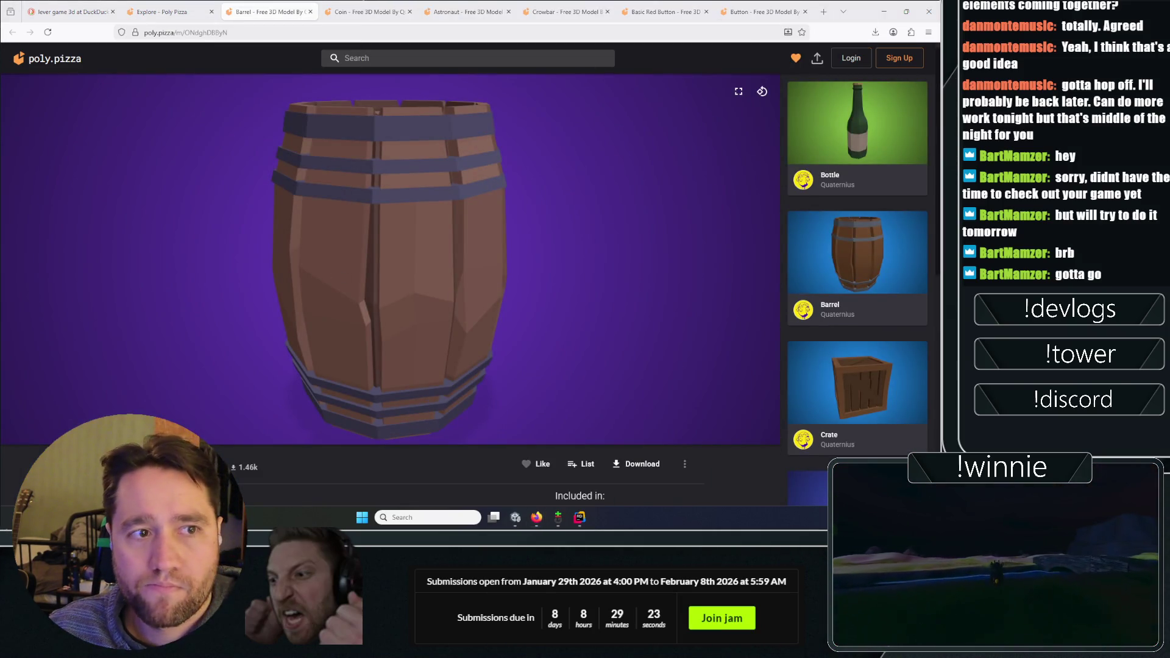
Orbit the barrel model to inspect it, ending on an upright side view
{"action": "mouse_move", "coordinate": [379, 256]}
{"action": "left_mouse_down"}
{"action": "mouse_move", "coordinate": [347, 256]}
{"action": "mouse_move", "coordinate": [426, 258]}
{"action": "mouse_move", "coordinate": [410, 256]}
{"action": "mouse_move", "coordinate": [390, 287]}
{"action": "left_mouse_up"}
{"action": "scroll", "coordinate": [342, 183], "scroll_direction": "down", "scroll_amount": 2}
{"action": "left_click_drag", "start_coordinate": [327, 112], "coordinate": [341, 127]}
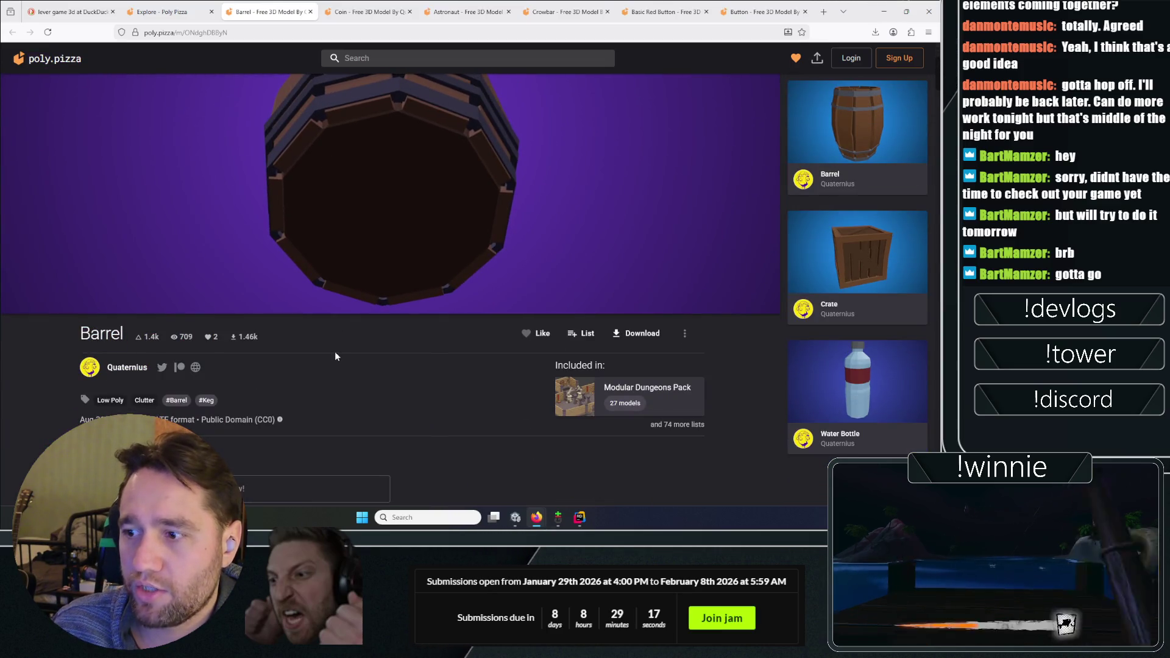
{"action": "scroll", "coordinate": [335, 357], "scroll_direction": "up", "scroll_amount": 2}
{"action": "mouse_move", "coordinate": [342, 357]}
{"action": "left_mouse_down"}
{"action": "mouse_move", "coordinate": [384, 283]}
{"action": "mouse_move", "coordinate": [366, 313]}
{"action": "left_mouse_up"}
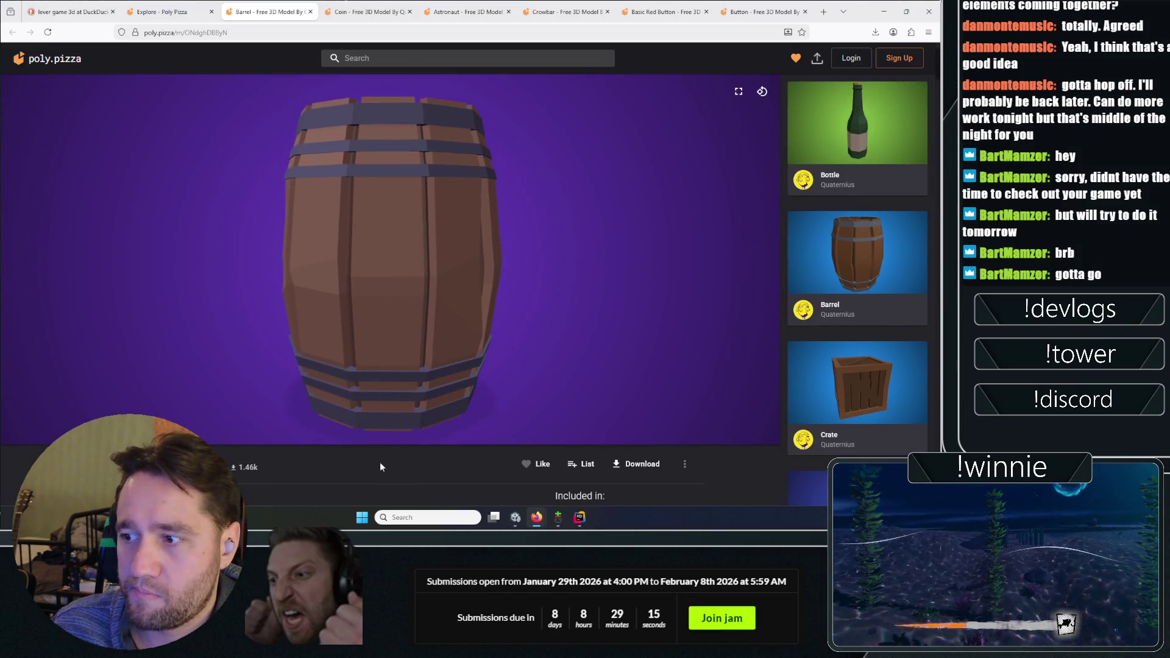
{"action": "scroll", "coordinate": [380, 467], "scroll_direction": "down", "scroll_amount": 5}
{"action": "scroll", "coordinate": [329, 396], "scroll_direction": "up", "scroll_amount": 4}
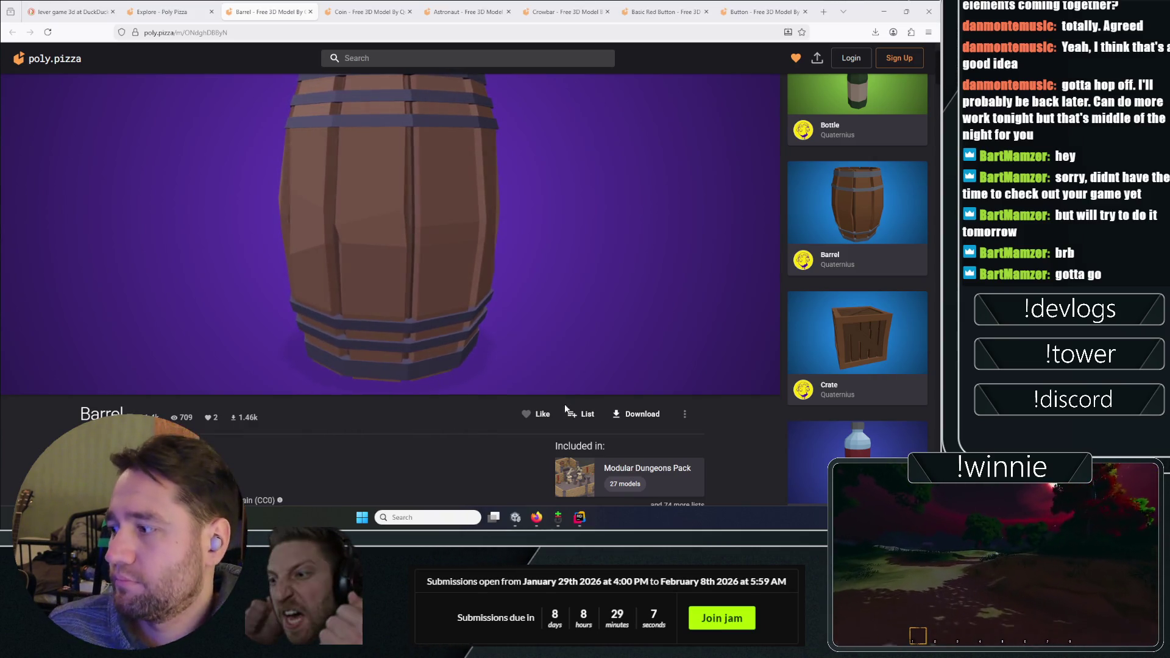
Open the related Crate model in a new tab and switch to it
{"action": "right_click", "coordinate": [879, 342]}
{"action": "left_click", "coordinate": [810, 20]}
{"action": "left_click", "coordinate": [298, 12]}
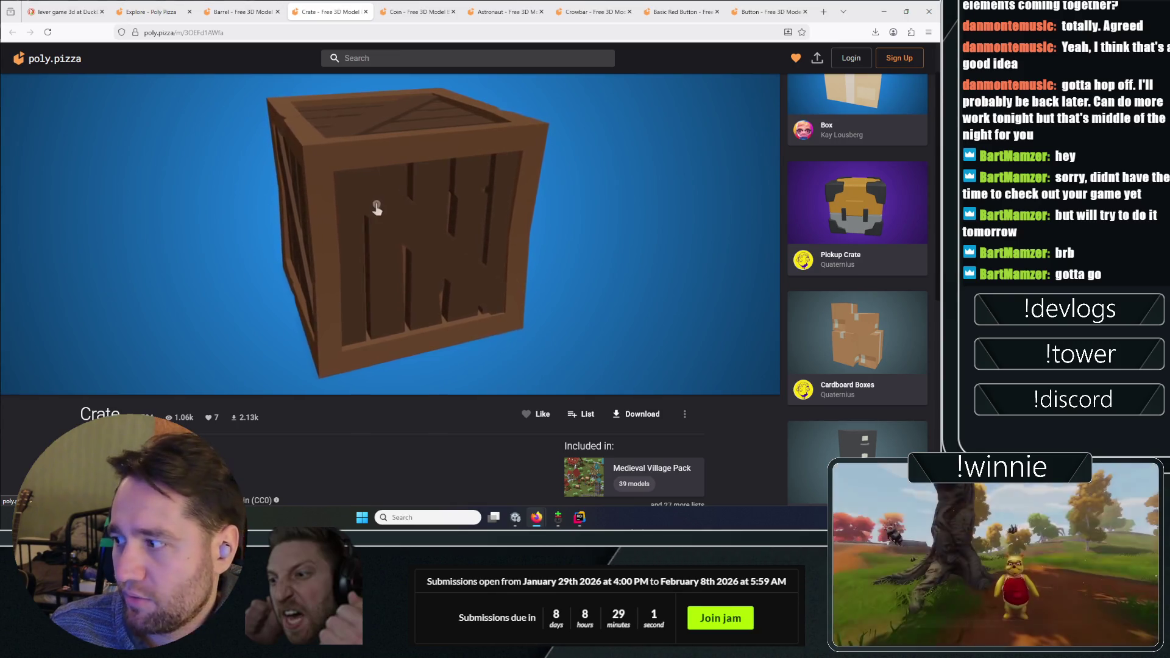
{"action": "right_click", "coordinate": [379, 205]}
{"action": "left_click", "coordinate": [158, 197]}
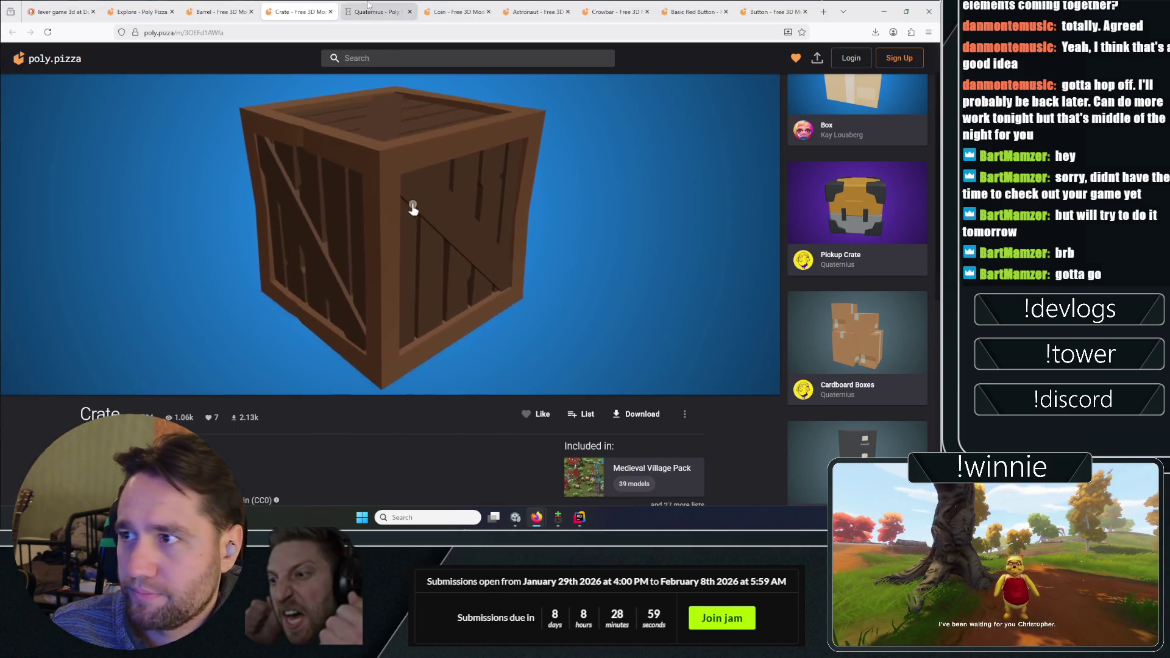
{"action": "scroll", "coordinate": [27, 235], "scroll_direction": "down", "scroll_amount": 10}
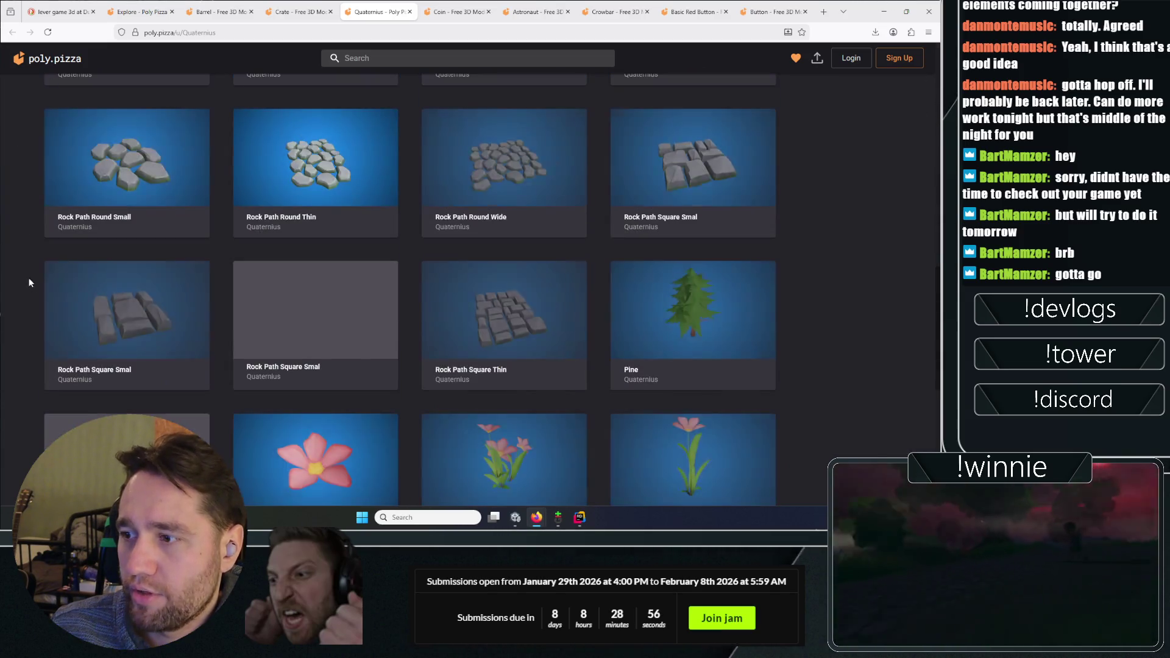
Open the Tree model from Quaternius's collection in a new tab and switch to it
{"action": "middle_click", "coordinate": [20, 198]}
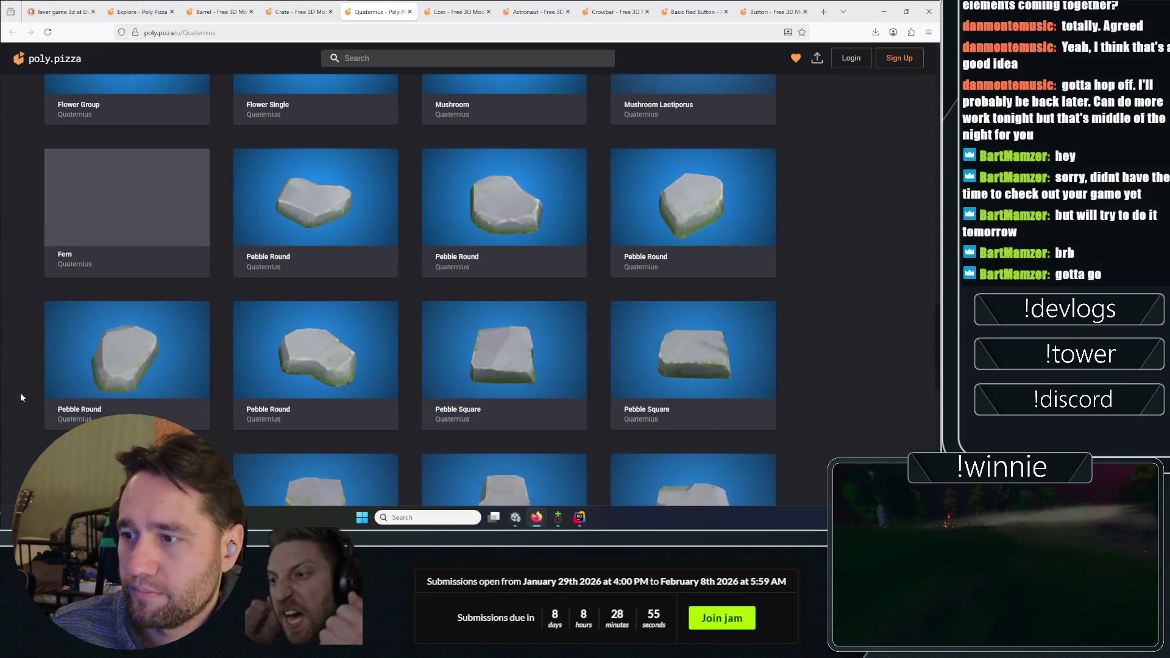
{"action": "scroll", "coordinate": [11, 222], "scroll_direction": "up", "scroll_amount": 10}
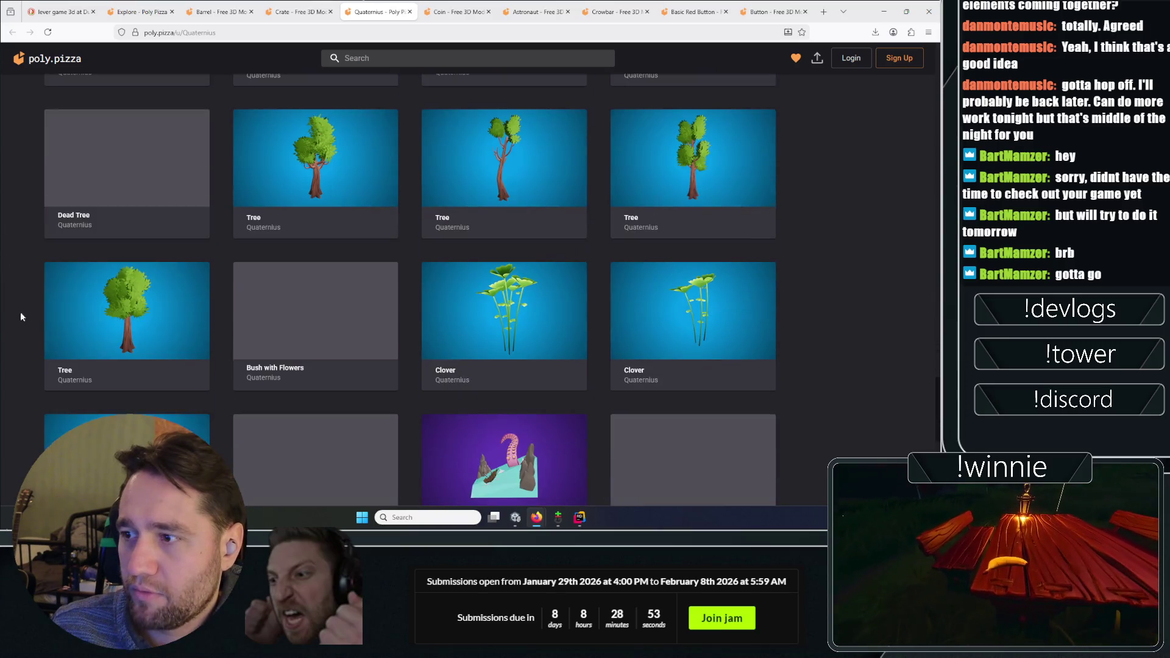
{"action": "scroll", "coordinate": [9, 217], "scroll_direction": "down", "scroll_amount": 2}
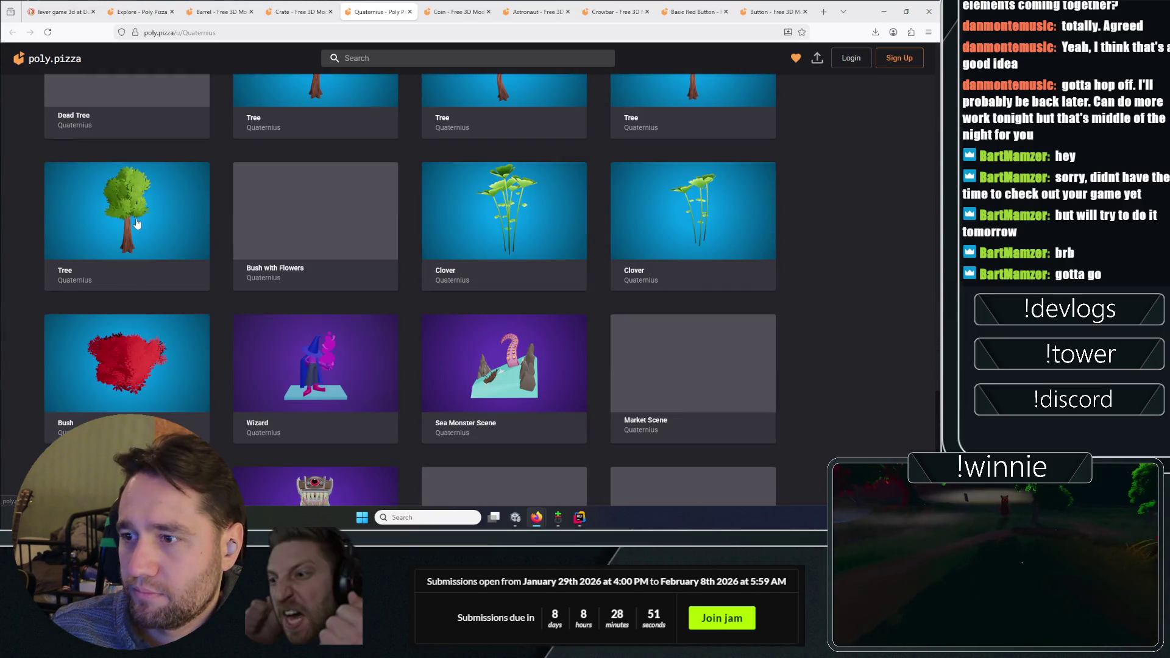
{"action": "right_click", "coordinate": [139, 192]}
{"action": "left_click", "coordinate": [160, 204]}
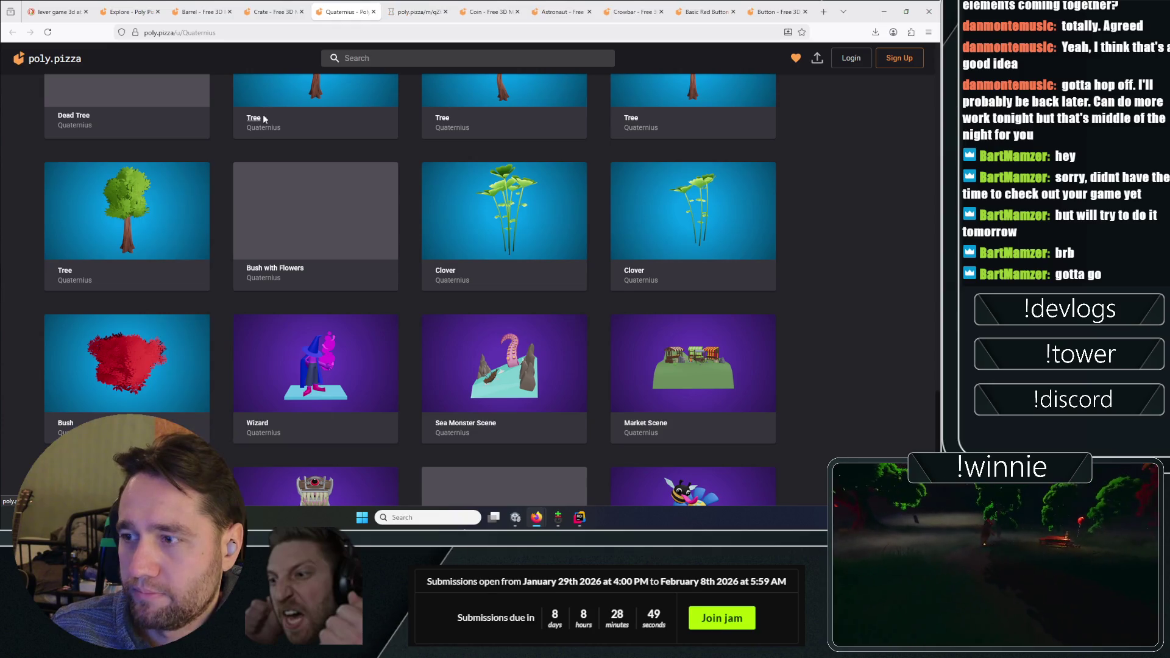
{"action": "left_click", "coordinate": [413, 8]}
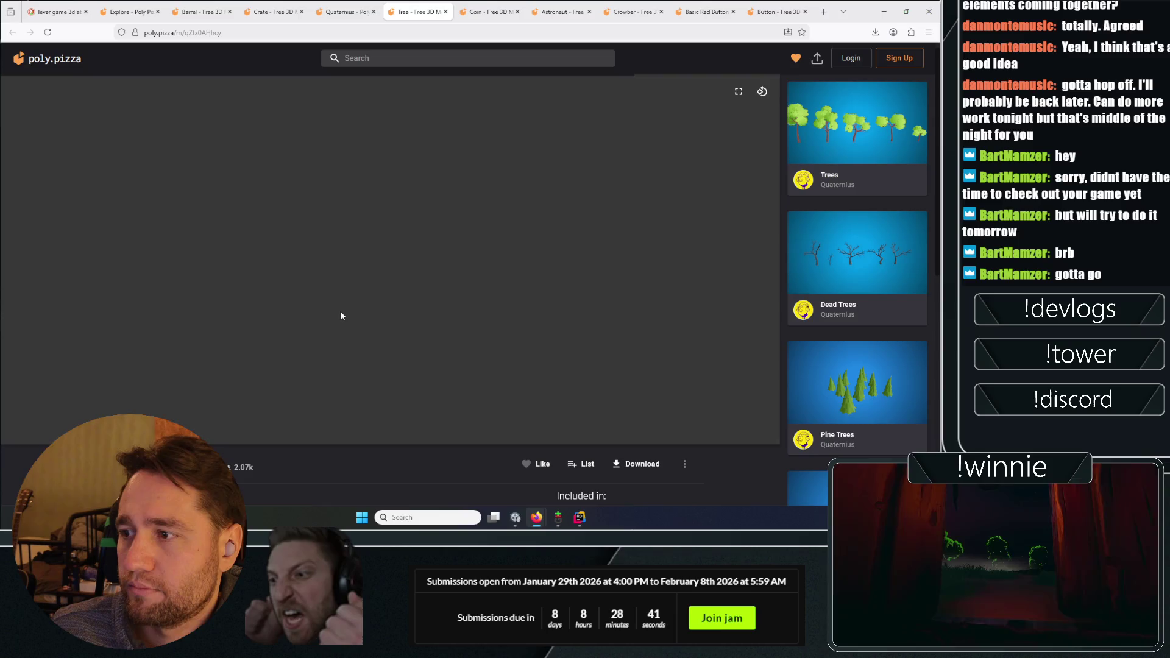
Orbit the tree model to inspect it, finishing on a slightly low upright view
{"action": "scroll", "coordinate": [362, 385], "scroll_direction": "down", "scroll_amount": 3}
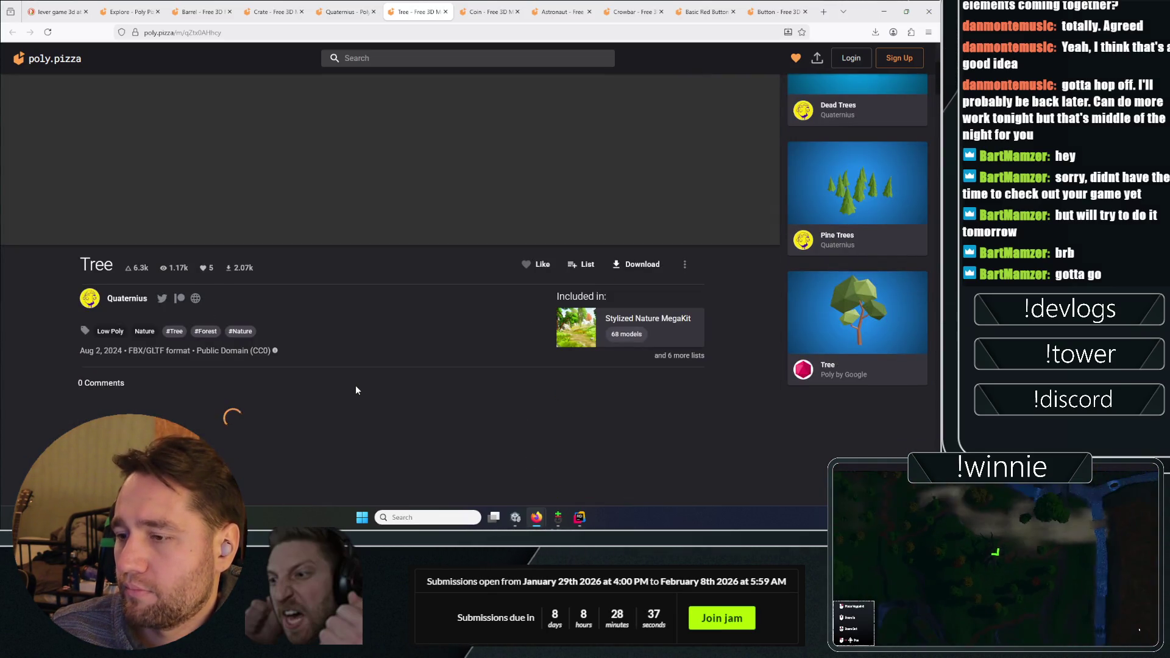
{"action": "scroll", "coordinate": [277, 354], "scroll_direction": "up", "scroll_amount": 3}
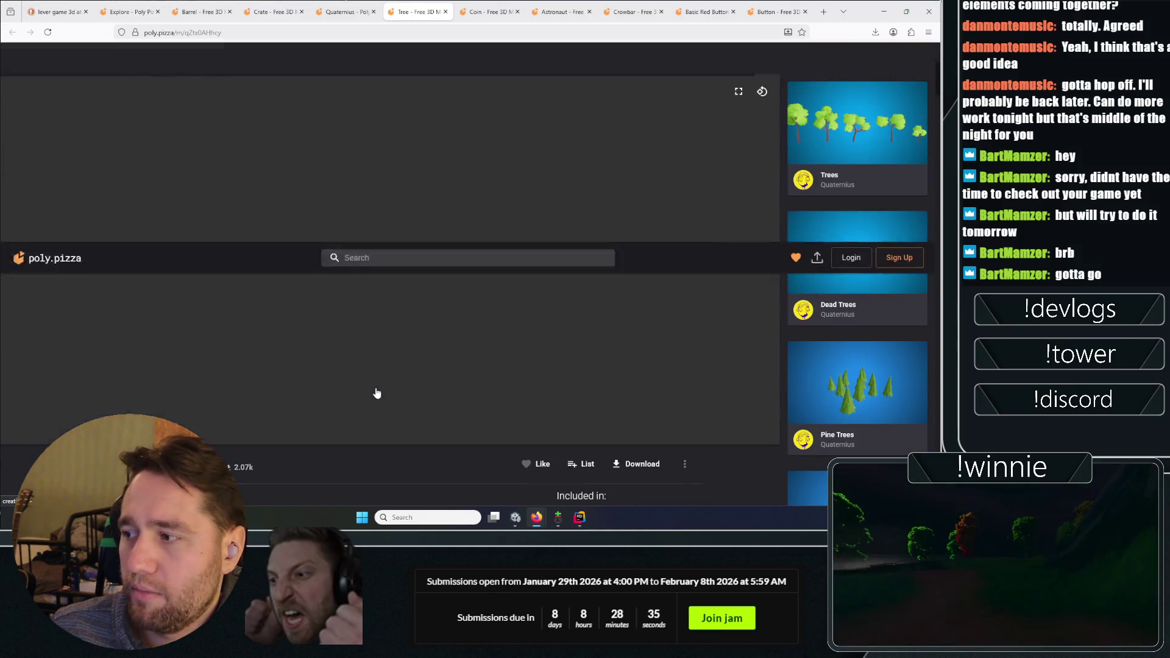
{"action": "mouse_move", "coordinate": [408, 288]}
{"action": "left_mouse_down"}
{"action": "mouse_move", "coordinate": [321, 253]}
{"action": "mouse_move", "coordinate": [285, 201]}
{"action": "mouse_move", "coordinate": [280, 243]}
{"action": "mouse_move", "coordinate": [424, 295]}
{"action": "mouse_move", "coordinate": [620, 279]}
{"action": "mouse_move", "coordinate": [421, 274]}
{"action": "mouse_move", "coordinate": [134, 298]}
{"action": "left_mouse_up"}
{"action": "mouse_move", "coordinate": [244, 313]}
{"action": "left_mouse_down"}
{"action": "mouse_move", "coordinate": [462, 335]}
{"action": "mouse_move", "coordinate": [781, 334]}
{"action": "left_mouse_up"}
{"action": "mouse_move", "coordinate": [609, 304]}
{"action": "left_mouse_down"}
{"action": "mouse_move", "coordinate": [572, 292]}
{"action": "mouse_move", "coordinate": [384, 313]}
{"action": "mouse_move", "coordinate": [389, 295]}
{"action": "mouse_move", "coordinate": [376, 333]}
{"action": "left_mouse_up"}
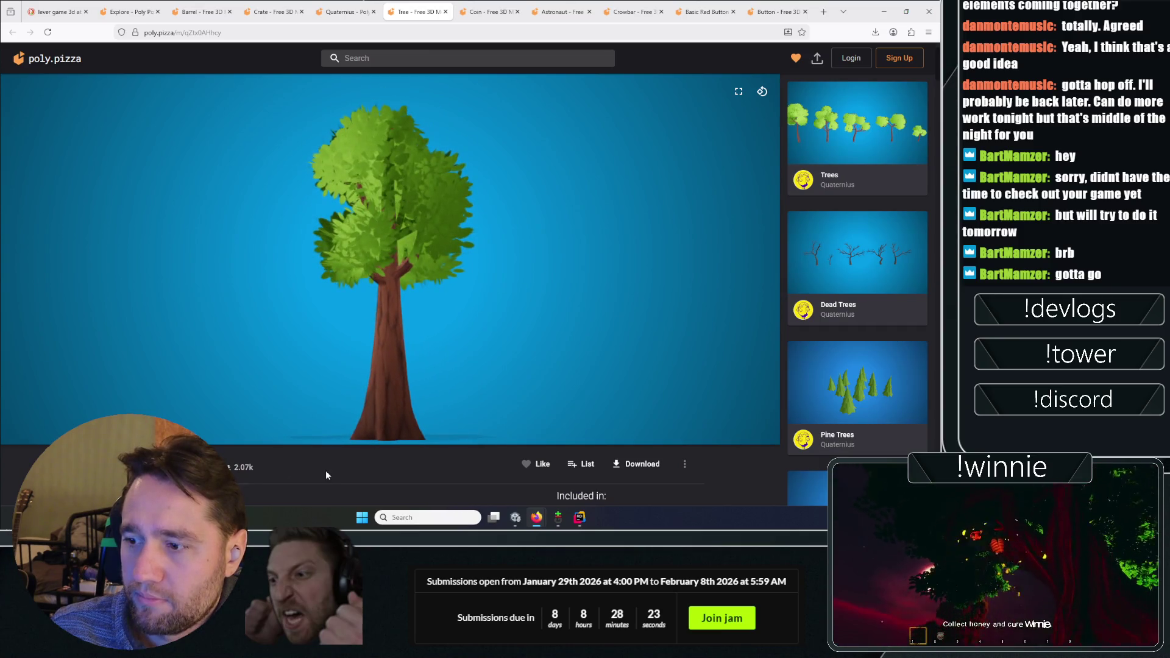
Step through the Barrel and Crate tabs back to the Quaternius profile
{"action": "left_click", "coordinate": [198, 12]}
{"action": "left_click", "coordinate": [271, 12]}
{"action": "left_click", "coordinate": [415, 12]}
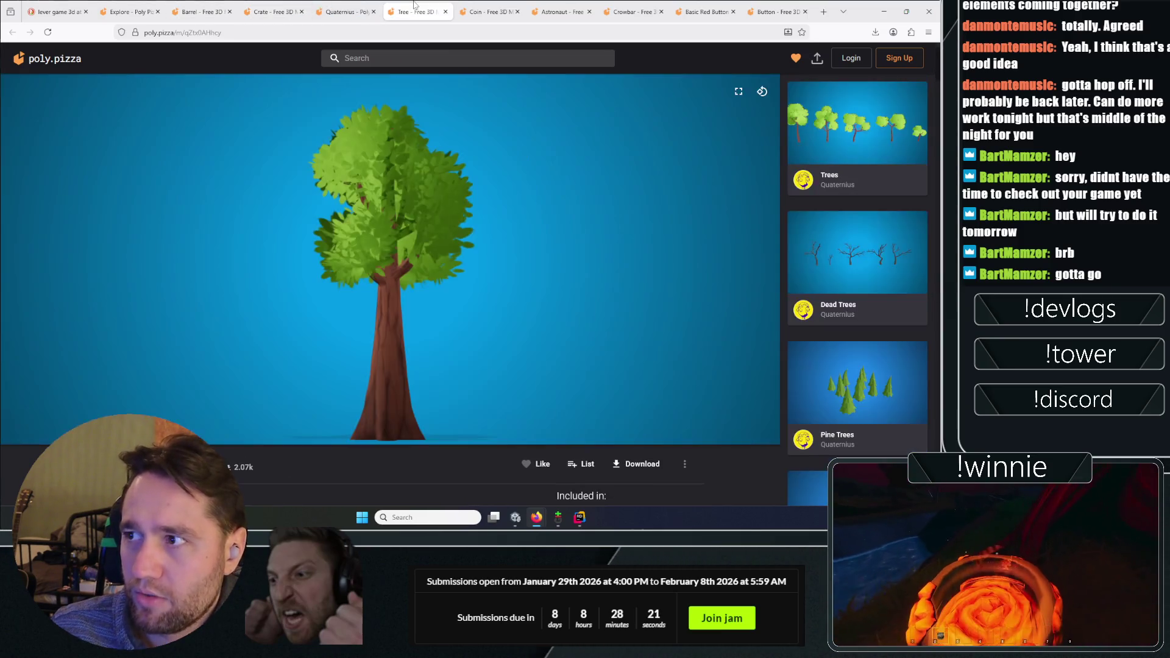
{"action": "left_click", "coordinate": [365, 12]}
Scroll the Quaternius profile and open the Air Hands Icon model in a new tab
{"action": "scroll", "coordinate": [157, 262], "scroll_direction": "down", "scroll_amount": 5}
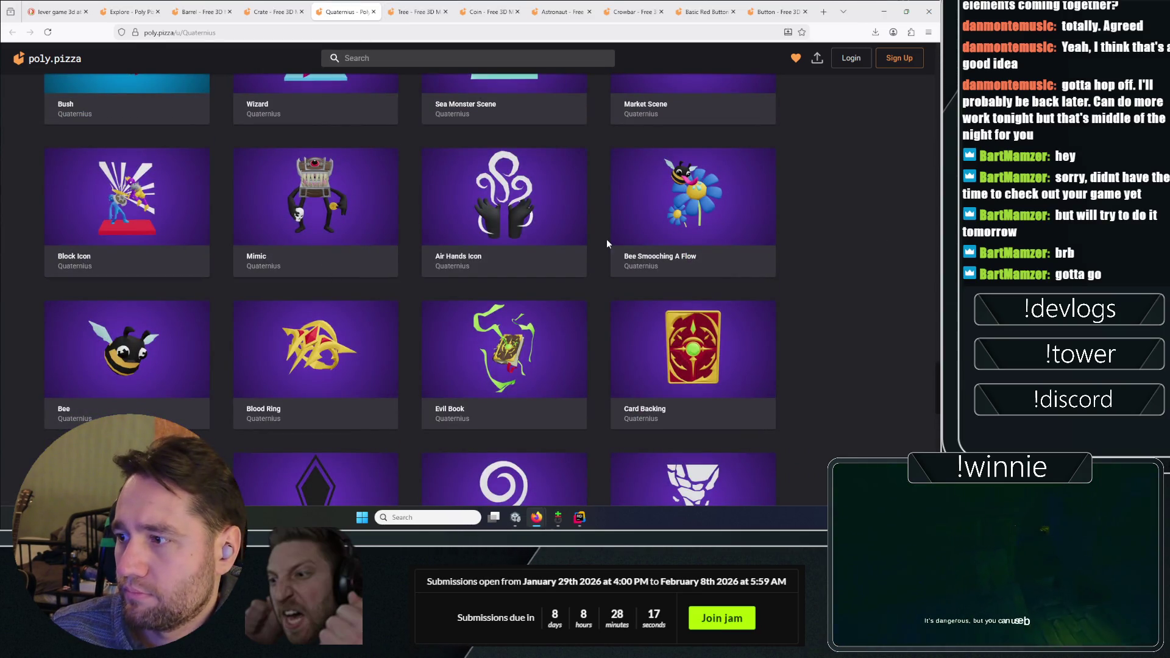
{"action": "scroll", "coordinate": [792, 250], "scroll_direction": "down", "scroll_amount": 3}
{"action": "scroll", "coordinate": [817, 262], "scroll_direction": "up", "scroll_amount": 3}
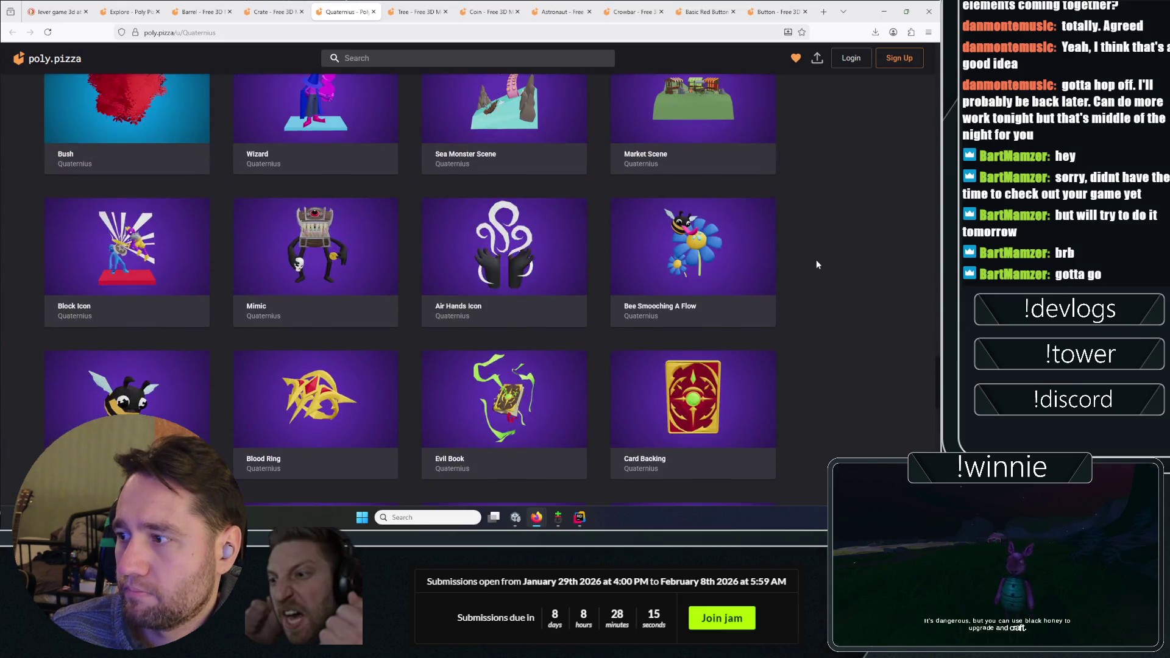
{"action": "scroll", "coordinate": [813, 265], "scroll_direction": "down", "scroll_amount": 3}
{"action": "scroll", "coordinate": [814, 263], "scroll_direction": "up", "scroll_amount": 4}
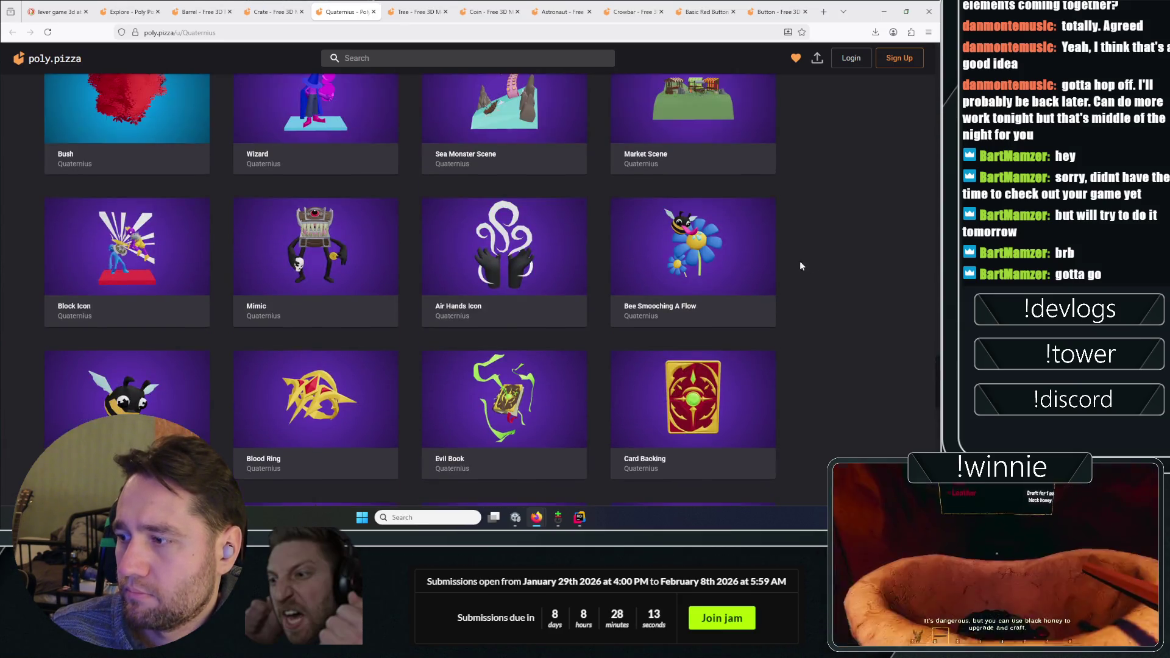
{"action": "right_click", "coordinate": [490, 266]}
{"action": "left_click", "coordinate": [520, 201]}
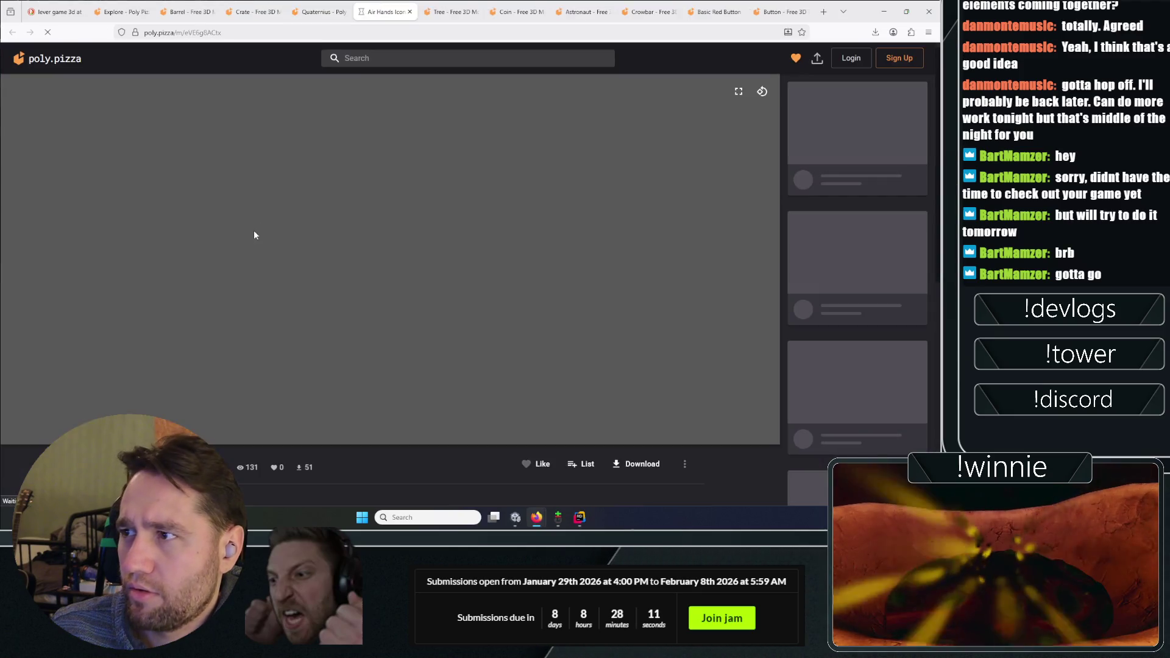
Tilt the Air Hands Icon model to view its underside, then close its page
{"action": "scroll", "coordinate": [377, 467], "scroll_direction": "down", "scroll_amount": 5}
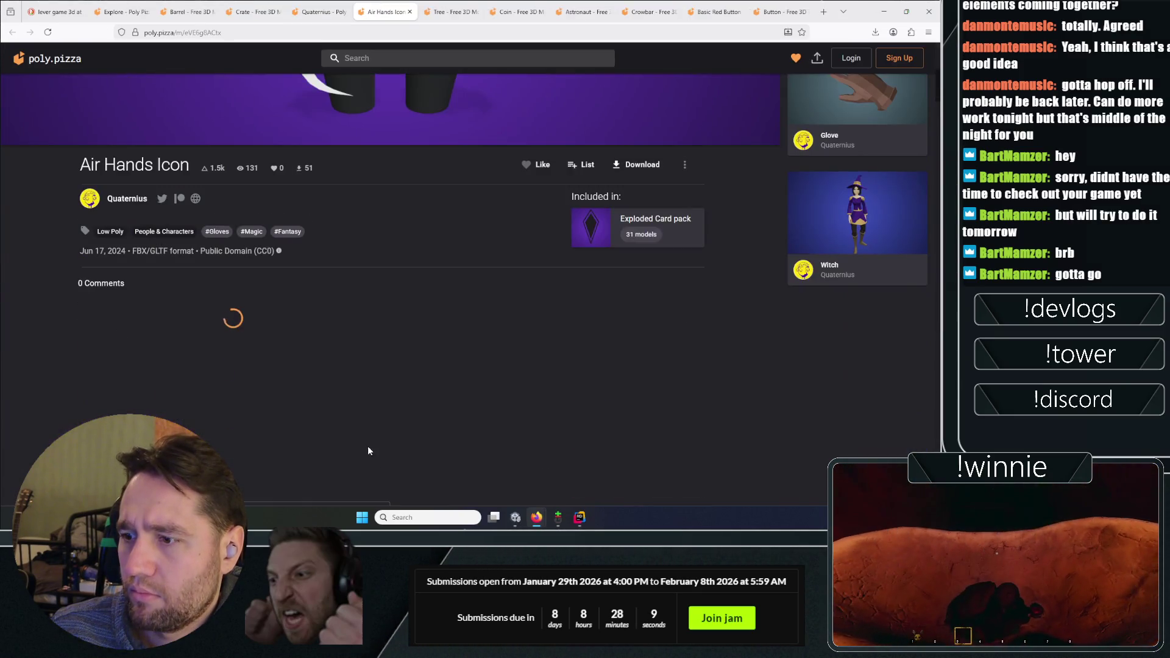
{"action": "scroll", "coordinate": [214, 260], "scroll_direction": "up", "scroll_amount": 4}
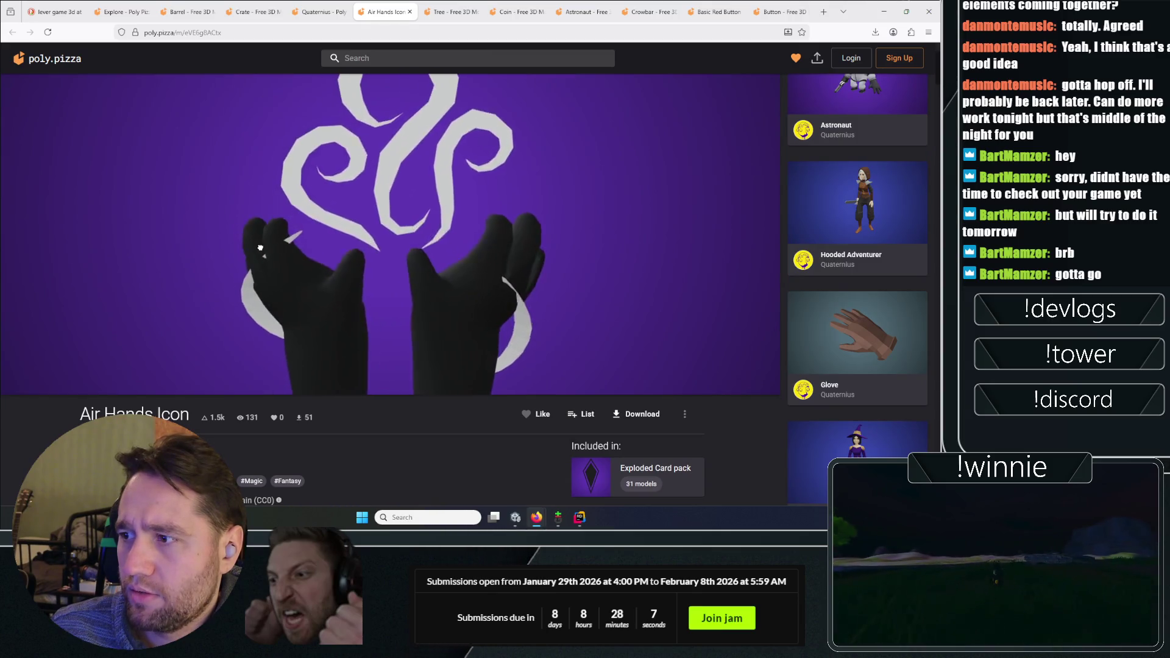
{"action": "left_click_drag", "start_coordinate": [254, 298], "coordinate": [268, 5]}
{"action": "left_click", "coordinate": [321, 12]}
{"action": "left_click", "coordinate": [410, 11]}
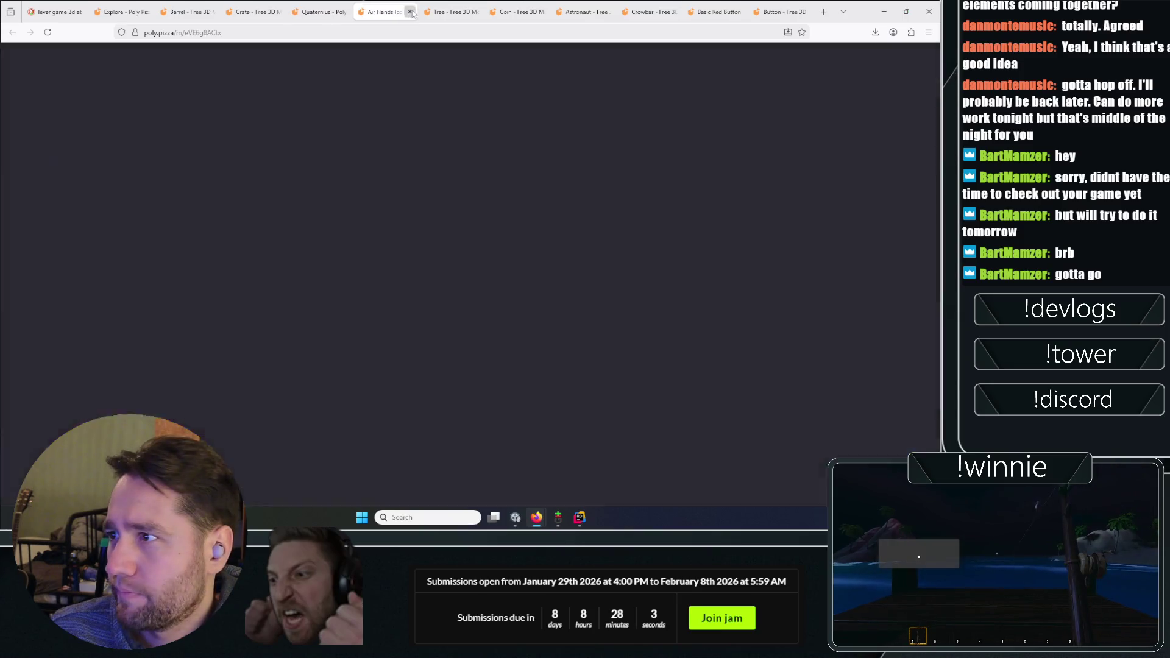
Go back through the Crate and Barrel tabs to the Clutter category listing
{"action": "scroll", "coordinate": [816, 358], "scroll_direction": "down", "scroll_amount": 10}
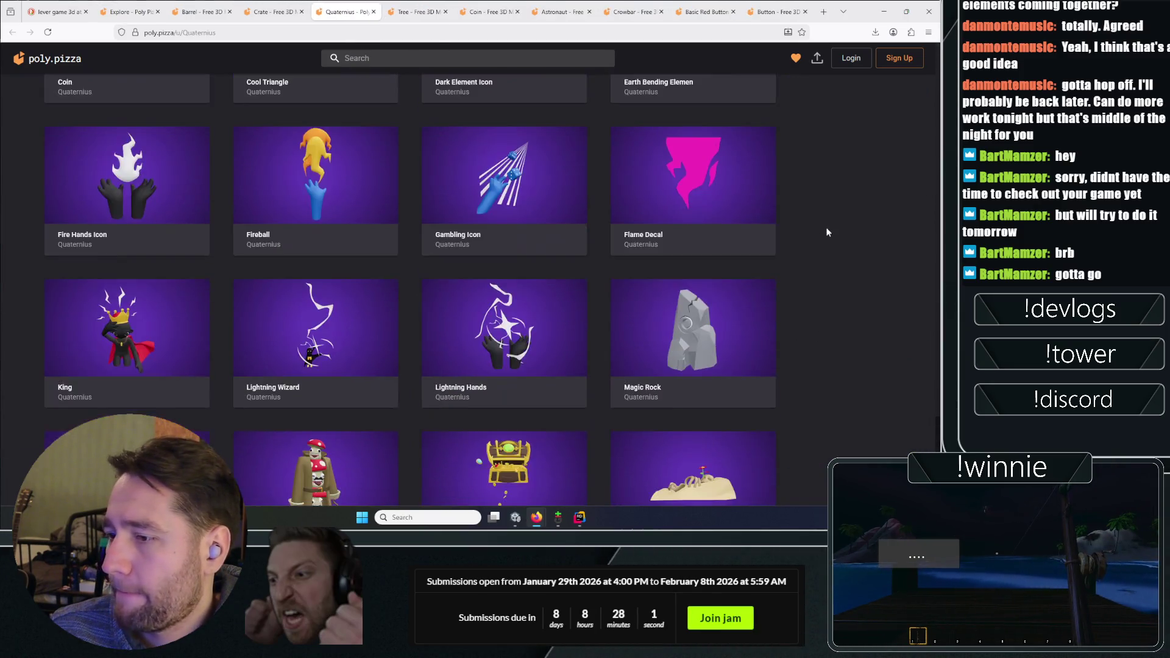
{"action": "left_click", "coordinate": [274, 12]}
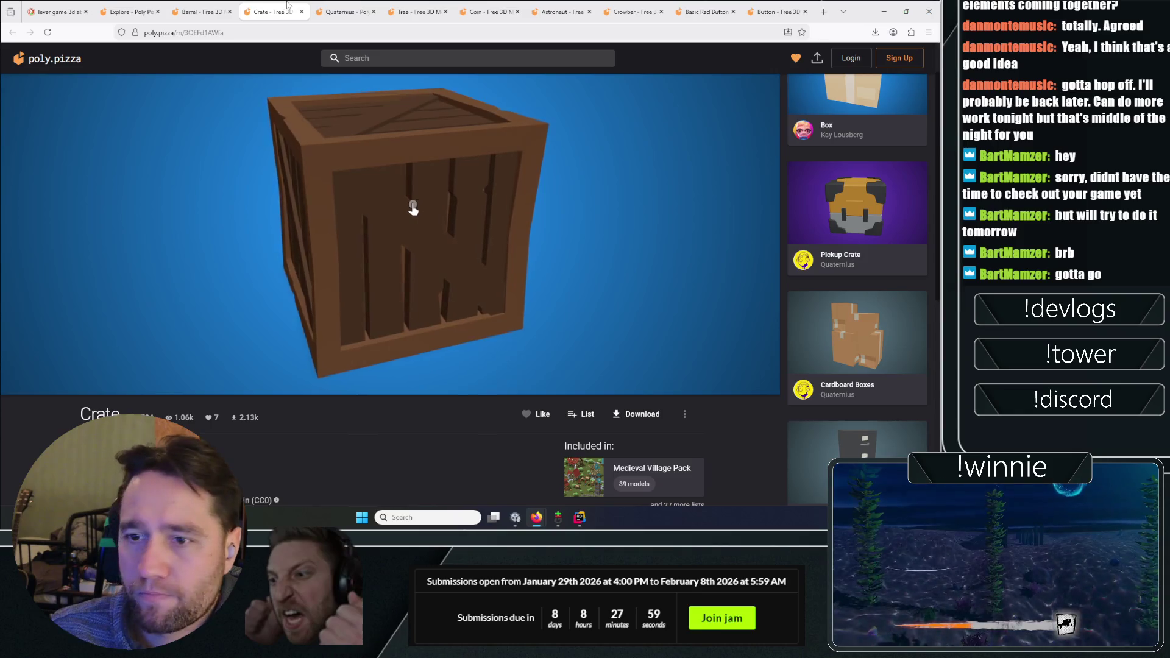
{"action": "left_click", "coordinate": [201, 11]}
{"action": "left_click", "coordinate": [148, 8]}
{"action": "scroll", "coordinate": [111, 319], "scroll_direction": "down", "scroll_amount": 3}
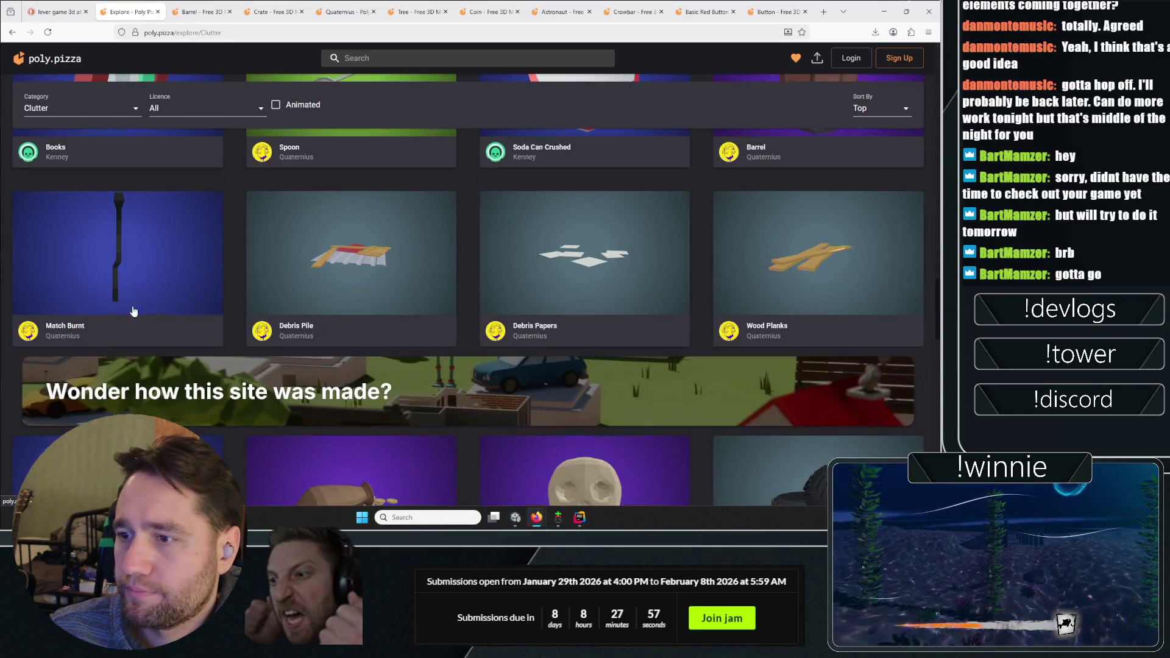
{"action": "scroll", "coordinate": [449, 340], "scroll_direction": "up", "scroll_amount": 3}
{"action": "scroll", "coordinate": [332, 358], "scroll_direction": "up", "scroll_amount": 2}
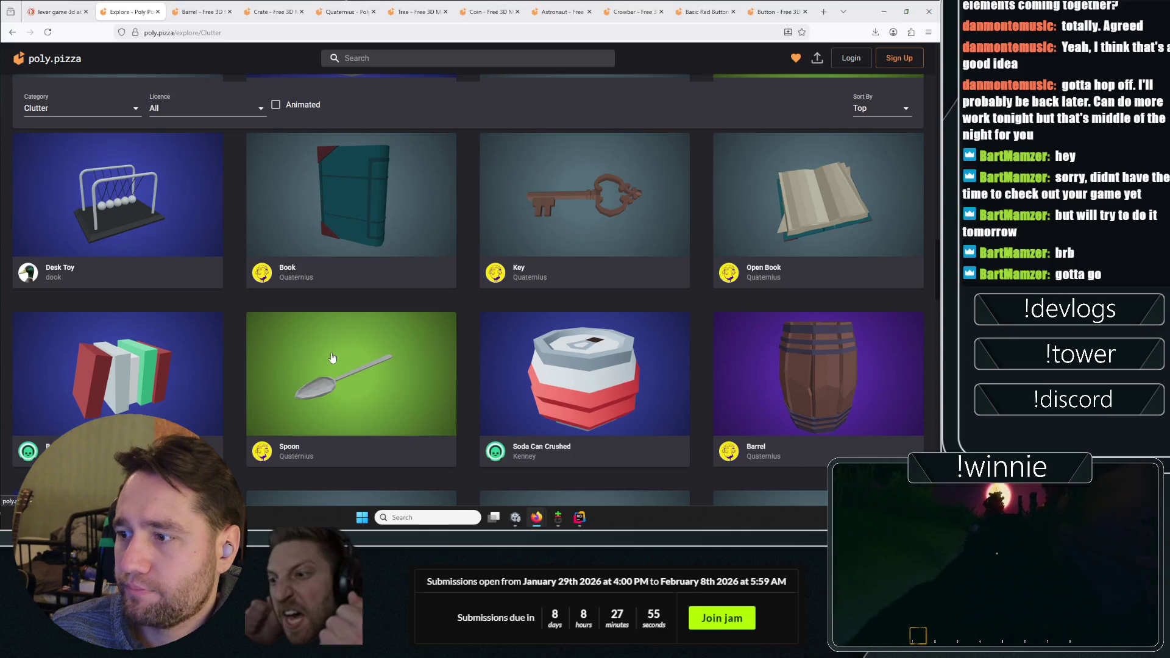
{"action": "scroll", "coordinate": [351, 355], "scroll_direction": "down", "scroll_amount": 4}
Open the Spoon model in a new tab and scroll further down the grid
{"action": "right_click", "coordinate": [341, 177]}
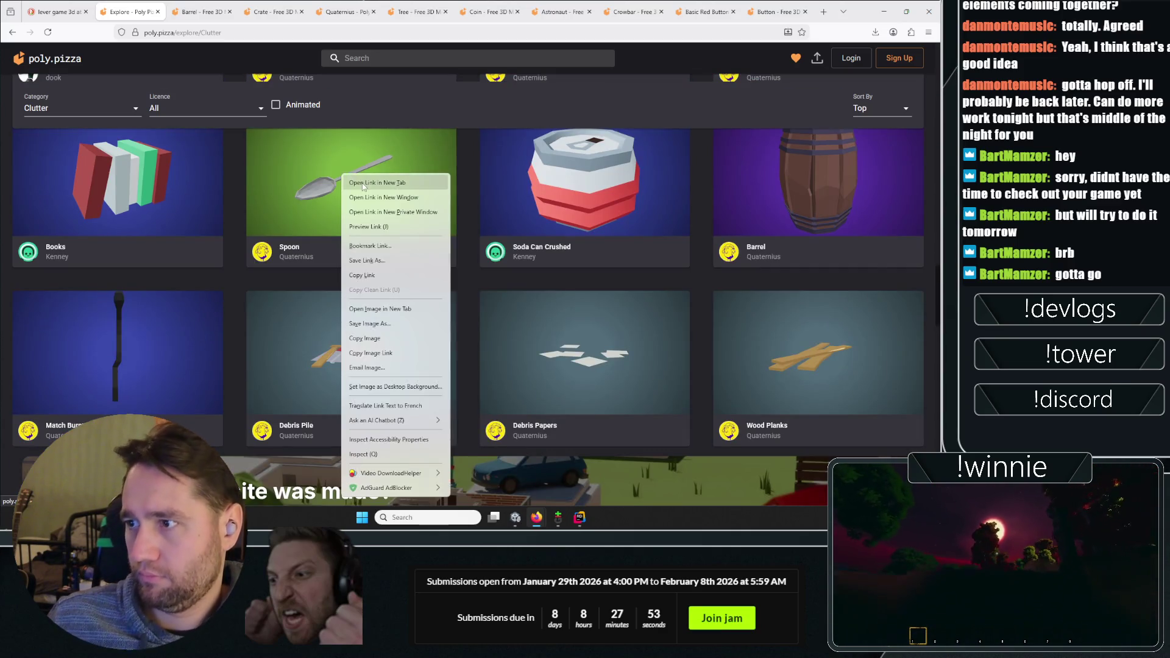
{"action": "left_click", "coordinate": [361, 183]}
{"action": "scroll", "coordinate": [313, 265], "scroll_direction": "down", "scroll_amount": 5}
{"action": "scroll", "coordinate": [314, 273], "scroll_direction": "down", "scroll_amount": 4}
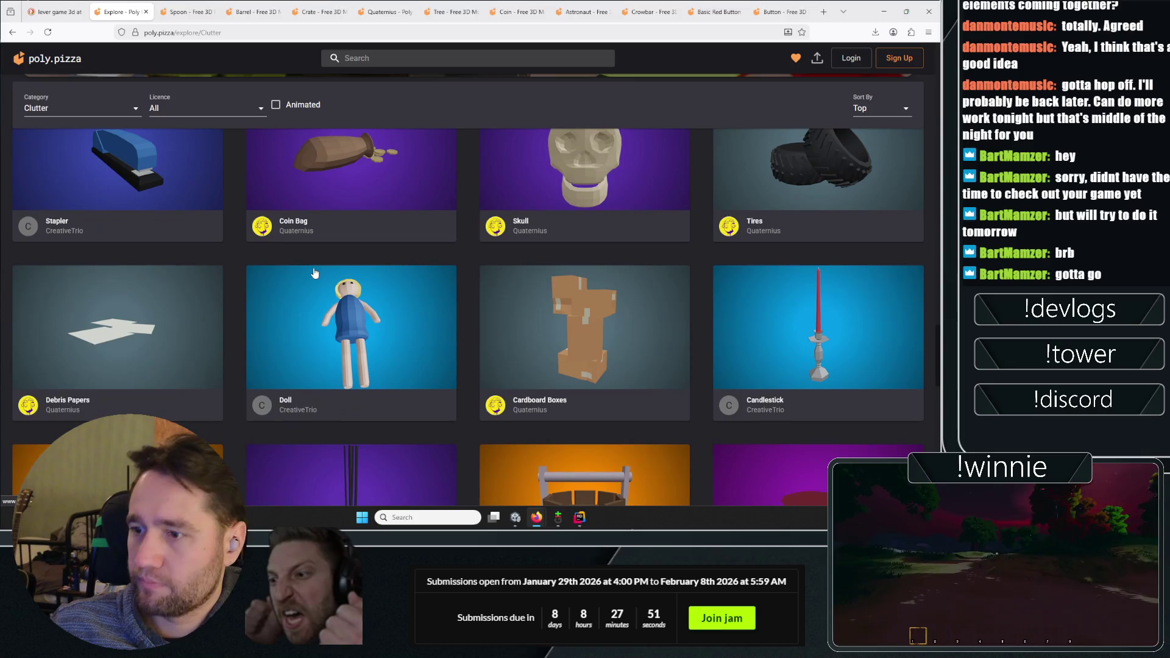
{"action": "scroll", "coordinate": [303, 274], "scroll_direction": "down", "scroll_amount": 2}
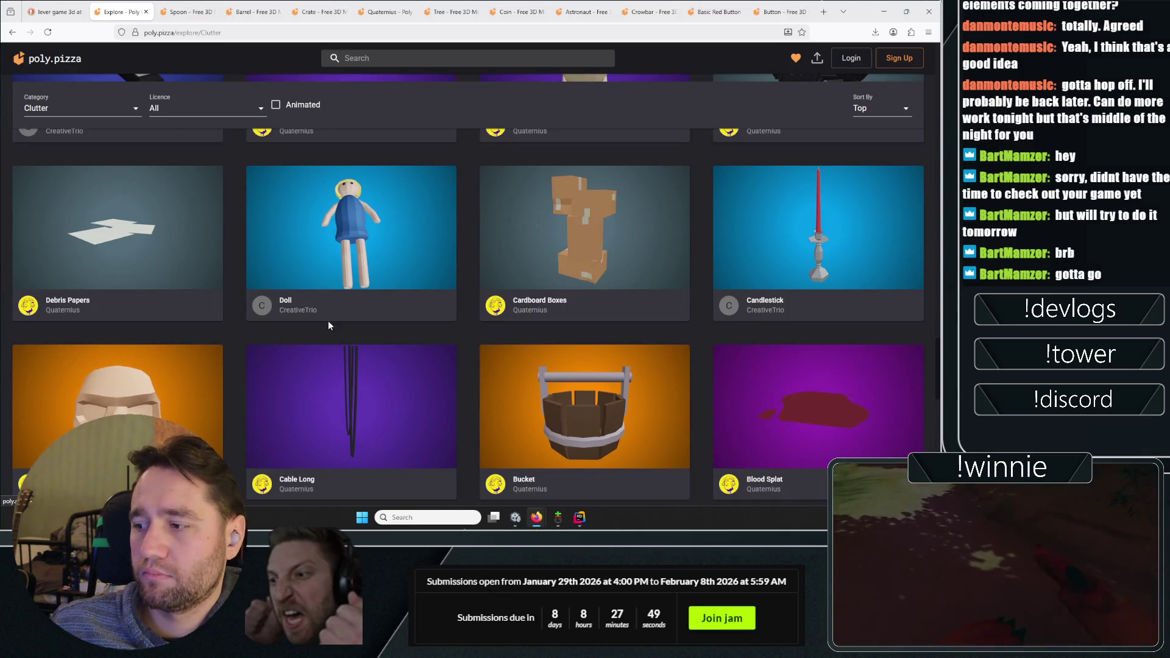
{"action": "scroll", "coordinate": [329, 305], "scroll_direction": "up", "scroll_amount": 3}
Open the Coin Bag model in a new tab and keep browsing the Clutter grid
{"action": "right_click", "coordinate": [338, 207]}
{"action": "left_click", "coordinate": [369, 216]}
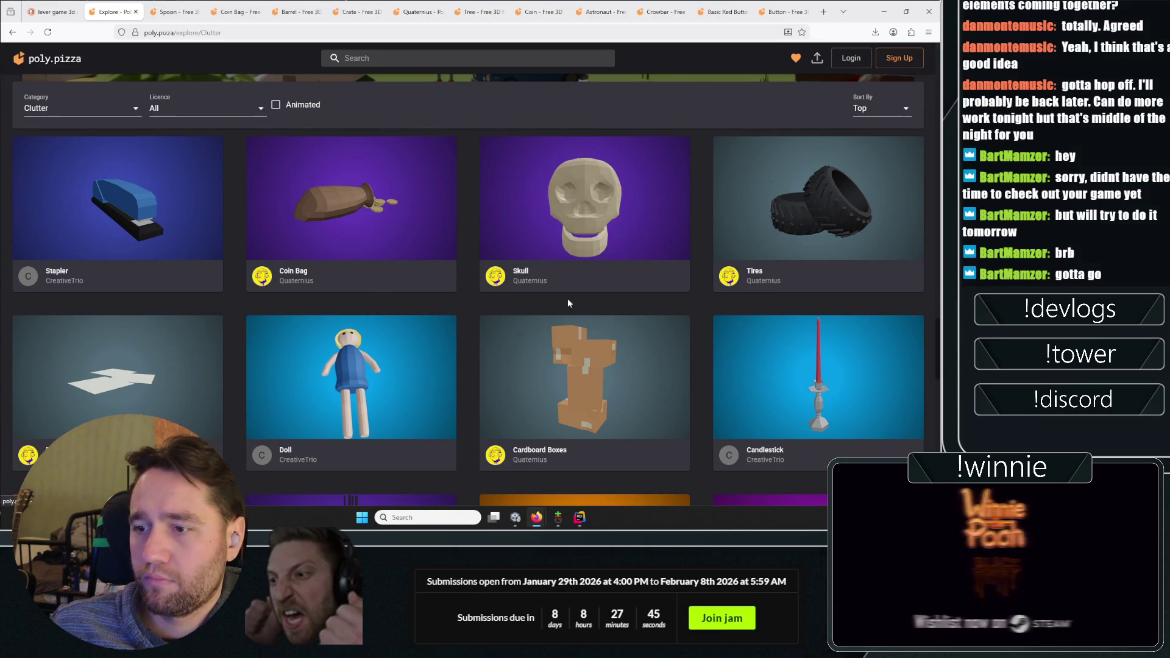
{"action": "scroll", "coordinate": [470, 316], "scroll_direction": "down", "scroll_amount": 6}
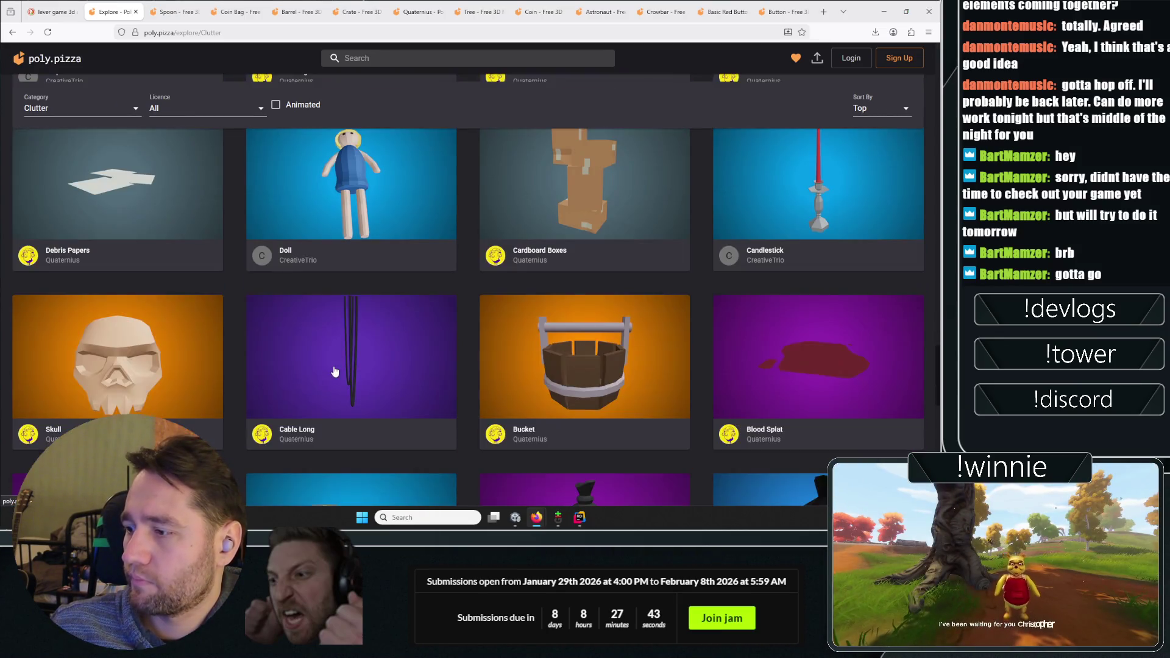
{"action": "scroll", "coordinate": [334, 360], "scroll_direction": "down", "scroll_amount": 2}
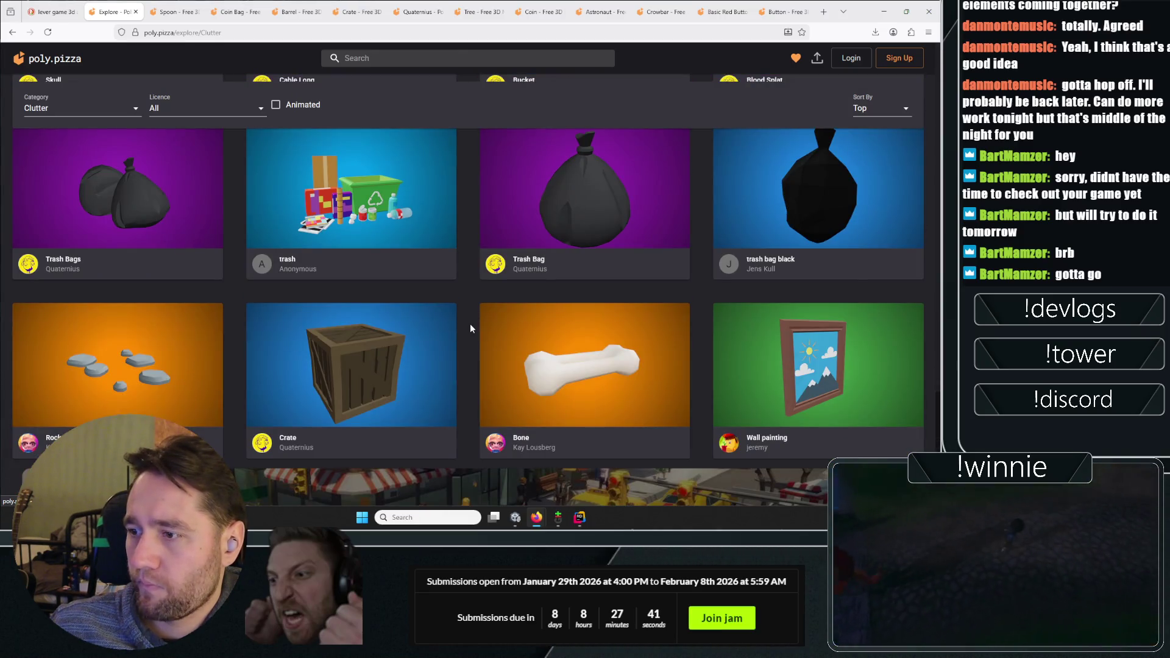
{"action": "scroll", "coordinate": [470, 328], "scroll_direction": "down", "scroll_amount": 2}
{"action": "scroll", "coordinate": [259, 311], "scroll_direction": "down", "scroll_amount": 3}
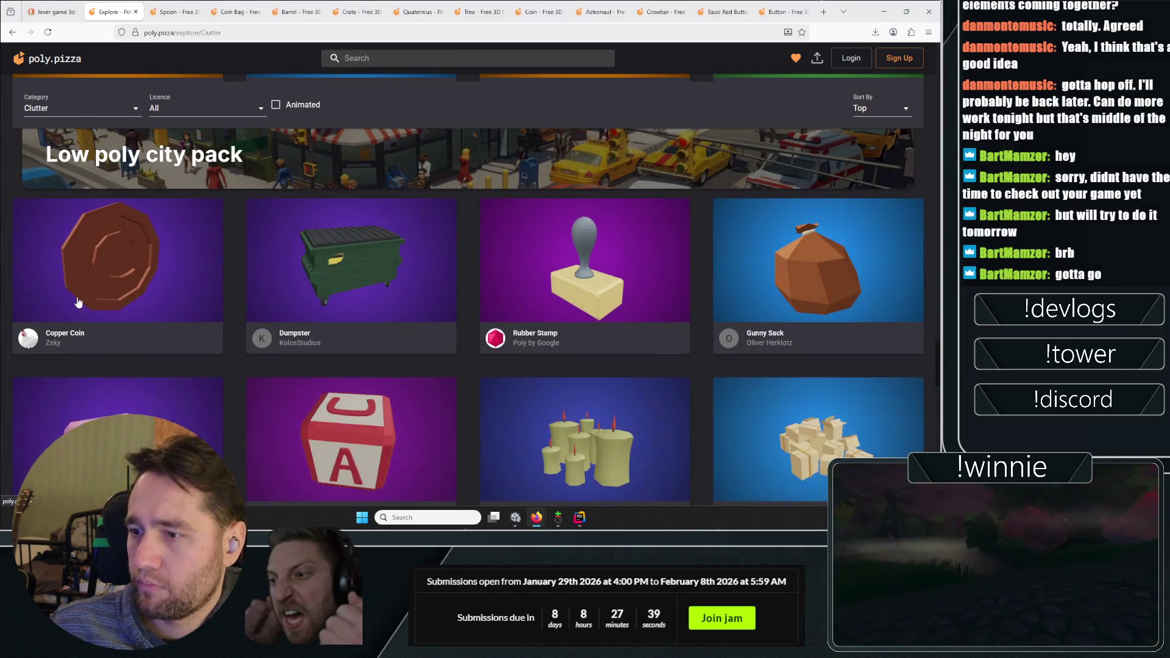
{"action": "scroll", "coordinate": [830, 313], "scroll_direction": "down", "scroll_amount": 2}
{"action": "scroll", "coordinate": [239, 350], "scroll_direction": "down", "scroll_amount": 7}
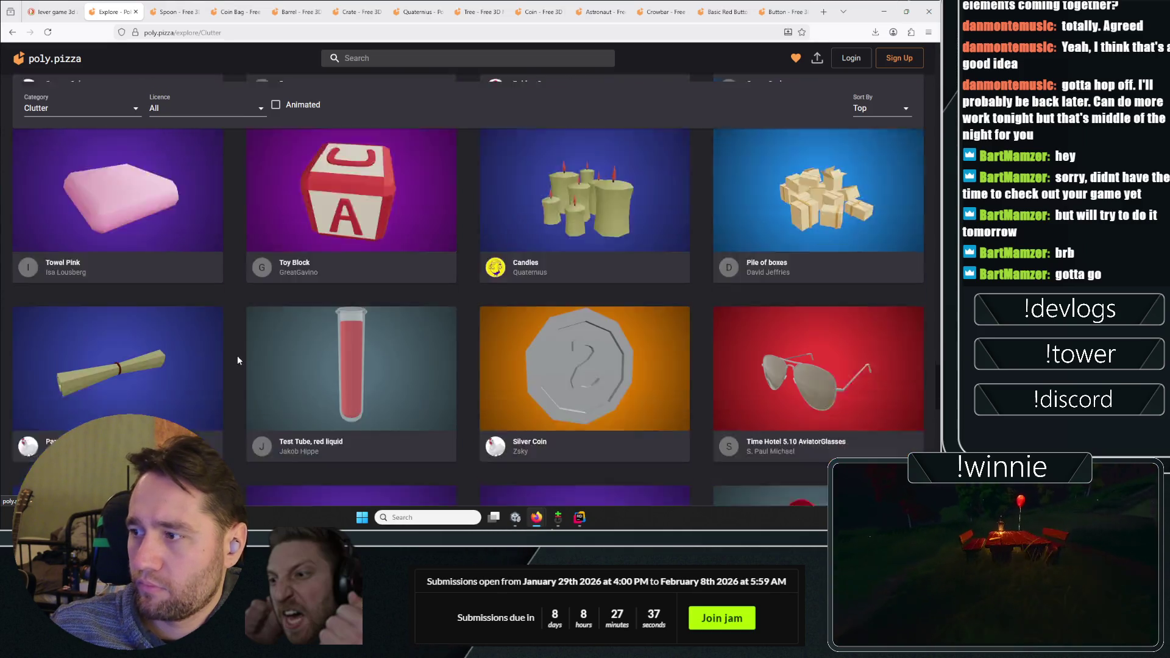
{"action": "scroll", "coordinate": [239, 345], "scroll_direction": "down", "scroll_amount": 5}
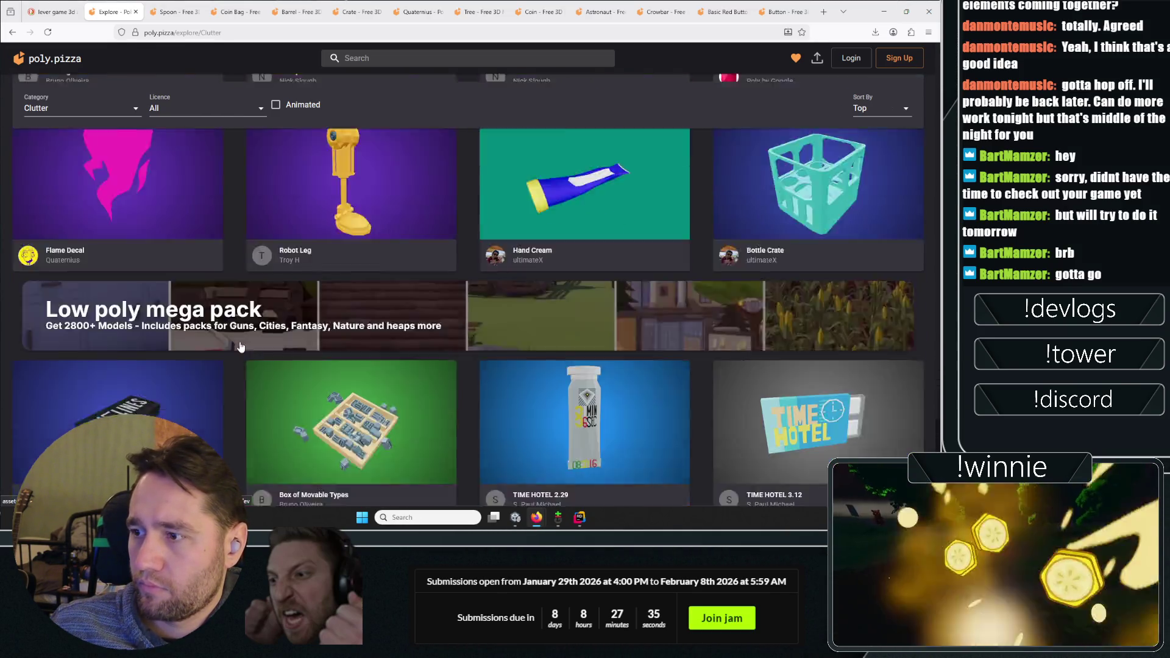
Check the Spoon, Coin Bag and Coin pages, closing the Tree and Astronaut model tabs
{"action": "left_click", "coordinate": [175, 11]}
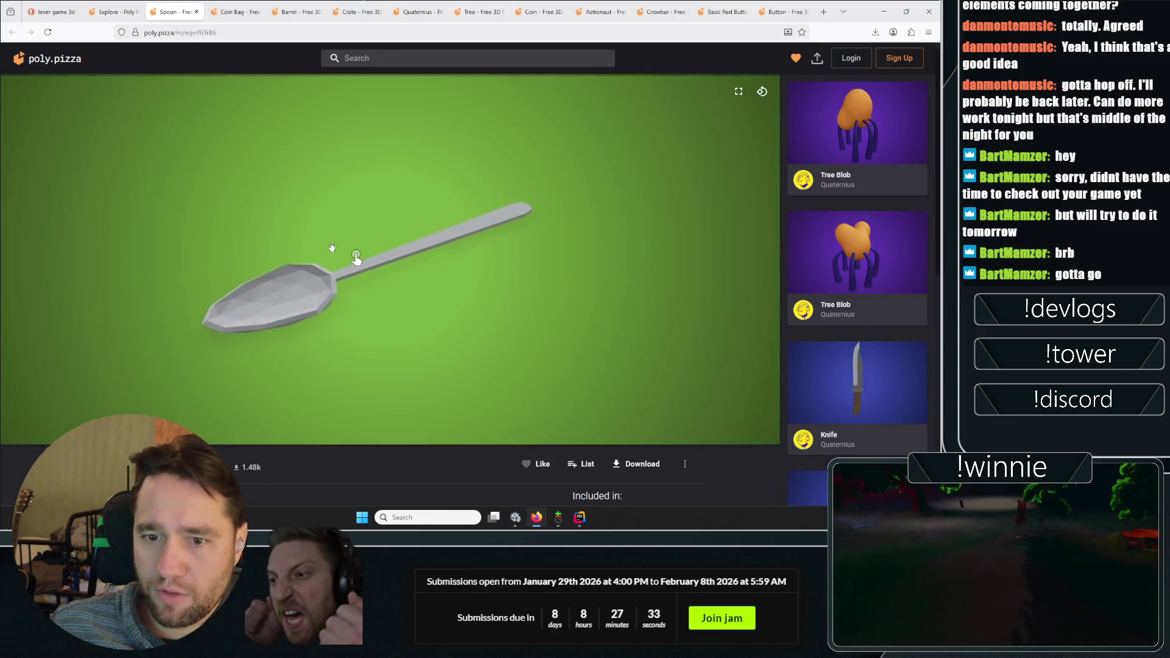
{"action": "key", "text": "ctrl+Tab"}
{"action": "key", "text": "ctrl+Tab"}
{"action": "key", "text": "ctrl+Tab"}
{"action": "key", "text": "ctrl+Tab"}
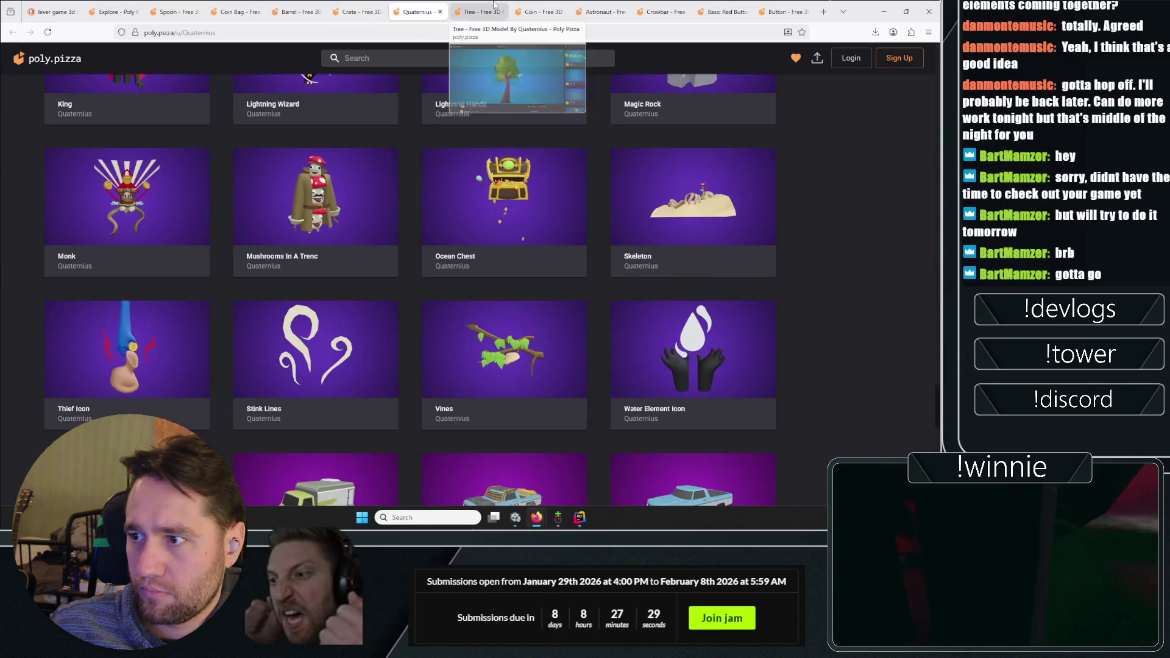
{"action": "left_click", "coordinate": [493, 11]}
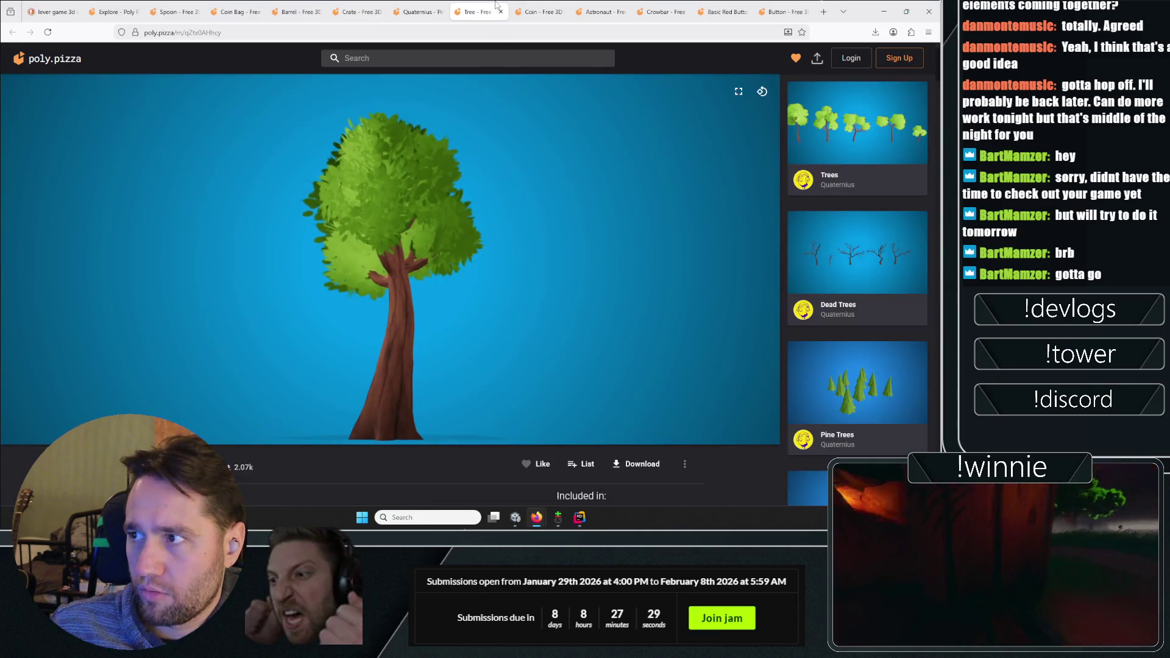
{"action": "left_click", "coordinate": [501, 11]}
{"action": "left_click", "coordinate": [235, 12]}
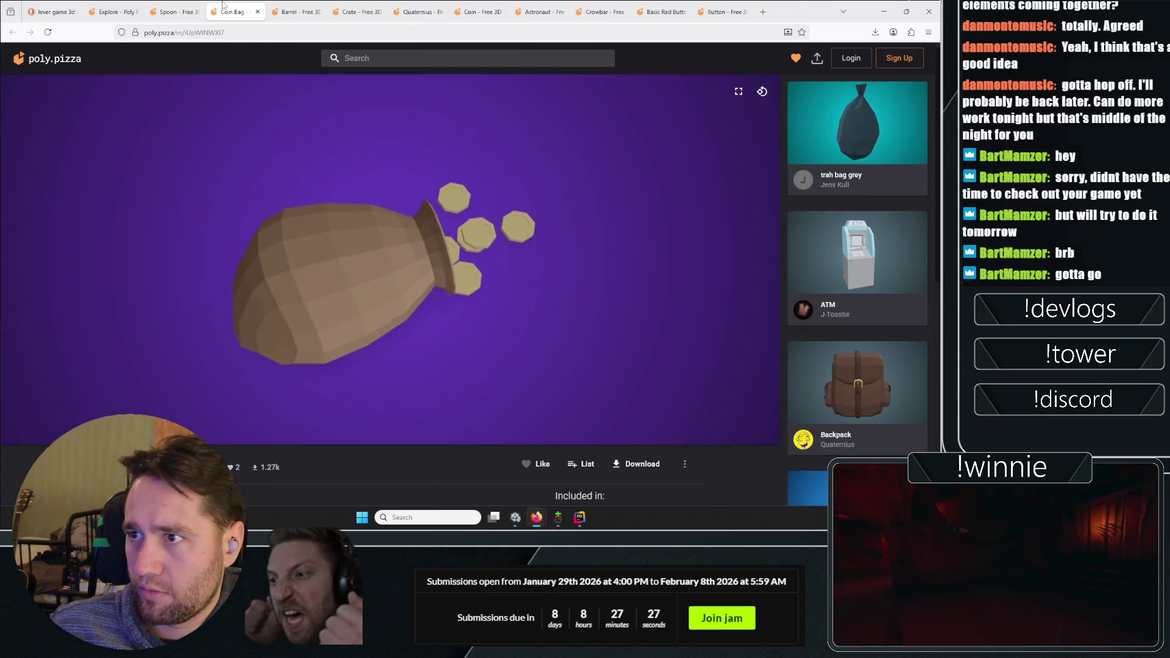
{"action": "left_click", "coordinate": [475, 11]}
{"action": "left_click", "coordinate": [567, 9]}
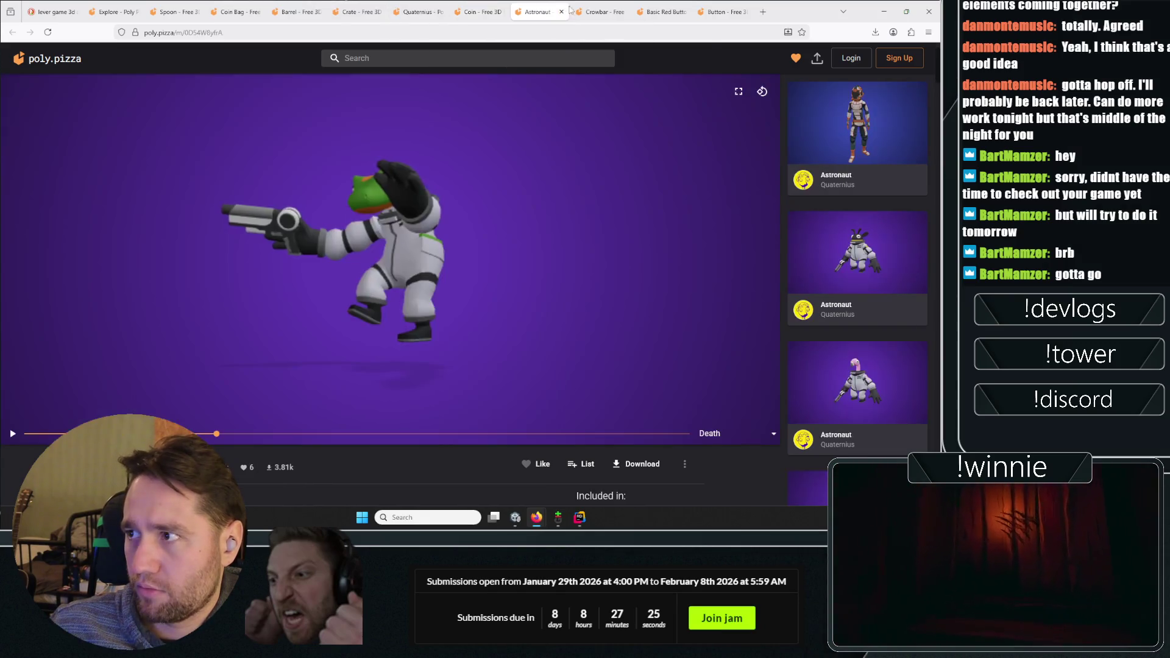
{"action": "left_click", "coordinate": [562, 12]}
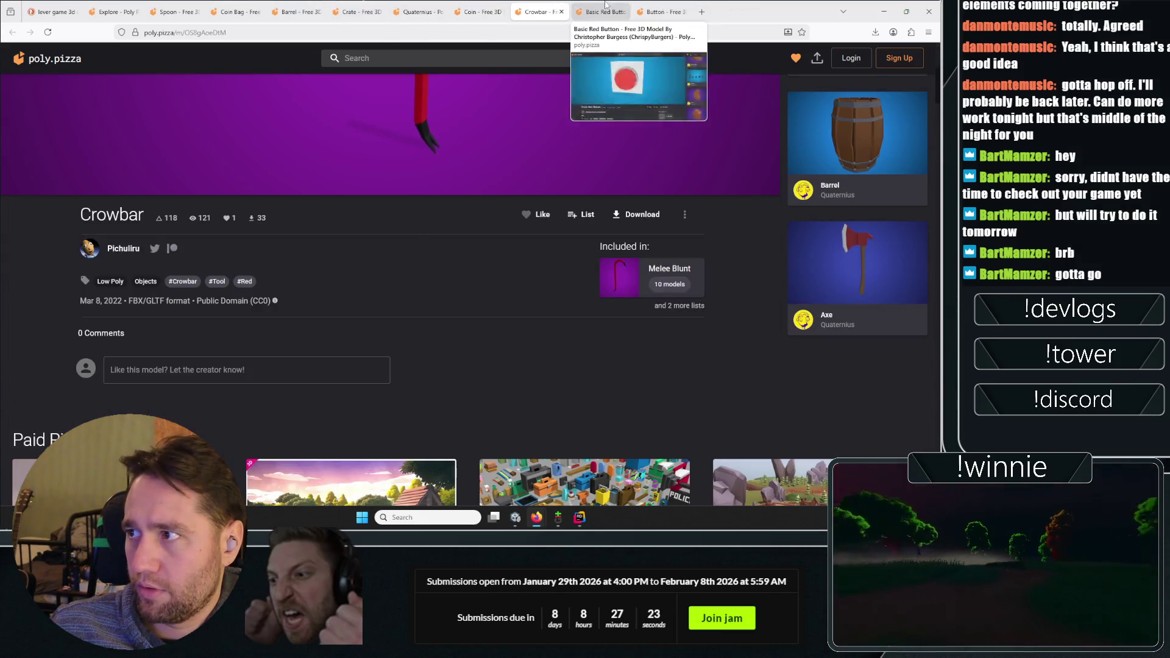
Review the Button, Basic Red Button, Coin and Crate pages, then browse Quaternius's model grid
{"action": "left_click", "coordinate": [665, 11]}
{"action": "left_click", "coordinate": [603, 11]}
{"action": "left_click", "coordinate": [478, 12]}
{"action": "left_click", "coordinate": [360, 11]}
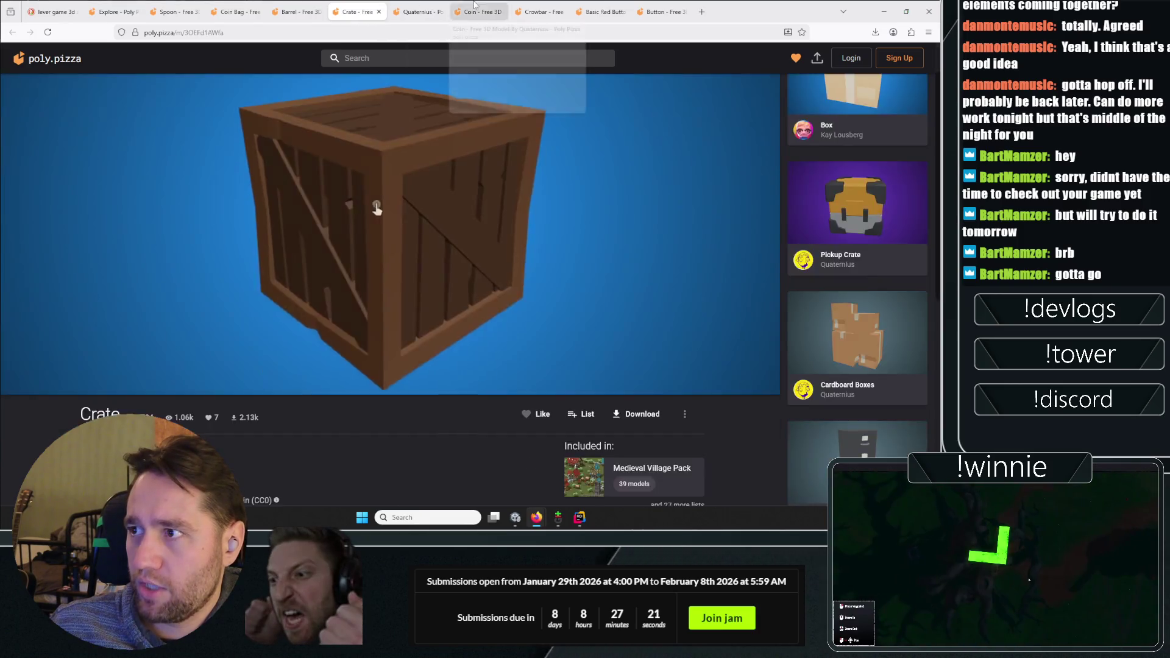
{"action": "left_click", "coordinate": [420, 12]}
{"action": "scroll", "coordinate": [806, 340], "scroll_direction": "up", "scroll_amount": 15}
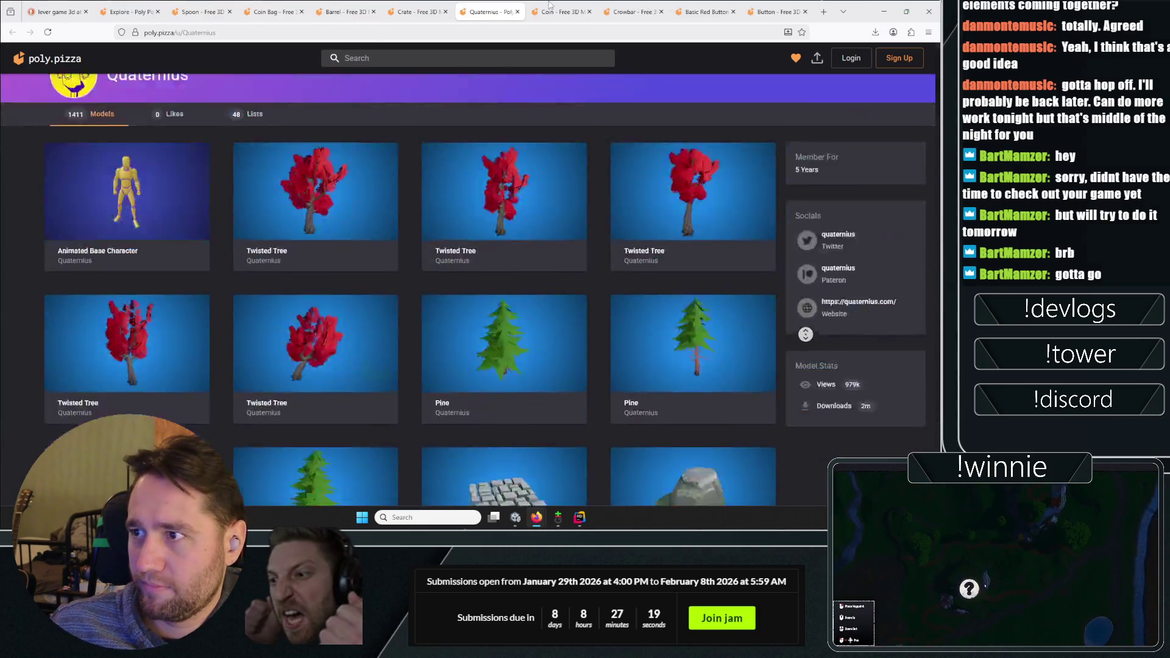
{"action": "scroll", "coordinate": [403, 101], "scroll_direction": "down", "scroll_amount": 10}
{"action": "scroll", "coordinate": [800, 416], "scroll_direction": "down", "scroll_amount": 15}
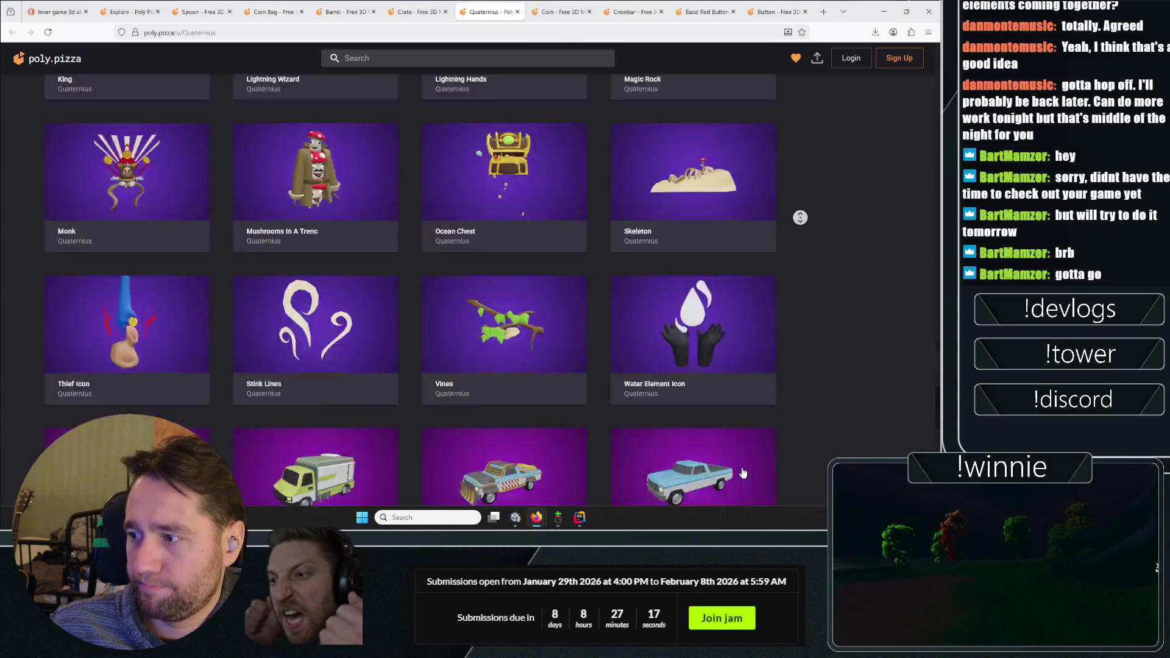
{"action": "scroll", "coordinate": [777, 457], "scroll_direction": "down", "scroll_amount": 10}
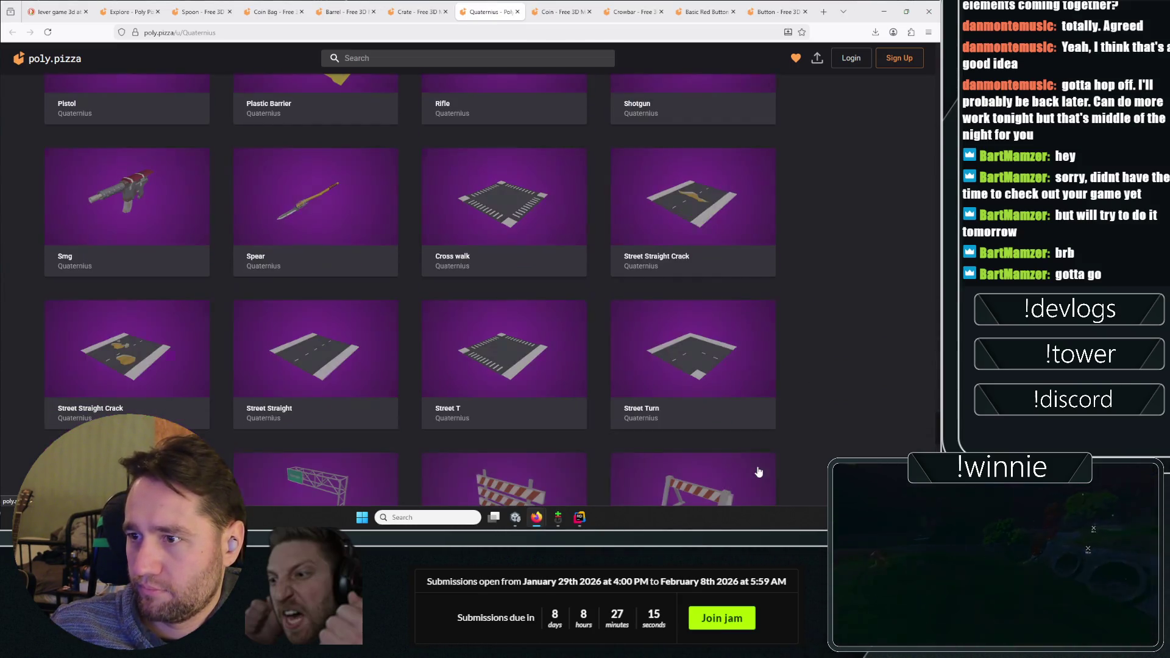
{"action": "scroll", "coordinate": [822, 407], "scroll_direction": "up", "scroll_amount": 11}
{"action": "scroll", "coordinate": [678, 53], "scroll_direction": "up", "scroll_amount": 10}
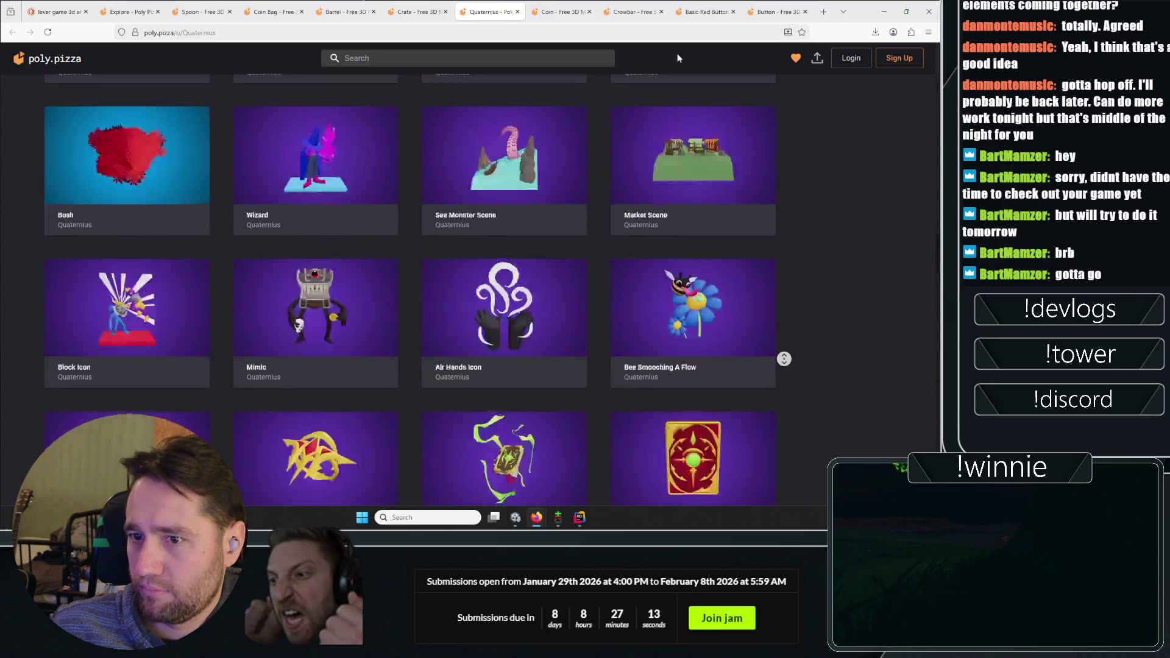
{"action": "left_click", "coordinate": [447, 59]}
Search the site for 'le' to look for lever models
{"action": "type", "text": "lever"}
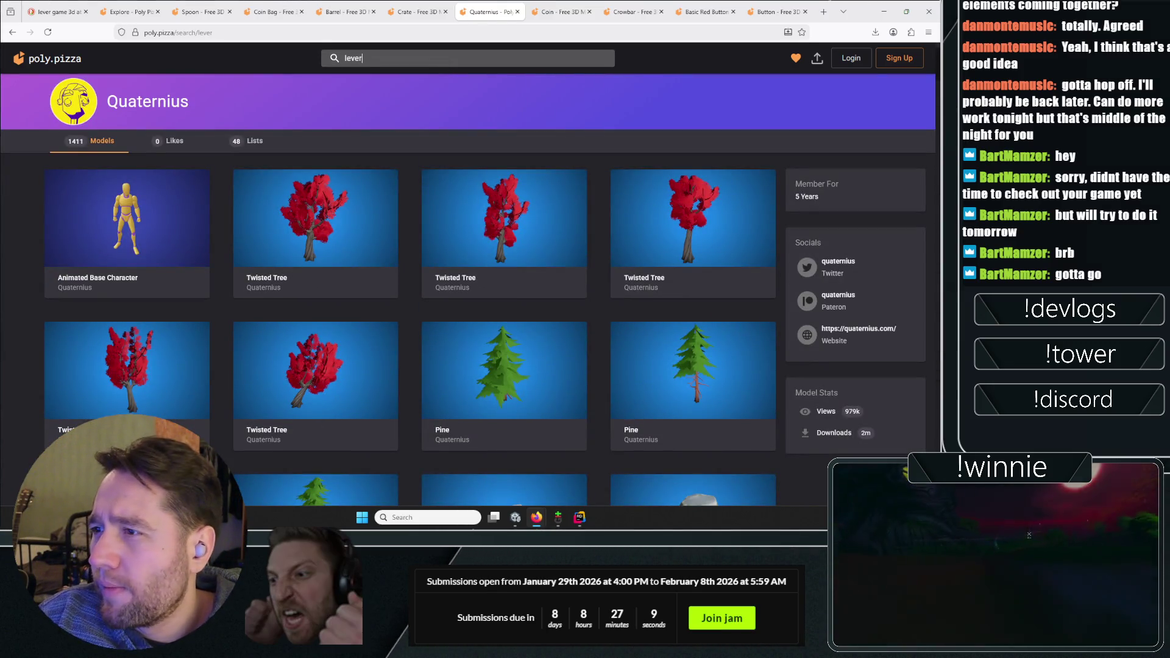
{"action": "key", "text": "Return"}
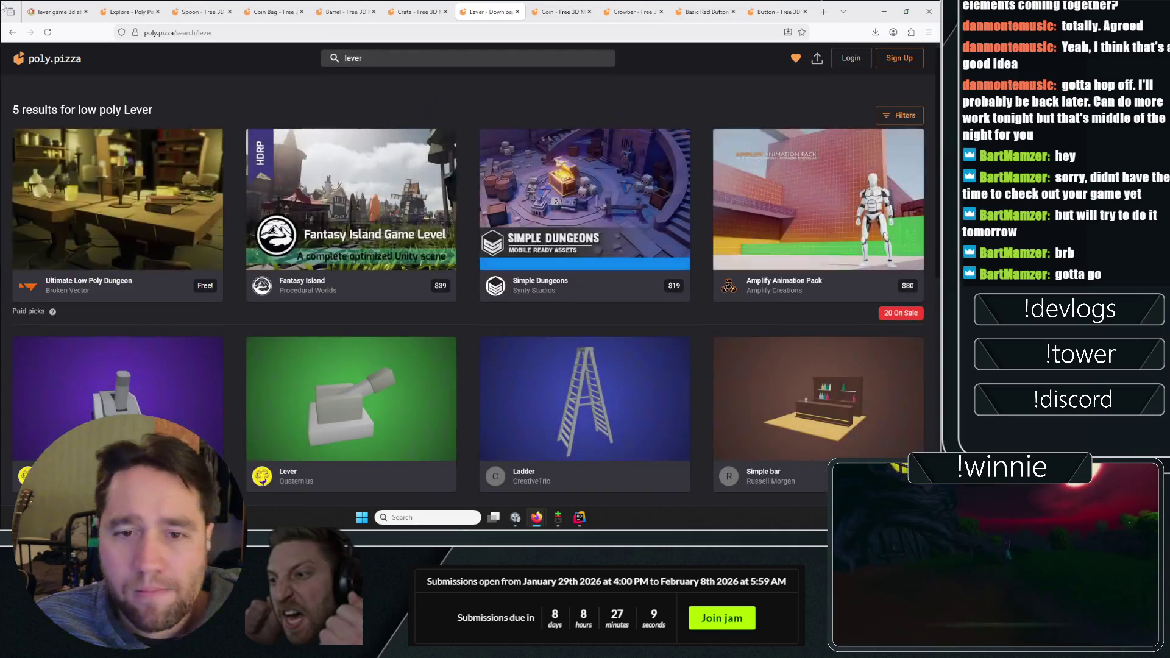
{"action": "scroll", "coordinate": [253, 311], "scroll_direction": "down", "scroll_amount": 5}
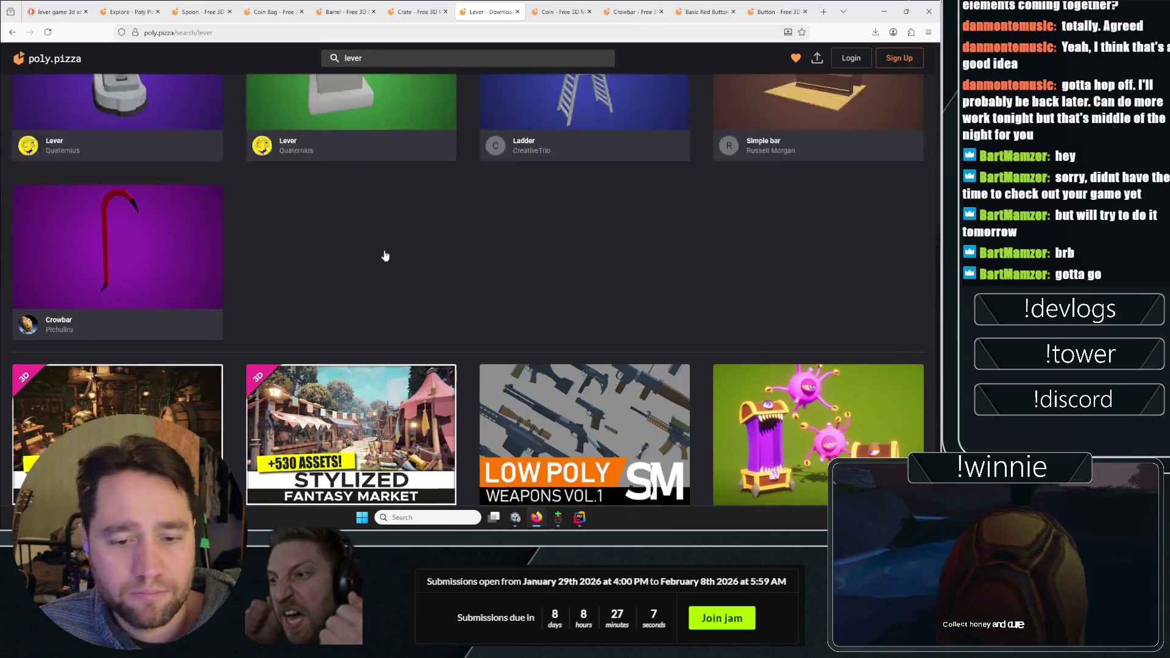
{"action": "scroll", "coordinate": [384, 253], "scroll_direction": "up", "scroll_amount": 4}
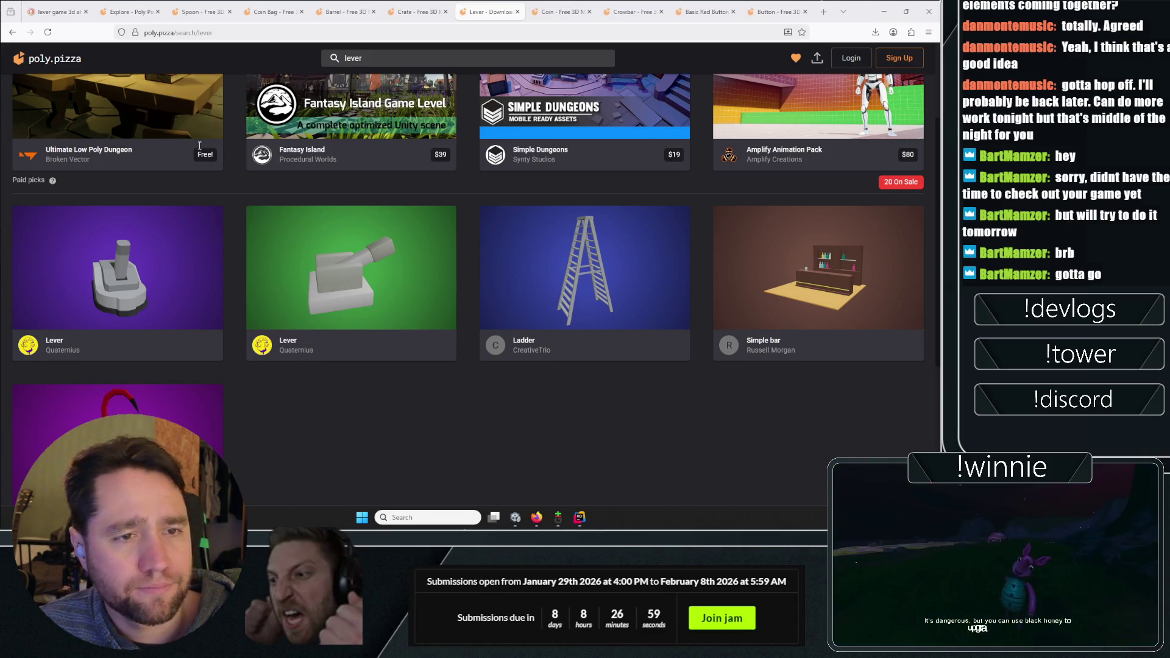
Try further model searches for jimmy, pry and puzzle
{"action": "left_click", "coordinate": [347, 57]}
{"action": "key", "text": "ctrl+a"}
{"action": "key", "text": "BackSpace"}
{"action": "type", "text": "k"}
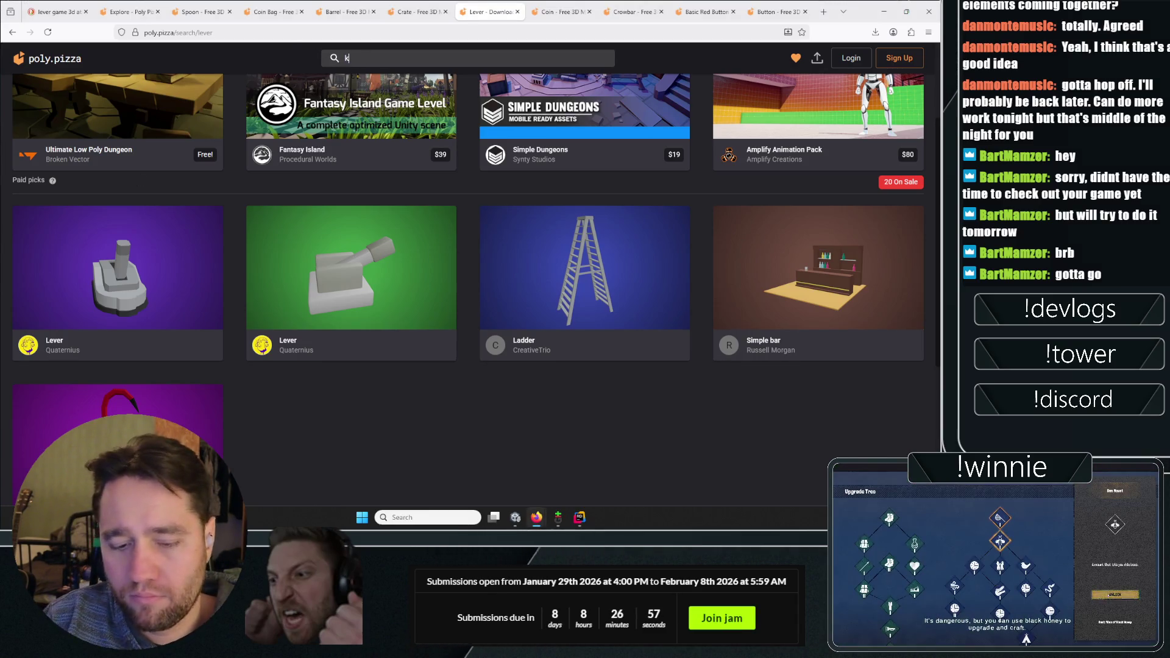
{"action": "key", "text": "BackSpace"}
{"action": "type", "text": "jimmy"}
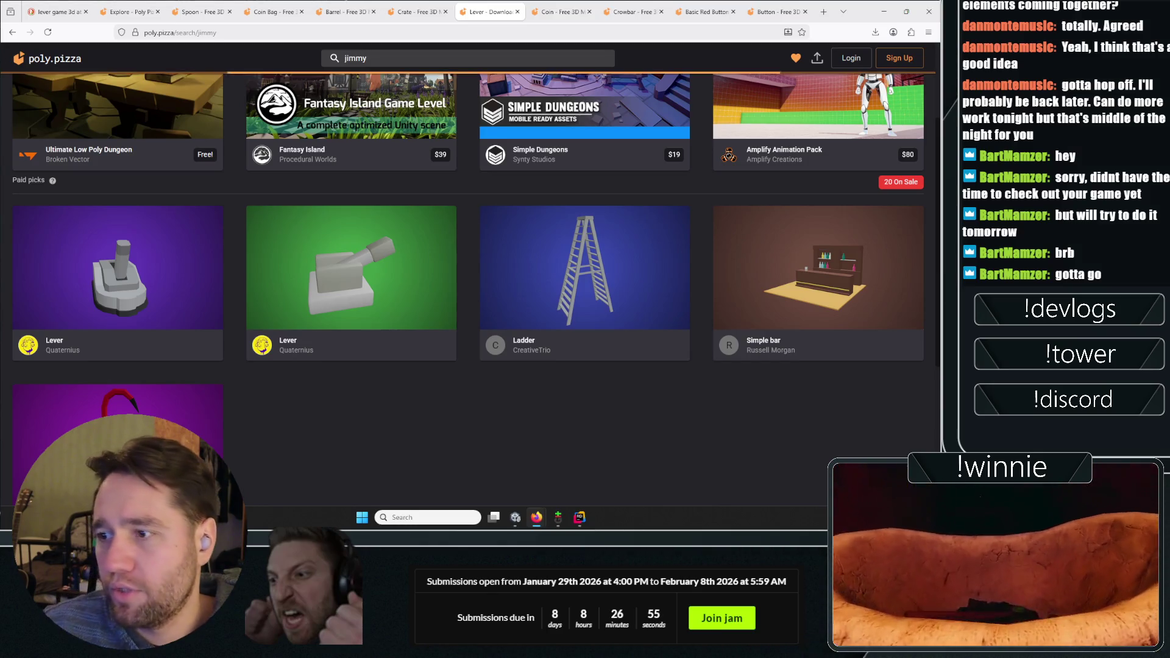
{"action": "key", "text": "ctrl+a"}
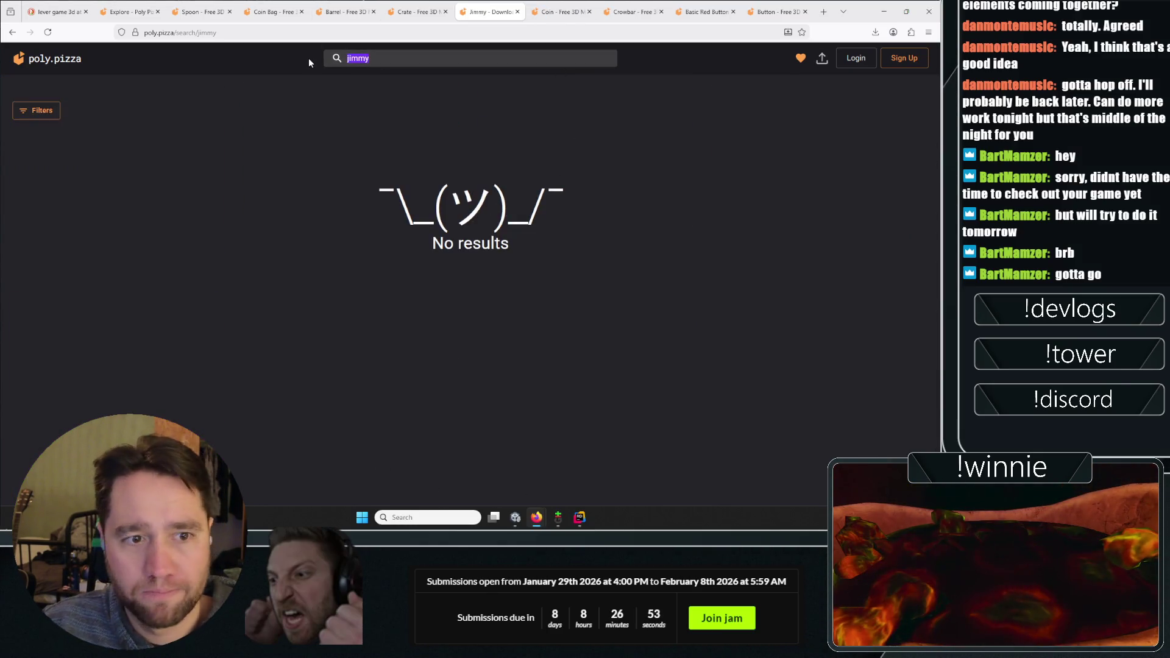
{"action": "type", "text": "o"}
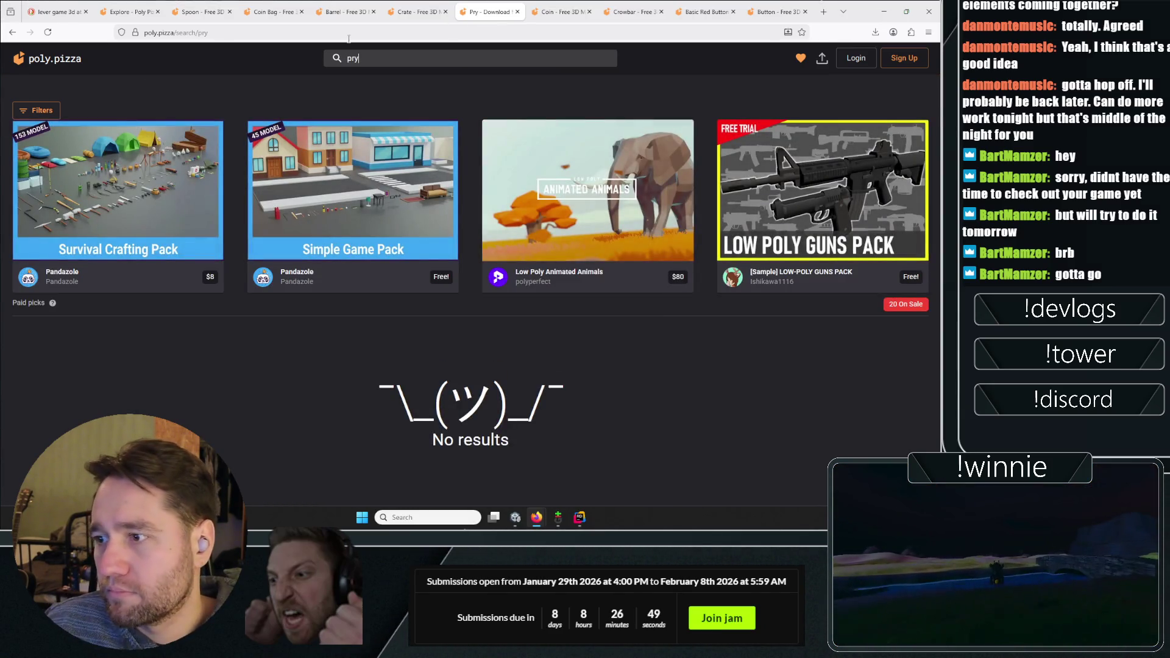
{"action": "key", "text": "ctrl+a"}
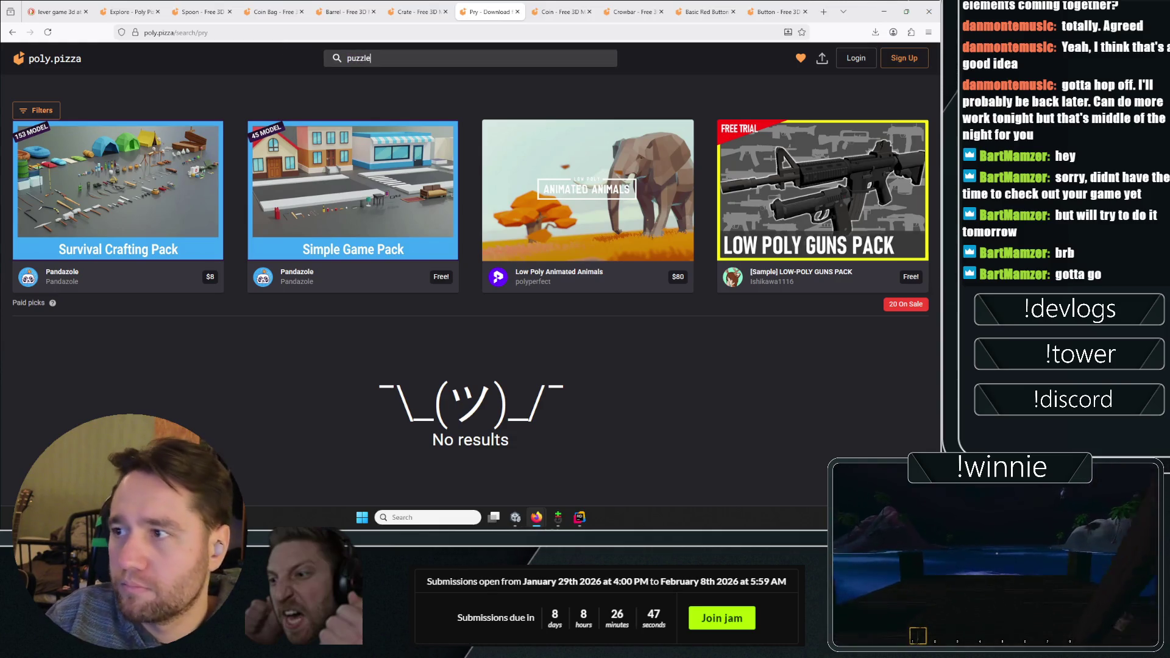
{"action": "key", "text": "Return"}
Search 'swi' for switch models and open the Lever model in a new tab
{"action": "key", "text": "ctrl+a"}
{"action": "type", "text": "swi"}
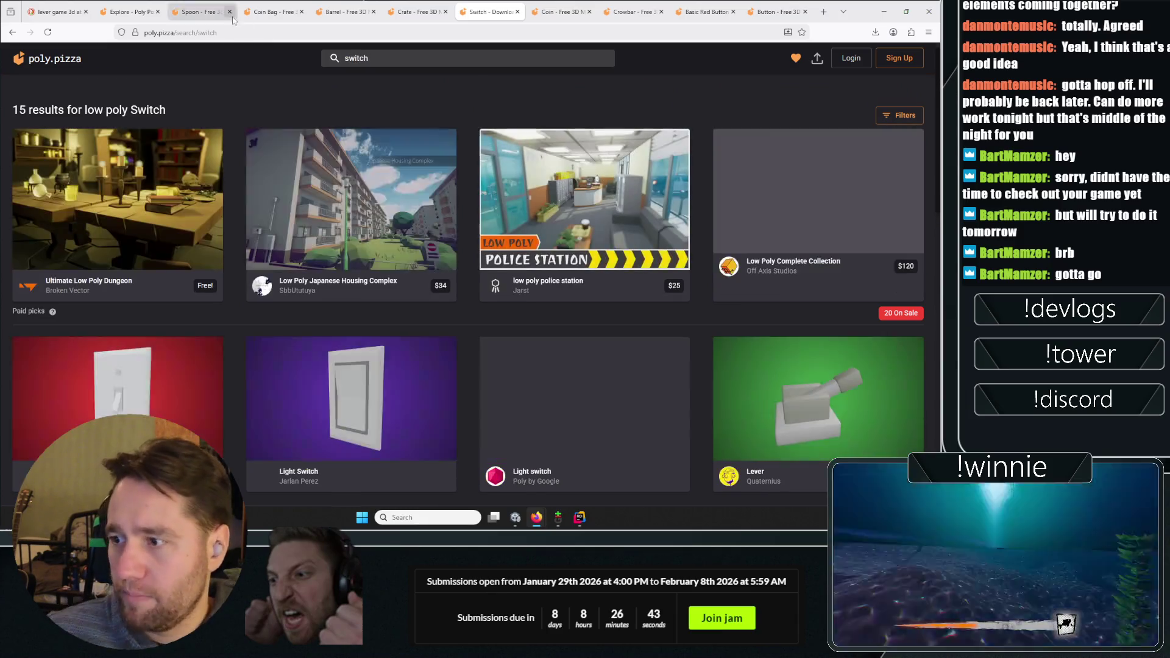
{"action": "scroll", "coordinate": [939, 240], "scroll_direction": "down", "scroll_amount": 4}
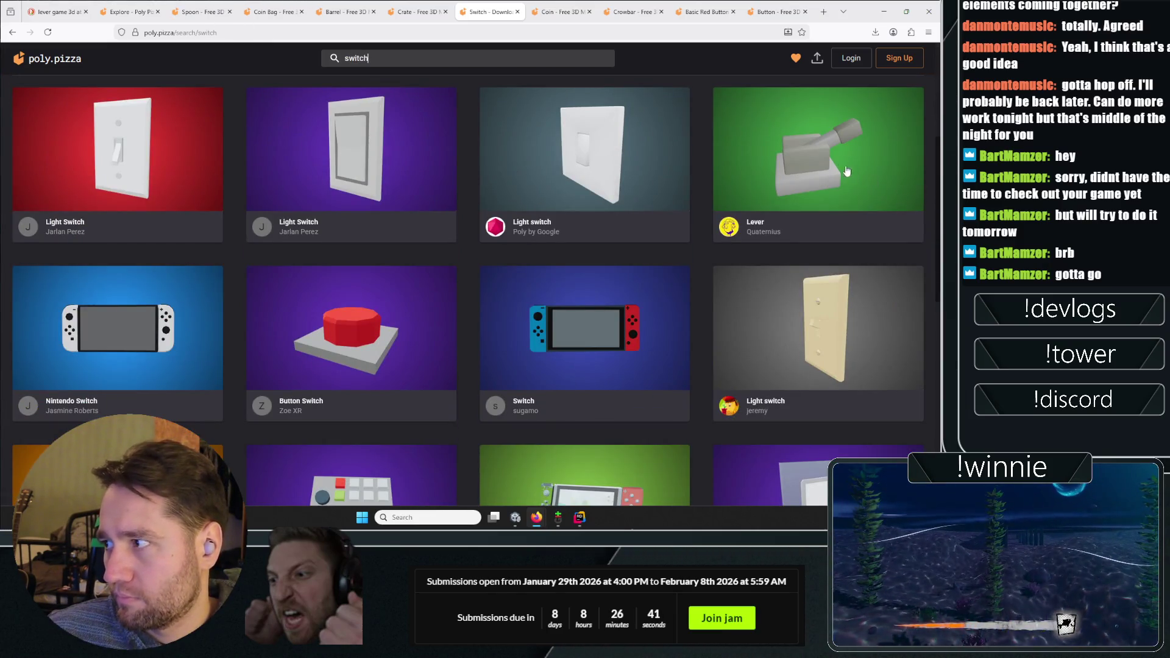
{"action": "right_click", "coordinate": [809, 153]}
{"action": "left_click", "coordinate": [840, 160]}
Scan the remaining switch results, then close the switch search results tab
{"action": "scroll", "coordinate": [418, 175], "scroll_direction": "down", "scroll_amount": 5}
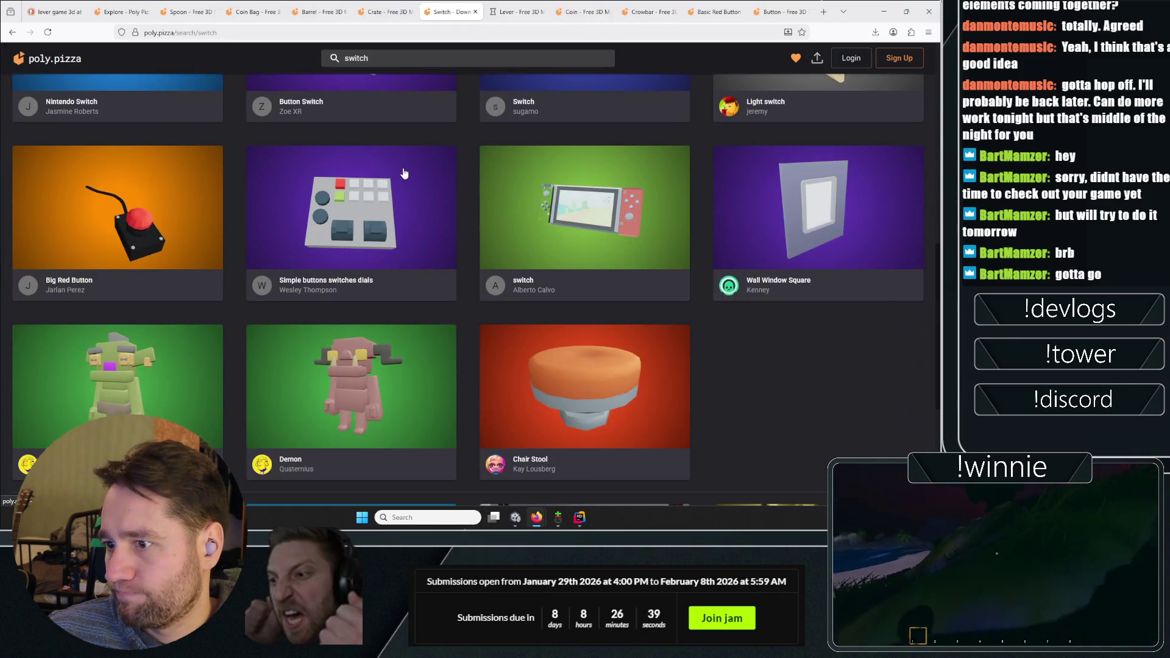
{"action": "scroll", "coordinate": [162, 163], "scroll_direction": "down", "scroll_amount": 3}
{"action": "scroll", "coordinate": [158, 160], "scroll_direction": "up", "scroll_amount": 3}
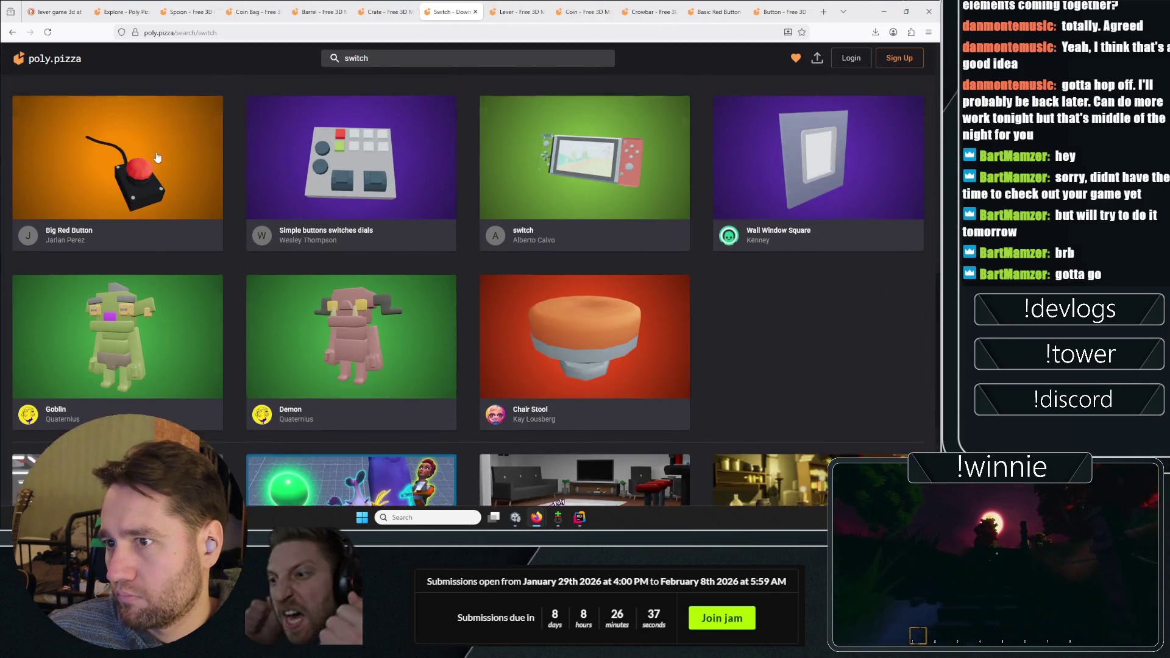
{"action": "scroll", "coordinate": [156, 157], "scroll_direction": "down", "scroll_amount": 3}
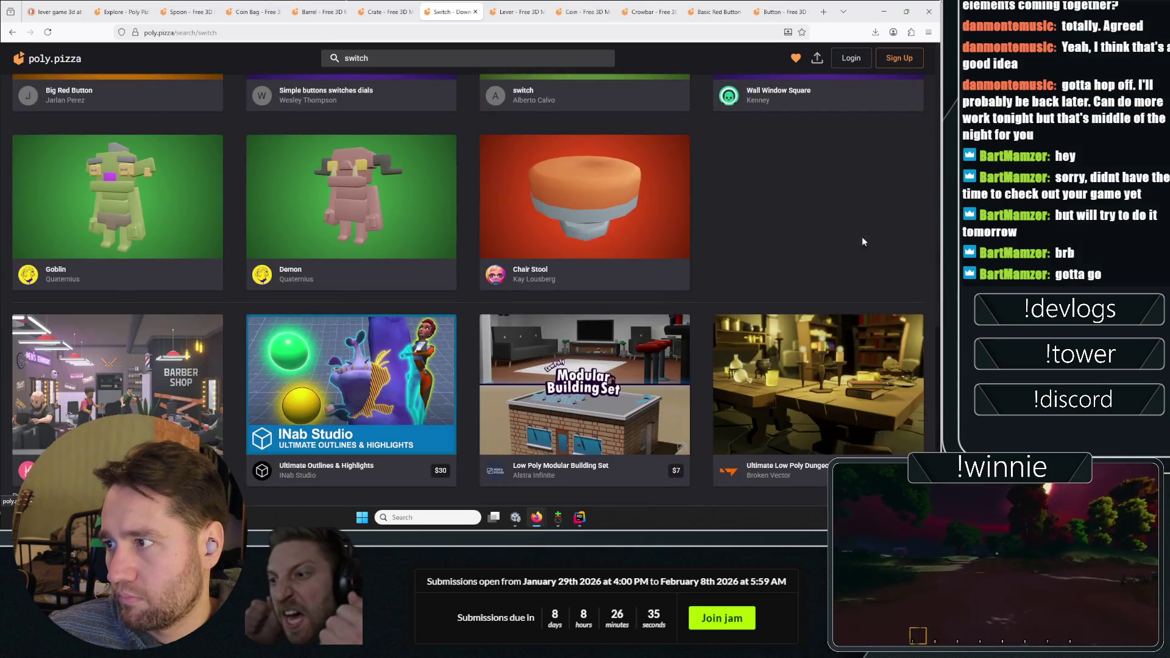
{"action": "scroll", "coordinate": [658, 176], "scroll_direction": "up", "scroll_amount": 10}
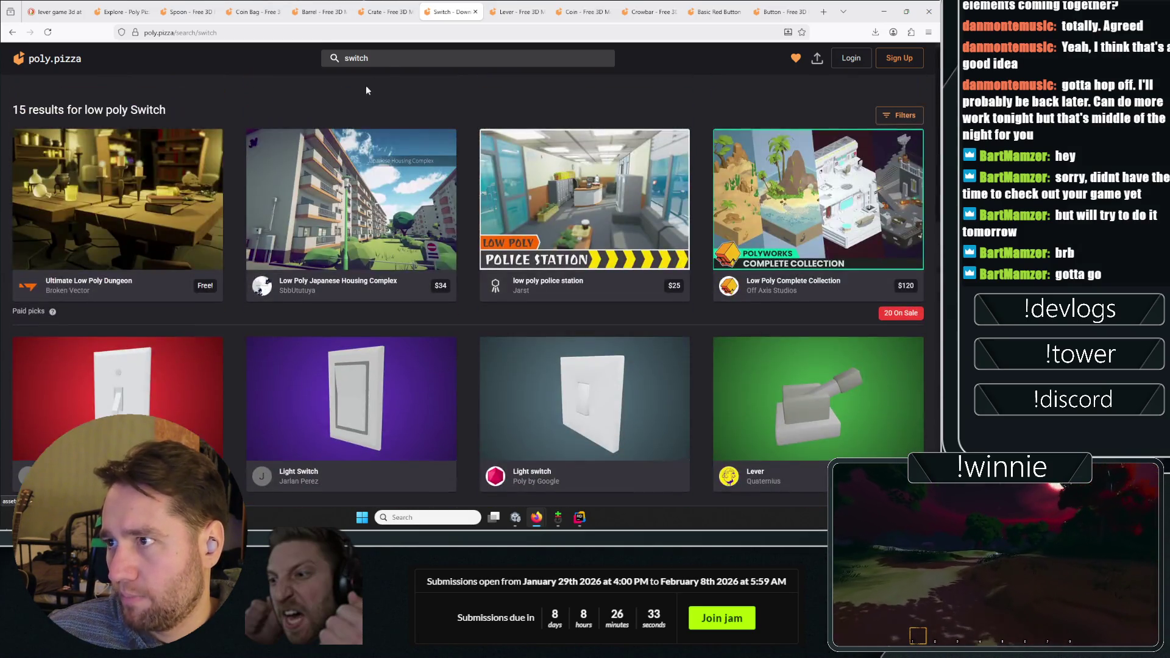
{"action": "middle_click", "coordinate": [461, 5]}
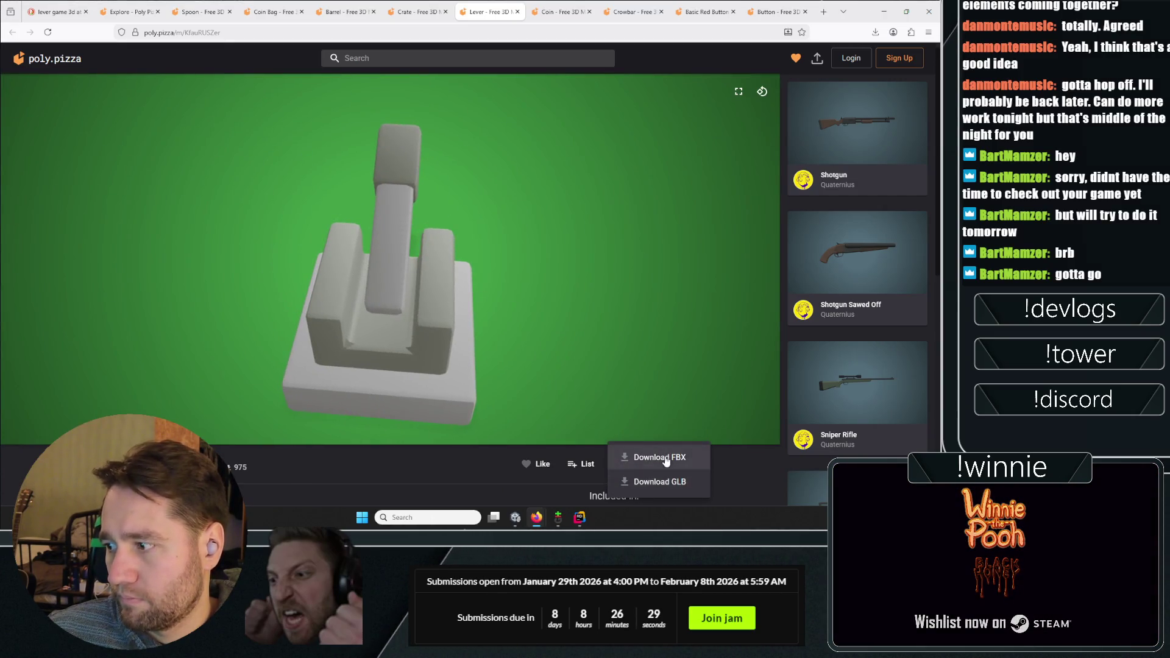
Download the Lever and Coin models as FBX files
{"action": "left_click", "coordinate": [661, 458]}
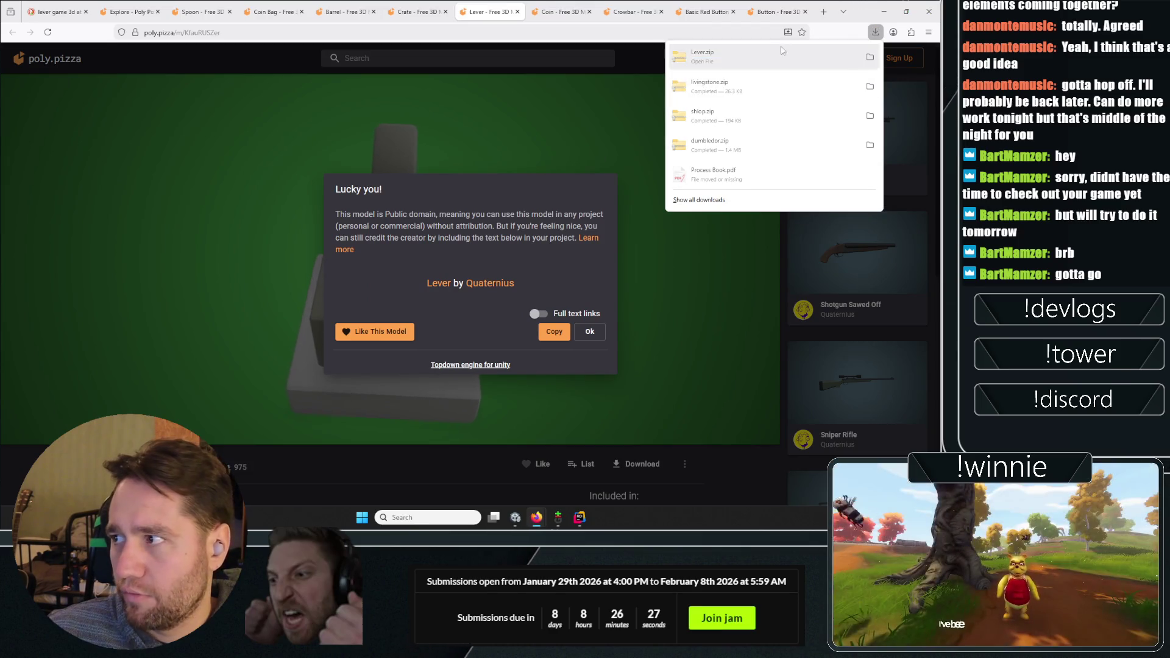
{"action": "left_click", "coordinate": [489, 38]}
{"action": "left_click", "coordinate": [559, 12]}
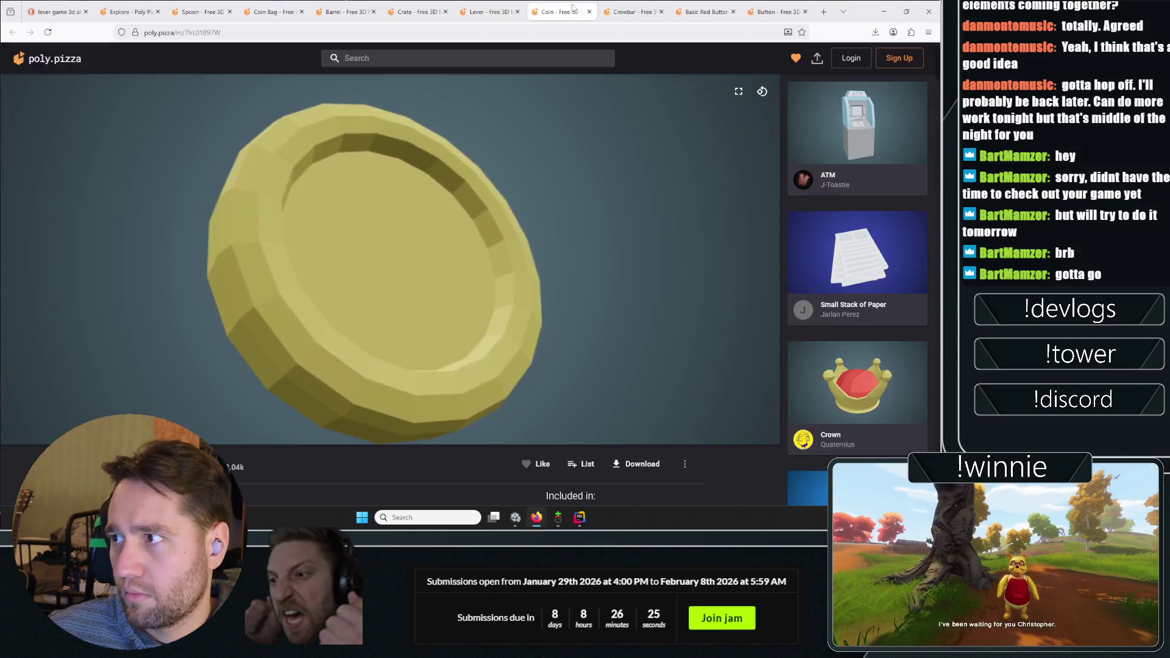
{"action": "left_click", "coordinate": [637, 464]}
{"action": "left_click", "coordinate": [634, 456]}
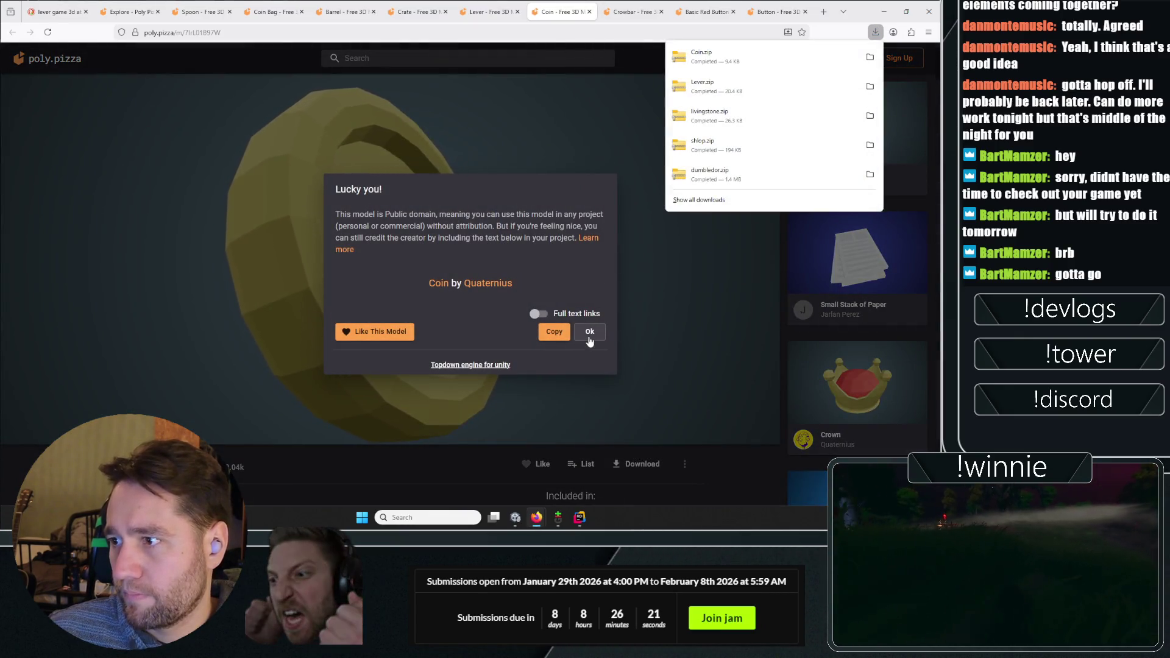
{"action": "left_click", "coordinate": [589, 332]}
Download the Crowbar model as an FBX file
{"action": "left_click", "coordinate": [634, 13]}
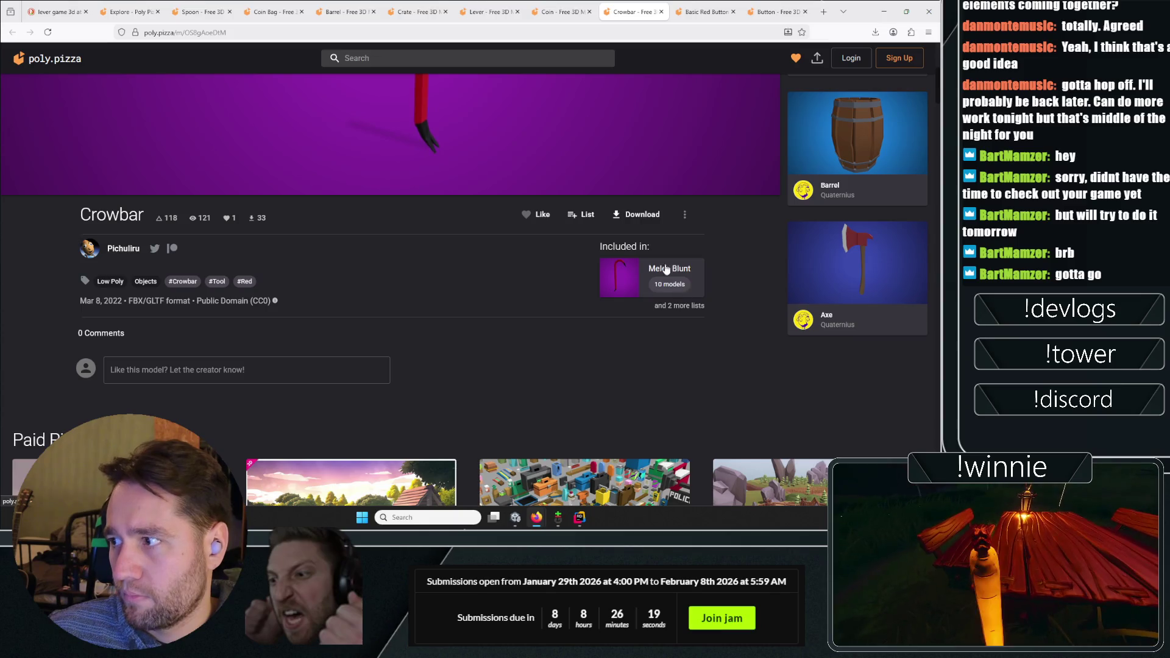
{"action": "scroll", "coordinate": [605, 267], "scroll_direction": "up", "scroll_amount": 2}
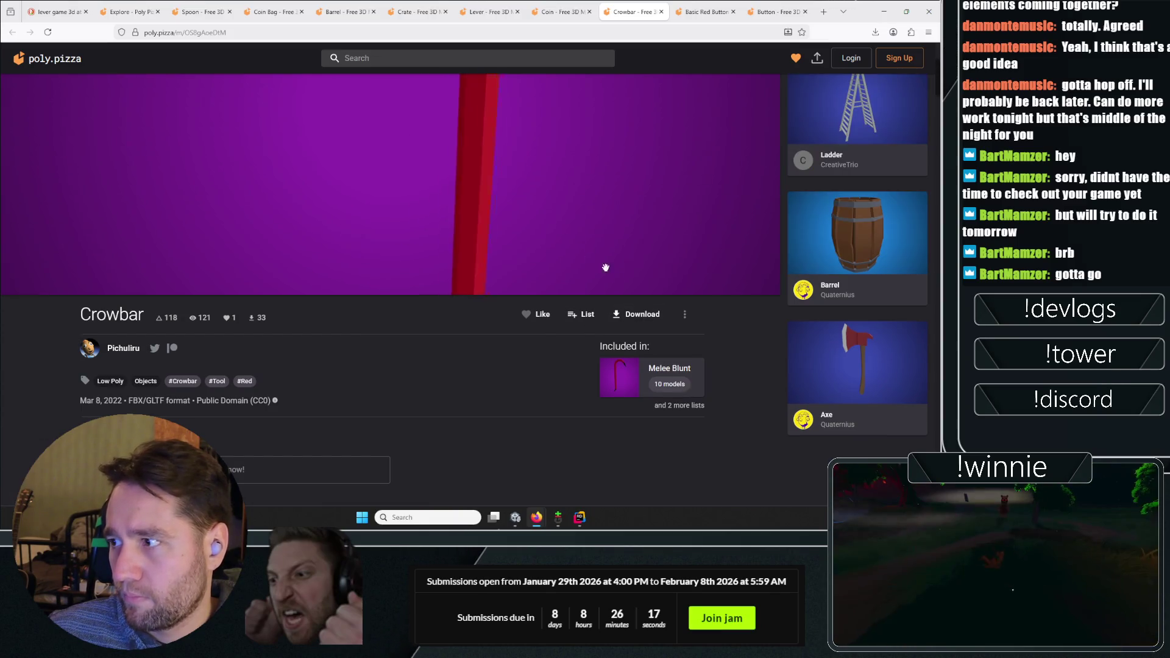
{"action": "left_click", "coordinate": [642, 314]}
{"action": "left_click", "coordinate": [640, 340]}
{"action": "left_click", "coordinate": [581, 336]}
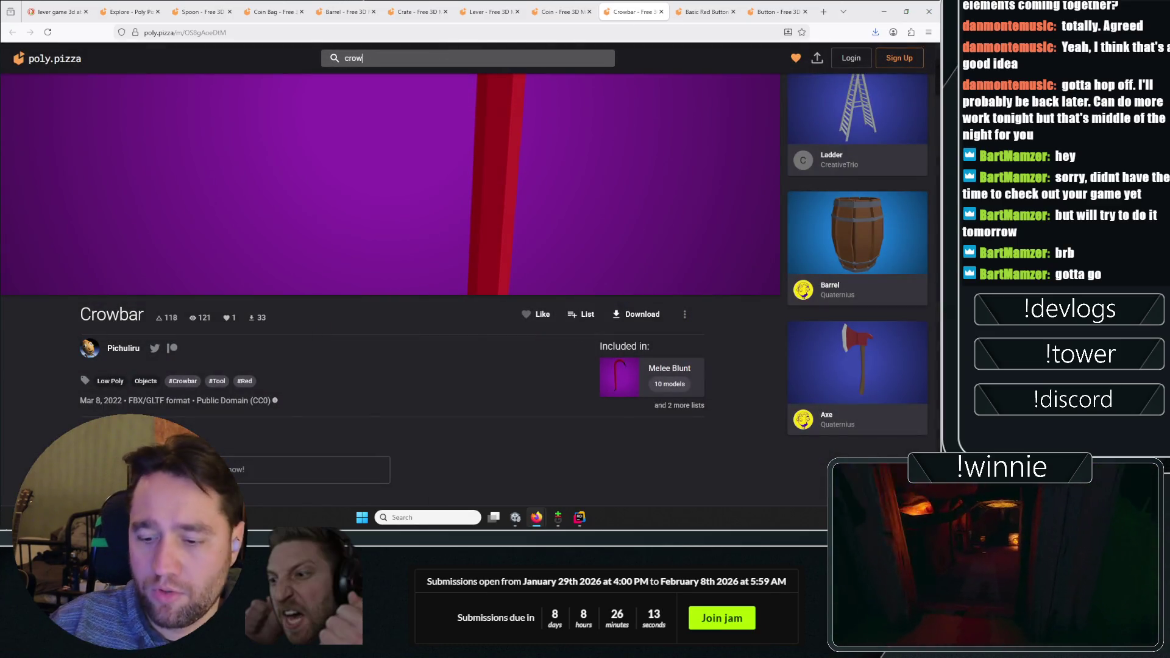
Search 'bar' for other crowbar models, then close that results tab
{"action": "type", "text": "bar"}
{"action": "key", "text": "Return"}
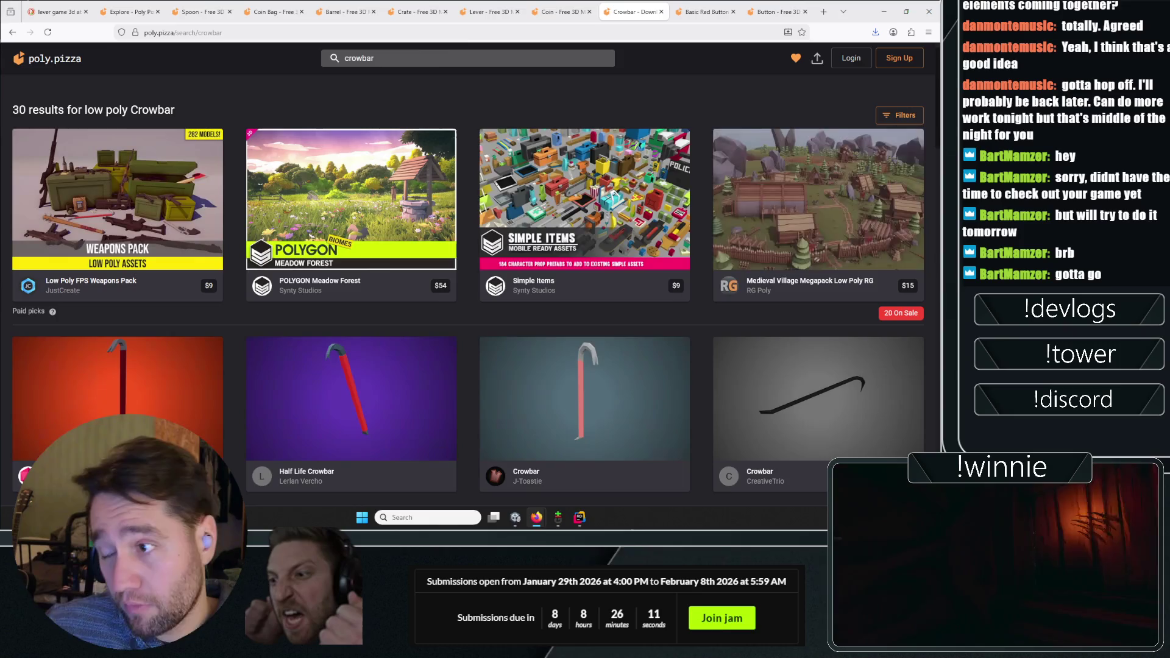
{"action": "scroll", "coordinate": [314, 151], "scroll_direction": "down", "scroll_amount": 4}
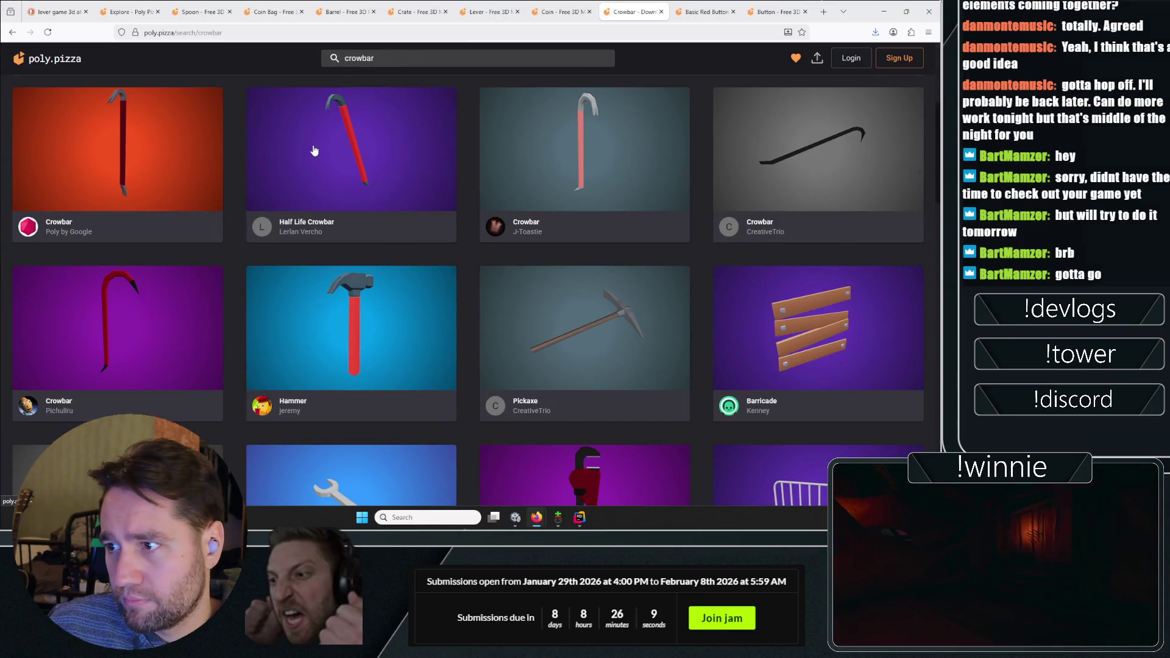
{"action": "scroll", "coordinate": [314, 150], "scroll_direction": "down", "scroll_amount": 2}
{"action": "scroll", "coordinate": [512, 175], "scroll_direction": "up", "scroll_amount": 3}
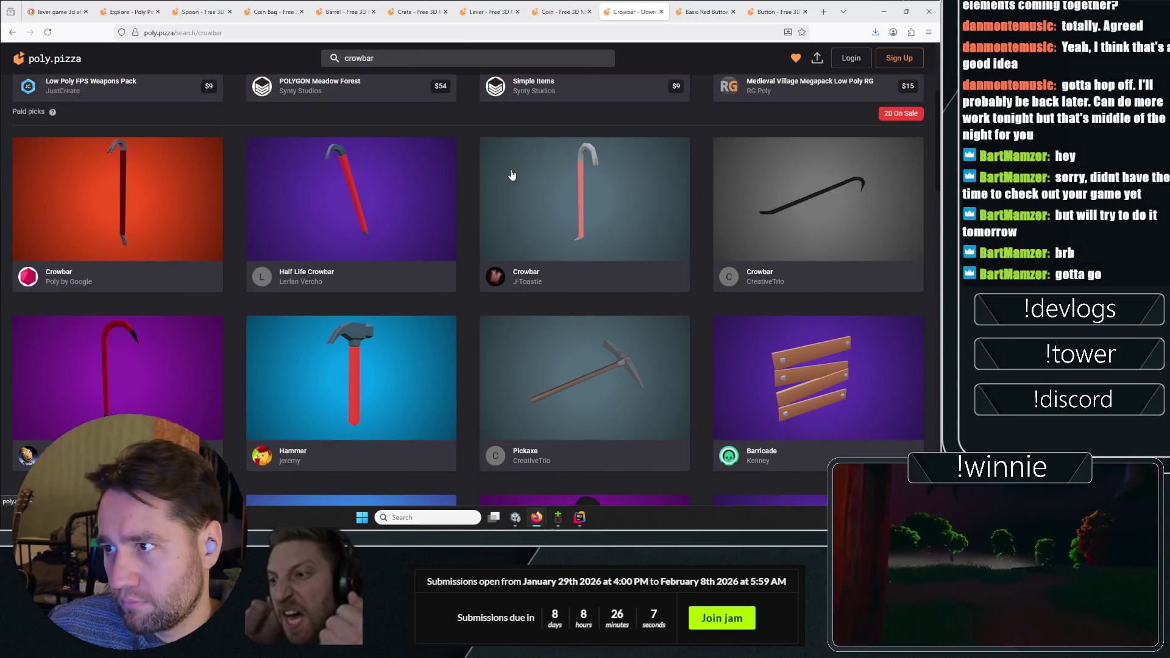
{"action": "key", "text": "ctrl+w"}
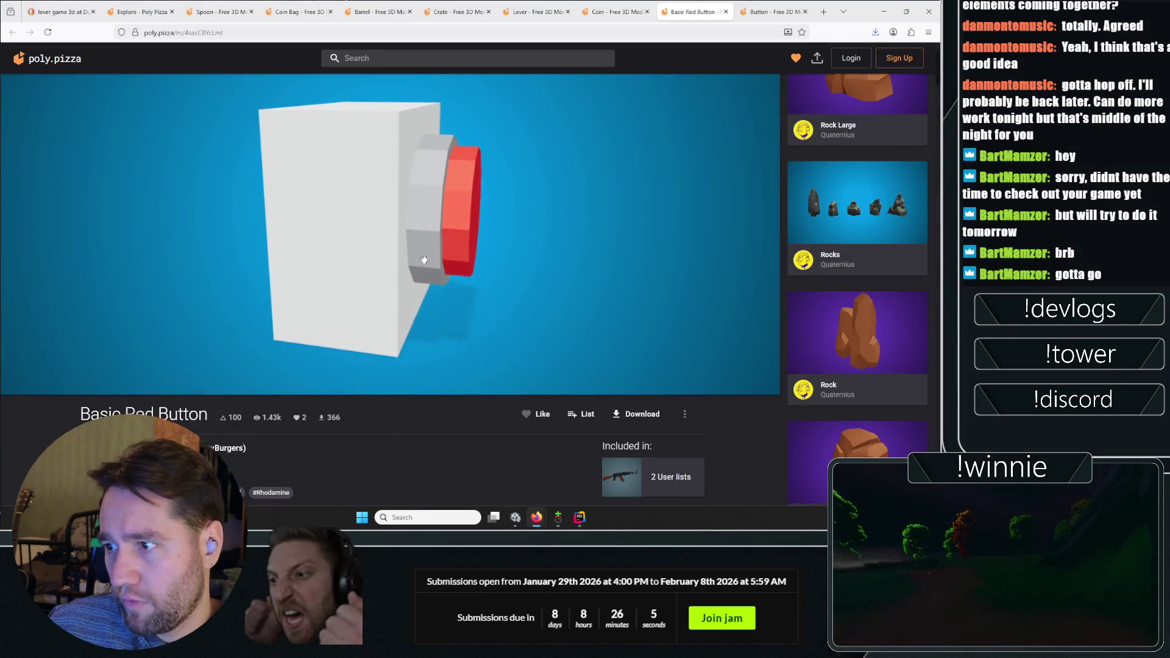
Download the Basic Red Button as OBJ and close the Red Button, Button, Coin and Lever tabs
{"action": "left_click", "coordinate": [636, 415]}
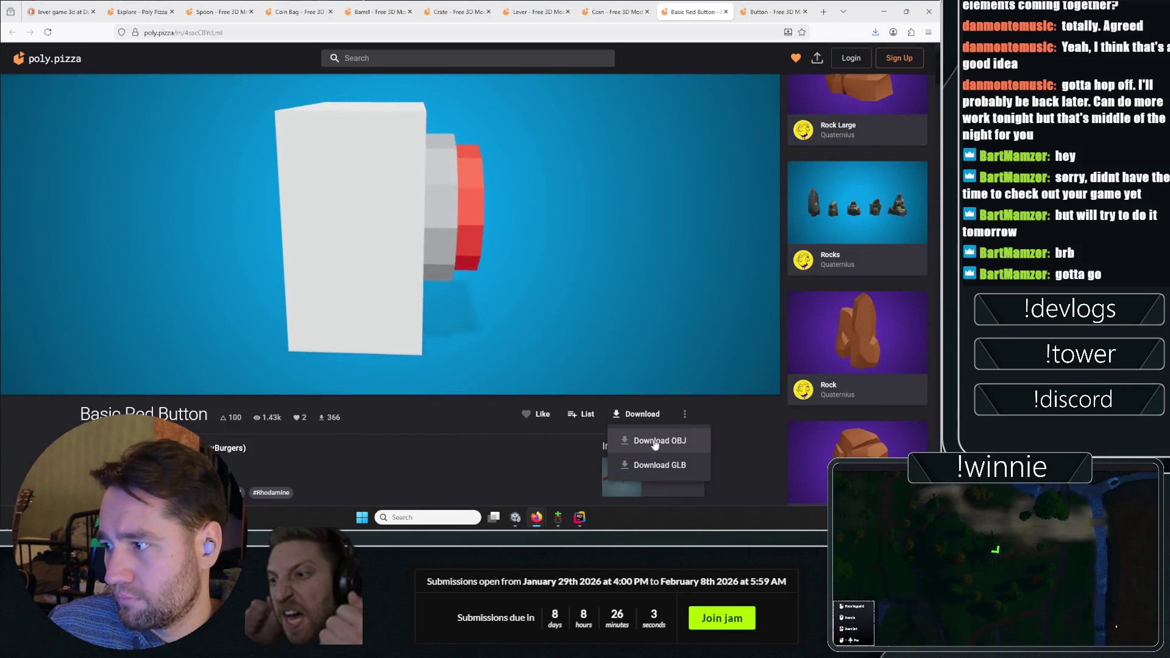
{"action": "left_click", "coordinate": [640, 440]}
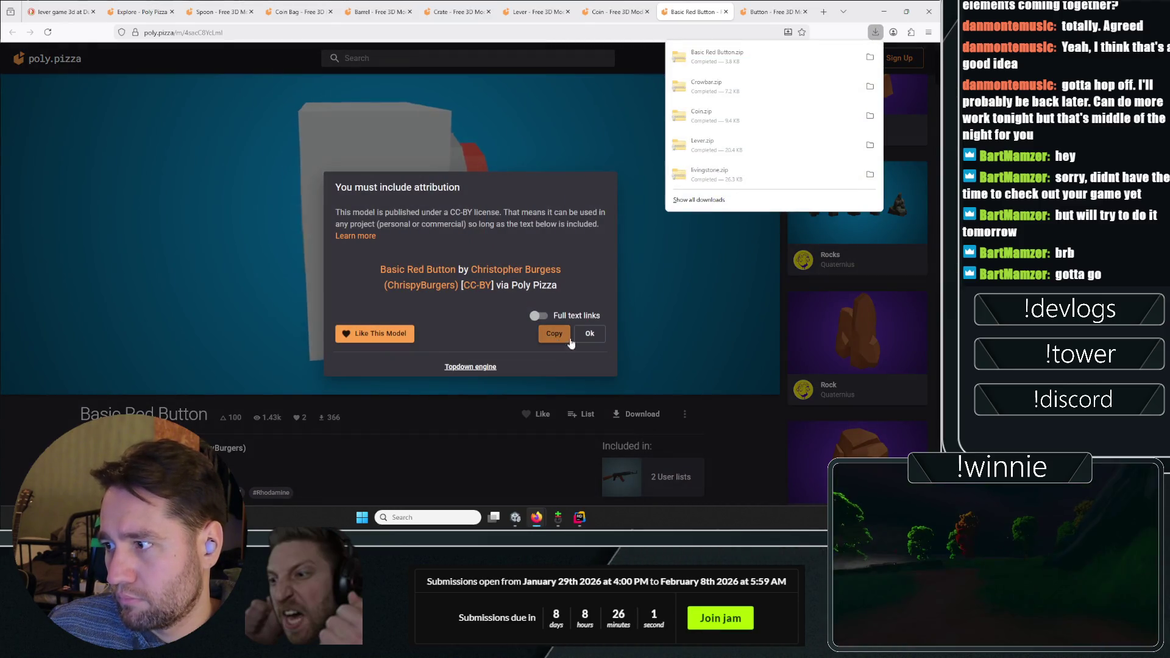
{"action": "left_click", "coordinate": [590, 333]}
{"action": "key", "text": "ctrl+w"}
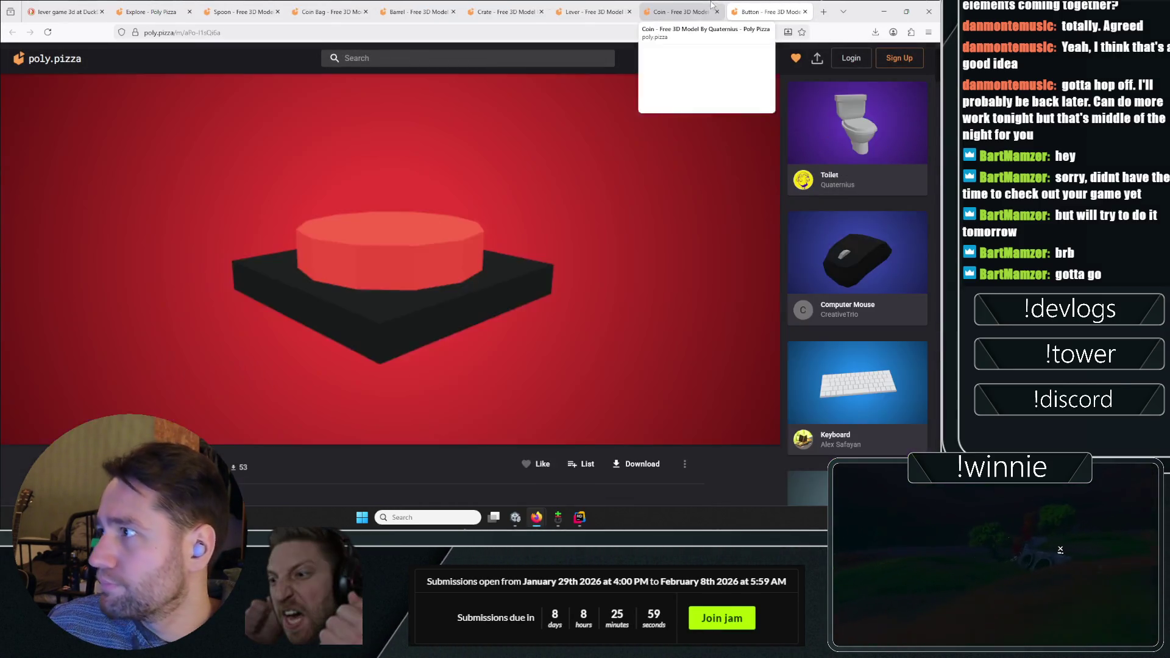
{"action": "scroll", "coordinate": [259, 482], "scroll_direction": "down", "scroll_amount": 4}
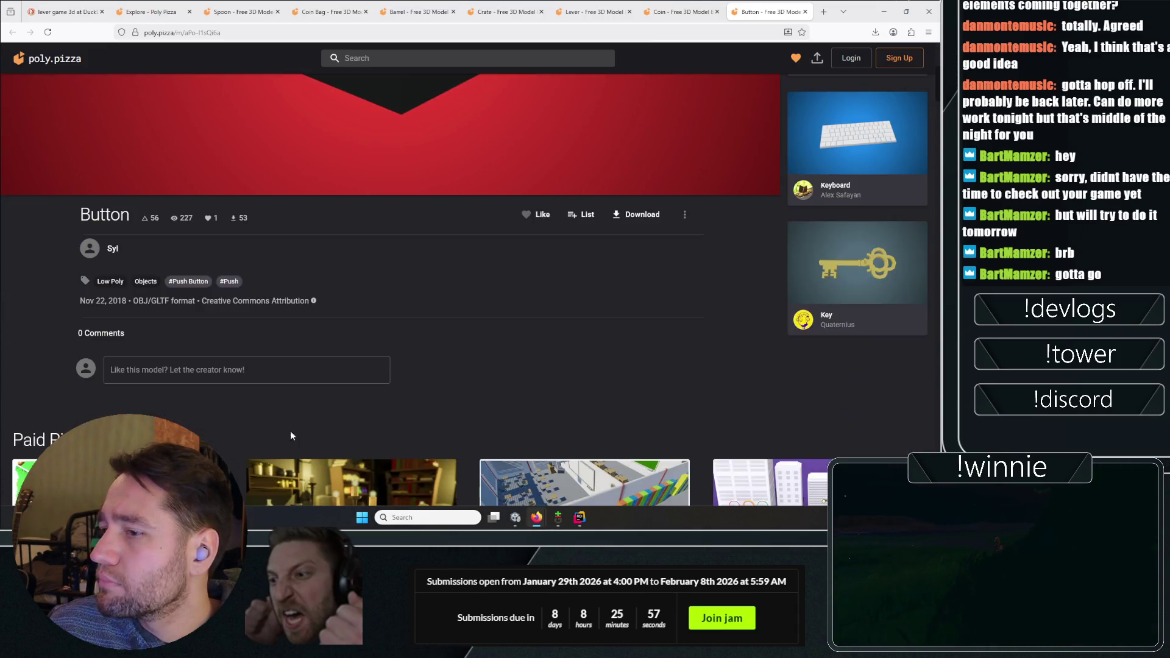
{"action": "scroll", "coordinate": [613, 279], "scroll_direction": "up", "scroll_amount": 1}
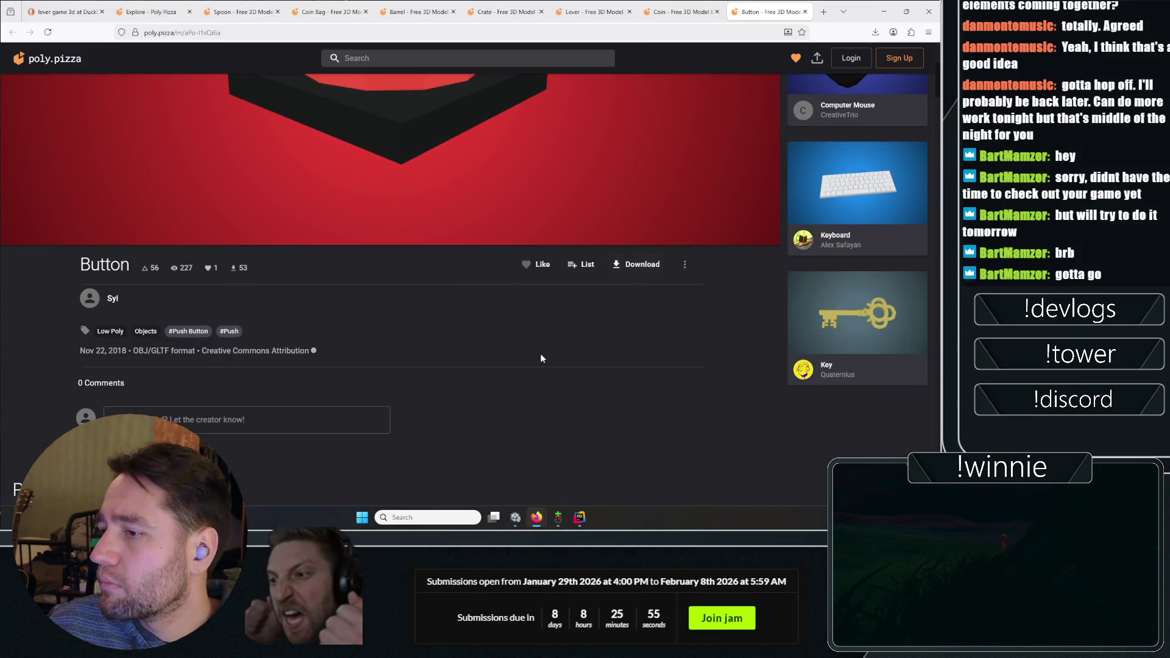
{"action": "key", "text": "ctrl+w"}
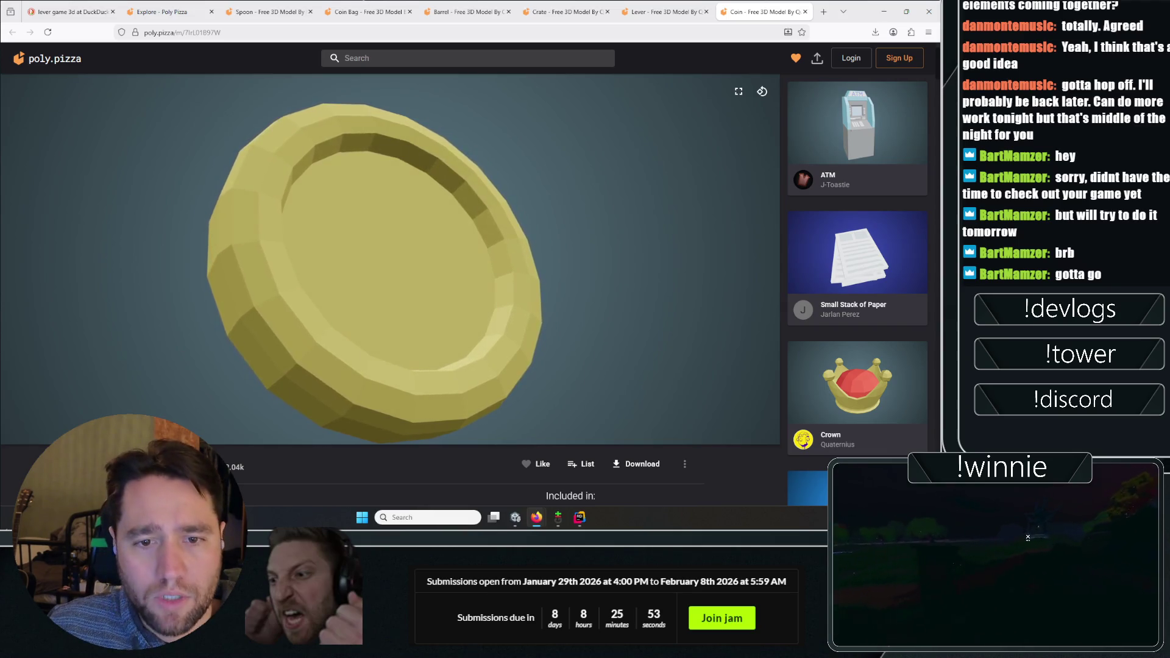
{"action": "key", "text": "ctrl+w"}
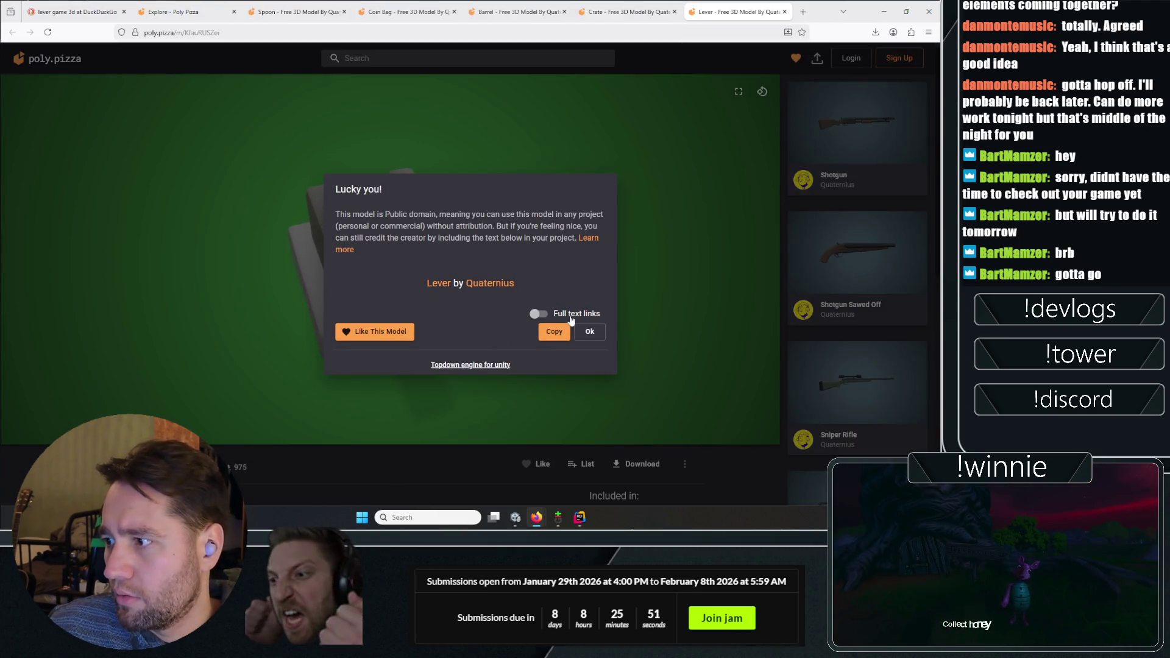
{"action": "key", "text": "ctrl+w"}
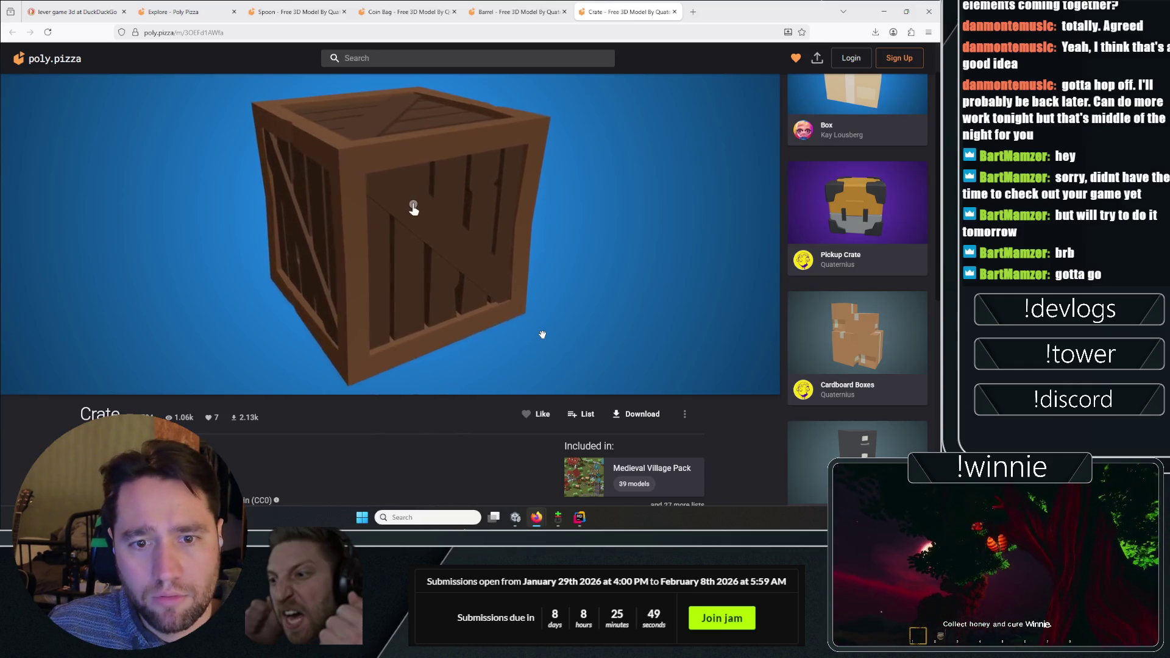
Download the Crate model as a GLB file
{"action": "left_click", "coordinate": [634, 414]}
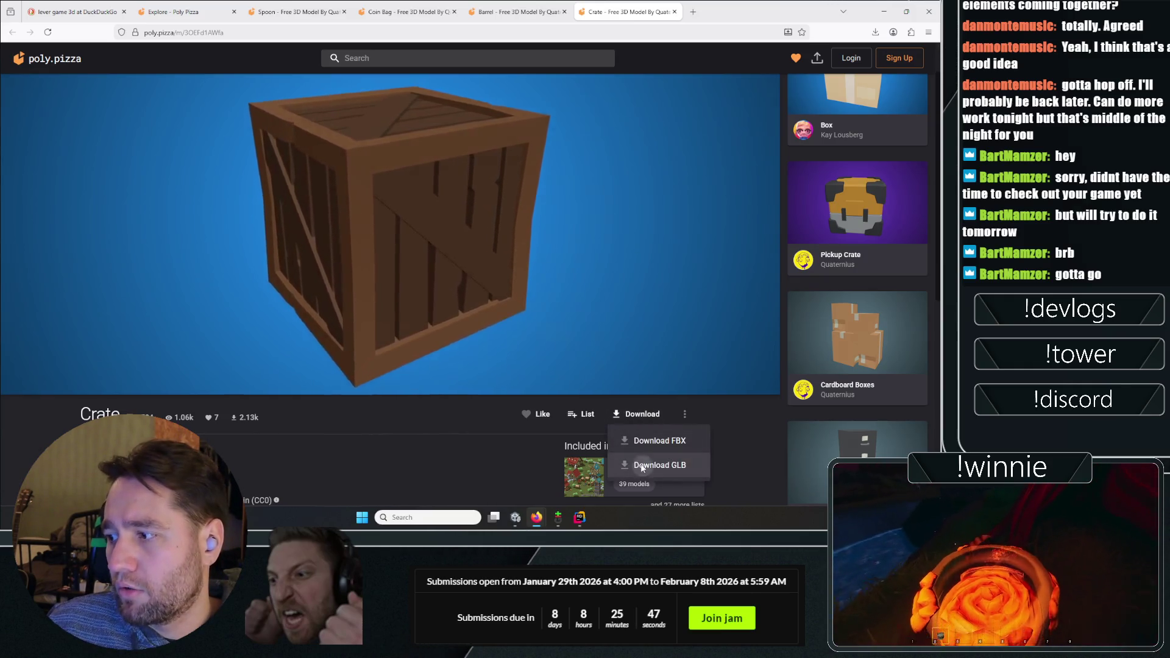
{"action": "left_click", "coordinate": [641, 467]}
{"action": "left_click", "coordinate": [552, 332]}
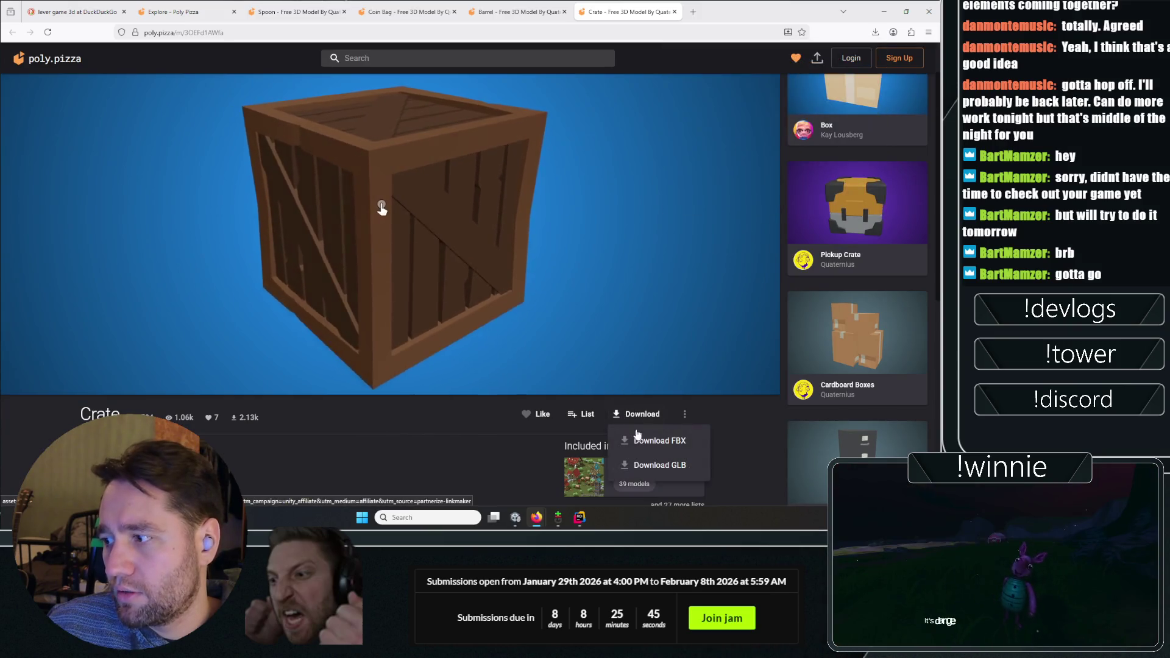
{"action": "left_click", "coordinate": [637, 439]}
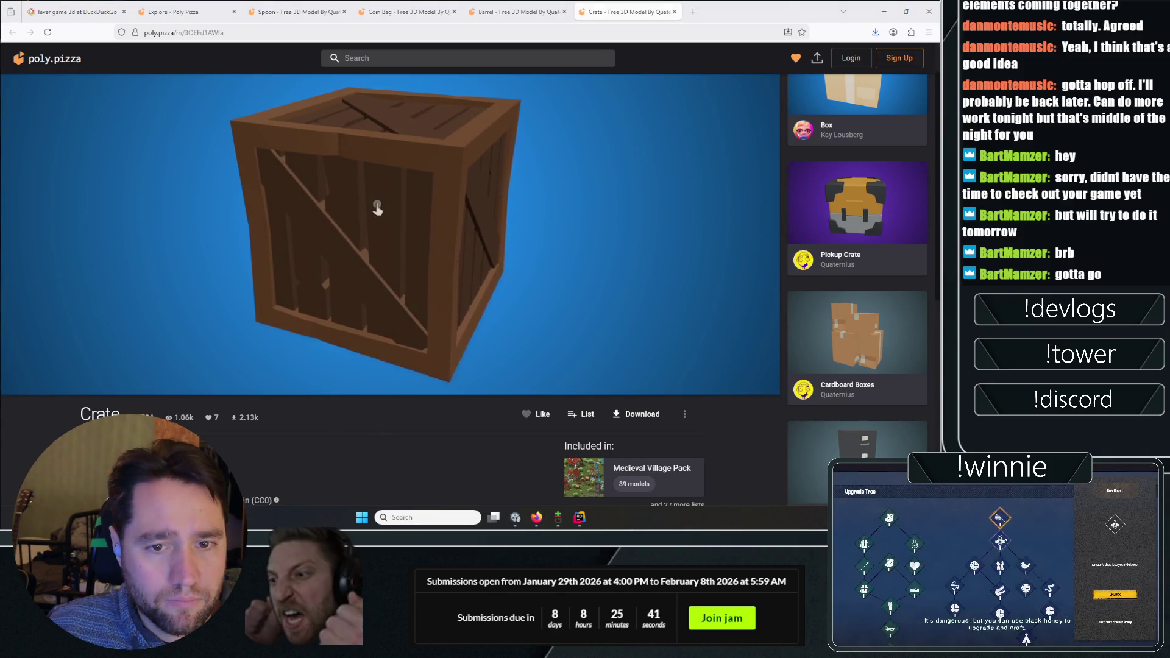
Rotate the crate preview, check recent downloads, then download the Barrel as FBX
{"action": "mouse_move", "coordinate": [397, 209]}
{"action": "left_mouse_down"}
{"action": "mouse_move", "coordinate": [427, 208]}
{"action": "mouse_move", "coordinate": [410, 204]}
{"action": "left_mouse_up"}
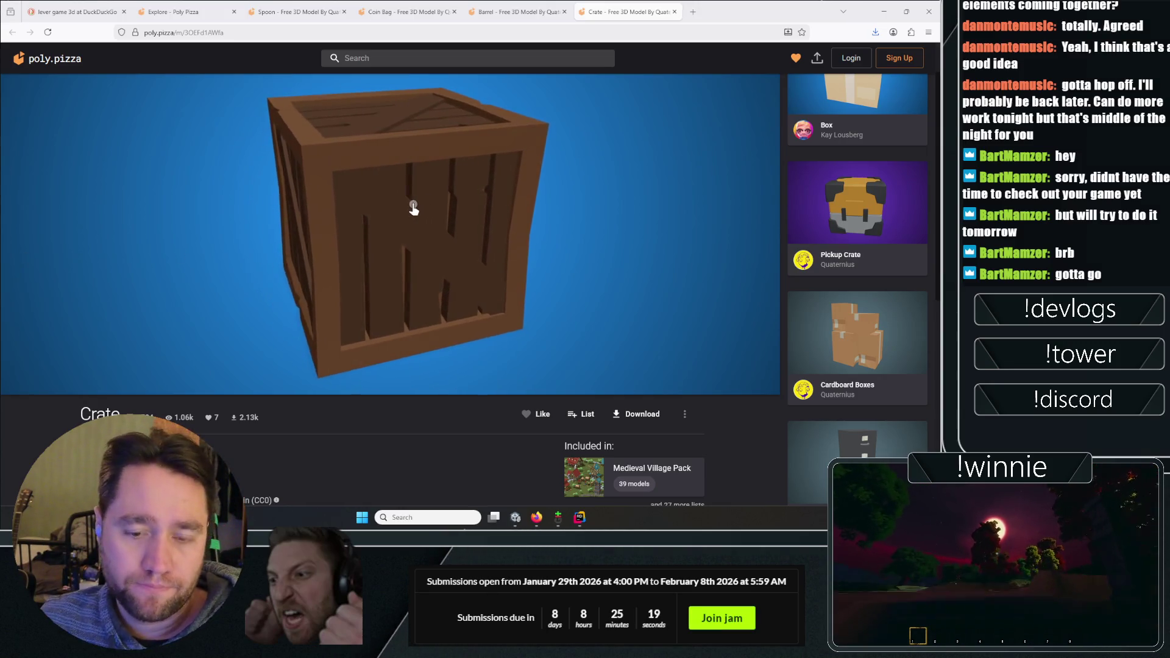
{"action": "left_click_drag", "start_coordinate": [438, 142], "coordinate": [445, 97]}
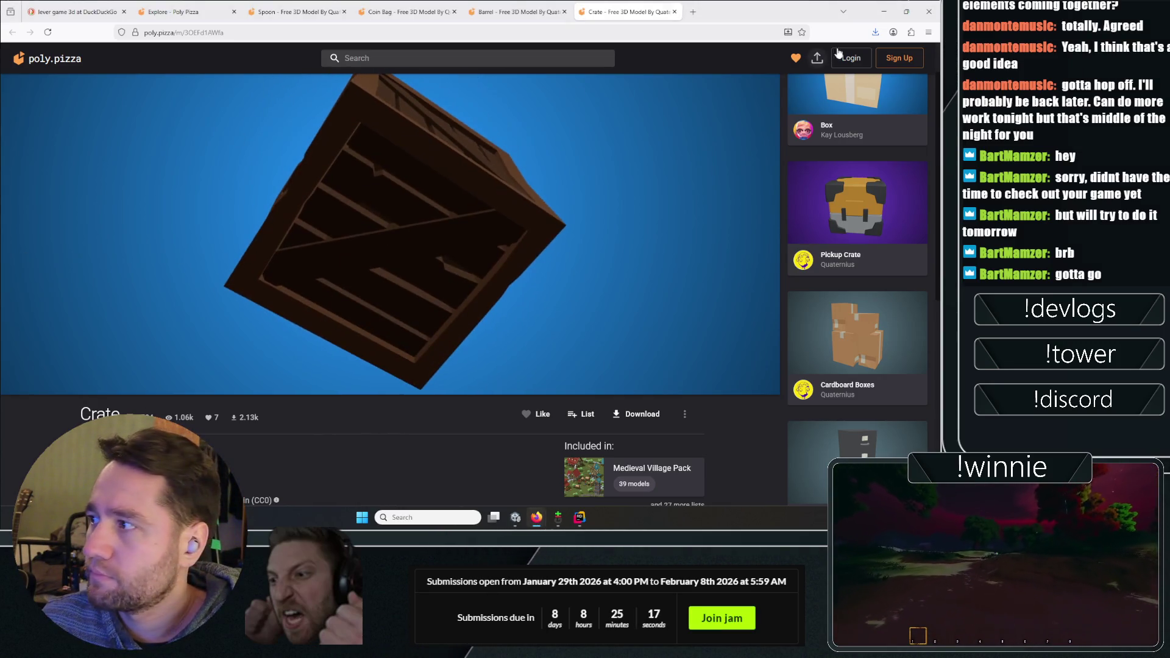
{"action": "left_click", "coordinate": [874, 32]}
{"action": "left_click", "coordinate": [524, 8]}
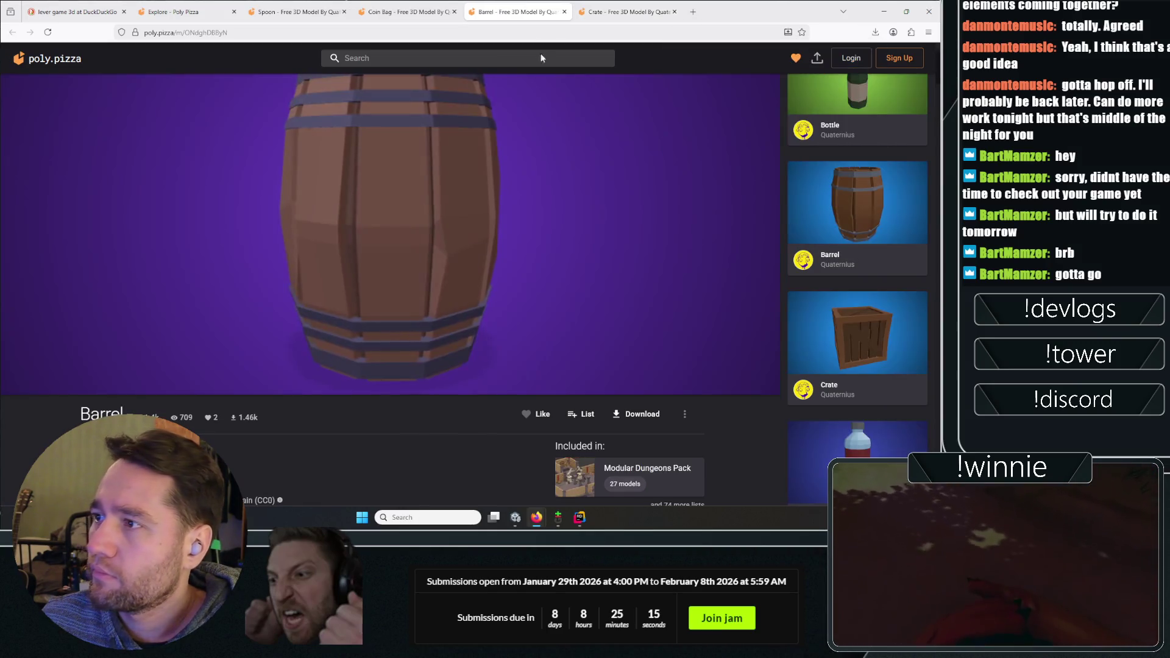
{"action": "left_click", "coordinate": [640, 414]}
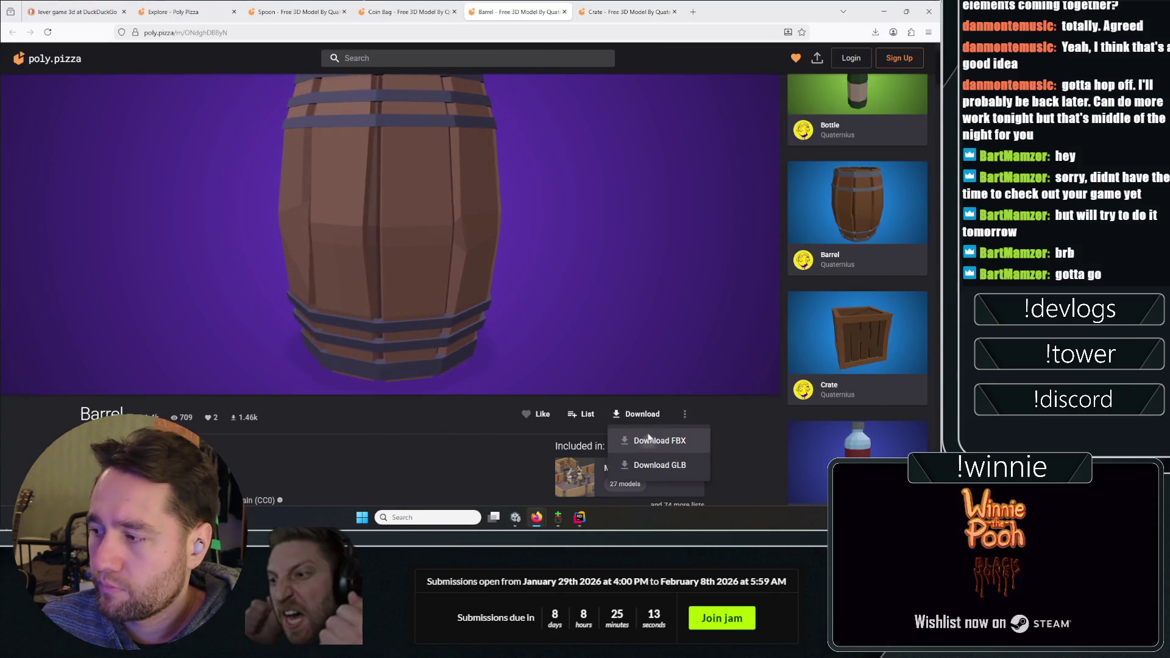
{"action": "left_click", "coordinate": [649, 438]}
{"action": "left_click", "coordinate": [601, 334]}
Download the Coin Bag and Spoon models as FBX files
{"action": "key", "text": "ctrl+shift+Tab"}
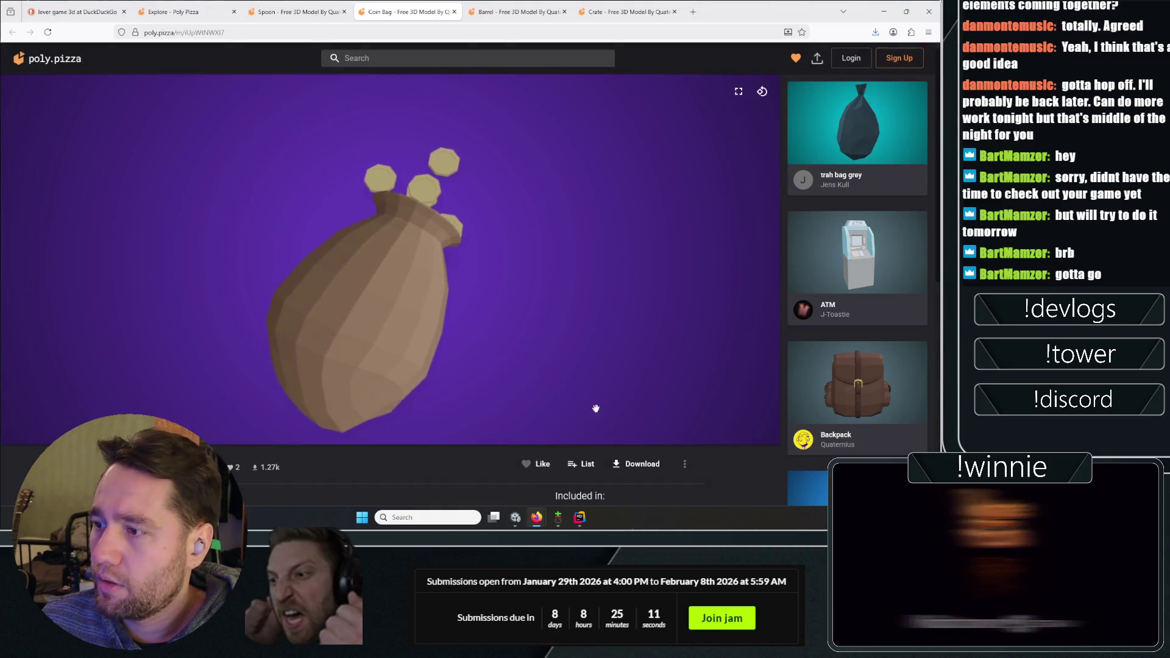
{"action": "left_click", "coordinate": [637, 464]}
{"action": "left_click", "coordinate": [636, 452]}
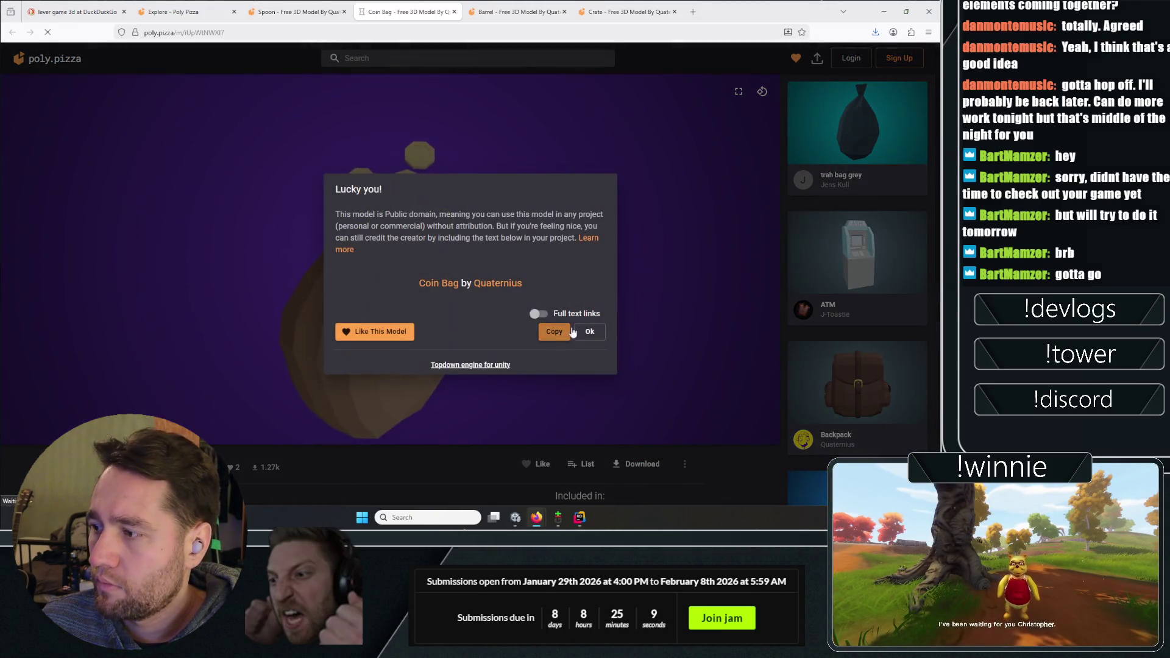
{"action": "left_click", "coordinate": [556, 332]}
{"action": "left_click", "coordinate": [273, 9]}
{"action": "left_click", "coordinate": [636, 463]}
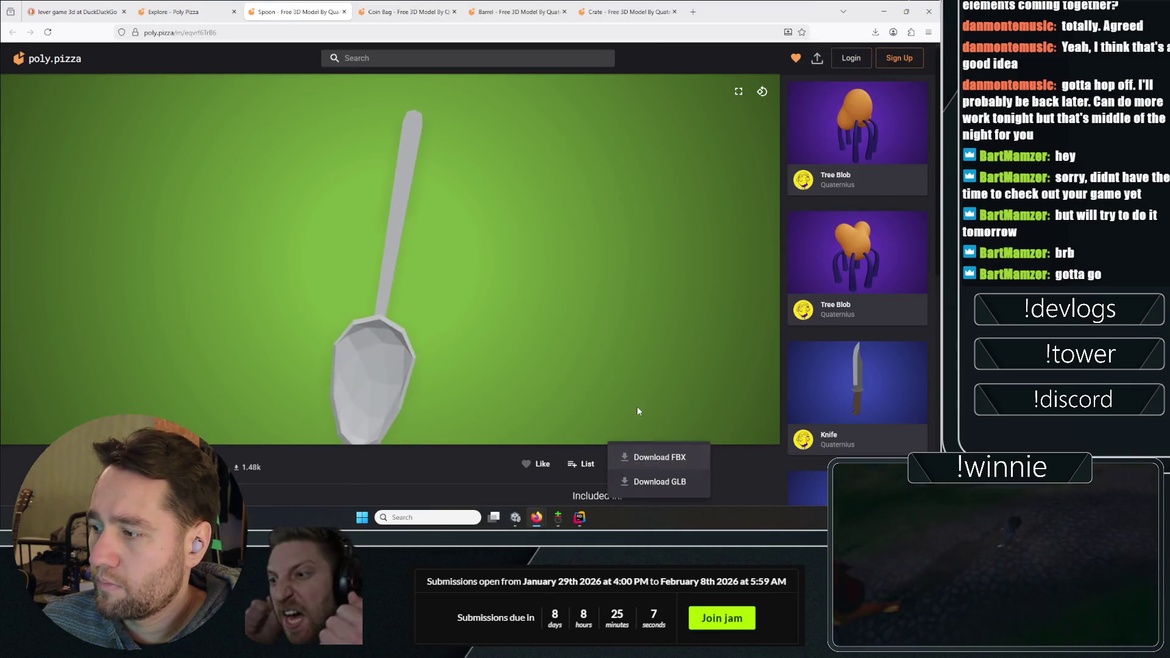
{"action": "left_click", "coordinate": [653, 456]}
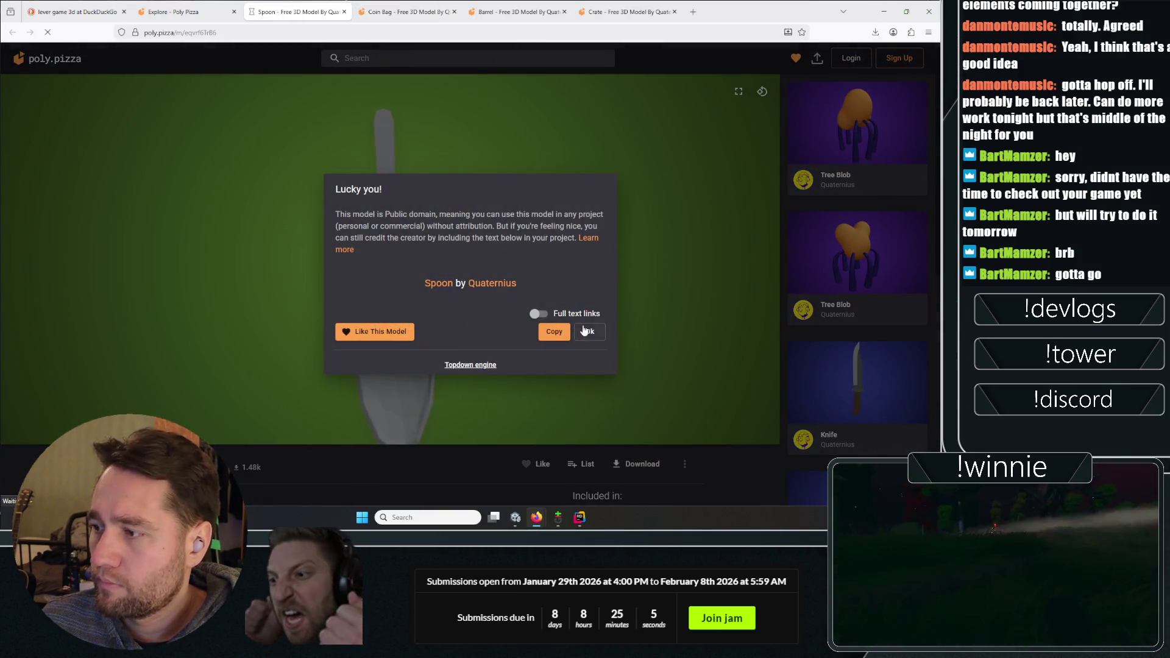
{"action": "left_click", "coordinate": [583, 331]}
Return to the Clutter explore listing and scroll through it
{"action": "key", "text": "ctrl+shift+Tab"}
{"action": "scroll", "coordinate": [252, 334], "scroll_direction": "down", "scroll_amount": 10}
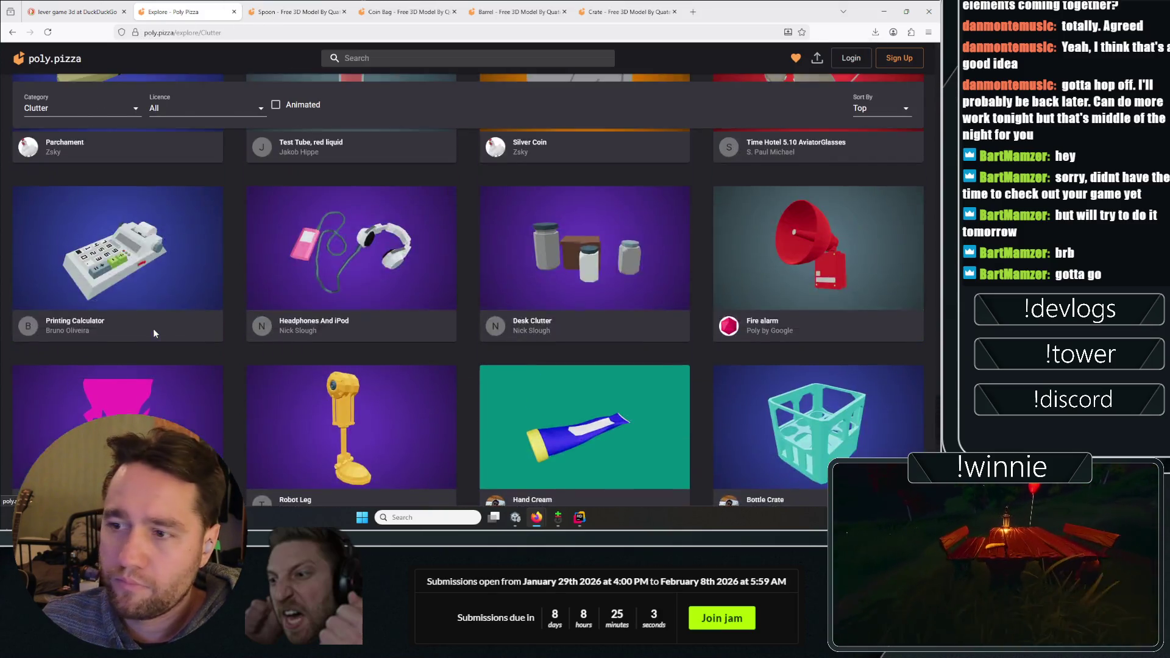
{"action": "scroll", "coordinate": [151, 331], "scroll_direction": "up", "scroll_amount": 3}
{"action": "left_click", "coordinate": [876, 32]}
{"action": "left_click", "coordinate": [870, 59]}
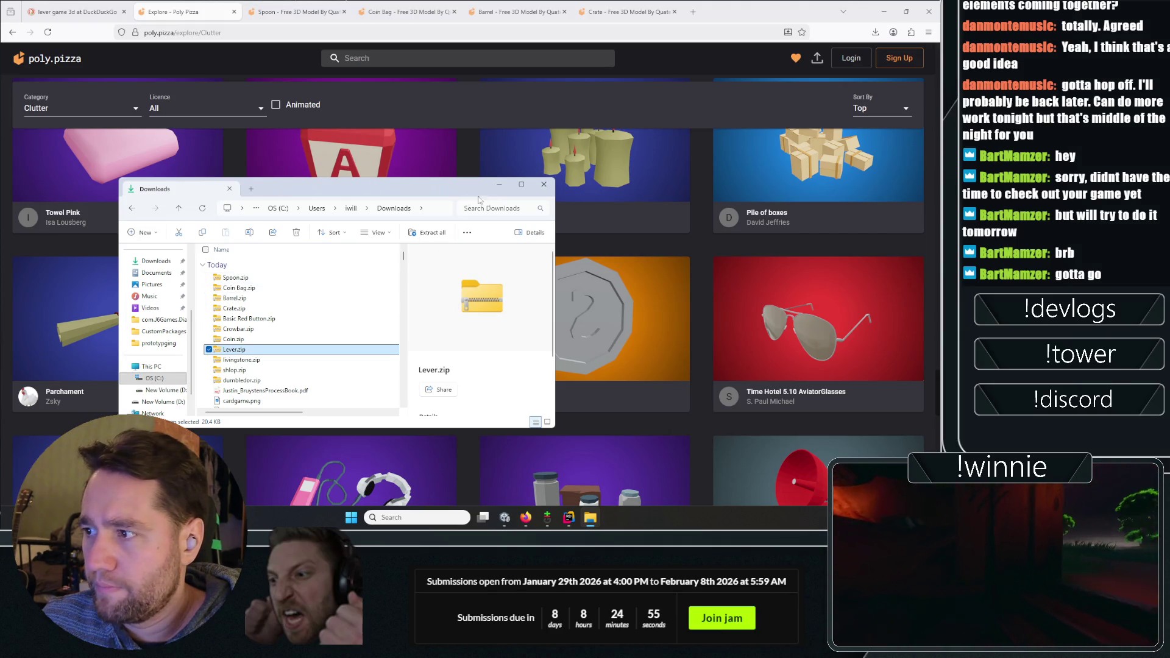
{"action": "right_click", "coordinate": [203, 281]}
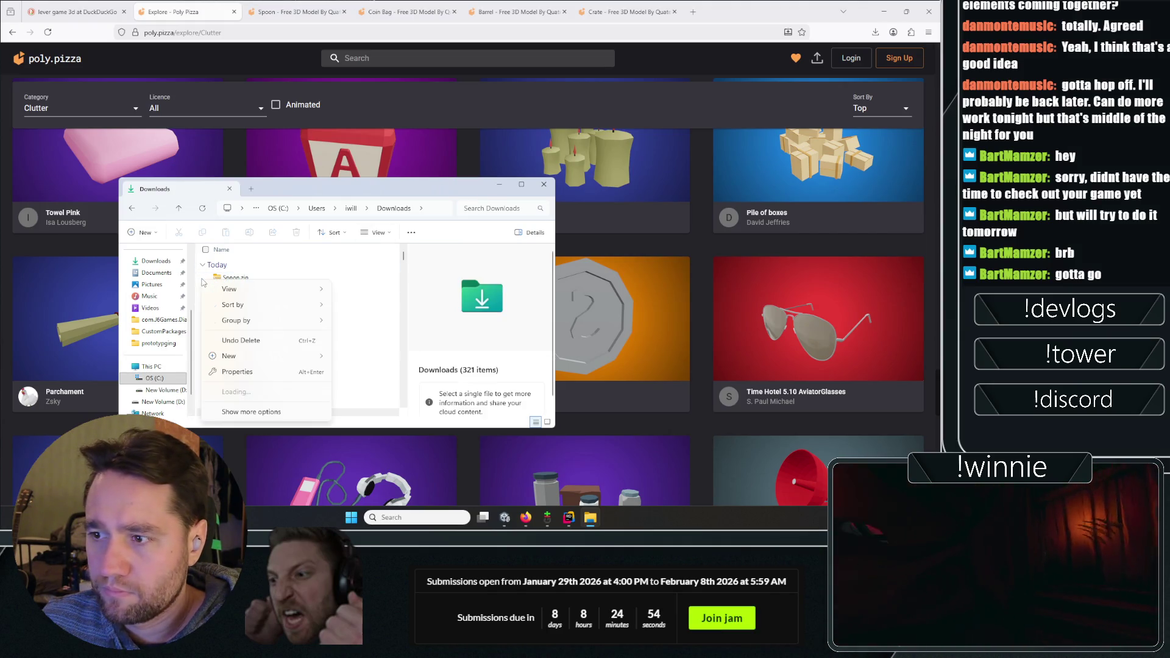
{"action": "left_click", "coordinate": [237, 371]}
{"action": "key", "text": "Escape"}
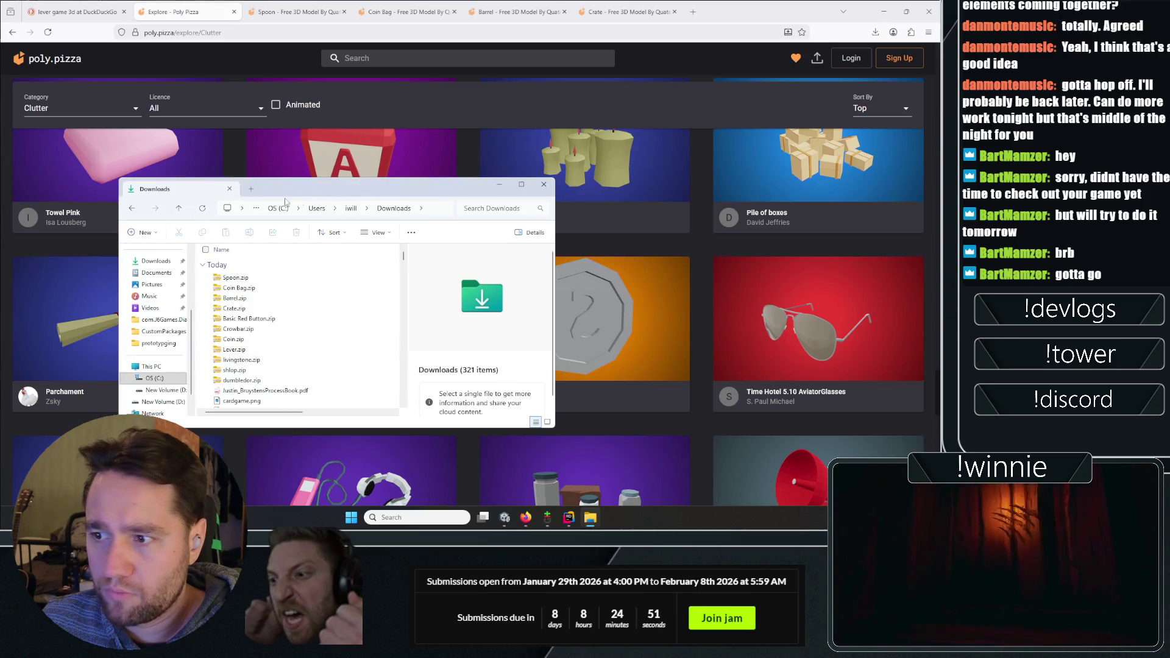
{"action": "key", "text": "alt+F4"}
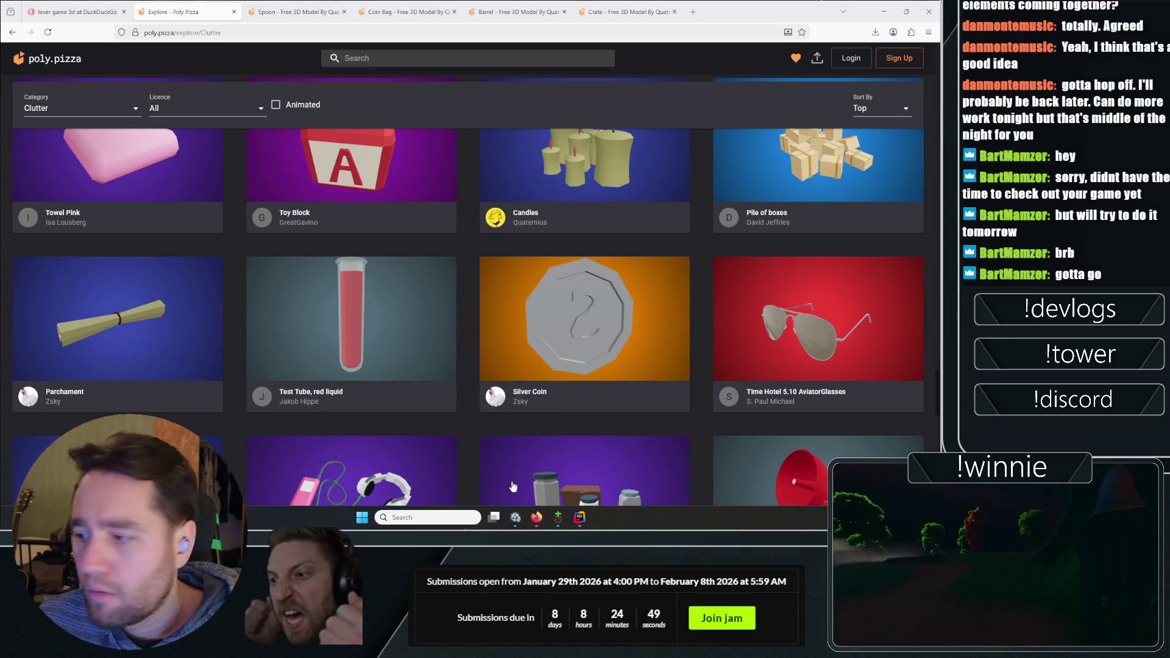
{"action": "left_click", "coordinate": [516, 517]}
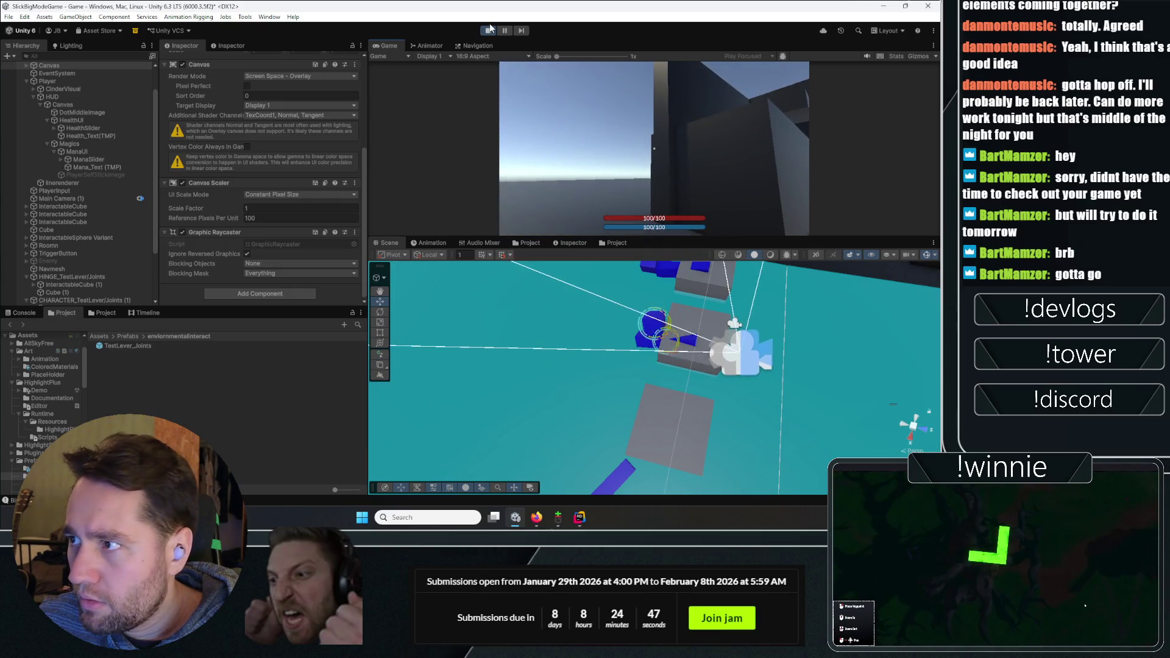
Stop Play mode and navigate the Project browser to the Assets/Art folder
{"action": "left_click", "coordinate": [487, 31]}
{"action": "left_click", "coordinate": [97, 167]}
{"action": "left_click", "coordinate": [431, 242]}
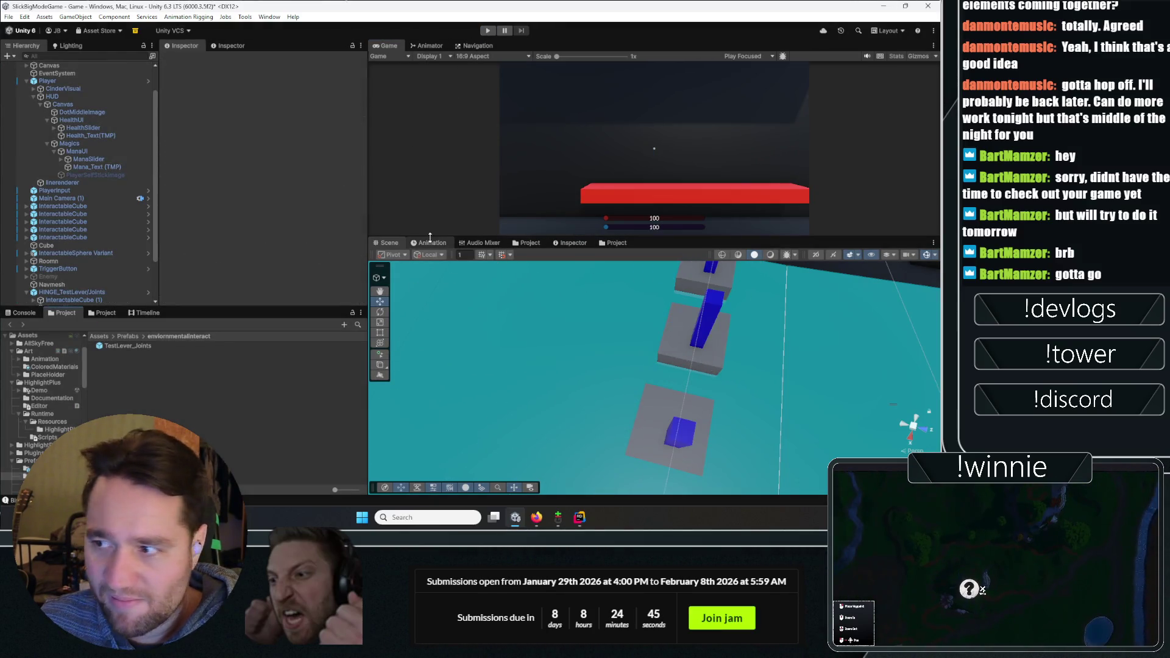
{"action": "left_click", "coordinate": [528, 242]}
{"action": "left_click", "coordinate": [457, 266]}
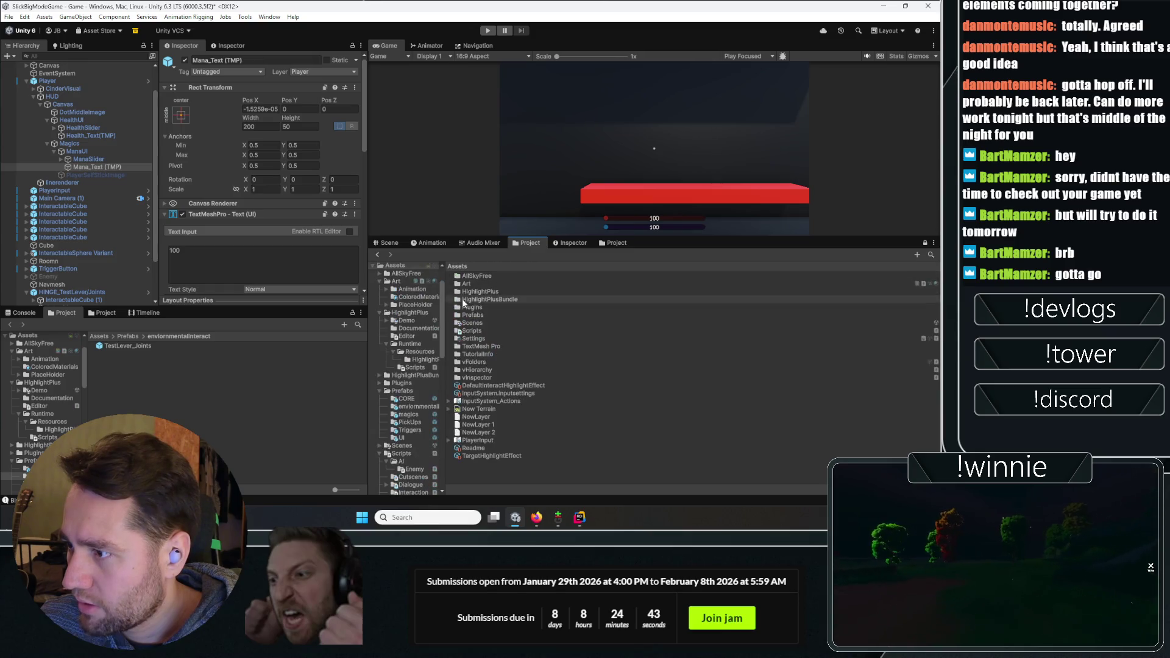
{"action": "left_click", "coordinate": [396, 281]}
Create a PlaceholderArt folder inside Art, open it and refresh the view
{"action": "right_click", "coordinate": [470, 402]}
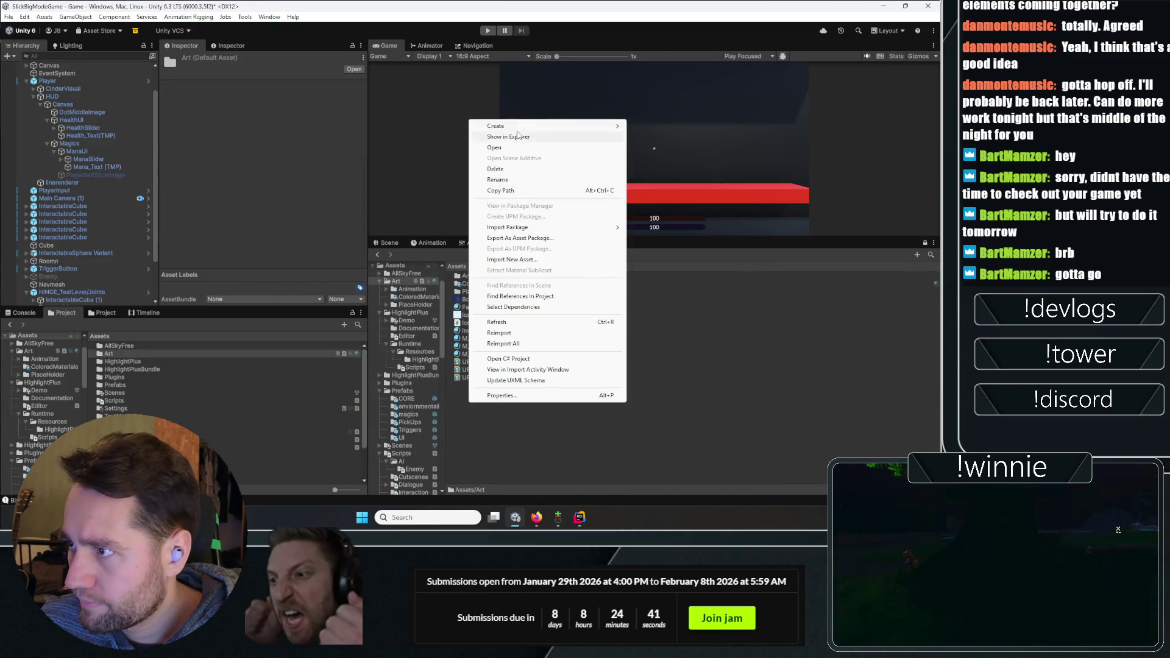
{"action": "mouse_move", "coordinate": [496, 125]}
{"action": "left_click", "coordinate": [674, 129]}
{"action": "type", "text": "PlaceholderArt"}
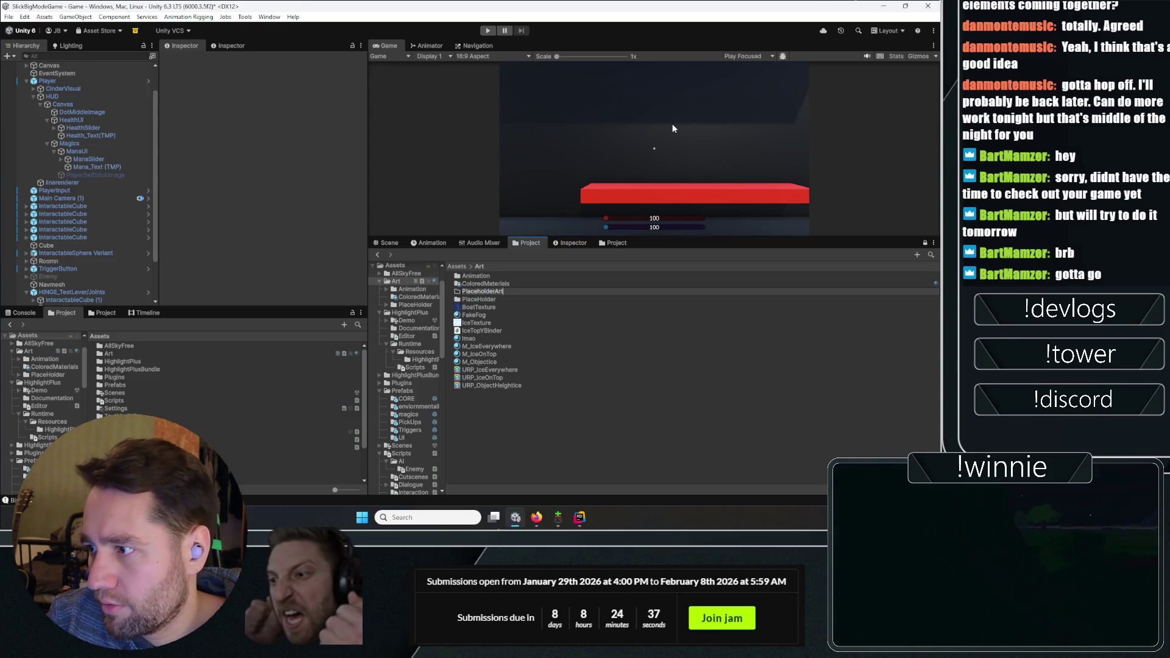
{"action": "key", "text": "Return"}
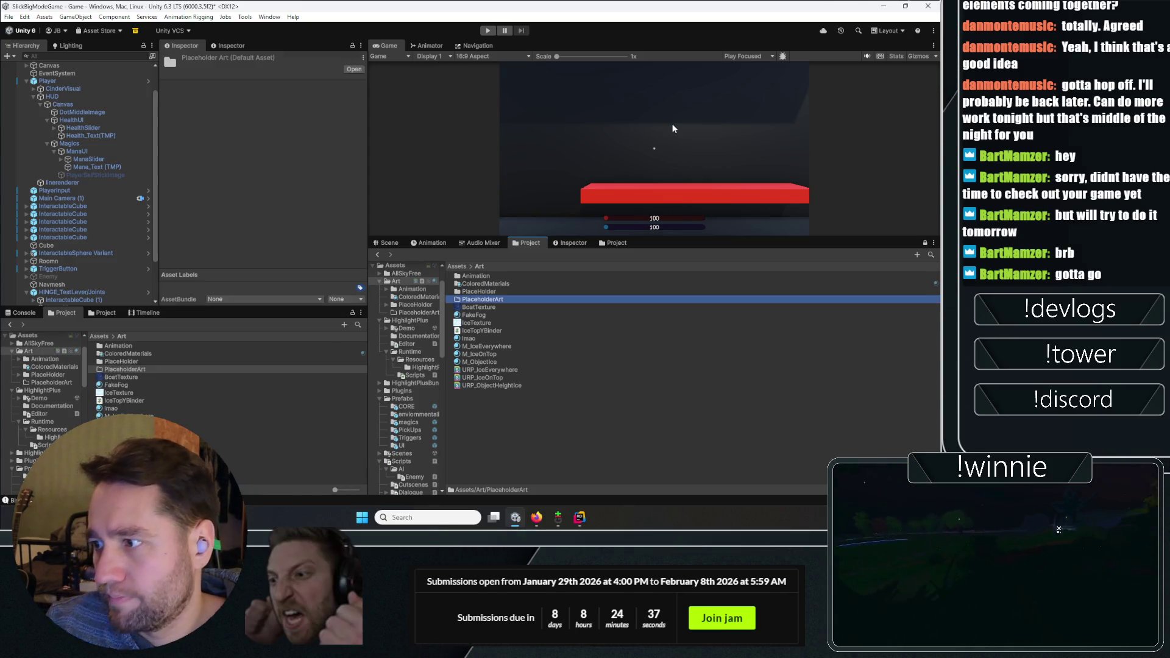
{"action": "double_click", "coordinate": [482, 299]}
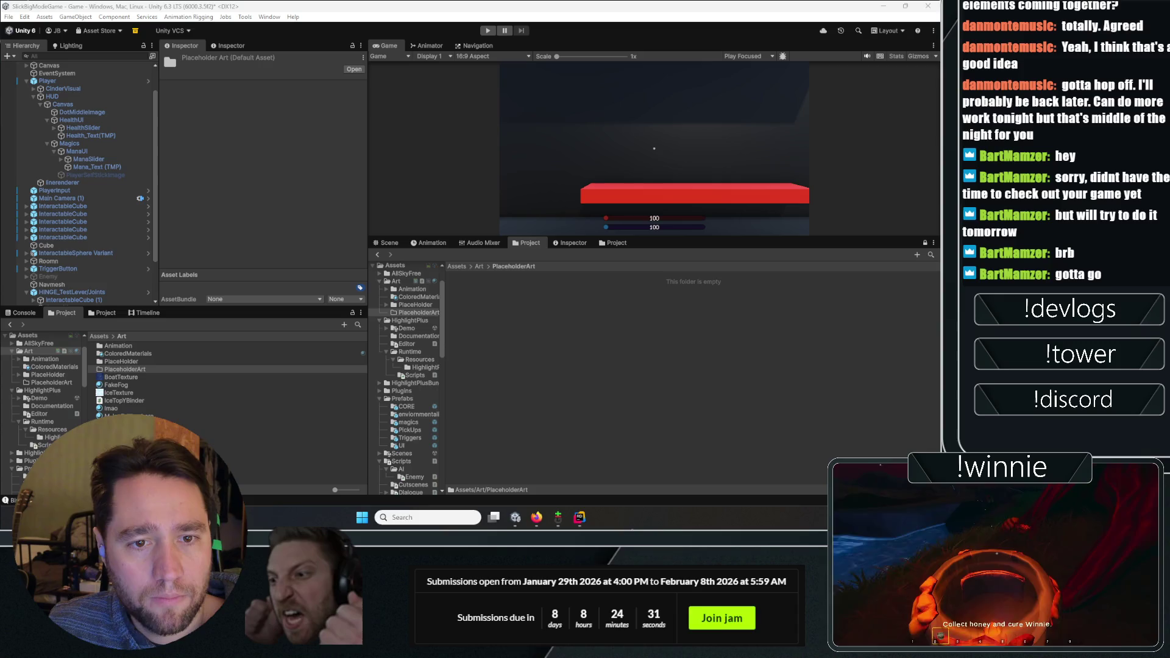
{"action": "left_click", "coordinate": [640, 355]}
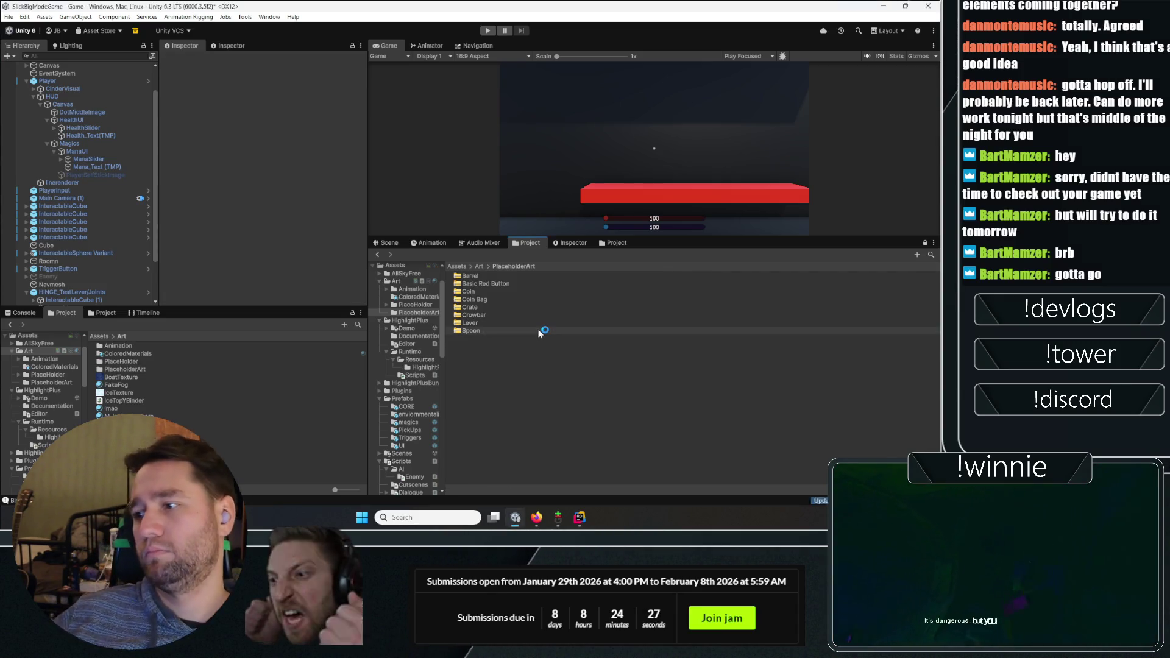
Show PlaceholderArt in File Explorer, maximised and sorted by type
{"action": "right_click", "coordinate": [539, 333]}
{"action": "left_click", "coordinate": [557, 71]}
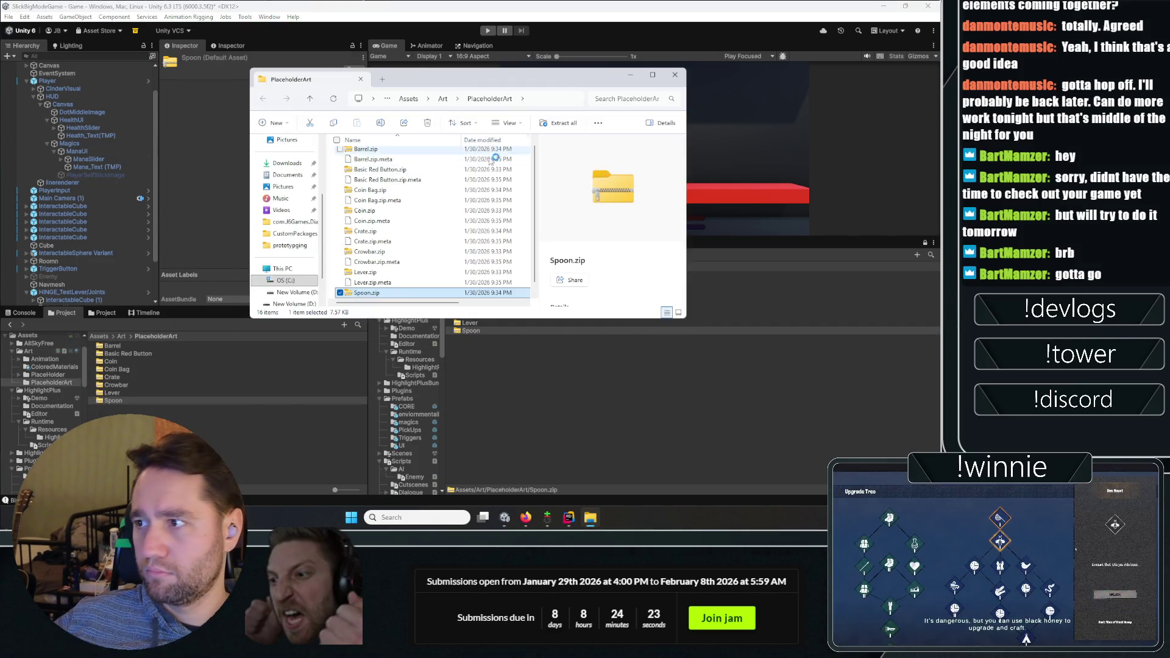
{"action": "left_click", "coordinate": [419, 141]}
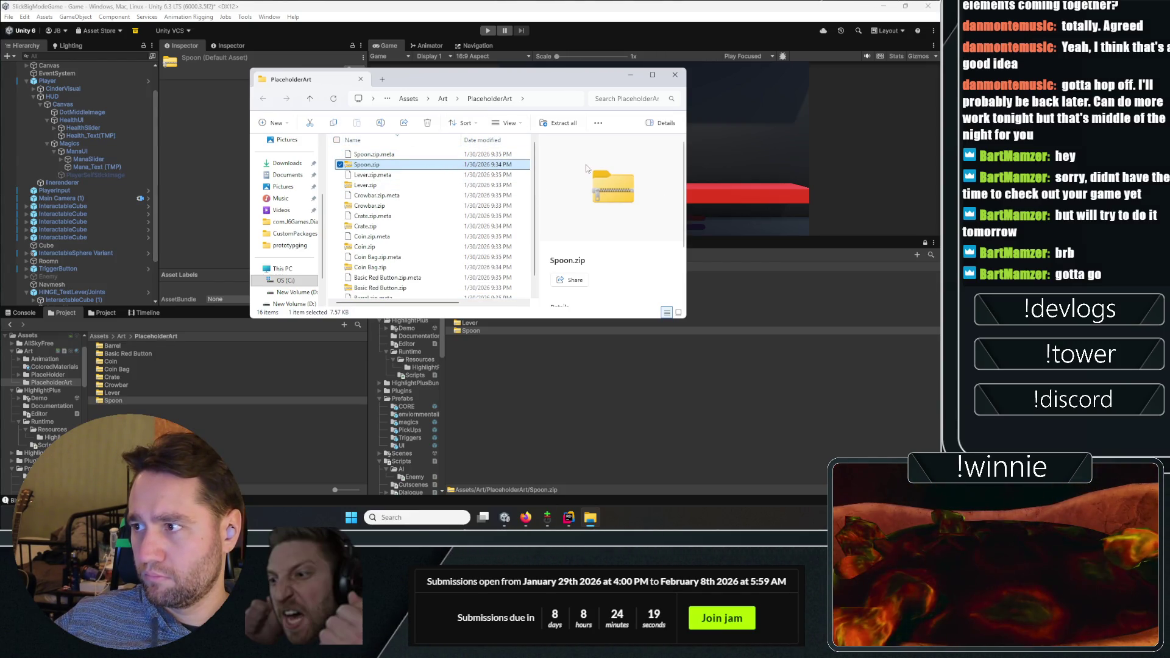
{"action": "left_click", "coordinate": [653, 75]}
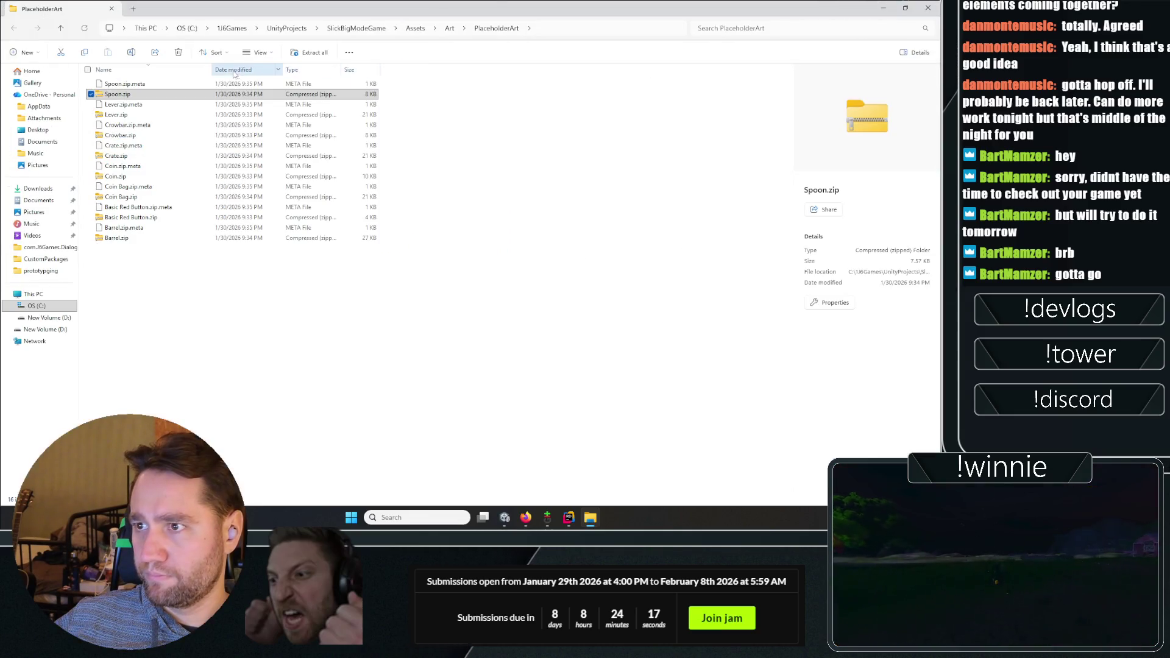
{"action": "left_click", "coordinate": [302, 69]}
Extract all eight zip archives into separate folders with PeaZip, then minimise Explorer
{"action": "left_click", "coordinate": [116, 84]}
{"action": "left_click", "coordinate": [121, 155], "text": "shift"}
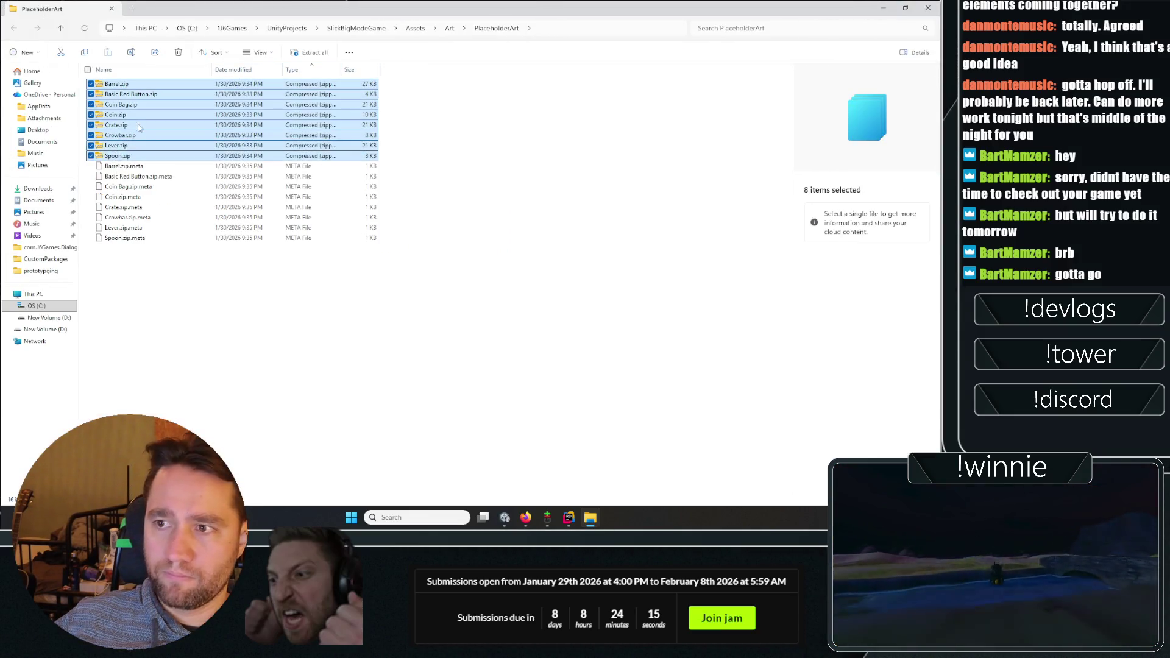
{"action": "right_click", "coordinate": [140, 126]}
{"action": "left_click", "coordinate": [205, 325]}
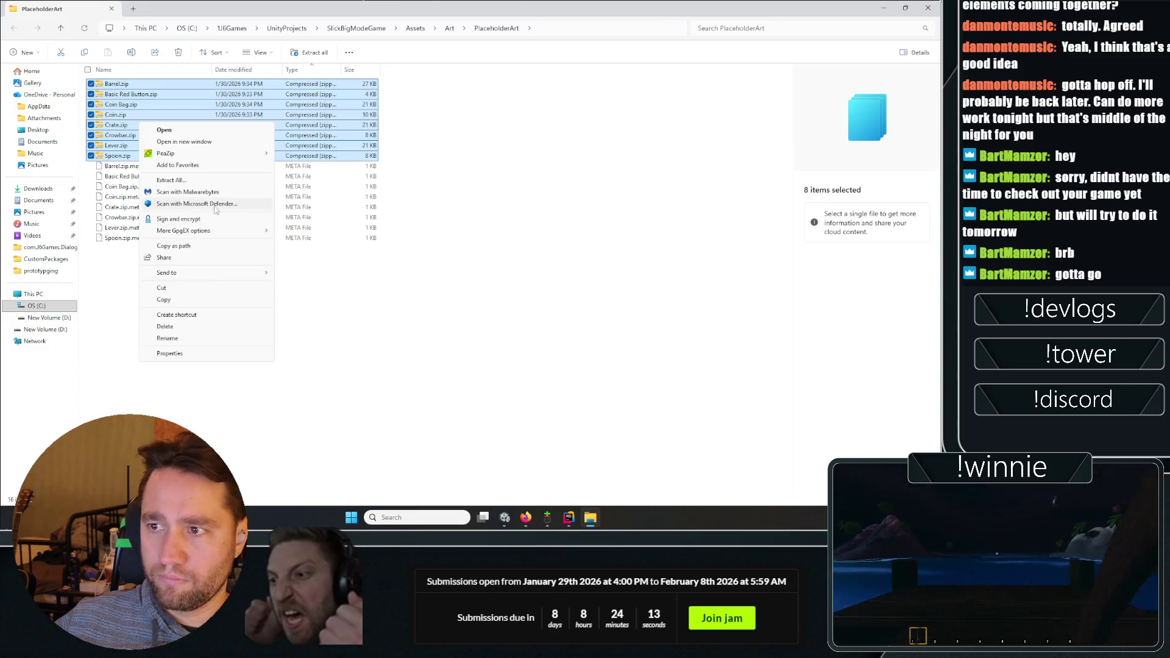
{"action": "mouse_move", "coordinate": [219, 158]}
{"action": "left_click", "coordinate": [324, 182]}
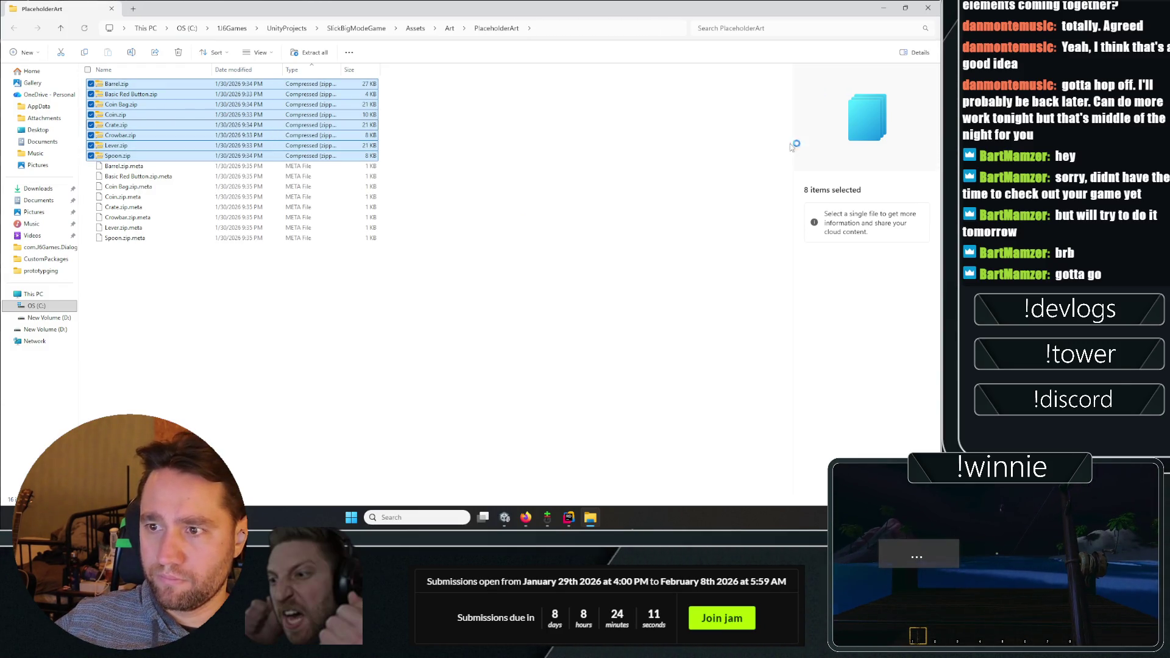
{"action": "double_click", "coordinate": [875, 8]}
{"action": "left_click", "coordinate": [640, 69]}
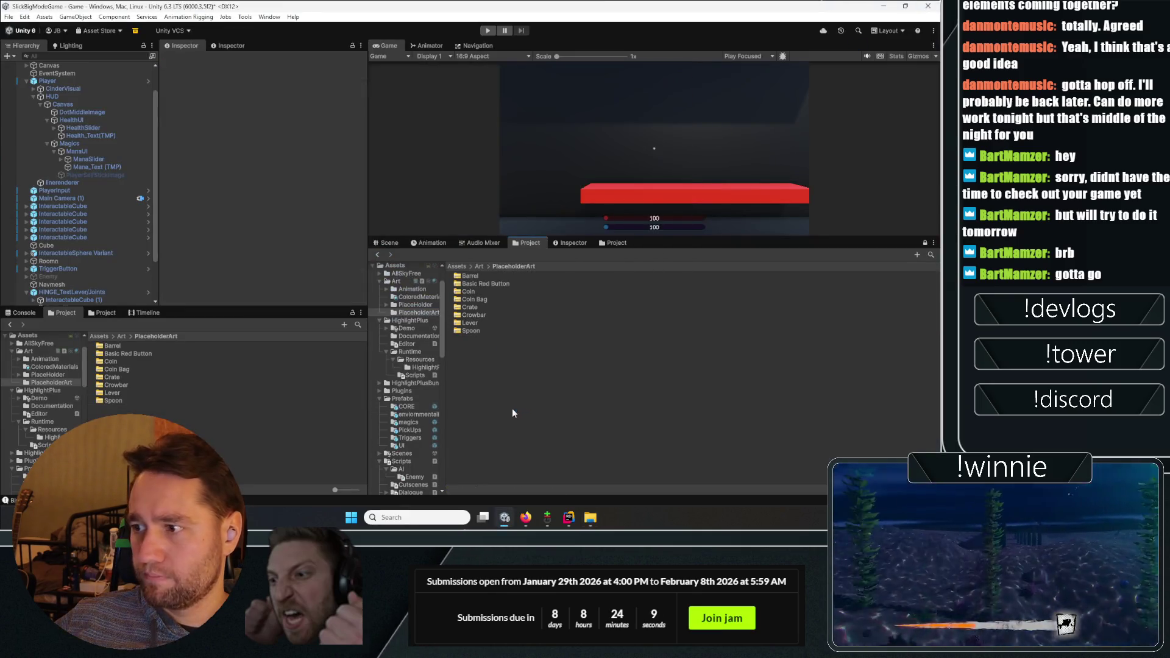
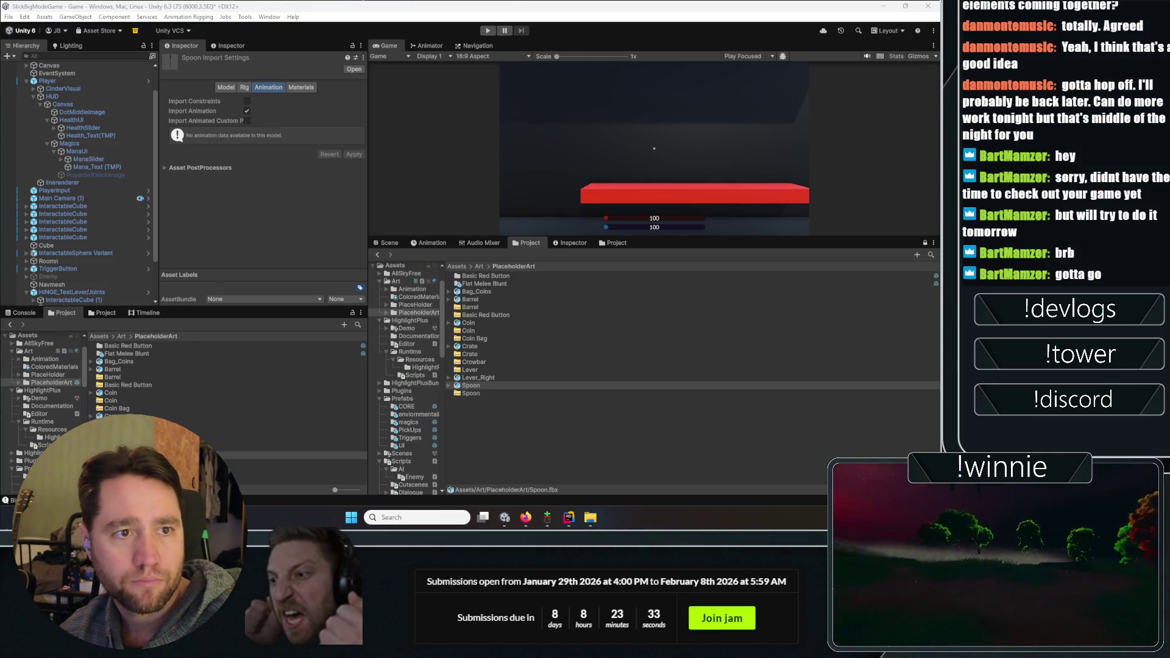
Reveal the Lever asset from the Project window in File Explorer
{"action": "left_click", "coordinate": [548, 427]}
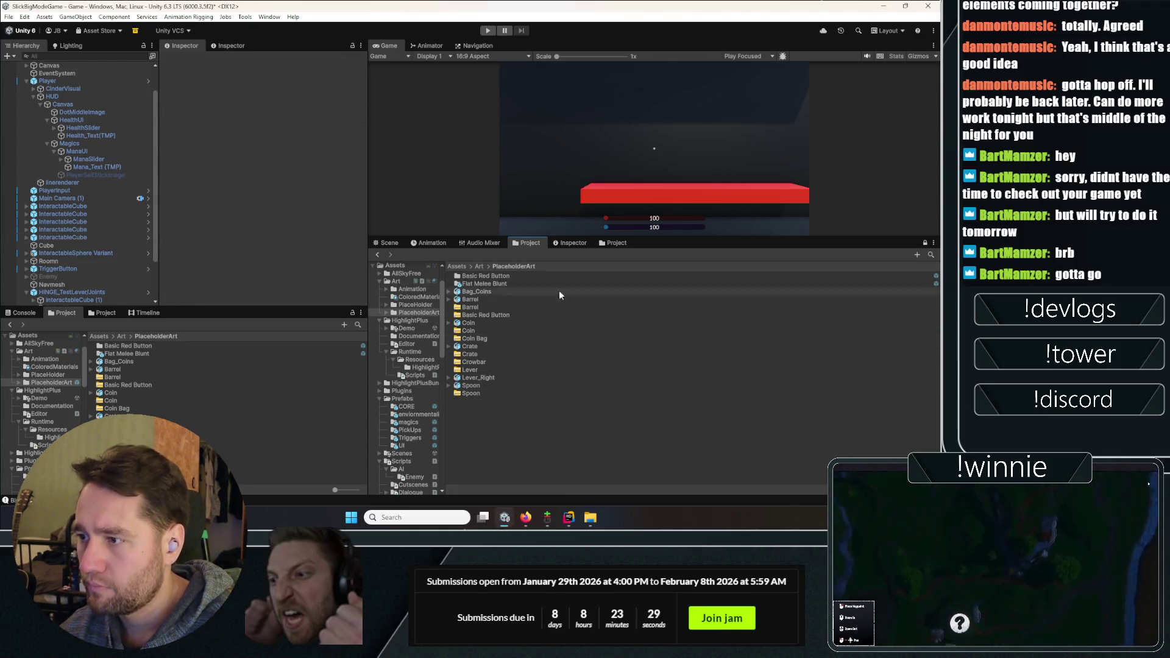
{"action": "left_click", "coordinate": [494, 275]}
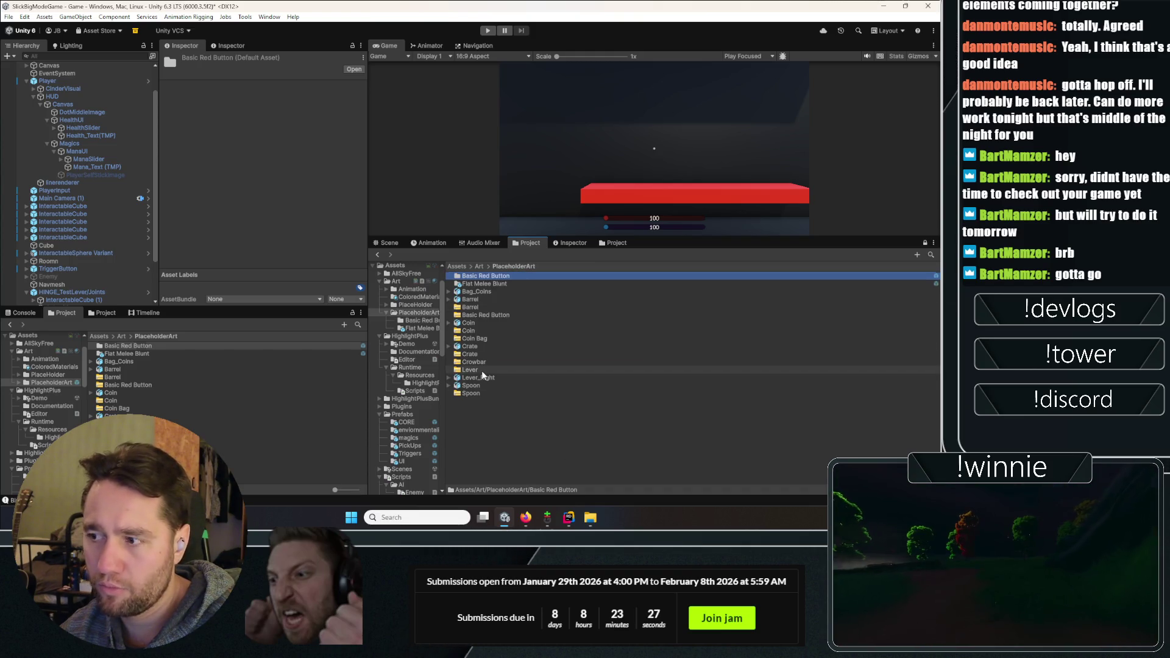
{"action": "right_click", "coordinate": [482, 370]}
{"action": "left_click", "coordinate": [539, 109]}
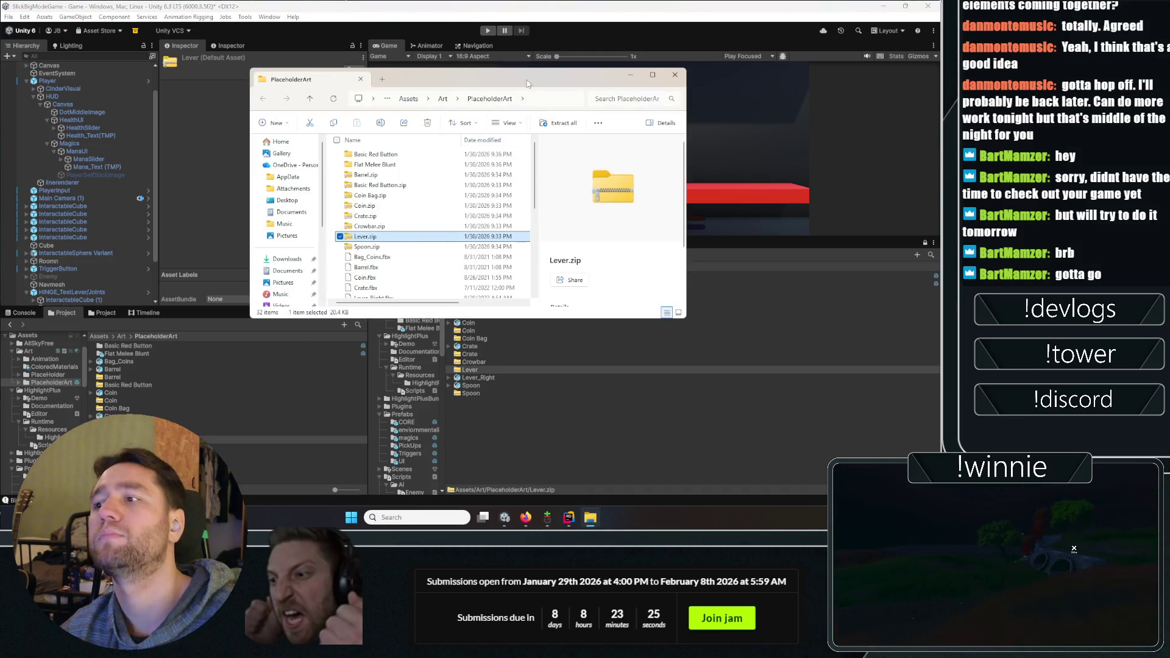
Delete the eight zip archives, Barrel.zip through Spoon.zip, in maximized Explorer and return to Unity
{"action": "left_click_drag", "start_coordinate": [528, 84], "coordinate": [446, 5]}
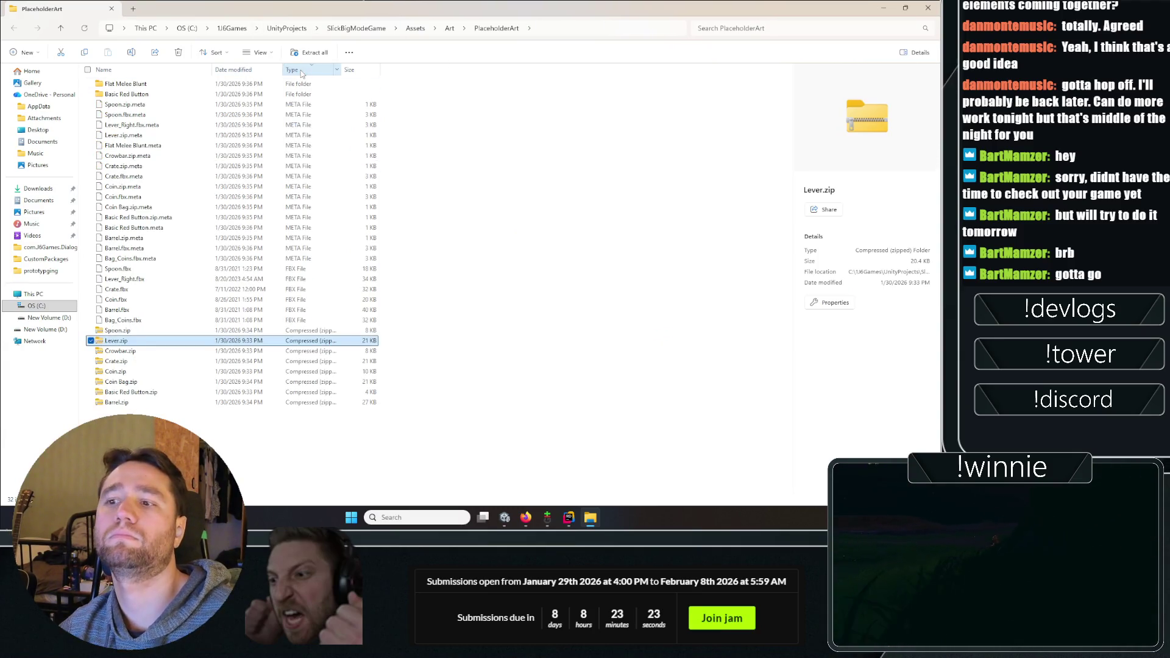
{"action": "left_click", "coordinate": [112, 177]}
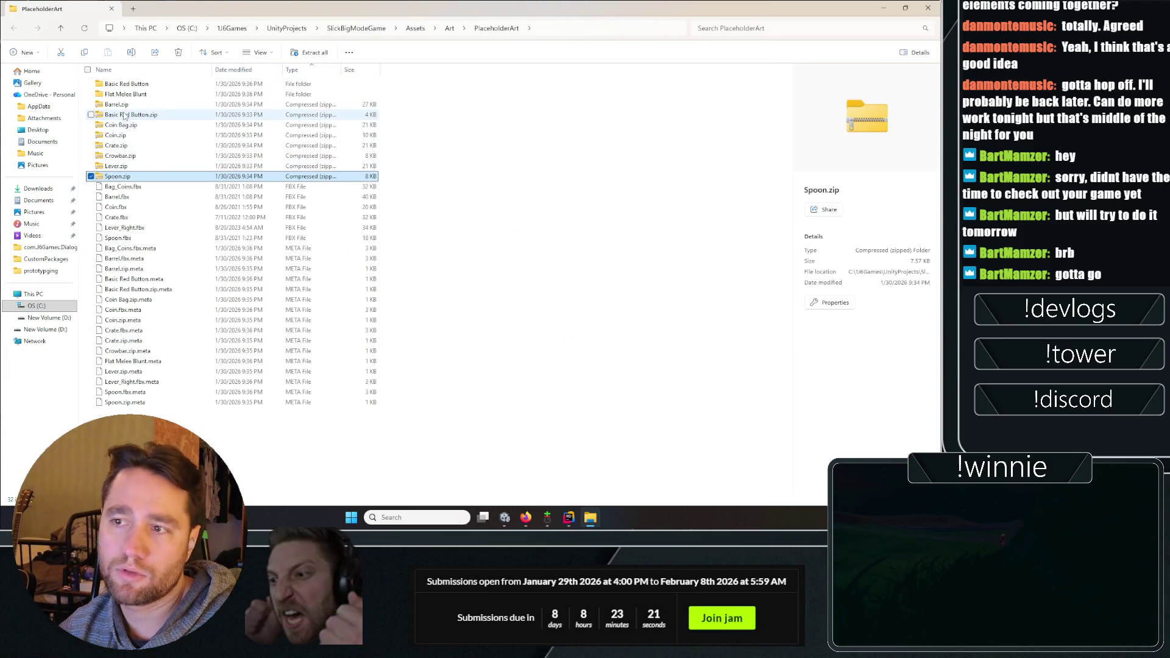
{"action": "left_click", "coordinate": [116, 105], "text": "shift"}
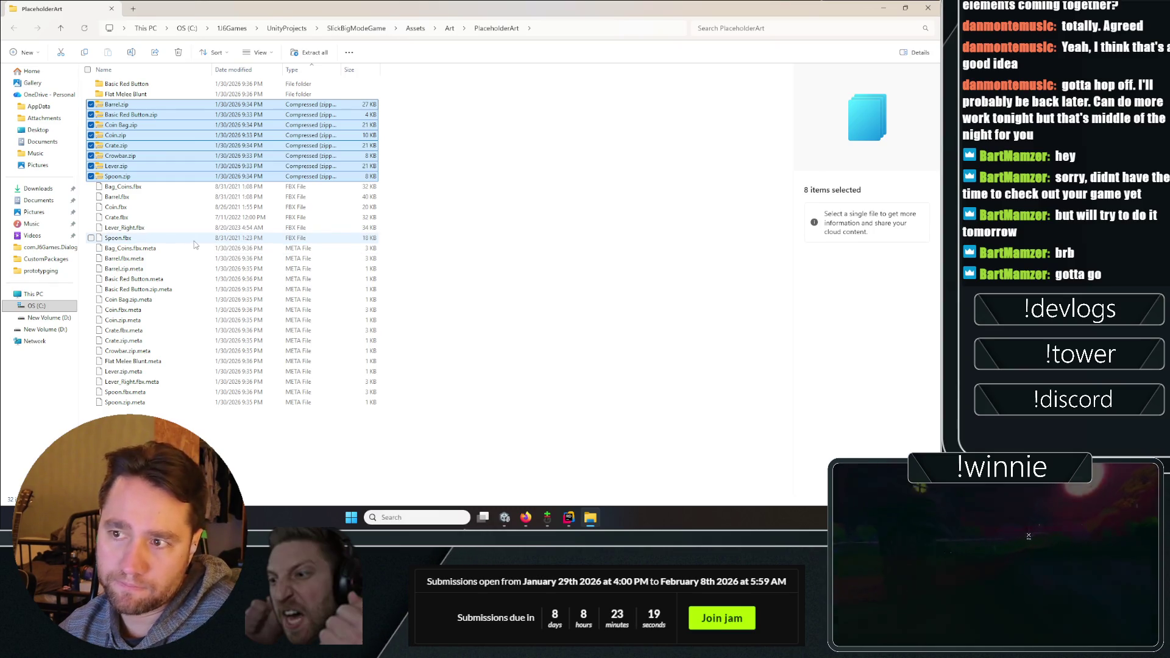
{"action": "key", "text": "Delete"}
{"action": "left_click", "coordinate": [505, 518]}
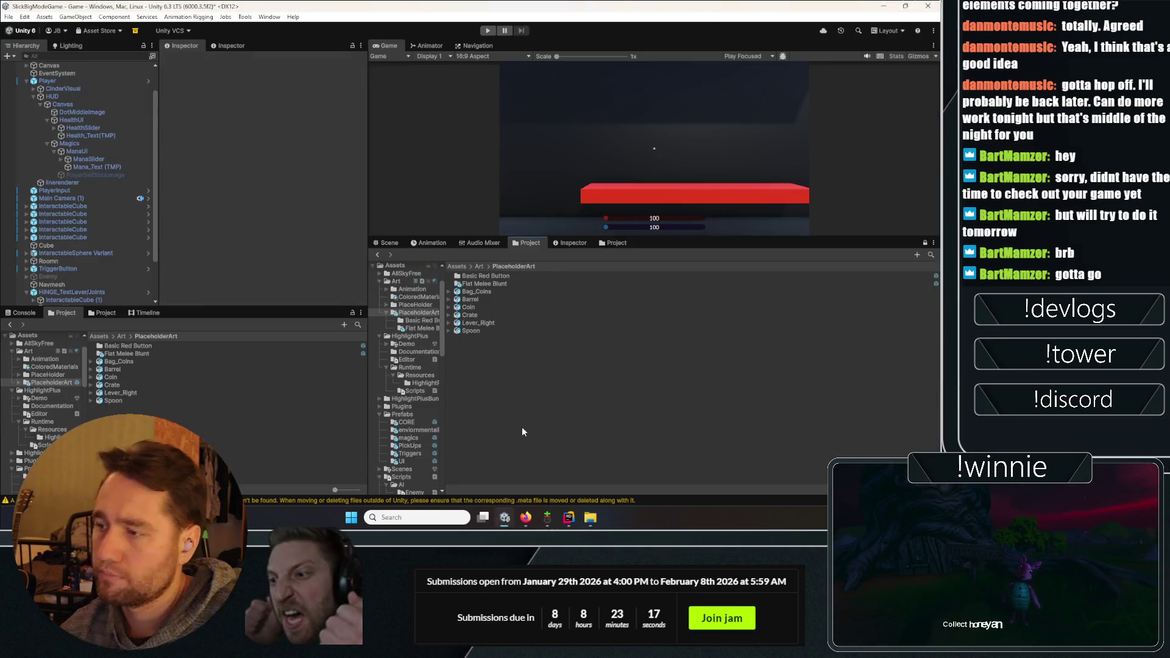
Inspect the Bag_Coins and Lever_Right models, then locate InteractableCube in Prefabs/PickUps
{"action": "left_click", "coordinate": [477, 291]}
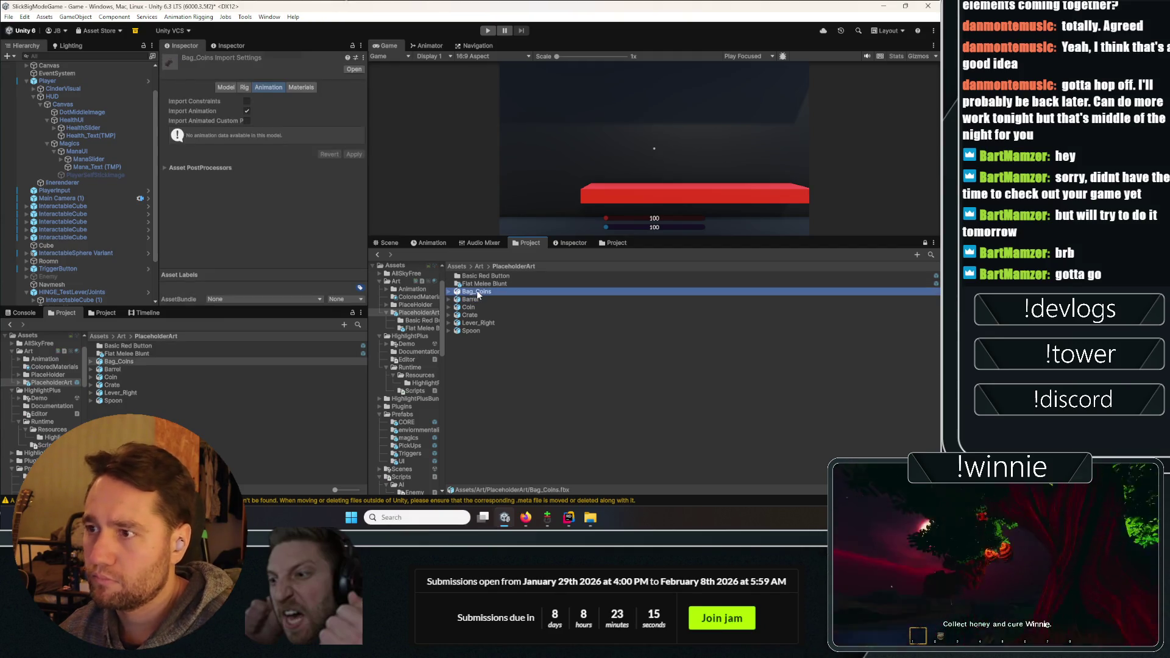
{"action": "left_click", "coordinate": [479, 323]}
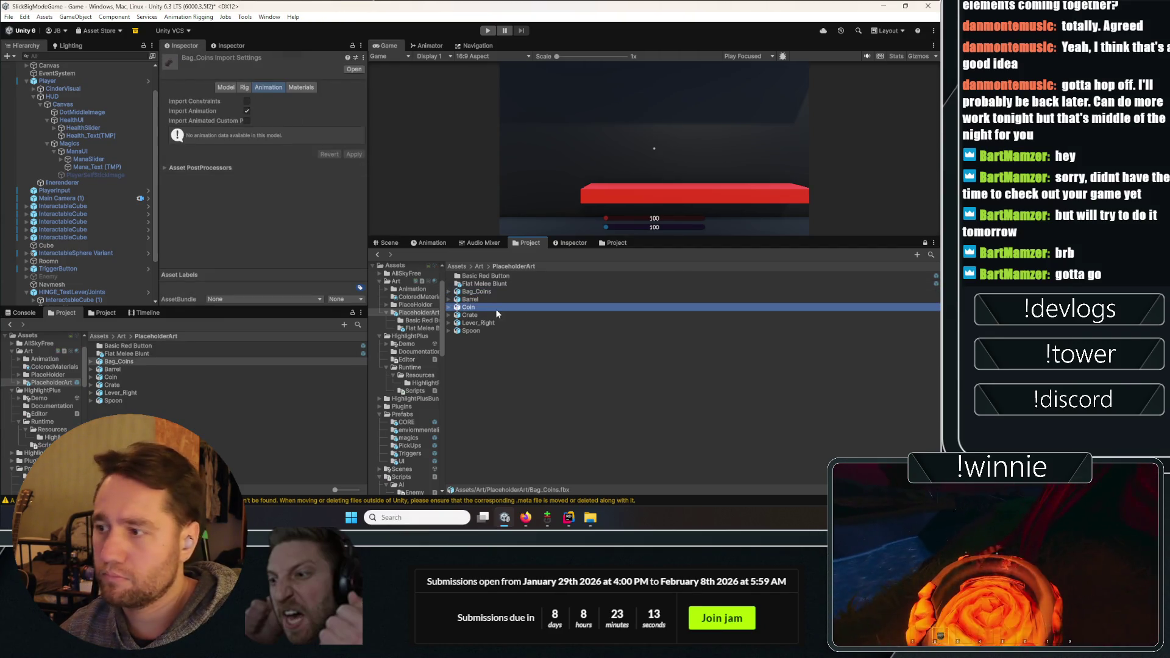
{"action": "left_click", "coordinate": [468, 343]}
{"action": "left_click", "coordinate": [77, 214]}
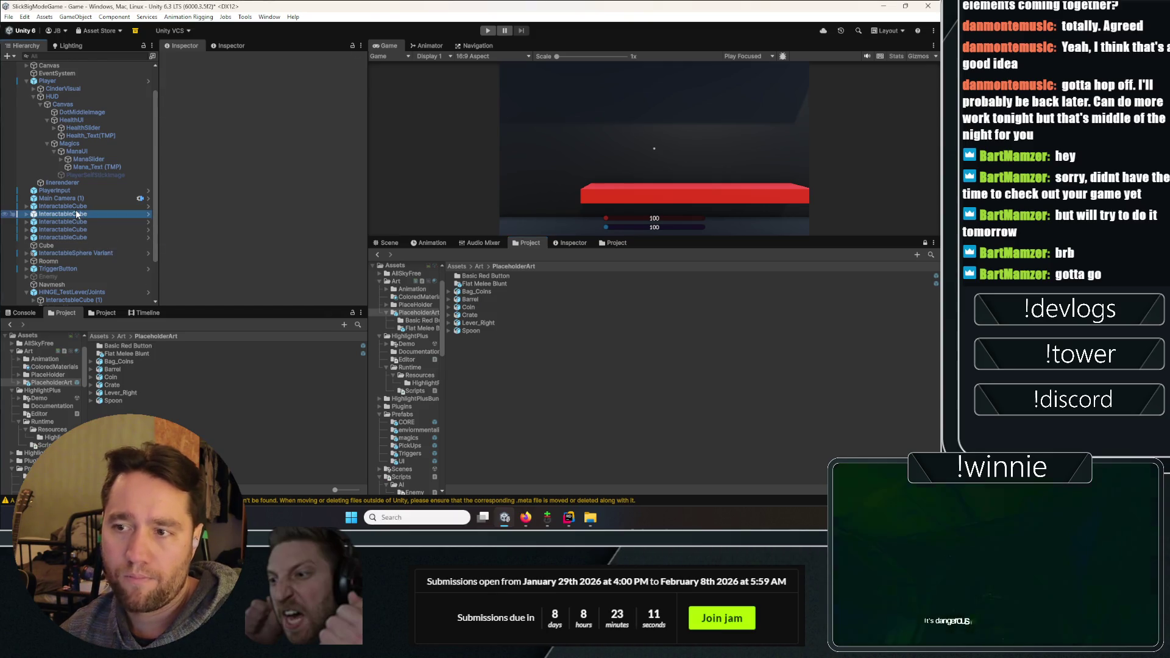
{"action": "left_click", "coordinate": [290, 99]}
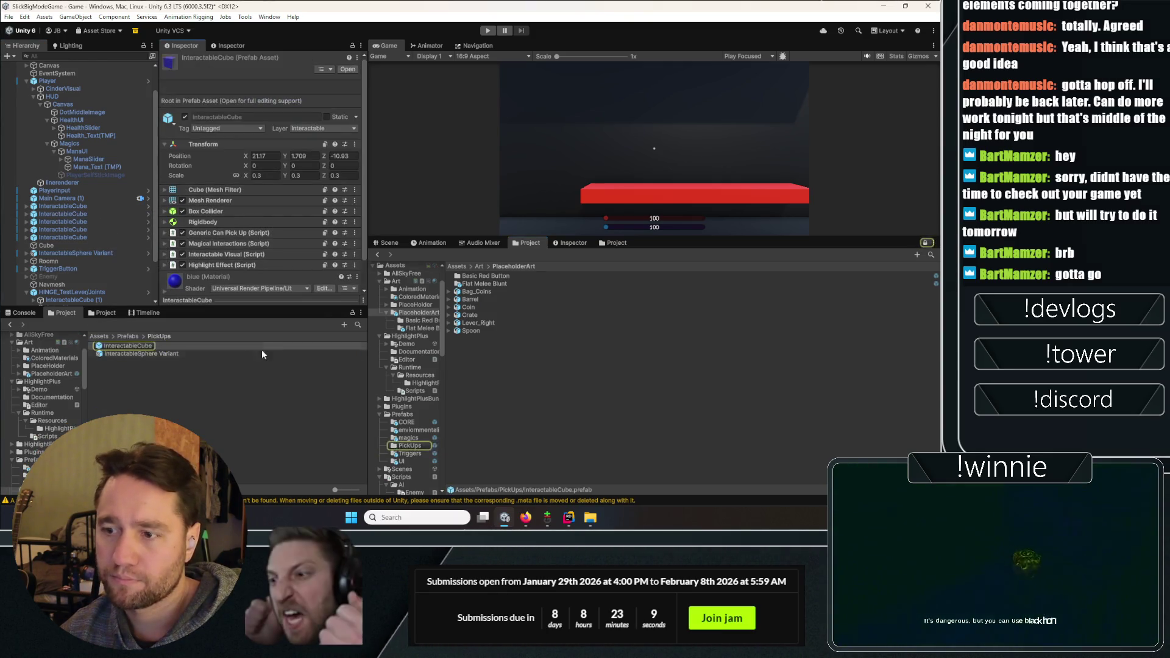
Add an InteractableCube instance, delete the misplaced copy, and re-drop it between Canvas and EventSystem
{"action": "left_click", "coordinate": [117, 356]}
{"action": "left_click", "coordinate": [127, 347]}
{"action": "mouse_move", "coordinate": [127, 351]}
{"action": "left_mouse_down"}
{"action": "mouse_move", "coordinate": [78, 201]}
{"action": "mouse_move", "coordinate": [61, 230]}
{"action": "left_mouse_up"}
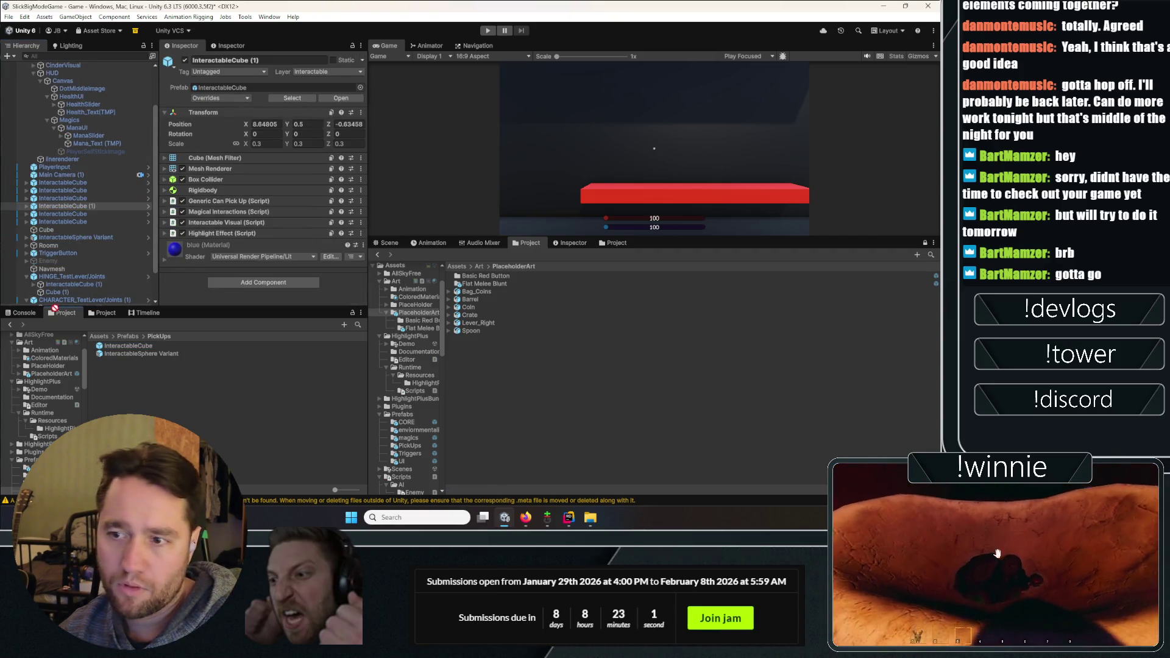
{"action": "scroll", "coordinate": [61, 232], "scroll_direction": "down", "scroll_amount": 3}
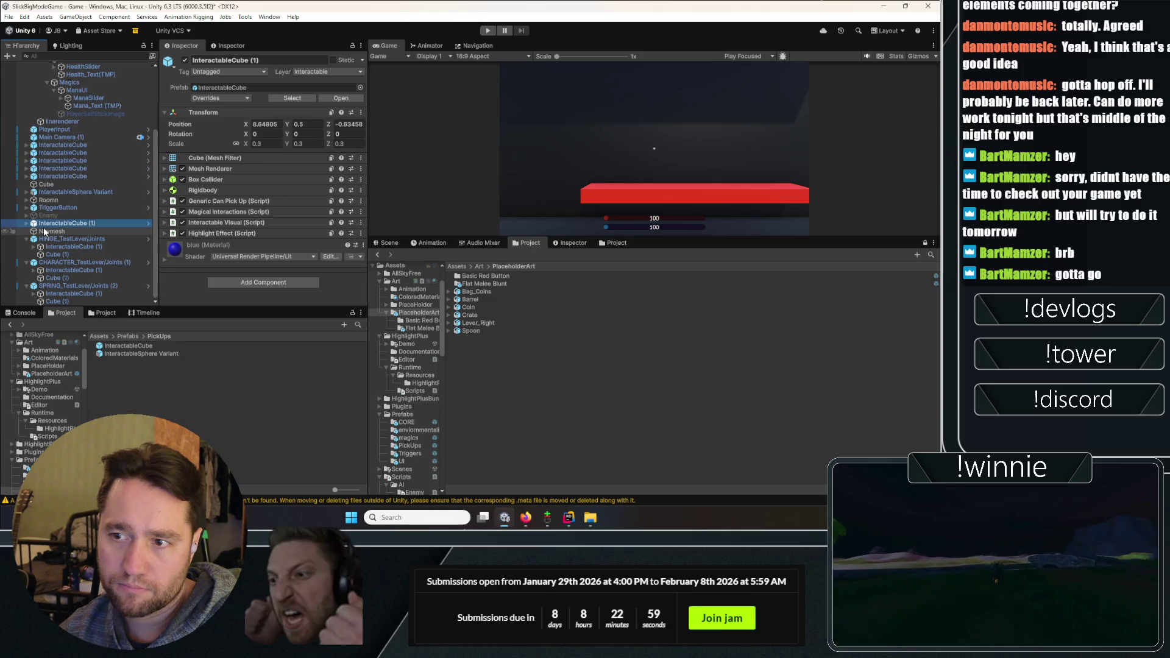
{"action": "key", "text": "Delete"}
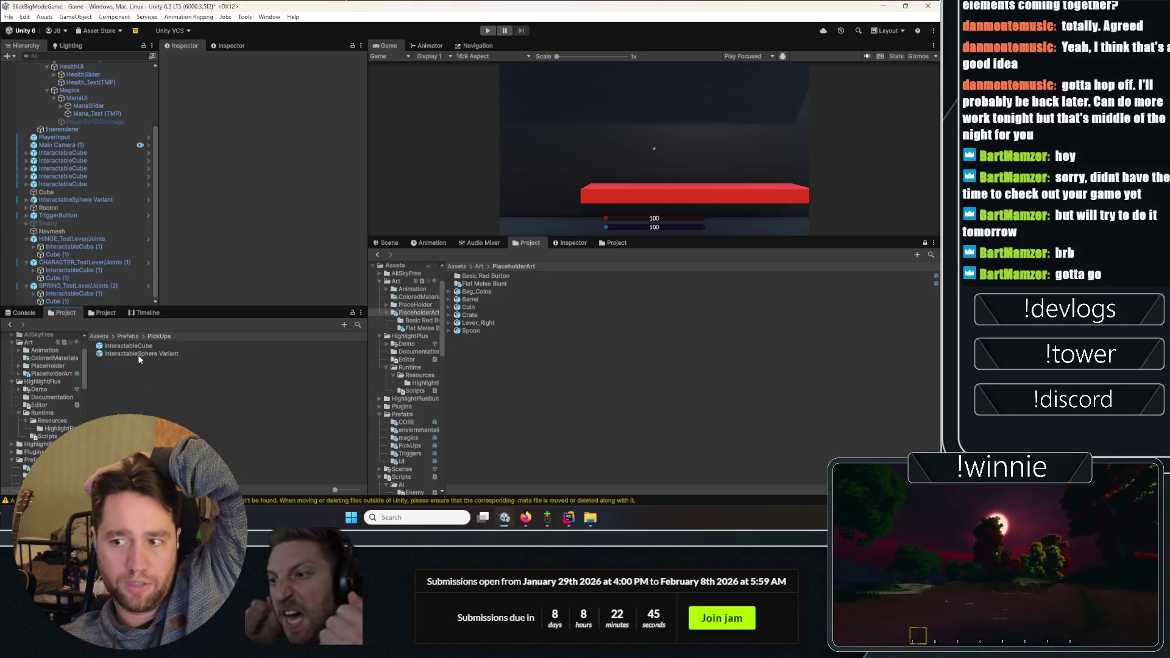
{"action": "left_click_drag", "start_coordinate": [111, 348], "coordinate": [94, 62]}
{"action": "left_click_drag", "start_coordinate": [49, 104], "coordinate": [40, 108]}
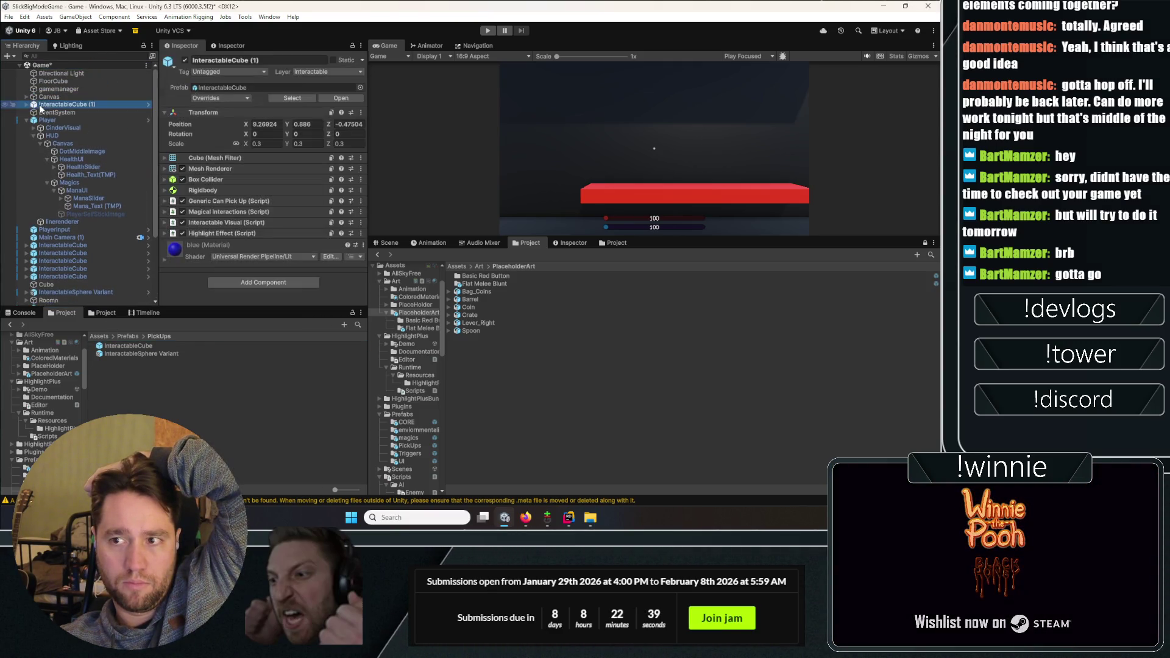
Rename the new cube object to Base_Interactable
{"action": "left_click", "coordinate": [27, 120]}
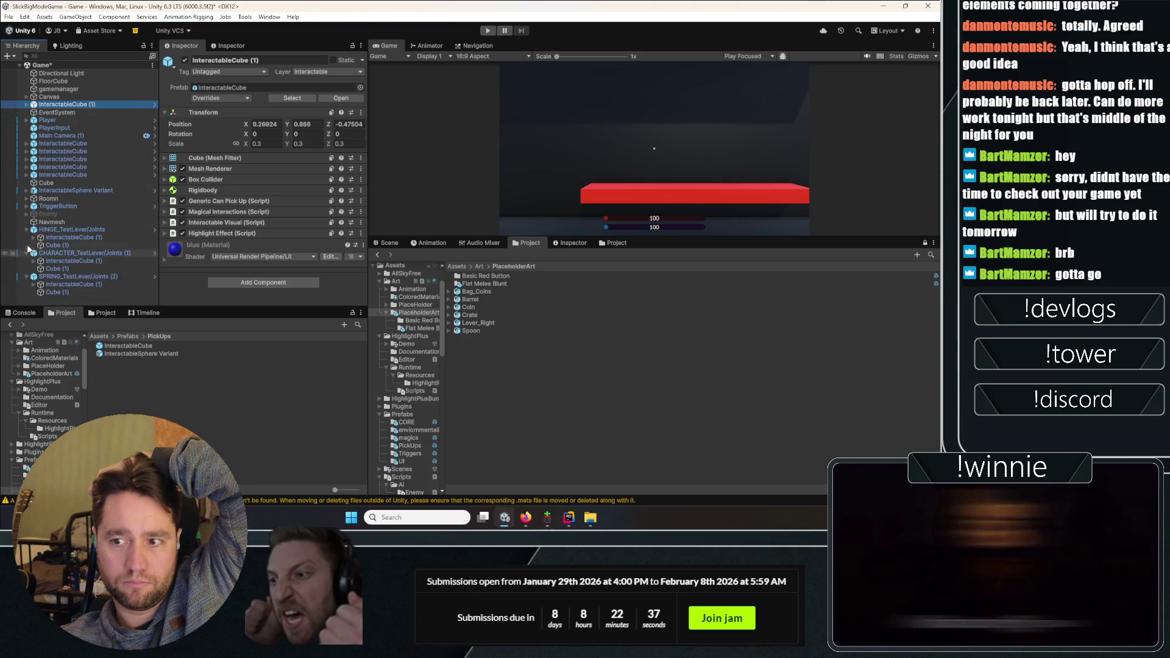
{"action": "left_click", "coordinate": [241, 61]}
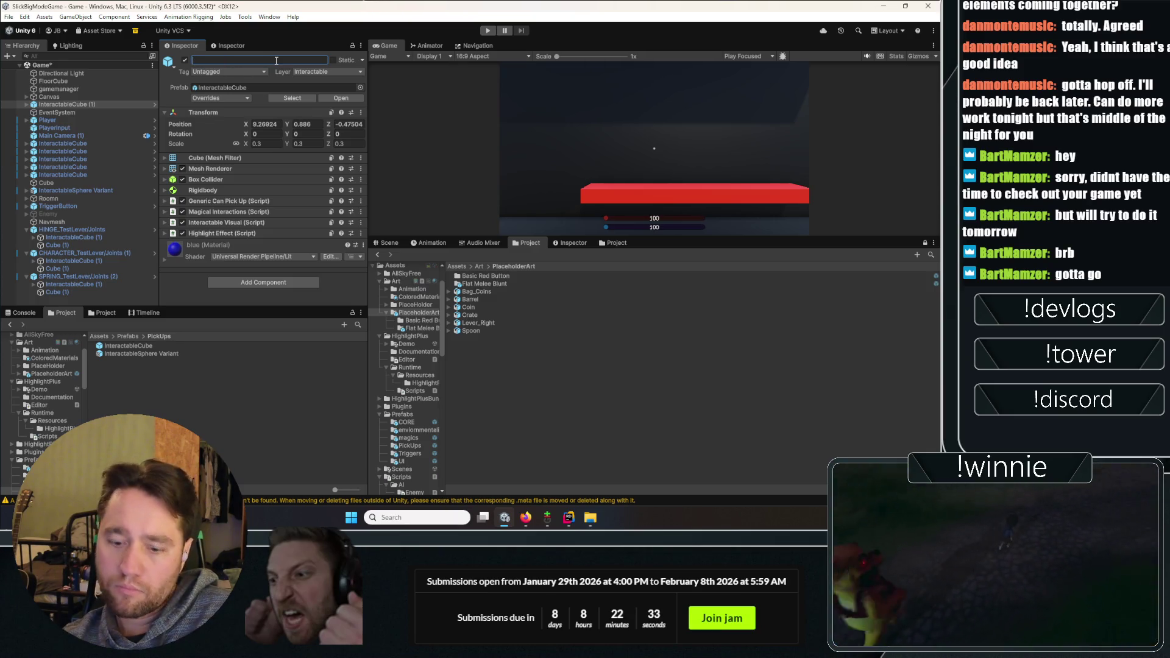
{"action": "type", "text": "Base_Interactable"}
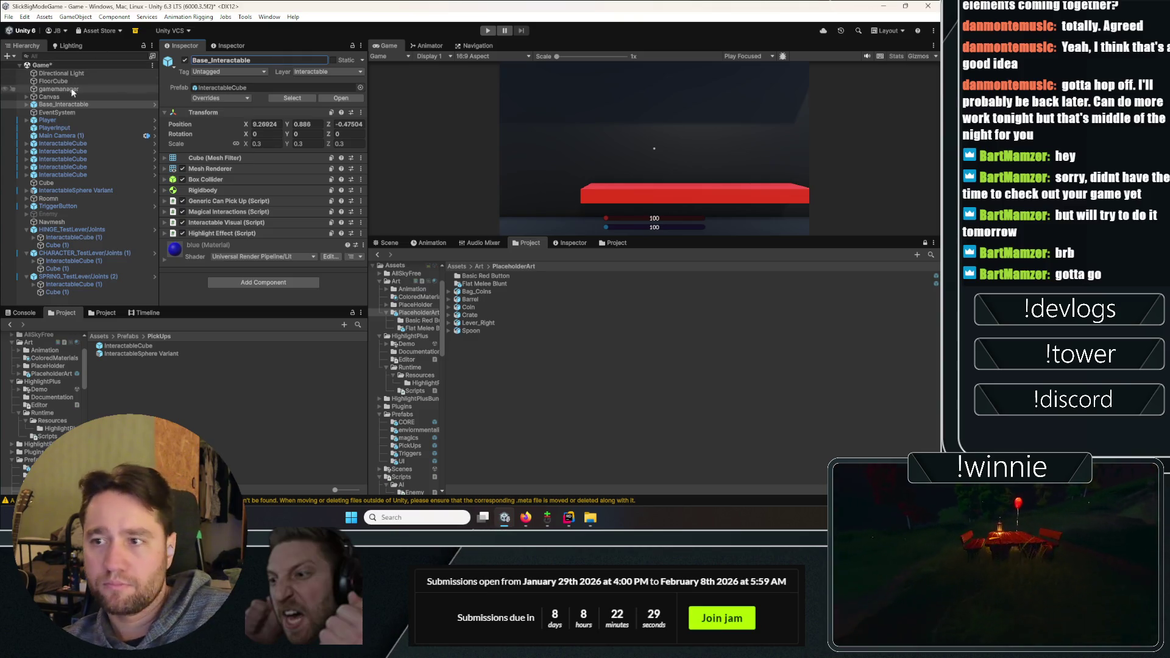
Unpack Base_Interactable from its prefab and expand its Visual child
{"action": "right_click", "coordinate": [62, 104]}
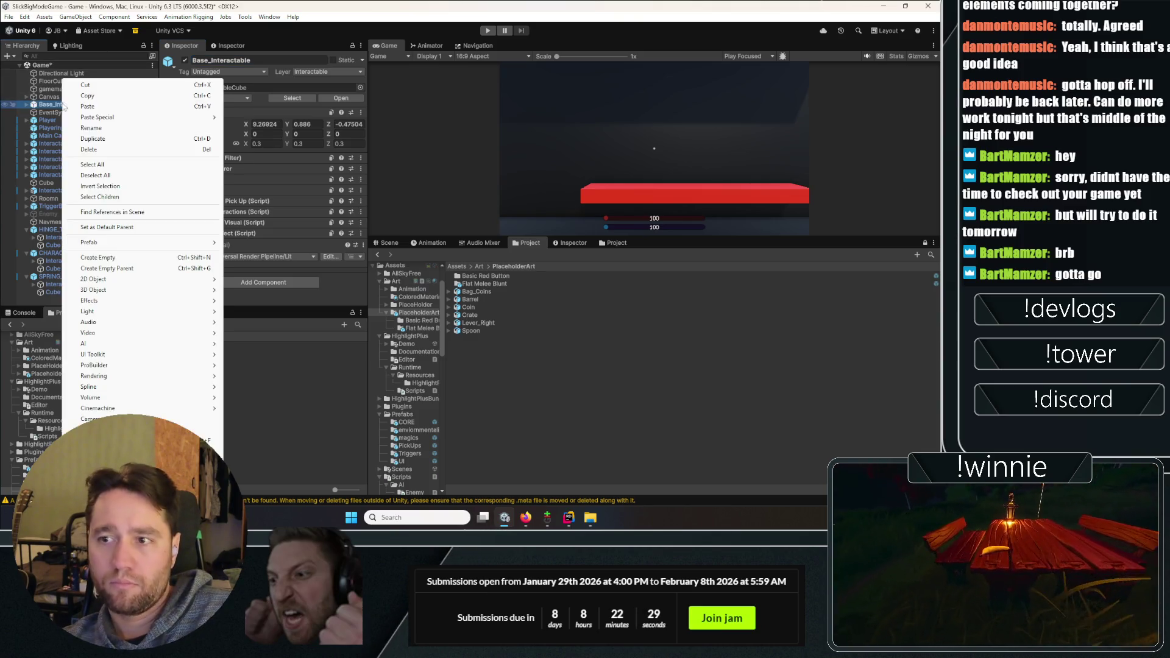
{"action": "mouse_move", "coordinate": [207, 242]}
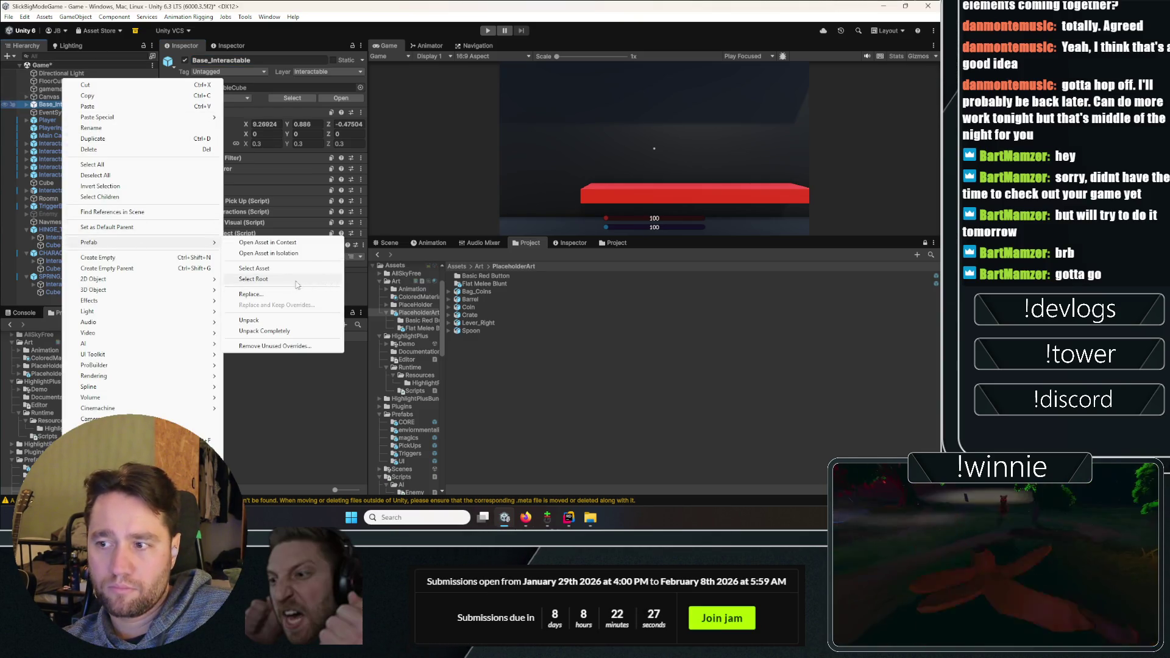
{"action": "left_click", "coordinate": [264, 331]}
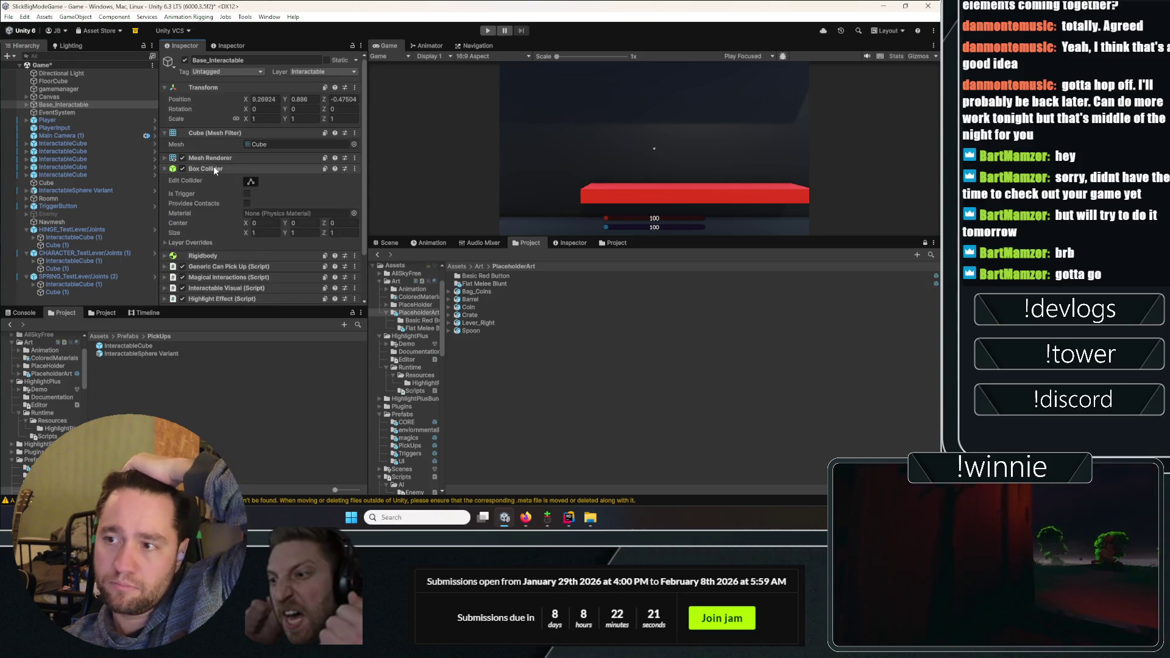
{"action": "left_click", "coordinate": [207, 180]}
{"action": "left_click", "coordinate": [213, 181]}
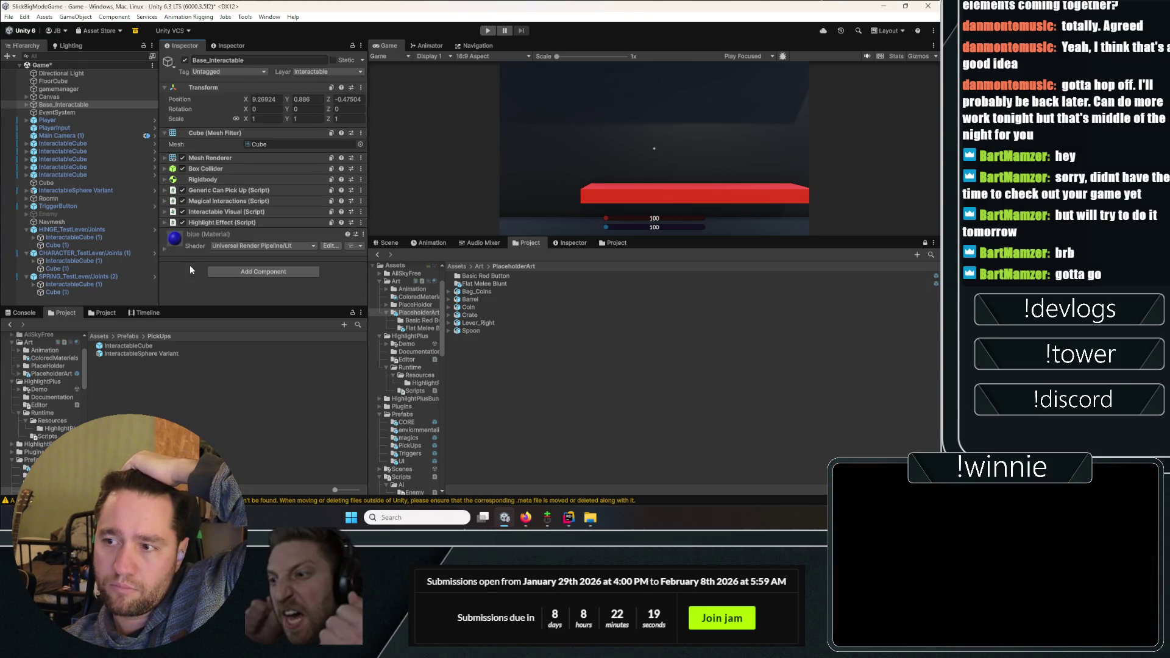
{"action": "left_click", "coordinate": [27, 105]}
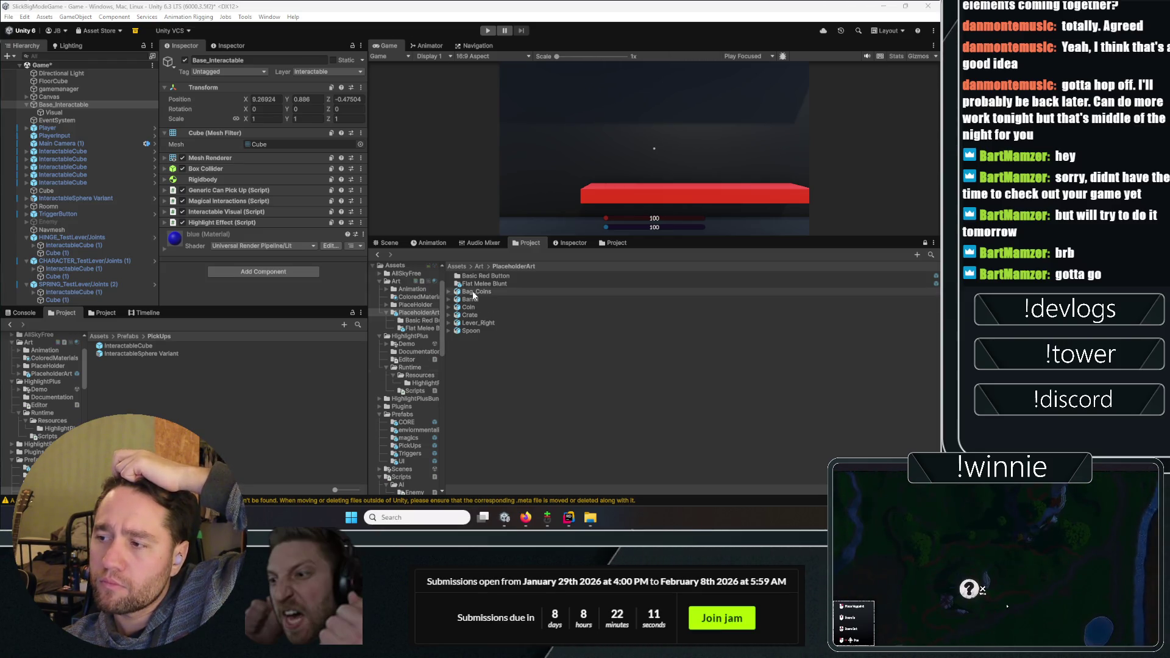
Save Base_Interactable as a prefab in the PickUps folder
{"action": "left_click_drag", "start_coordinate": [84, 107], "coordinate": [103, 171]}
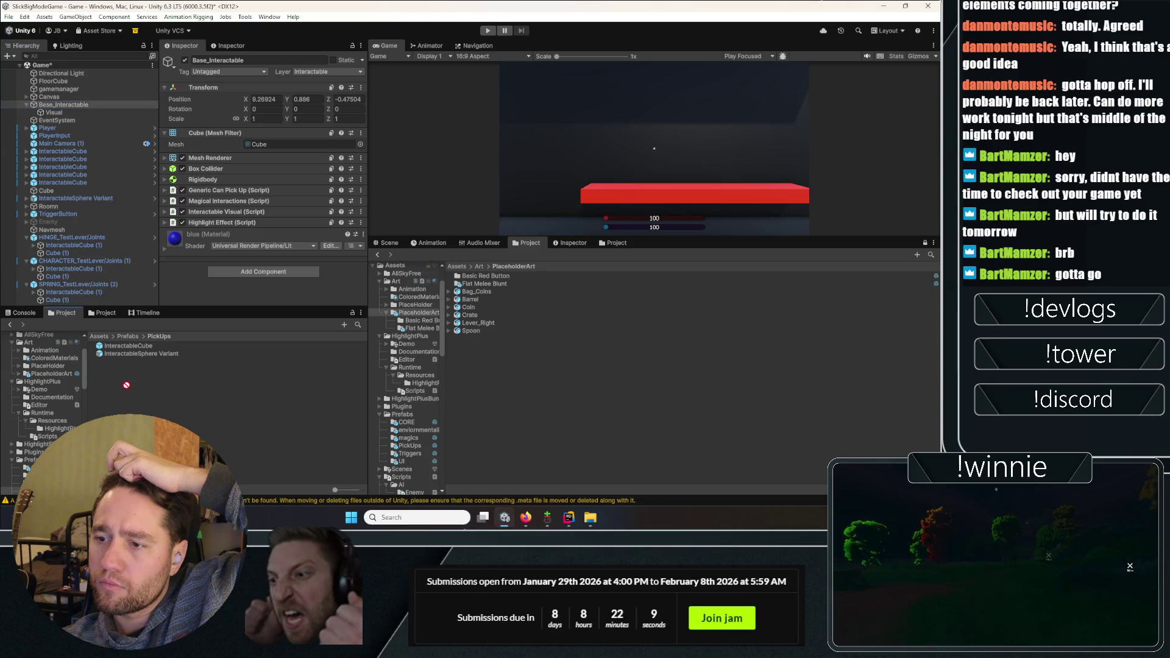
{"action": "left_click_drag", "start_coordinate": [128, 390], "coordinate": [127, 385]}
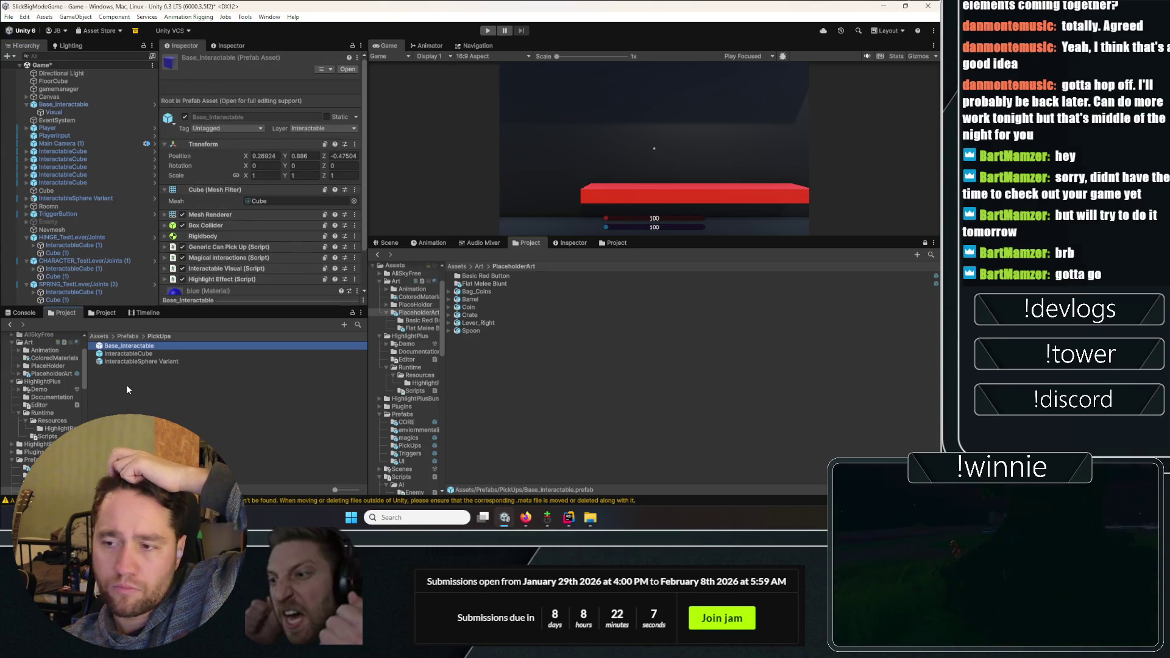
{"action": "right_click", "coordinate": [73, 155]}
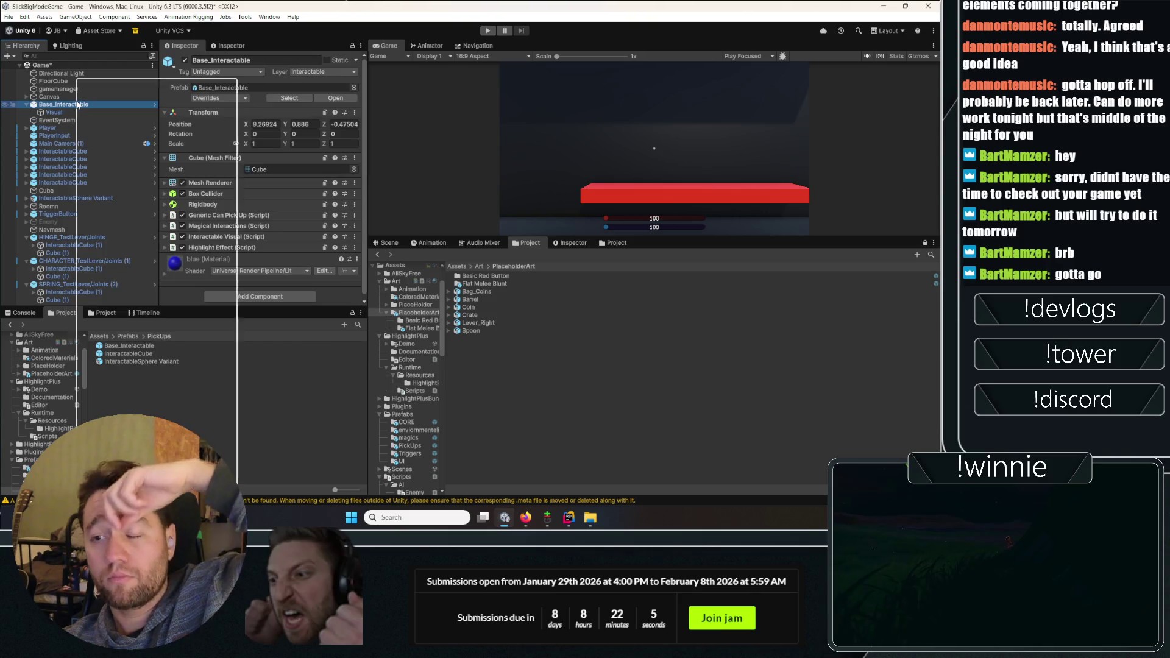
{"action": "left_click", "coordinate": [283, 422]}
Create a Base_Interactable variant named Coin_Interactable Variant and drop an instance into the scene
{"action": "right_click", "coordinate": [142, 348]}
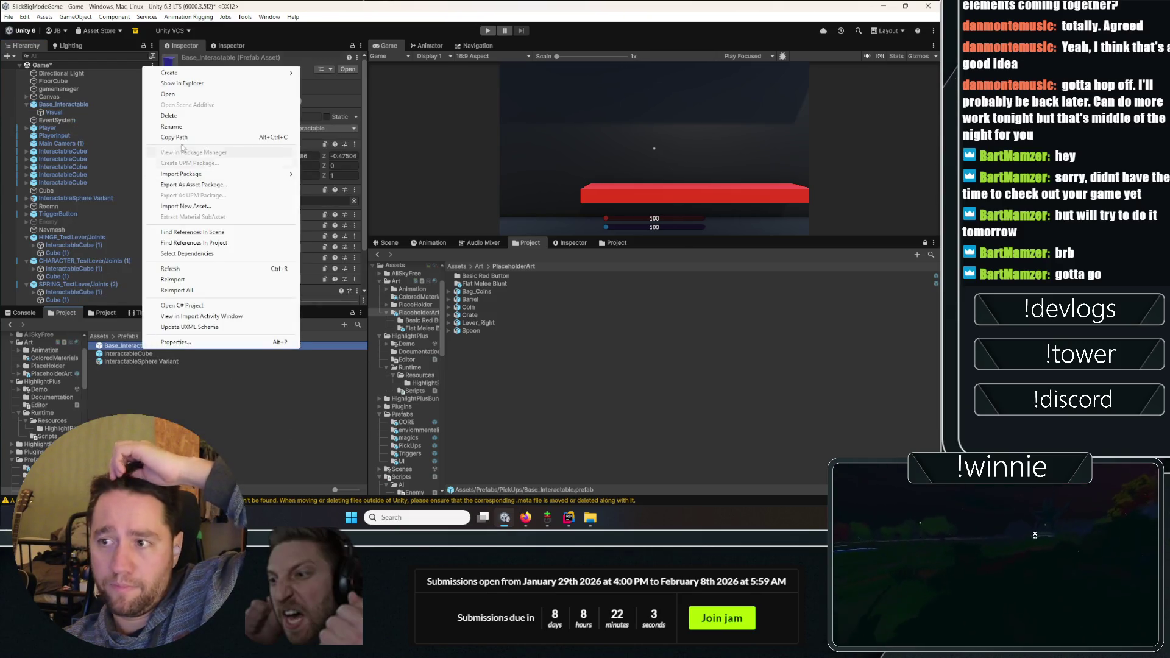
{"action": "mouse_move", "coordinate": [274, 73]}
{"action": "left_click", "coordinate": [334, 105]}
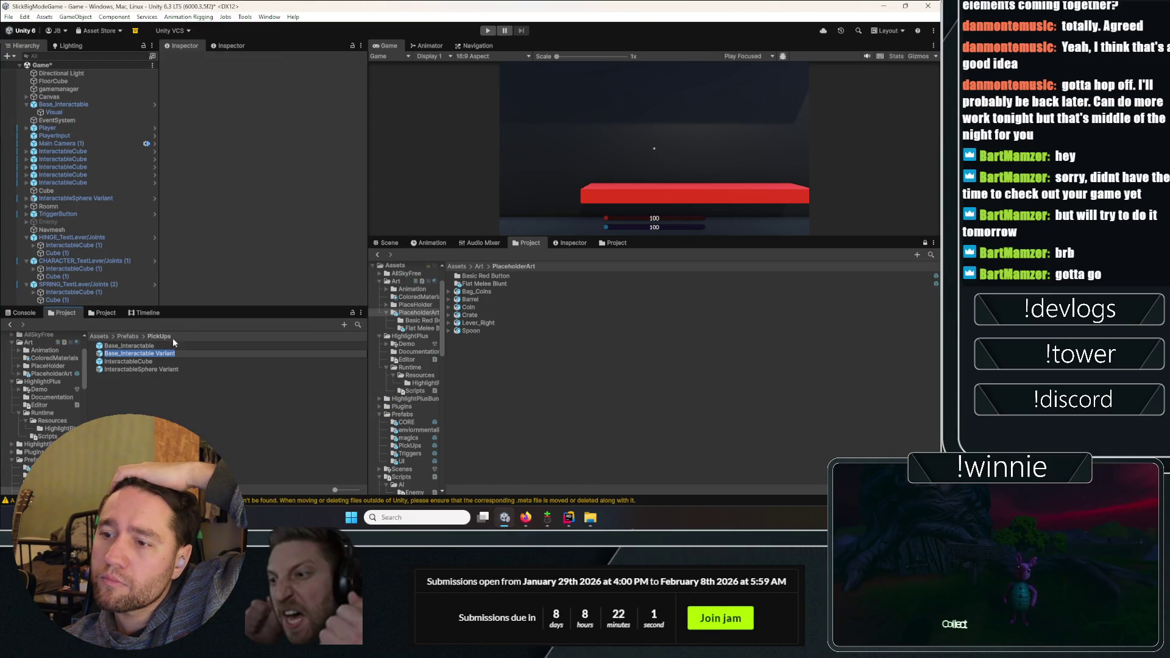
{"action": "key", "text": "Home"}
{"action": "key", "text": "Delete"}
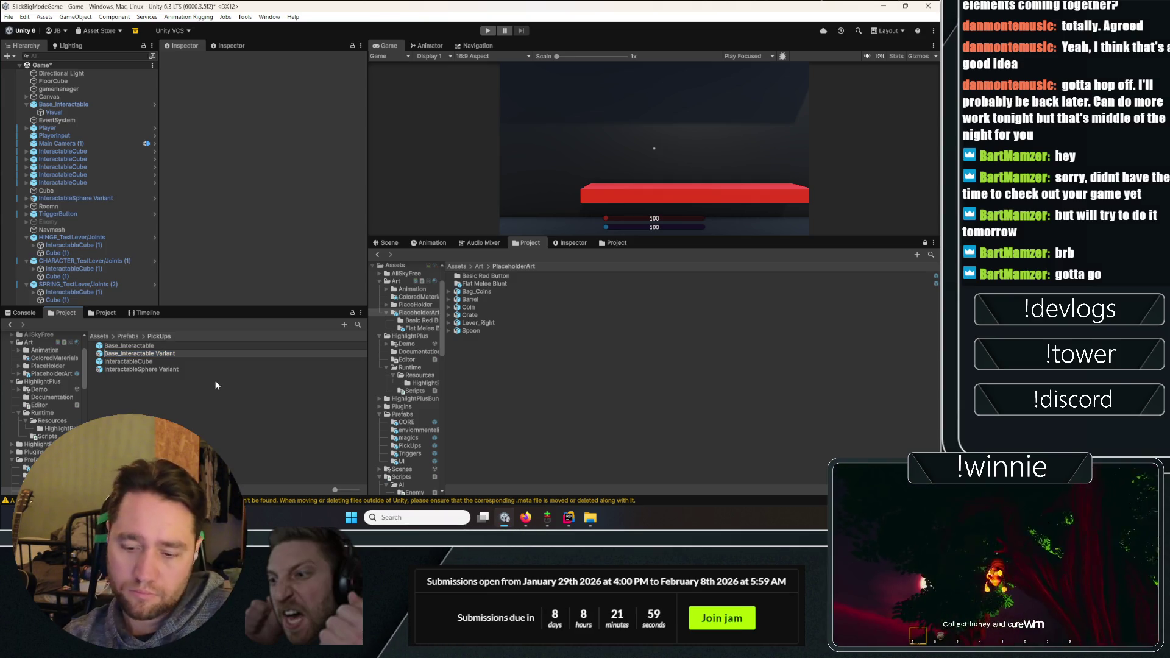
{"action": "key", "text": "Delete"}
{"action": "key", "text": "Delete"}
{"action": "key", "text": "Delete"}
{"action": "type", "text": "C"}
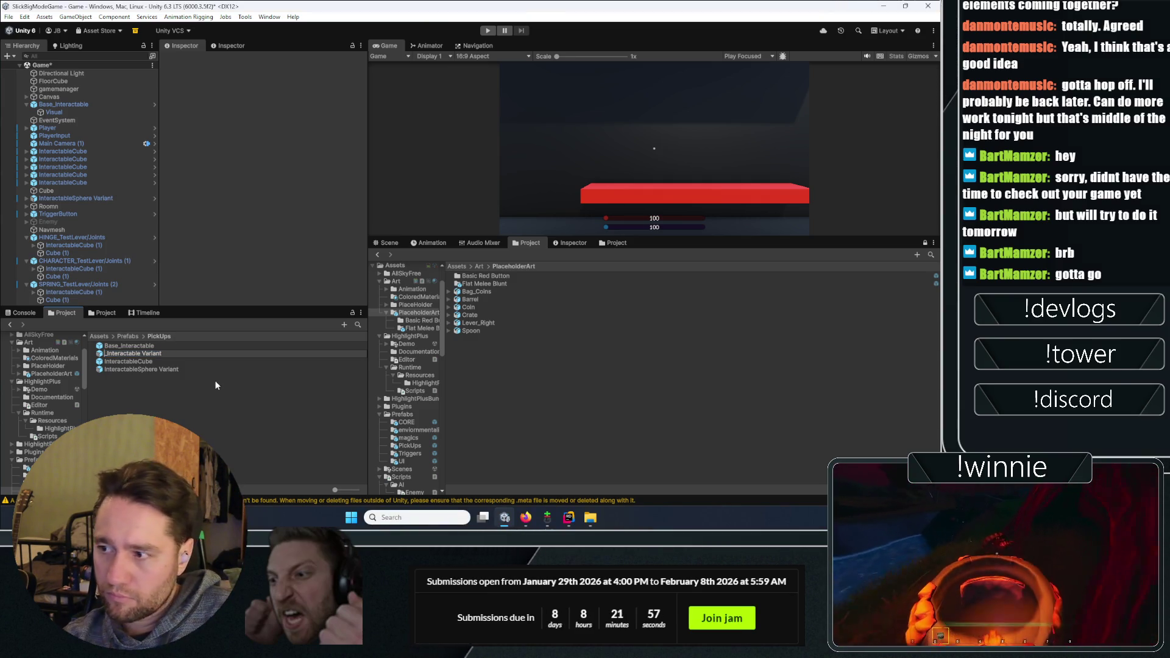
{"action": "type", "text": "oin"}
{"action": "key", "text": "Return"}
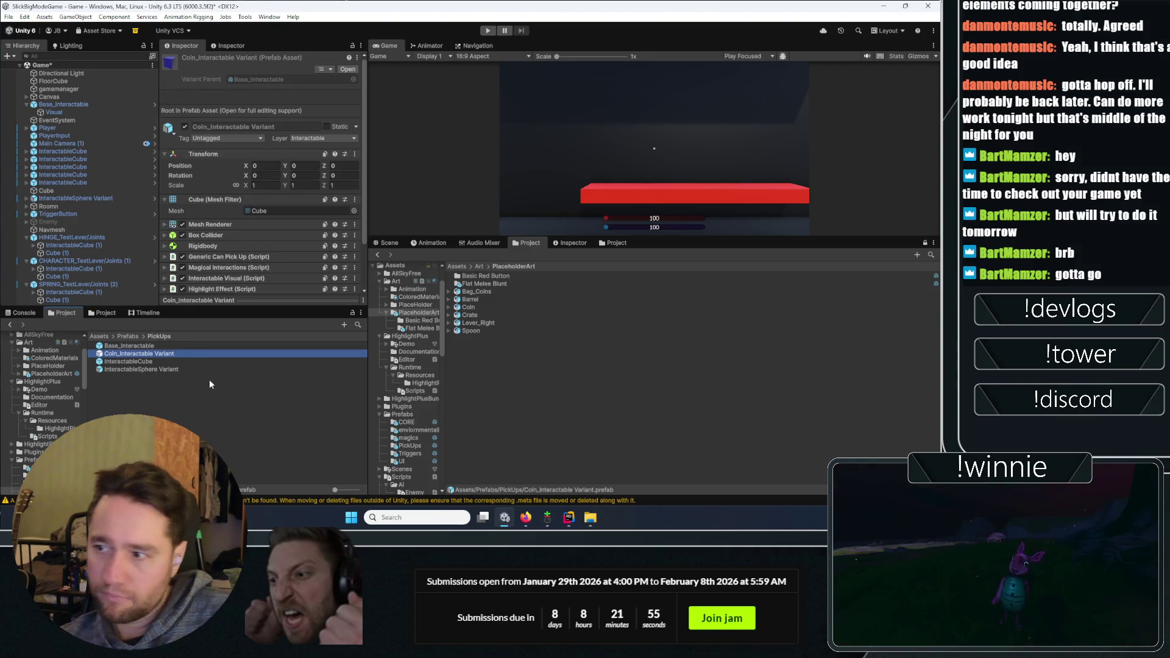
{"action": "mouse_move", "coordinate": [170, 357]}
{"action": "left_mouse_down"}
{"action": "mouse_move", "coordinate": [101, 126]}
{"action": "mouse_move", "coordinate": [68, 94]}
{"action": "left_mouse_up"}
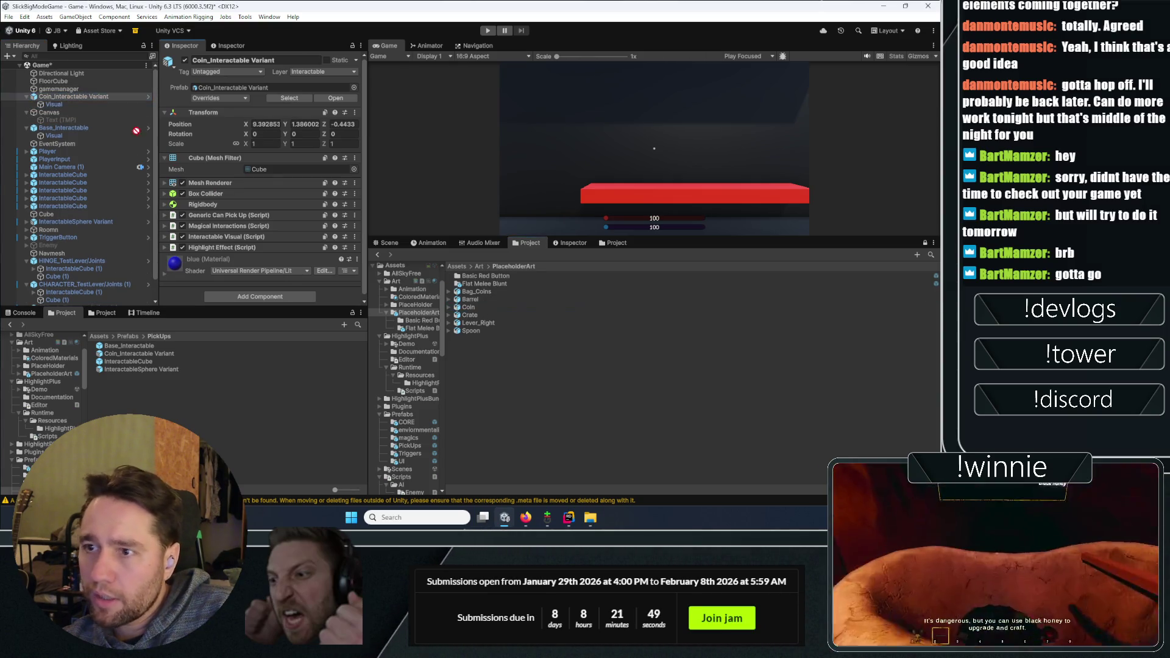
Frame the coin in the Scene view and change the Coin model's scale from 100 to 1
{"action": "left_click", "coordinate": [33, 104]}
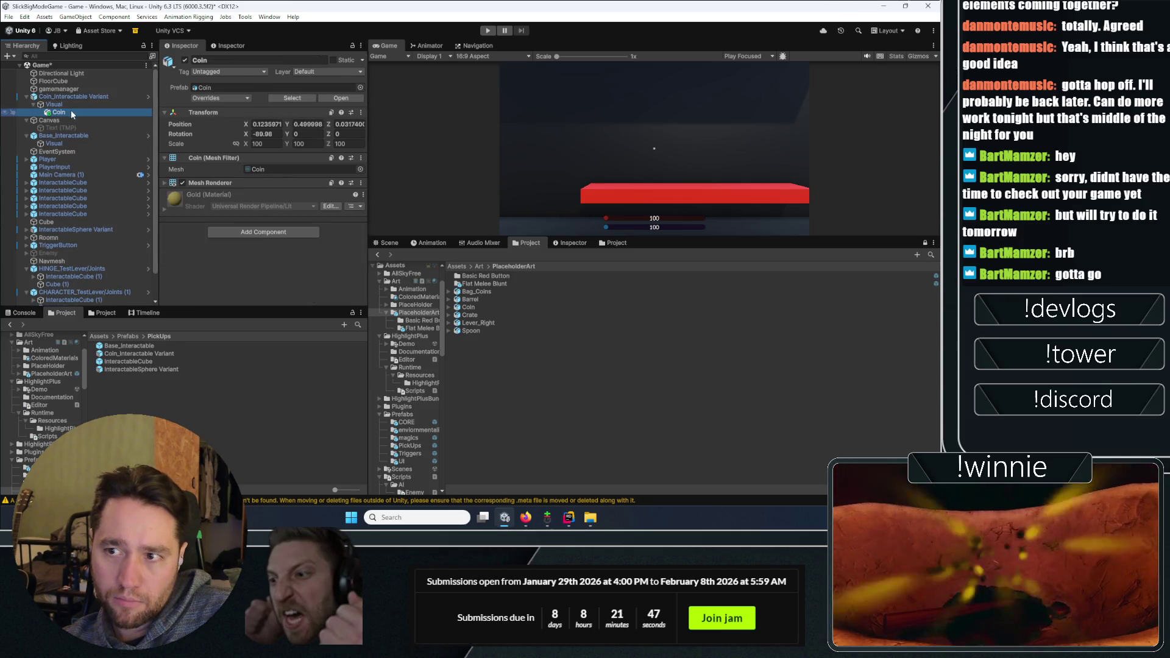
{"action": "left_click", "coordinate": [393, 242]}
{"action": "key", "text": "f"}
{"action": "left_click_drag", "start_coordinate": [678, 437], "coordinate": [667, 292]}
{"action": "key", "text": "f"}
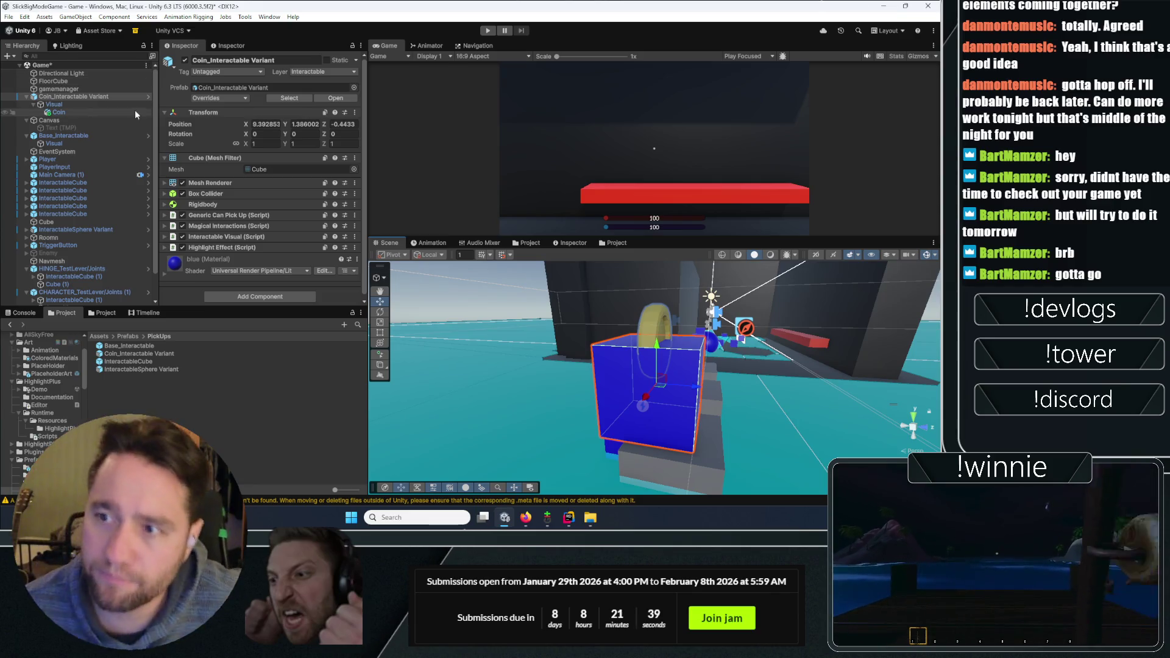
{"action": "left_click", "coordinate": [119, 104]}
{"action": "left_click", "coordinate": [76, 110]}
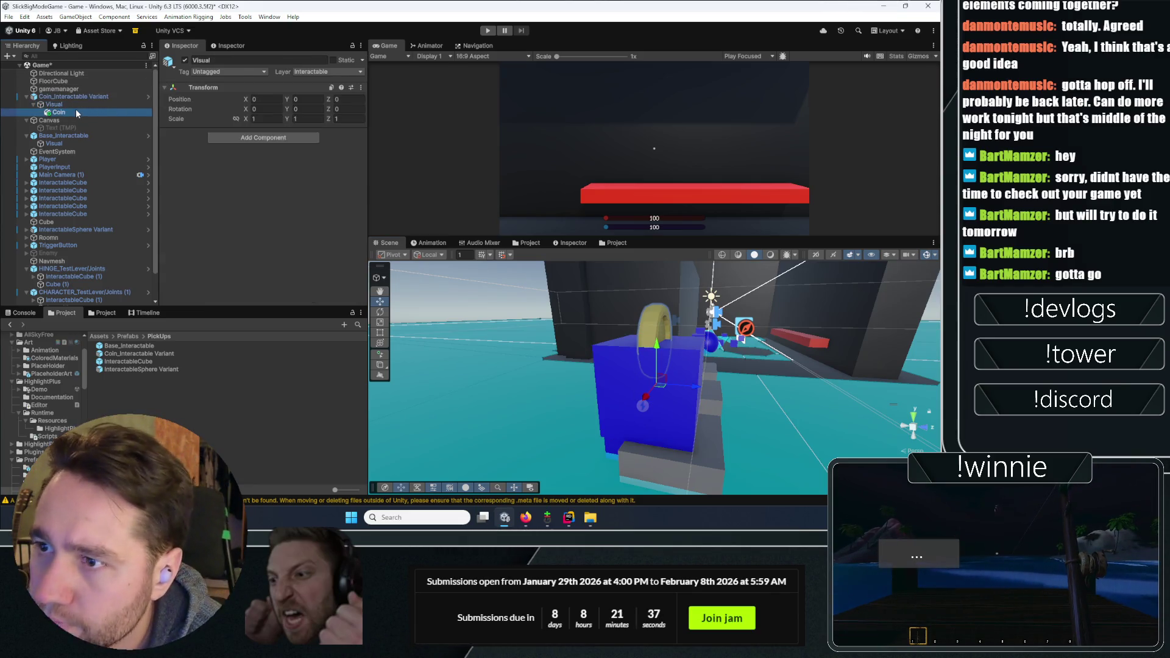
{"action": "left_click", "coordinate": [237, 144]}
{"action": "double_click", "coordinate": [266, 144]}
{"action": "type", "text": "1"}
Add a Box Collider to the Coin model
{"action": "left_click", "coordinate": [98, 96]}
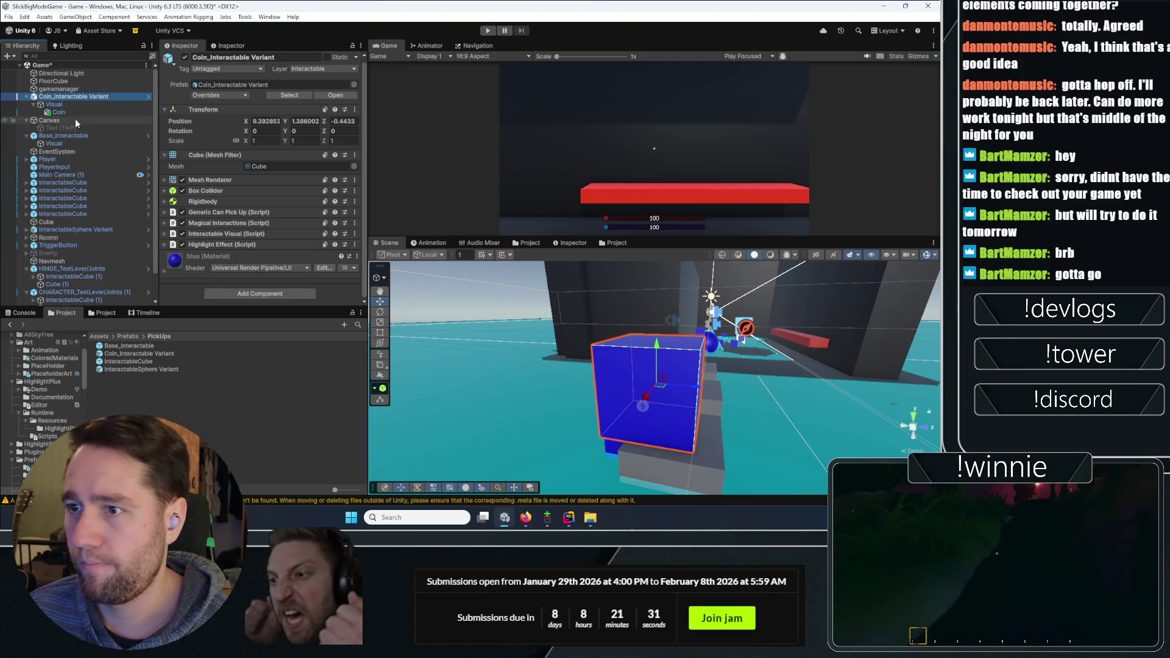
{"action": "left_click", "coordinate": [77, 113]}
{"action": "left_click", "coordinate": [286, 232]}
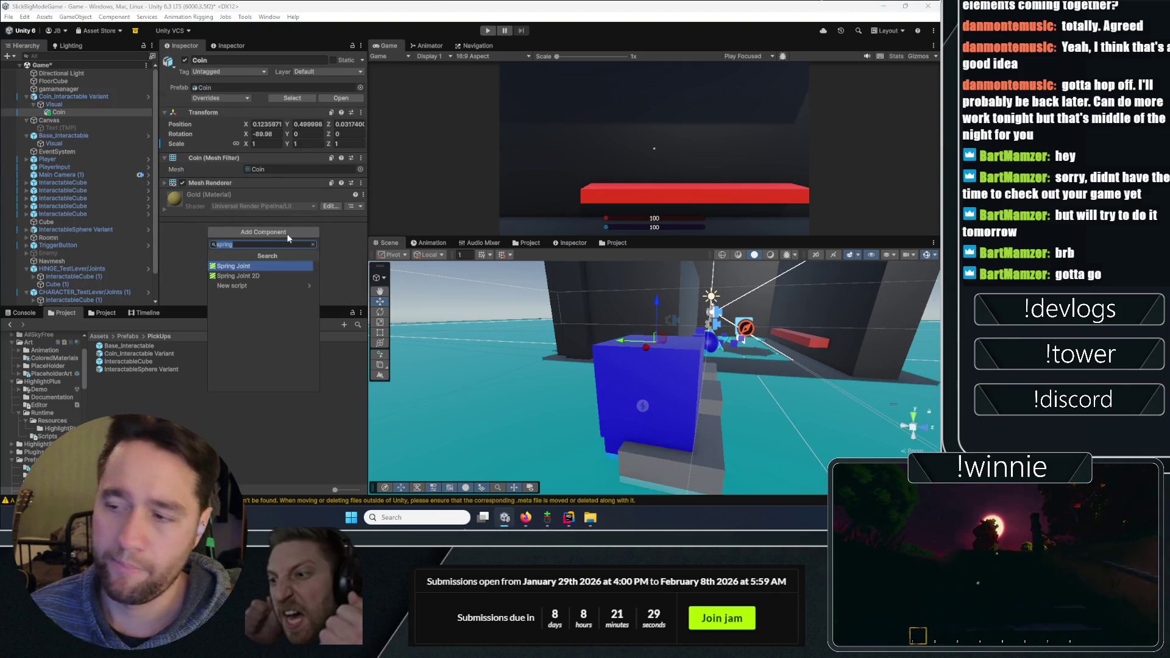
{"action": "type", "text": "box"}
{"action": "key", "text": "Return"}
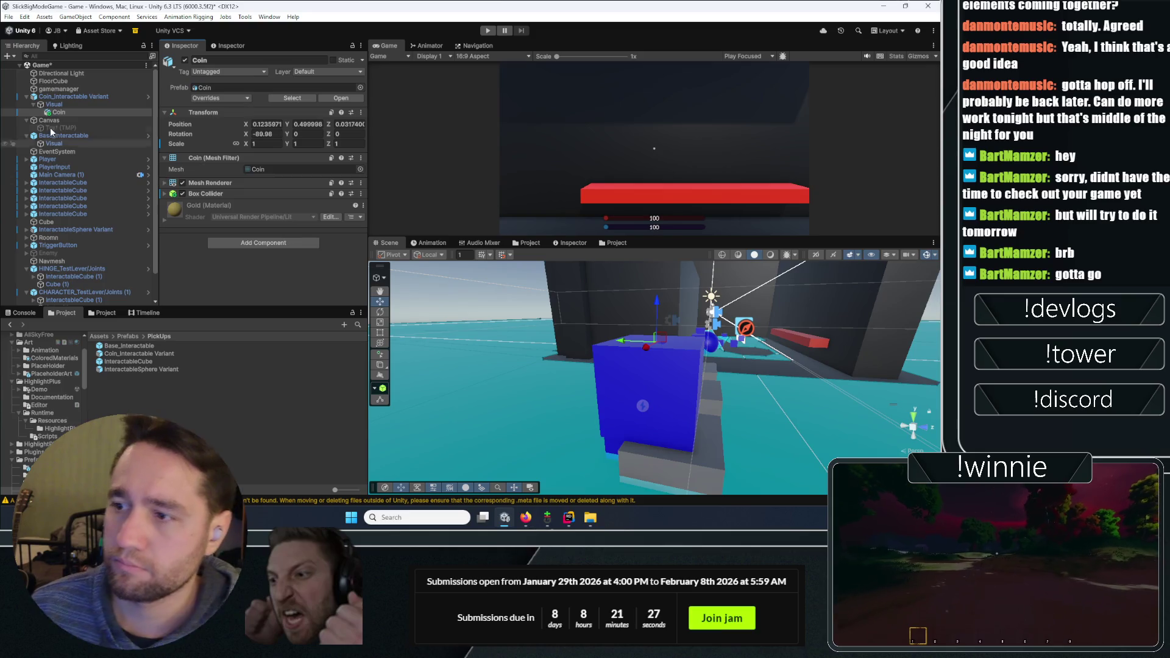
{"action": "left_click", "coordinate": [228, 192]}
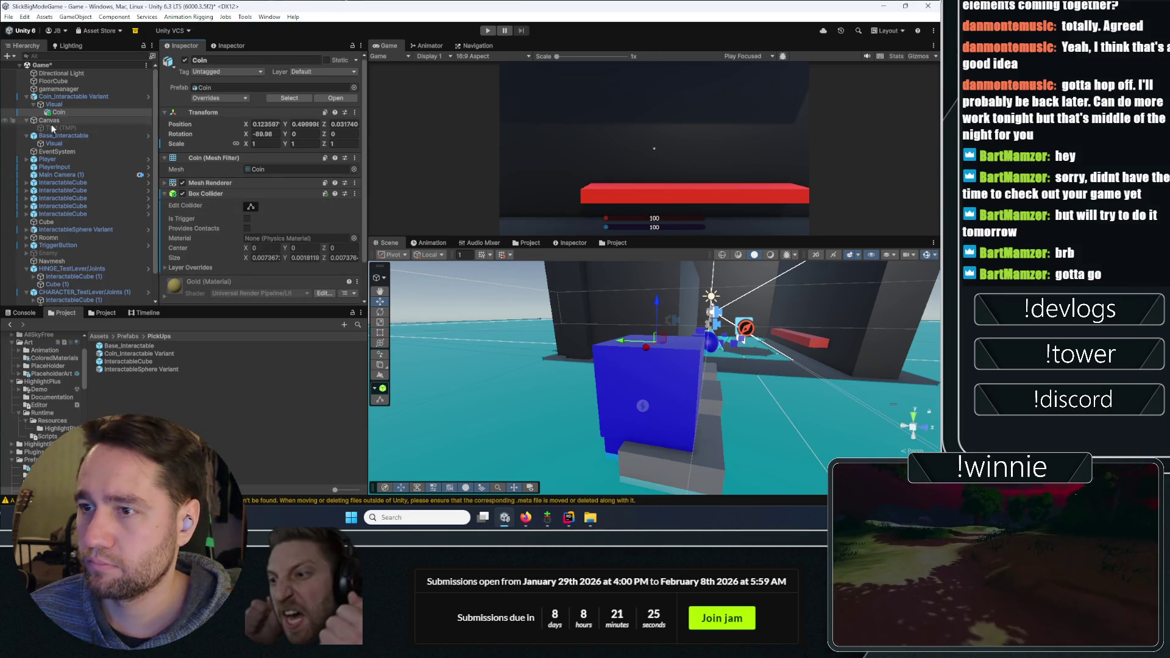
Remove the cube Mesh Renderer and Mesh Filter from Base_Interactable in Prefab Mode
{"action": "left_click", "coordinate": [61, 96]}
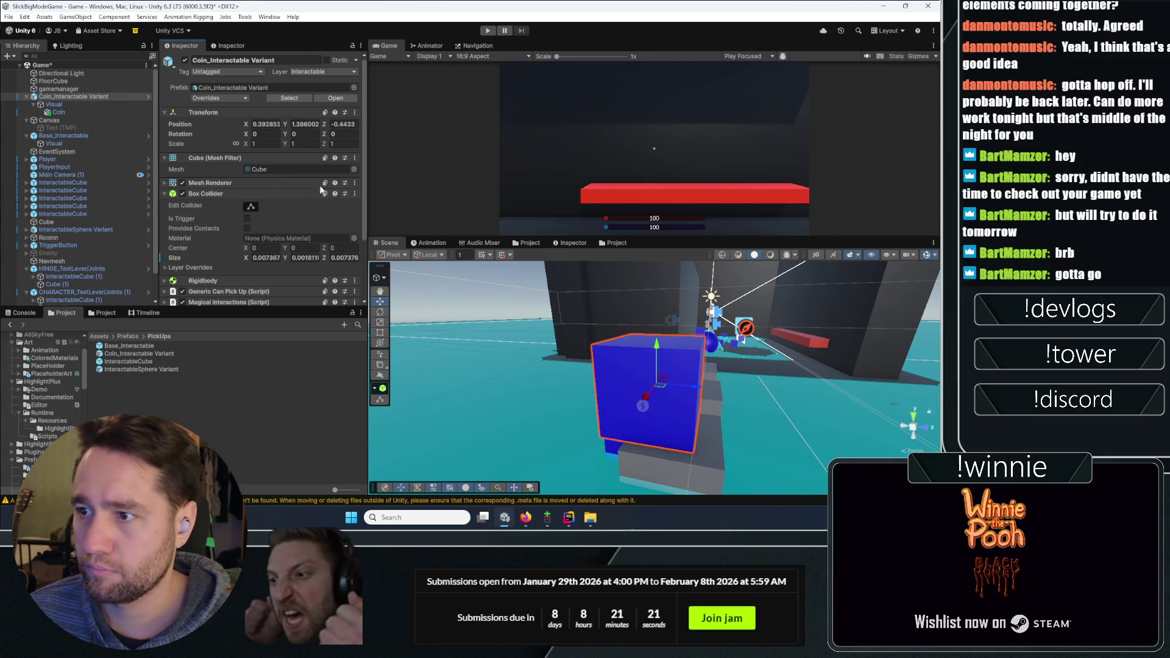
{"action": "left_click", "coordinate": [354, 183]}
{"action": "left_click", "coordinate": [372, 217]}
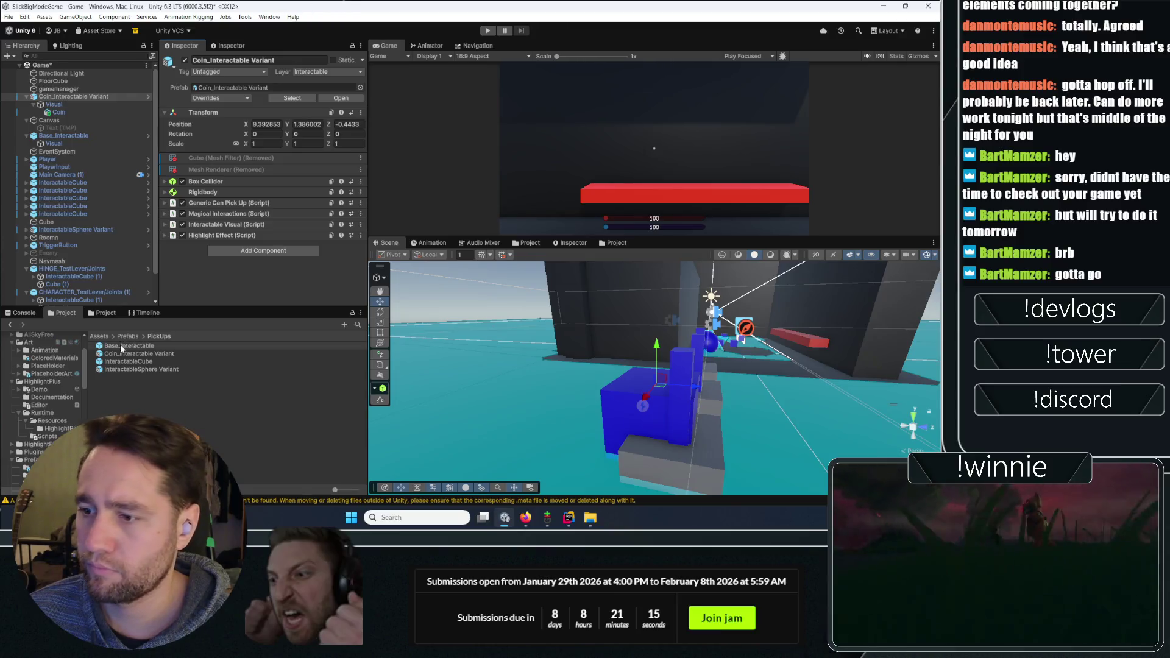
{"action": "left_click", "coordinate": [119, 345]}
{"action": "left_click", "coordinate": [355, 70]}
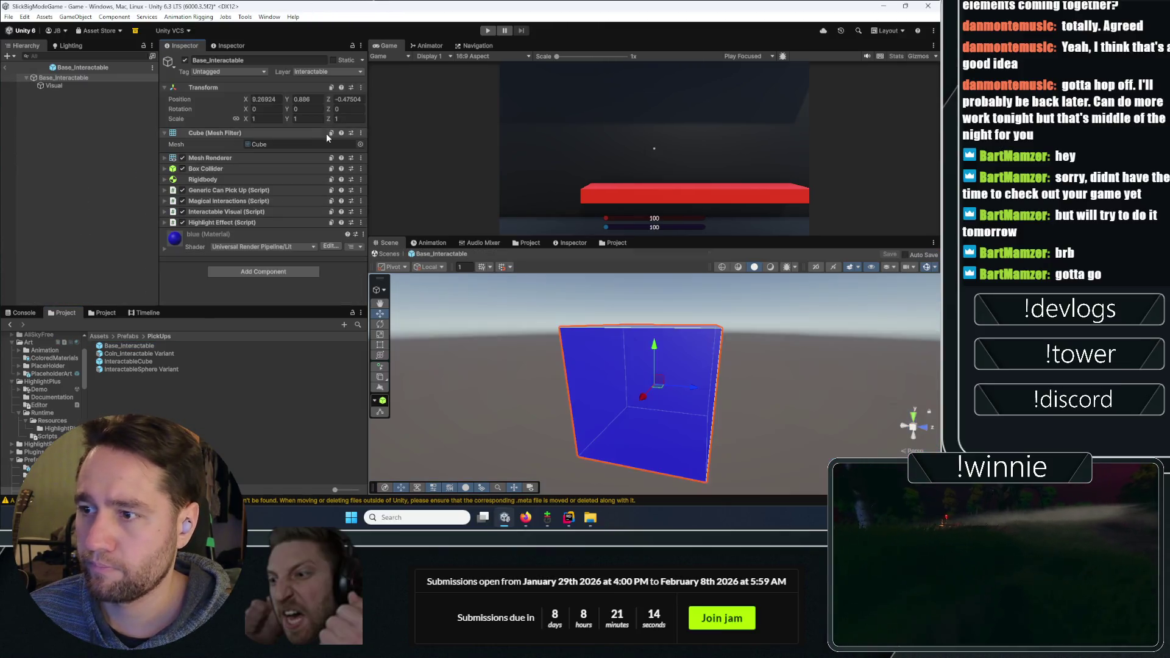
{"action": "left_click", "coordinate": [361, 158]}
{"action": "left_click", "coordinate": [378, 192]}
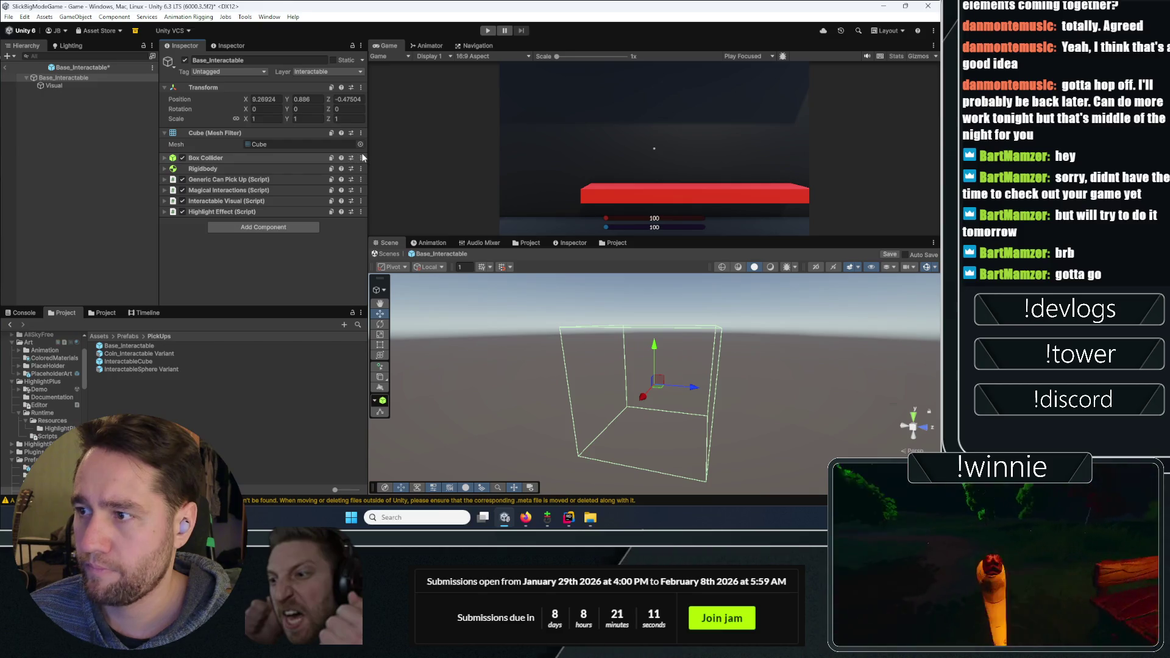
{"action": "left_click", "coordinate": [361, 132]}
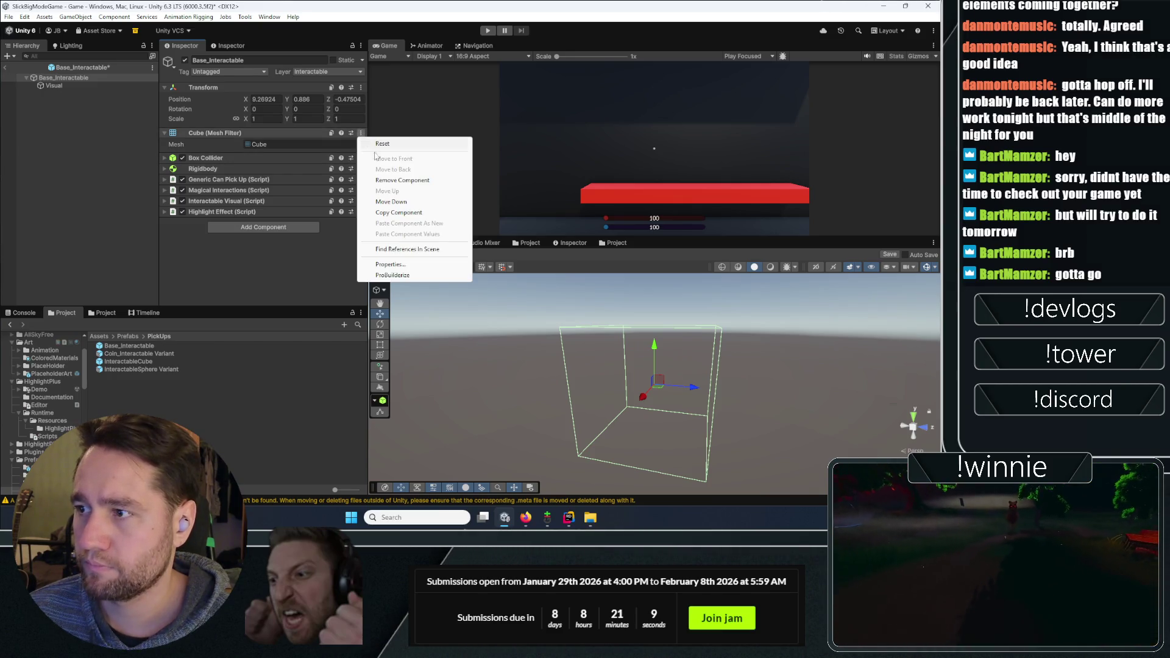
{"action": "left_click", "coordinate": [397, 181]}
{"action": "left_click", "coordinate": [4, 65]}
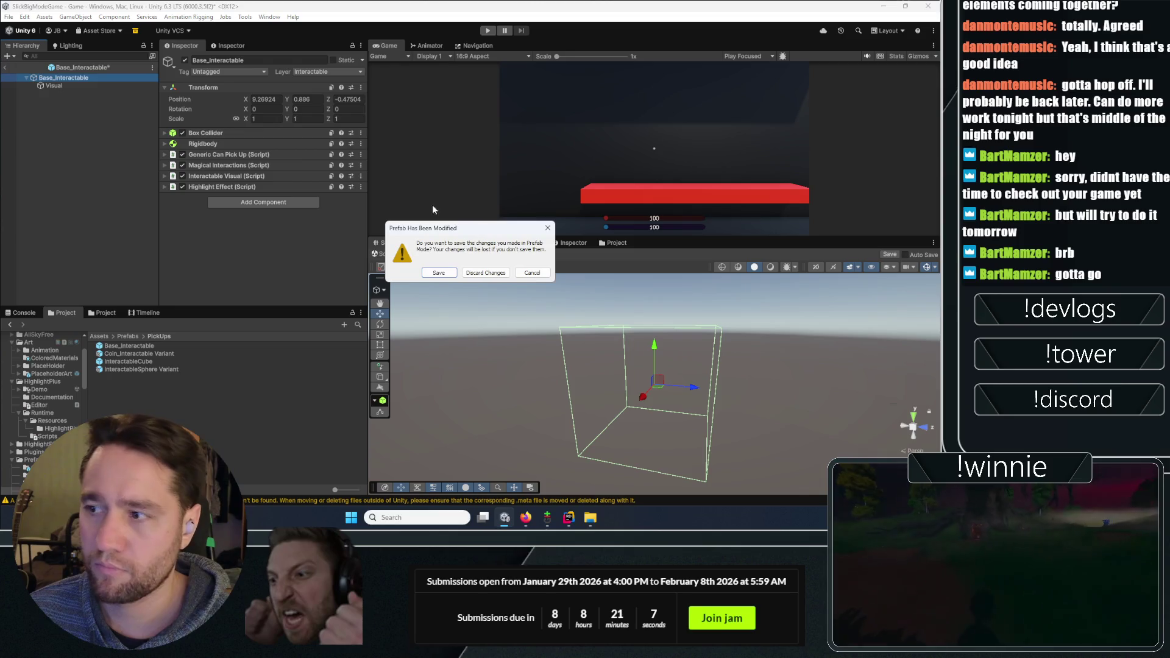
Save the Base_Interactable prefab changes and frame the coin interactable in view
{"action": "key", "text": "Return"}
{"action": "left_click", "coordinate": [70, 98]}
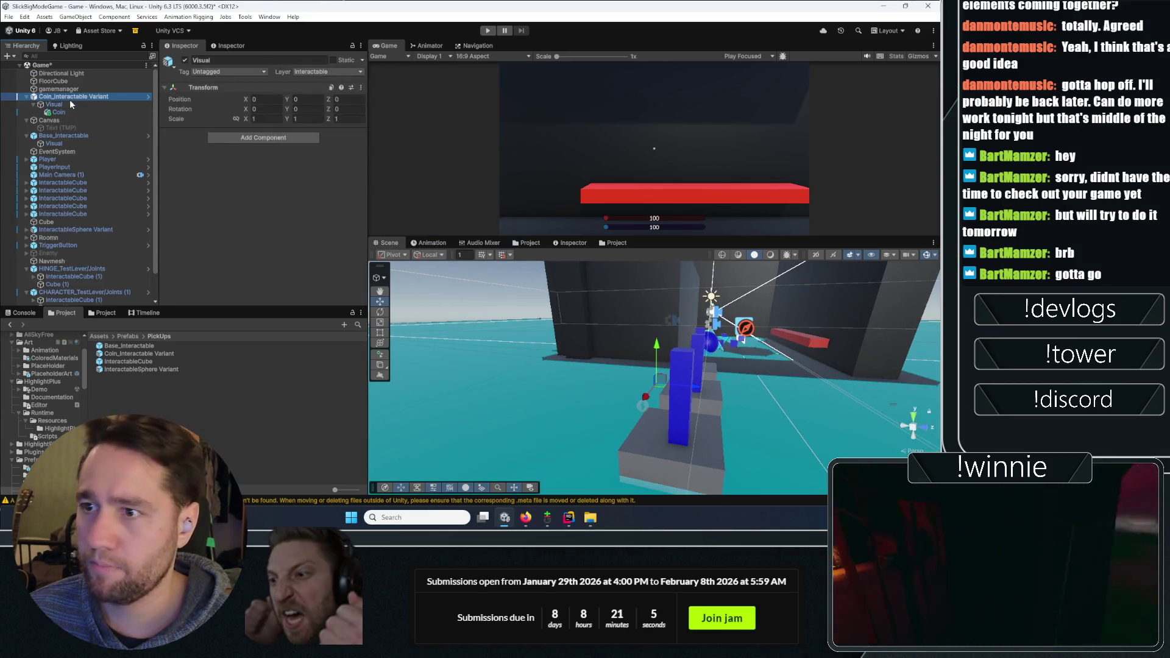
{"action": "key", "text": "f"}
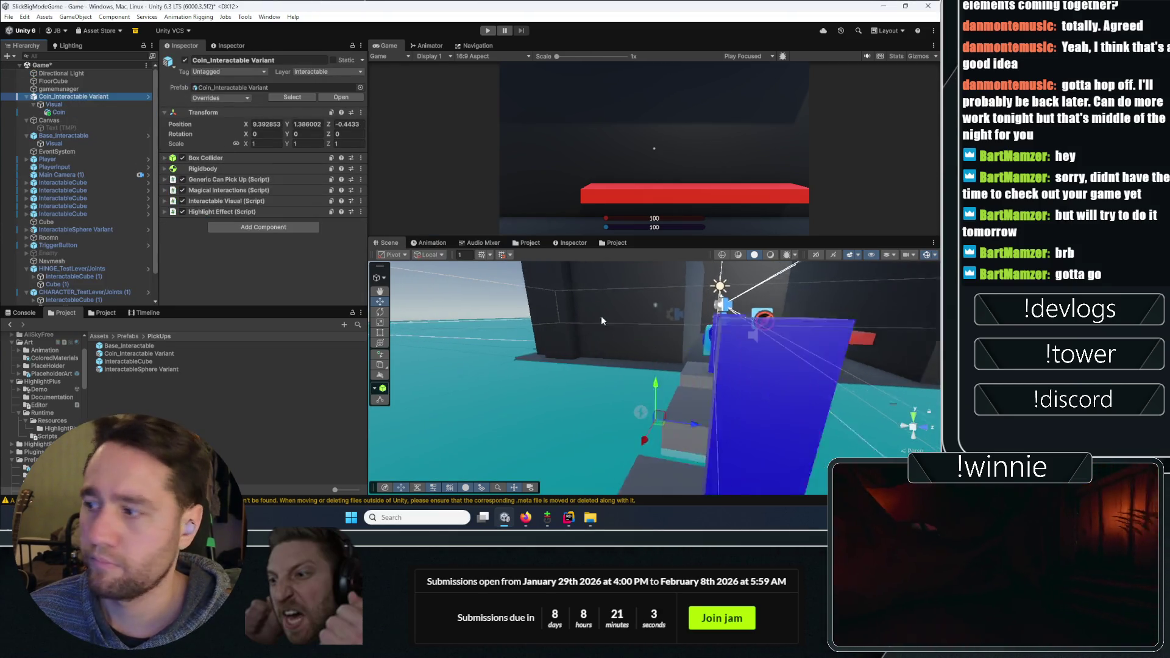
{"action": "left_click_drag", "start_coordinate": [654, 378], "coordinate": [633, 526]}
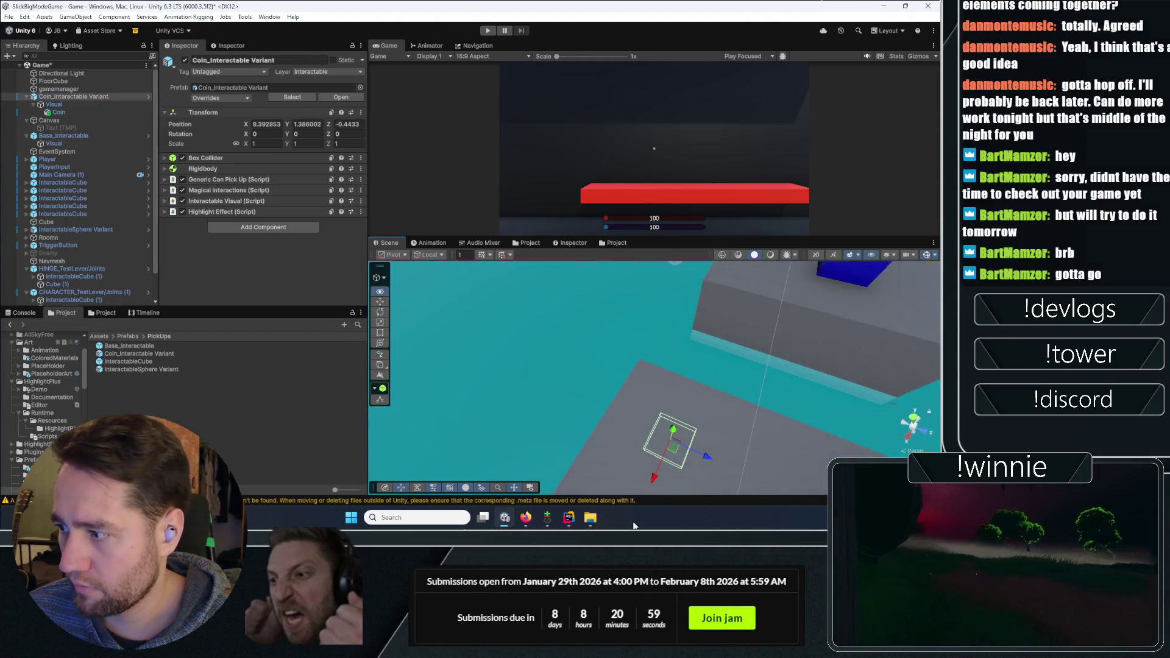
Set the Coin model's Position and Rotation to 0, 0, 0
{"action": "left_click", "coordinate": [59, 112]}
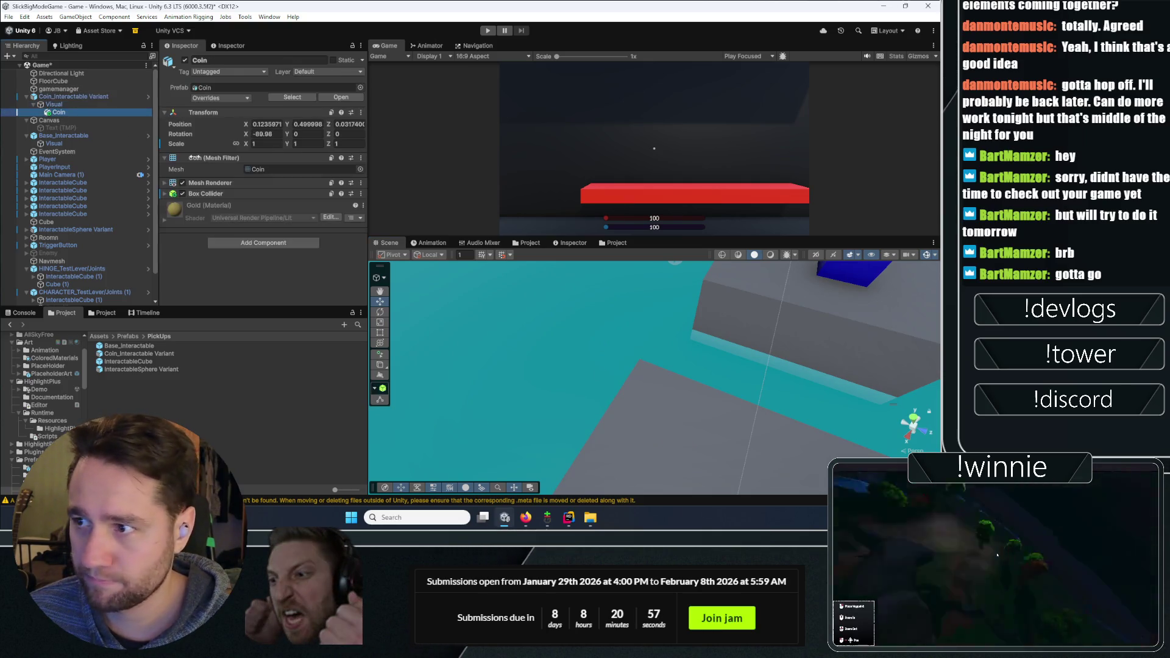
{"action": "left_click", "coordinate": [276, 125]}
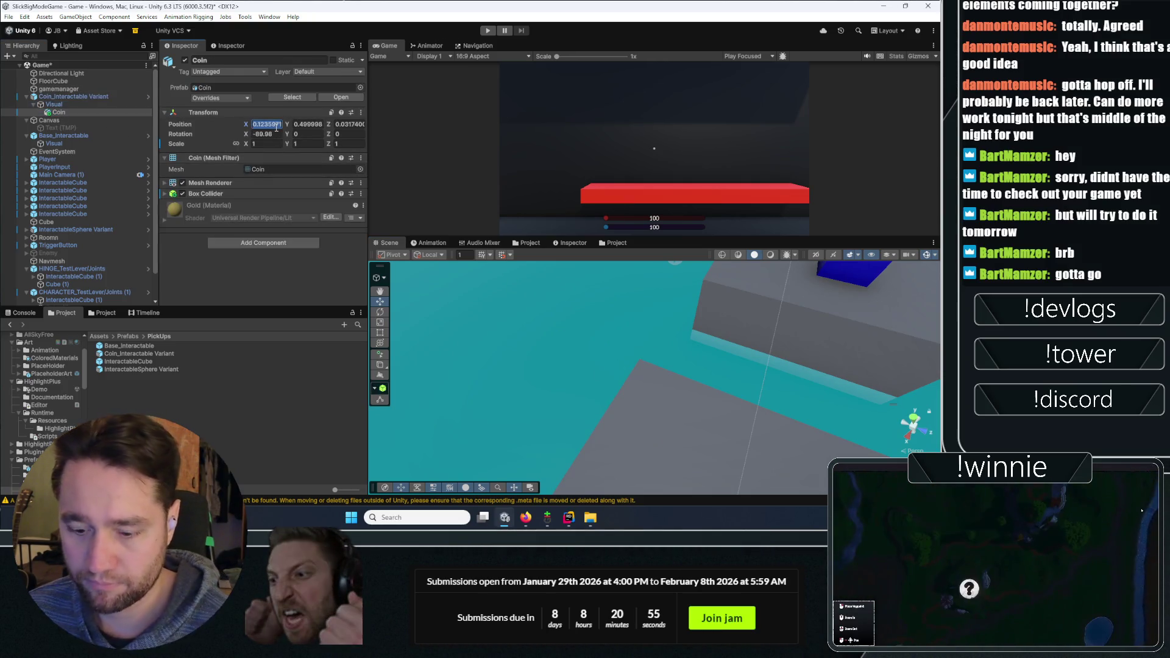
{"action": "type", "text": "0"}
{"action": "left_click", "coordinate": [265, 135]}
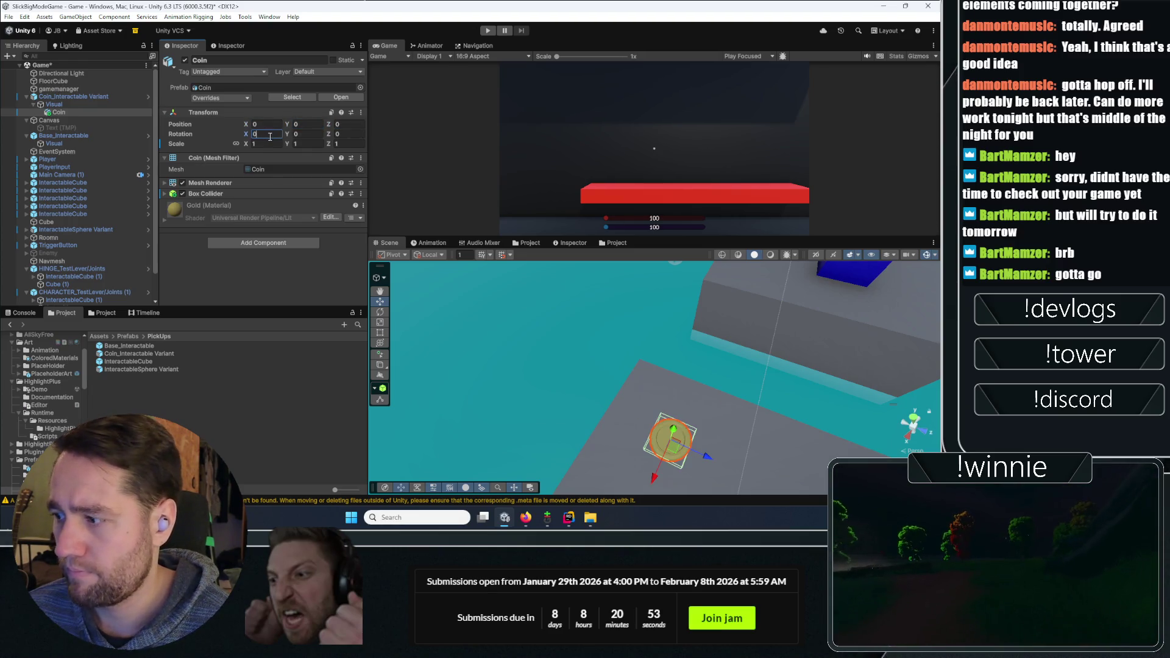
{"action": "key", "text": "Return"}
{"action": "scroll", "coordinate": [626, 390], "scroll_direction": "down", "scroll_amount": 3}
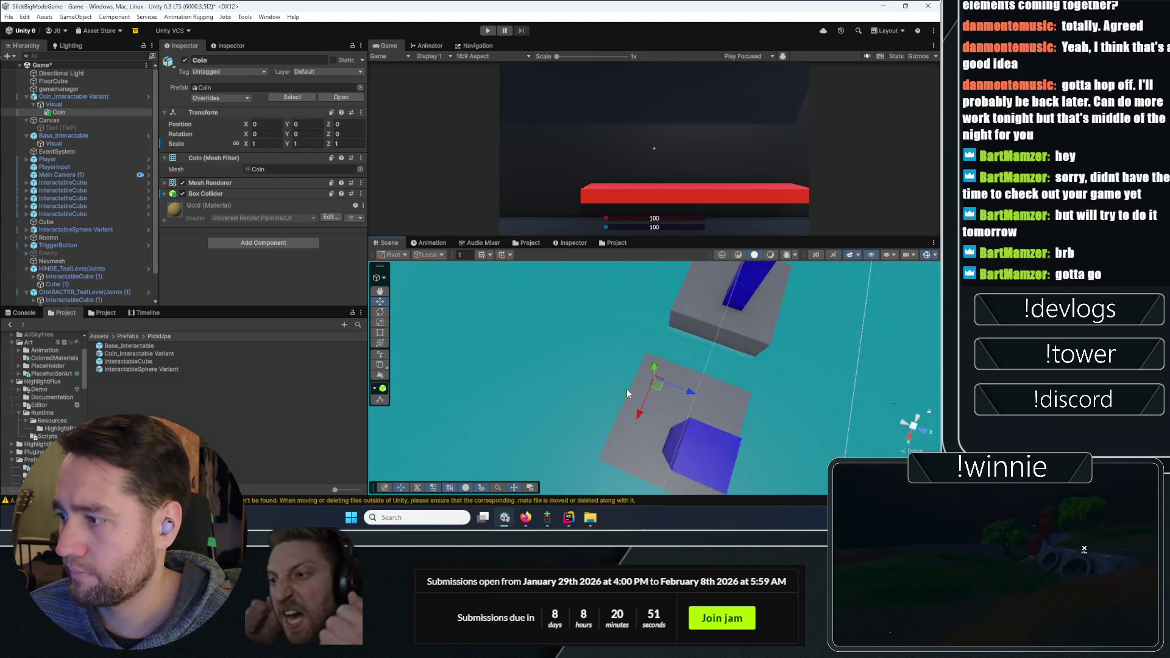
{"action": "scroll", "coordinate": [627, 390], "scroll_direction": "up", "scroll_amount": 3}
{"action": "scroll", "coordinate": [620, 385], "scroll_direction": "up", "scroll_amount": 2}
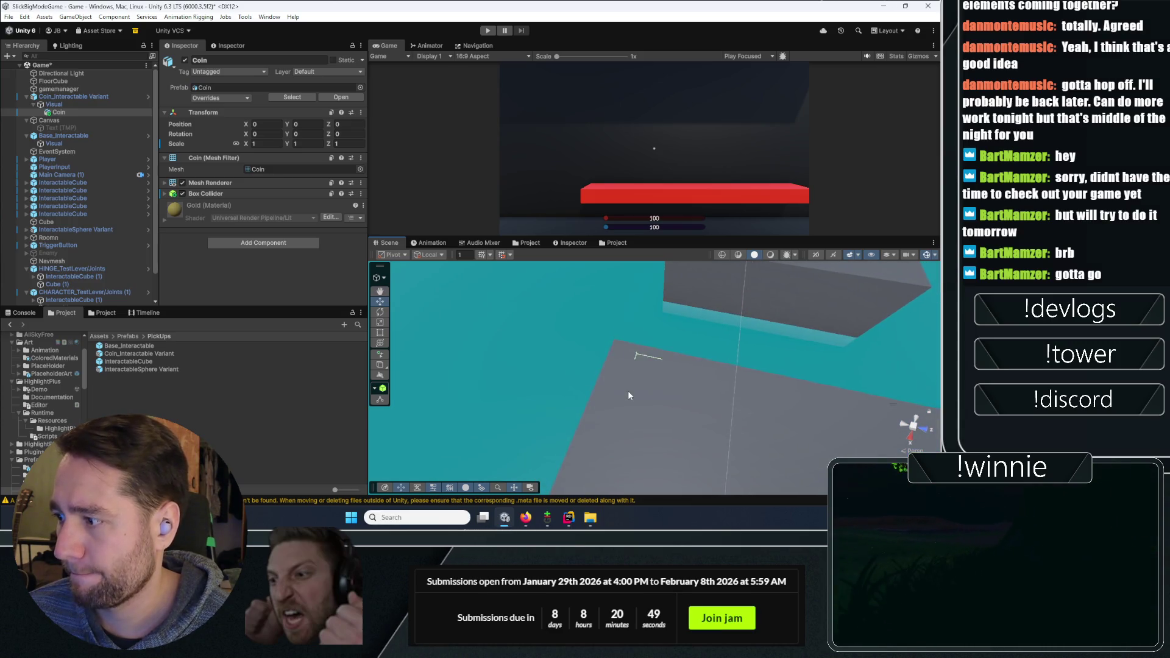
{"action": "mouse_move", "coordinate": [627, 391]}
{"action": "left_mouse_down"}
{"action": "mouse_move", "coordinate": [886, 327]}
{"action": "mouse_move", "coordinate": [762, 353]}
{"action": "left_mouse_up"}
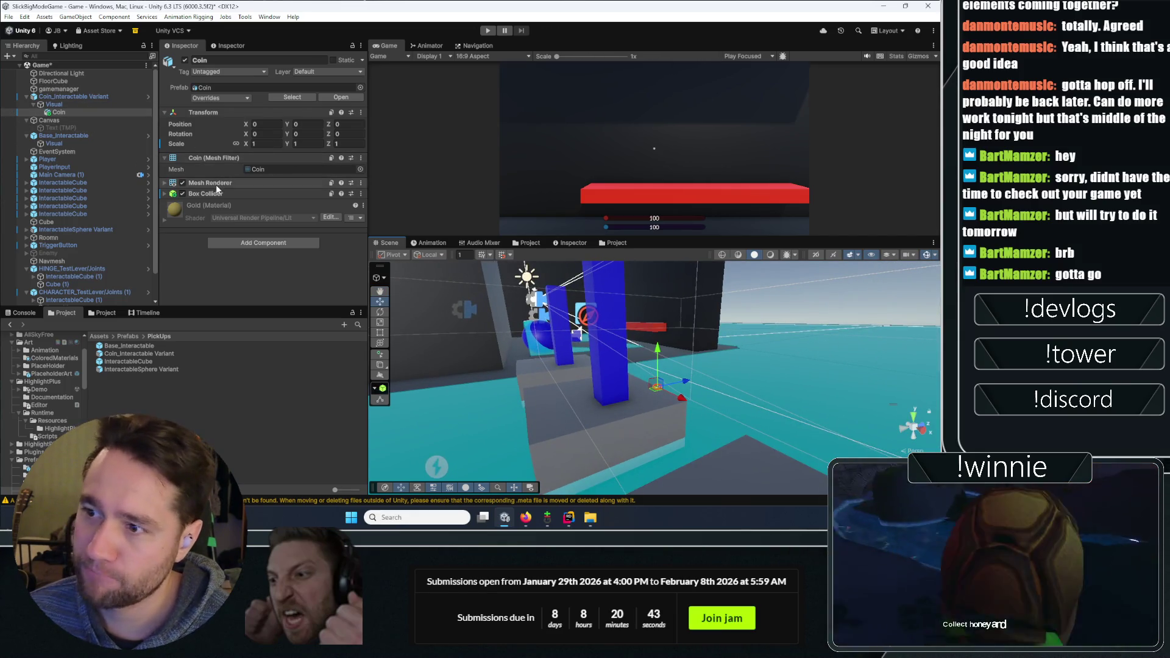
{"action": "left_click", "coordinate": [253, 171]}
Edit the Coin model's import scale factor and apply the import settings
{"action": "double_click", "coordinate": [253, 171]}
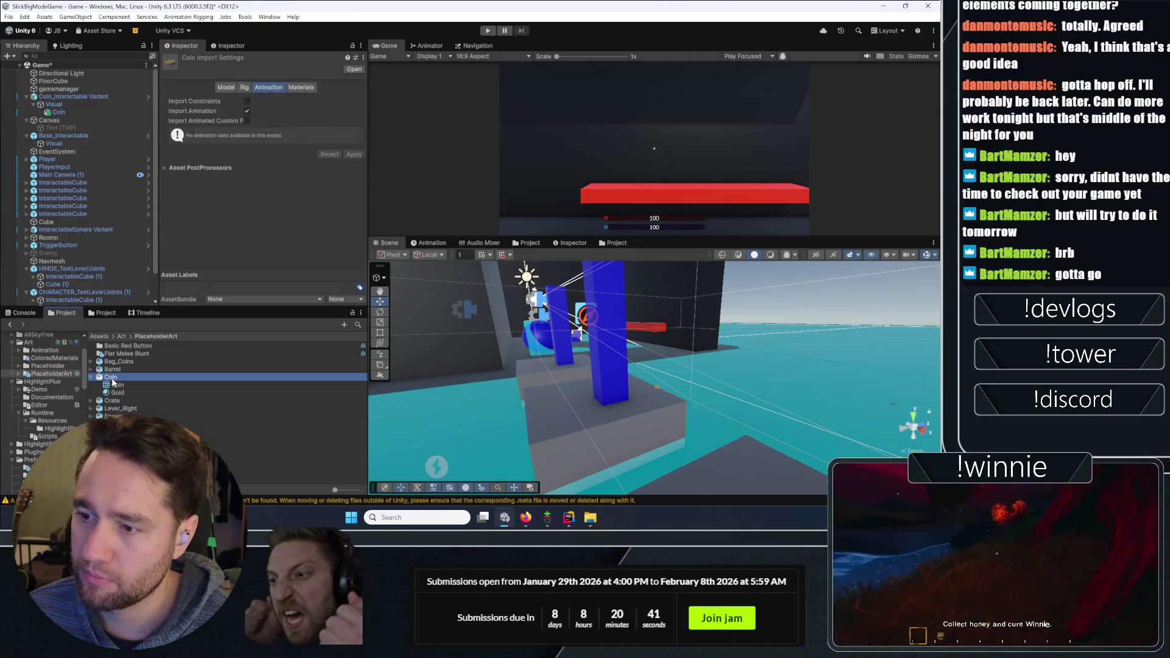
{"action": "left_click", "coordinate": [227, 87]}
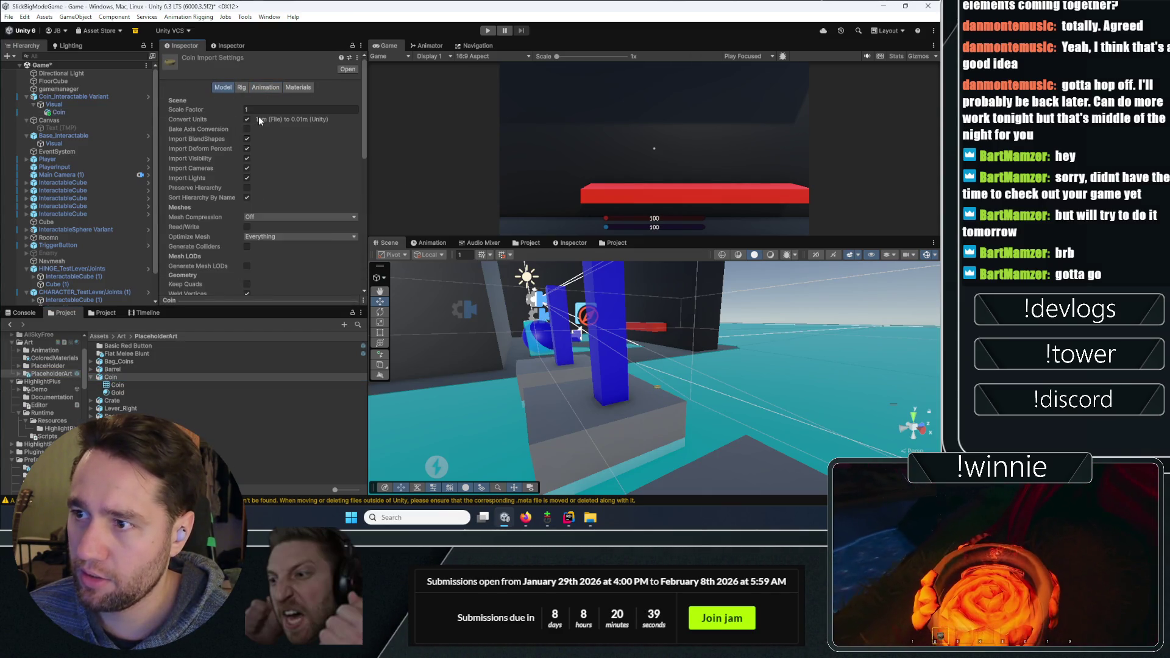
{"action": "left_click", "coordinate": [258, 110]}
{"action": "scroll", "coordinate": [225, 148], "scroll_direction": "down", "scroll_amount": 10}
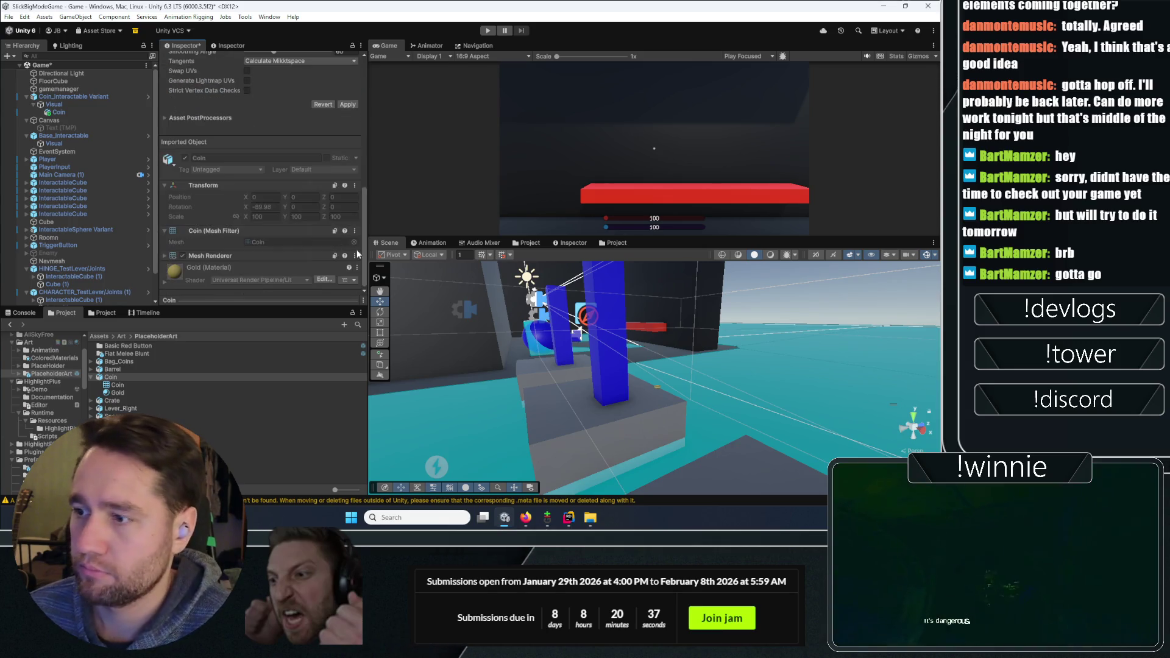
{"action": "left_click", "coordinate": [347, 104]}
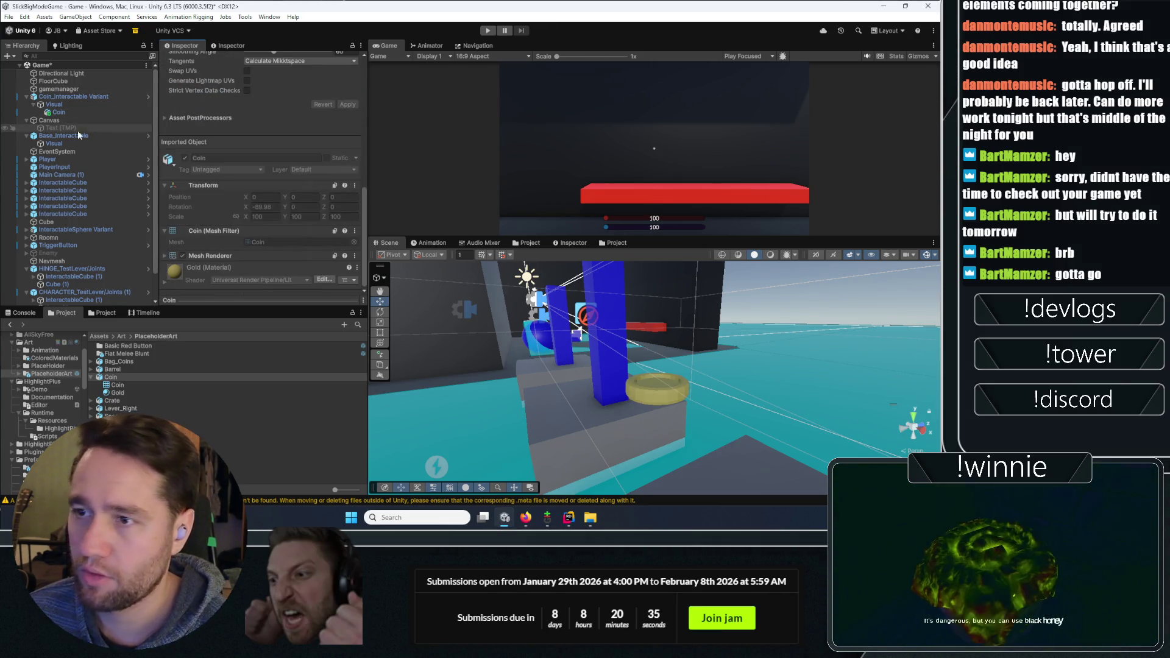
Expand Coin_Interactable Variant's Box Collider and select its Coin child
{"action": "left_click", "coordinate": [78, 98]}
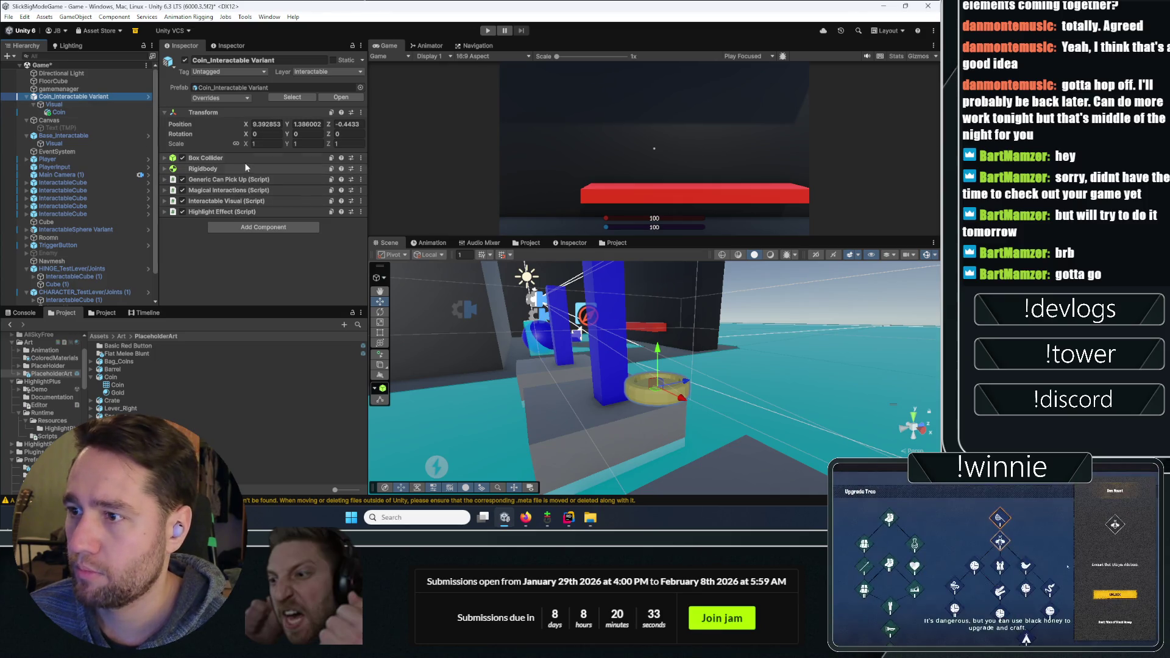
{"action": "left_click", "coordinate": [268, 159]}
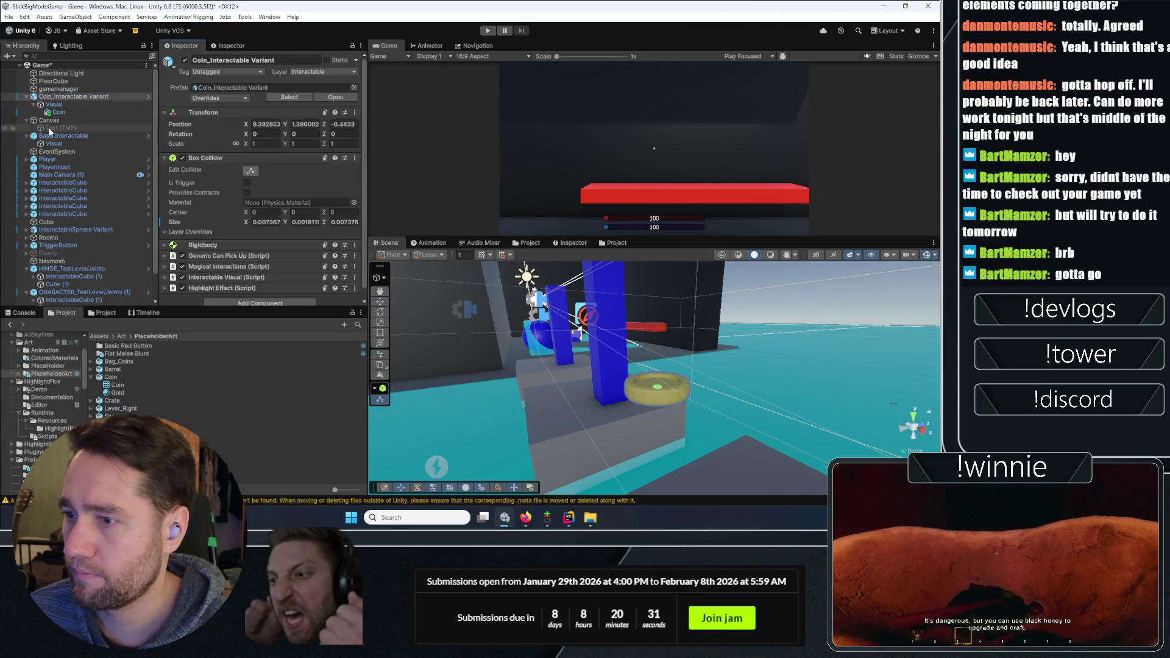
{"action": "left_click", "coordinate": [81, 114]}
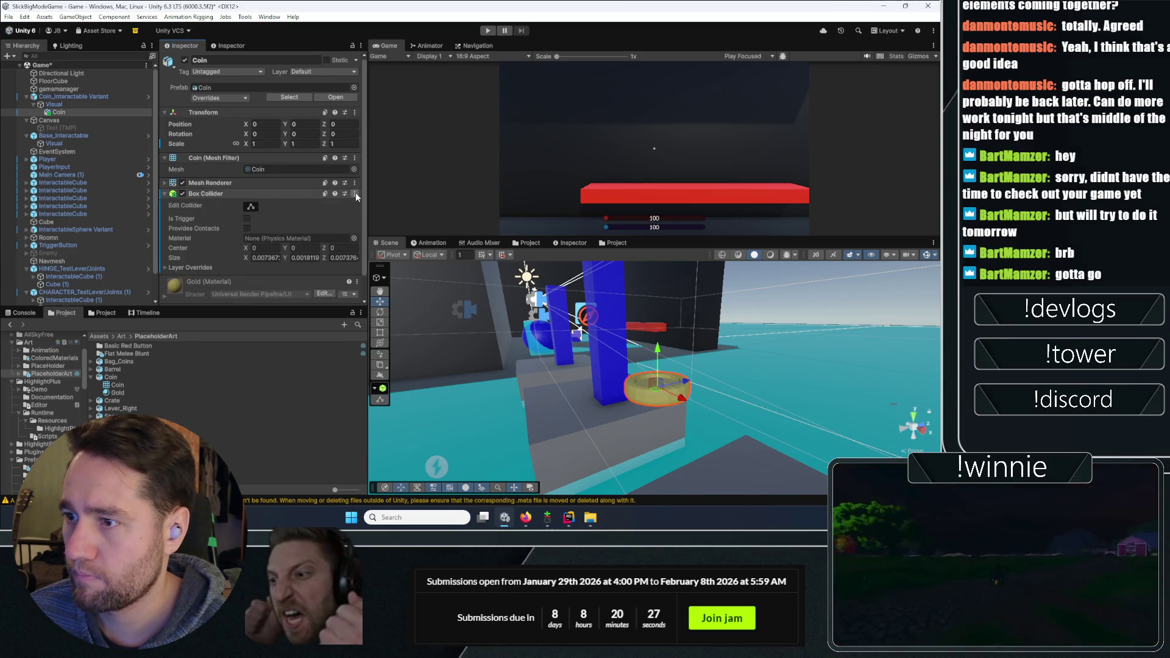
Replace the Coin model's badly sized Box Collider with a freshly fitted one
{"action": "left_click", "coordinate": [355, 193]}
{"action": "left_click", "coordinate": [396, 252]}
{"action": "left_click", "coordinate": [361, 184]}
{"action": "left_click", "coordinate": [263, 232]}
{"action": "left_click", "coordinate": [250, 258]}
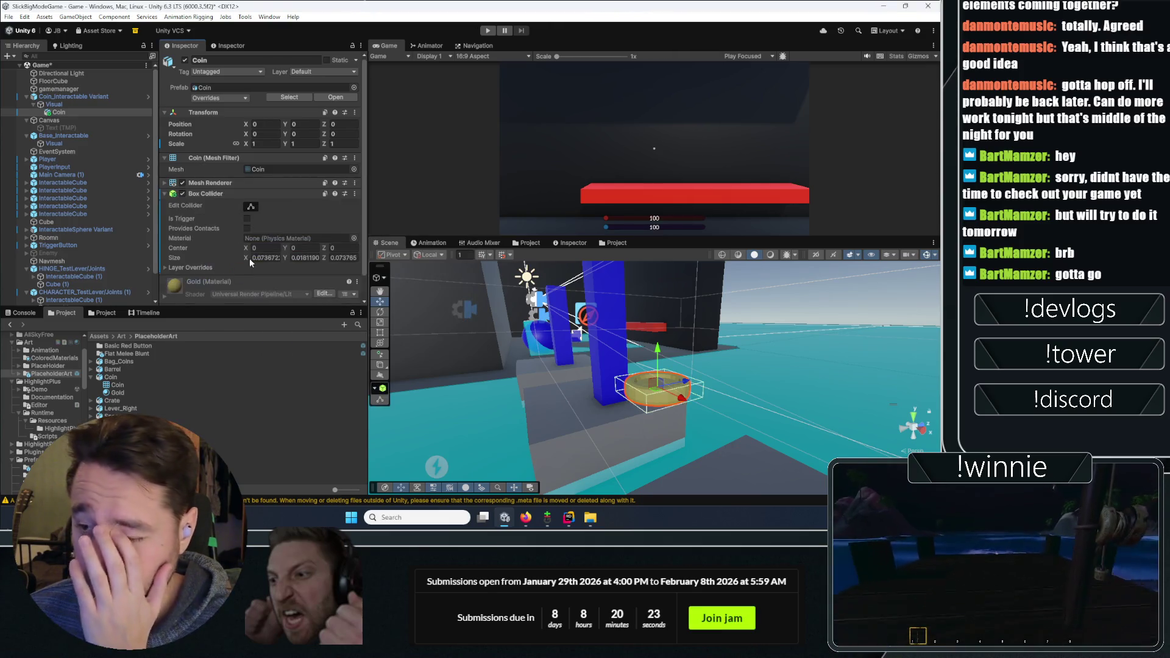
Remove the Coin child's collider and confirm the variant's Box Collider matches the coin
{"action": "left_click", "coordinate": [70, 97]}
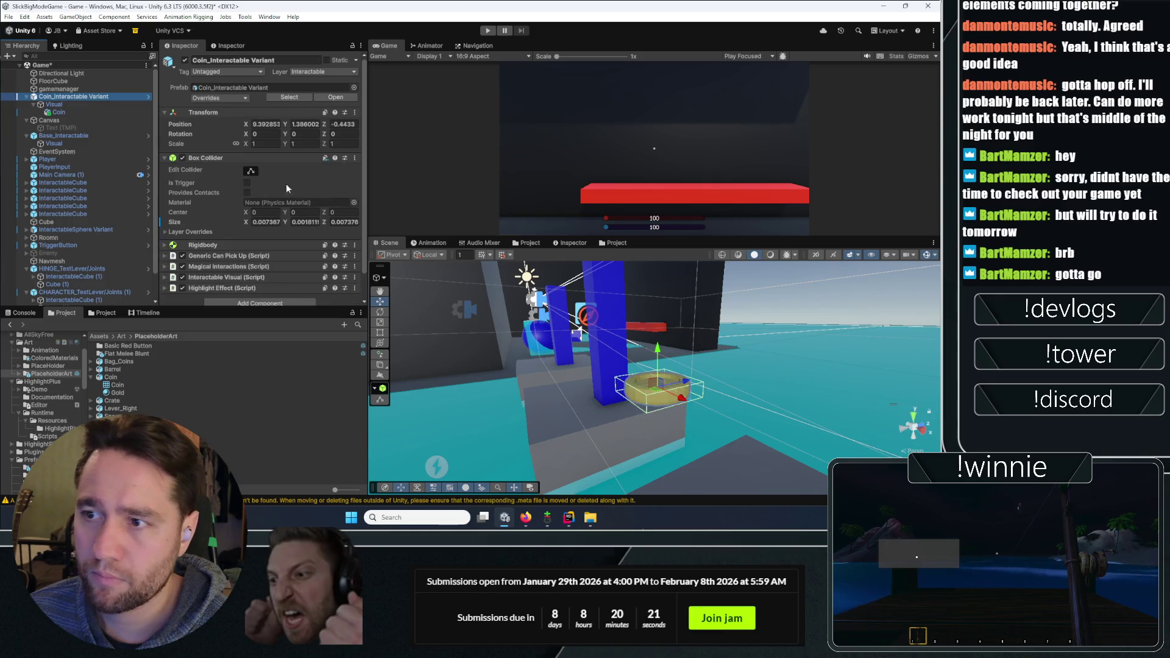
{"action": "left_click", "coordinate": [107, 112]}
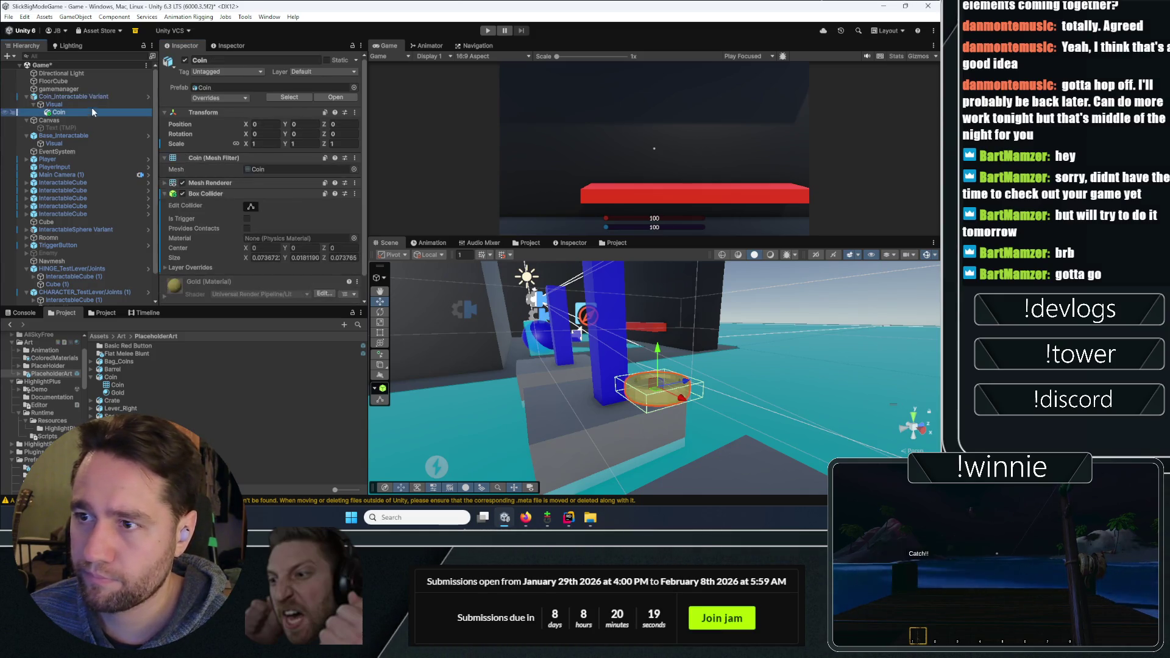
{"action": "left_click", "coordinate": [358, 195]}
{"action": "left_click", "coordinate": [394, 253]}
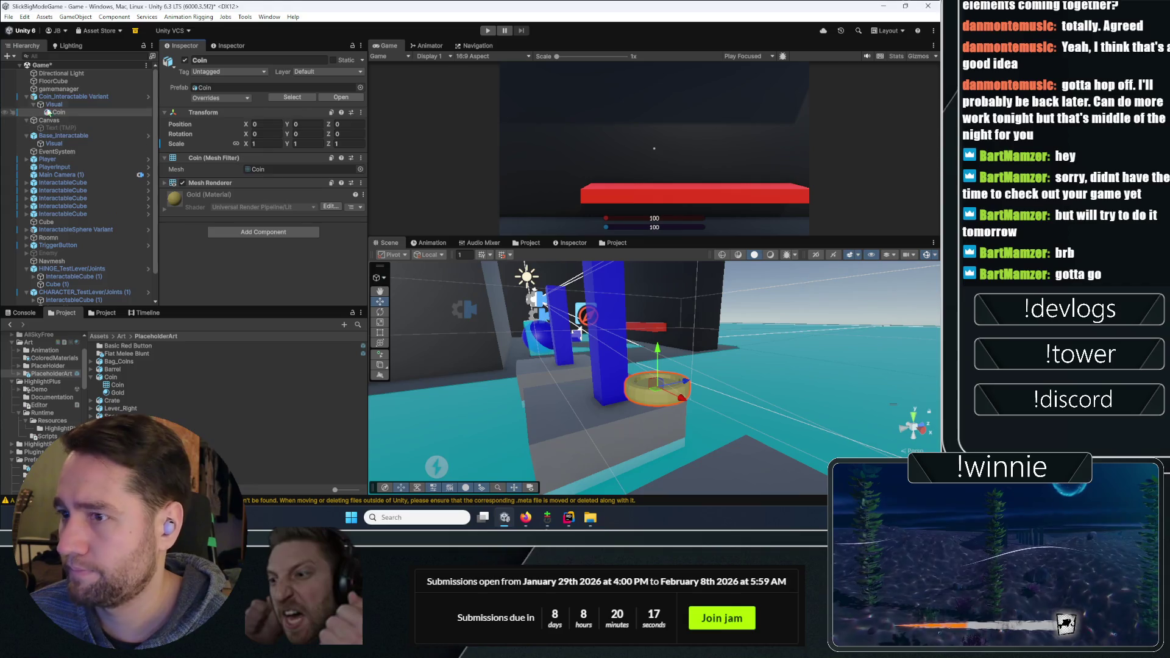
{"action": "left_click", "coordinate": [67, 97]}
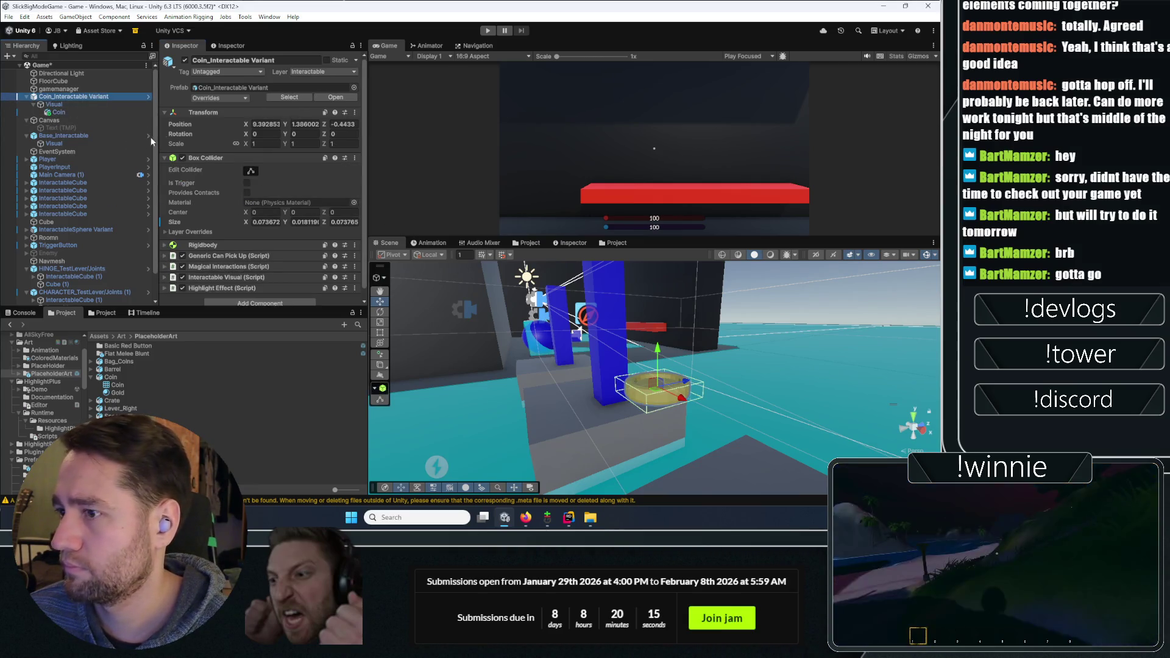
{"action": "left_click", "coordinate": [619, 216]}
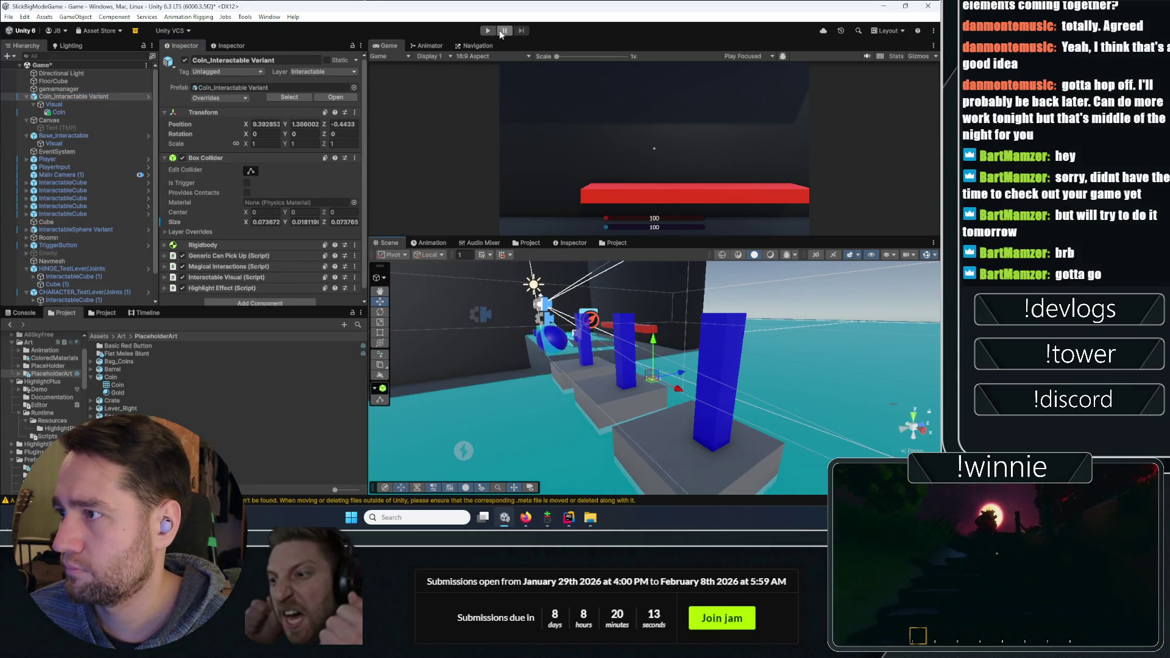
Play the scene, carry the coin onto the red platform, and maximize the Game view
{"action": "left_click", "coordinate": [488, 31]}
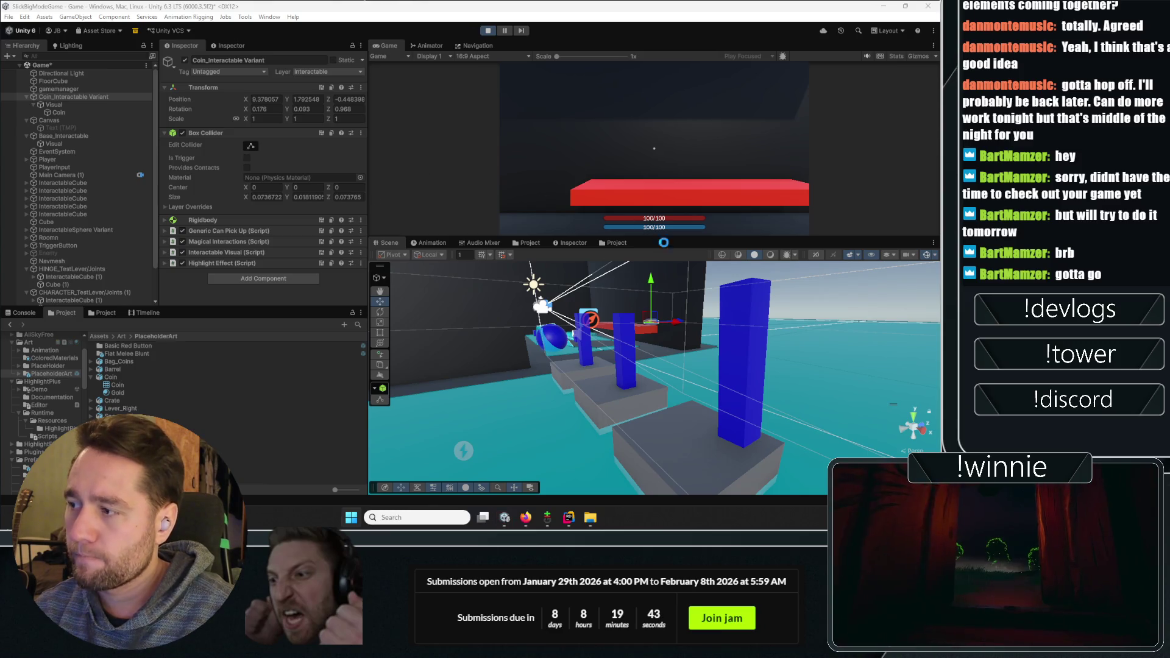
{"action": "left_click_drag", "start_coordinate": [658, 238], "coordinate": [658, 401]}
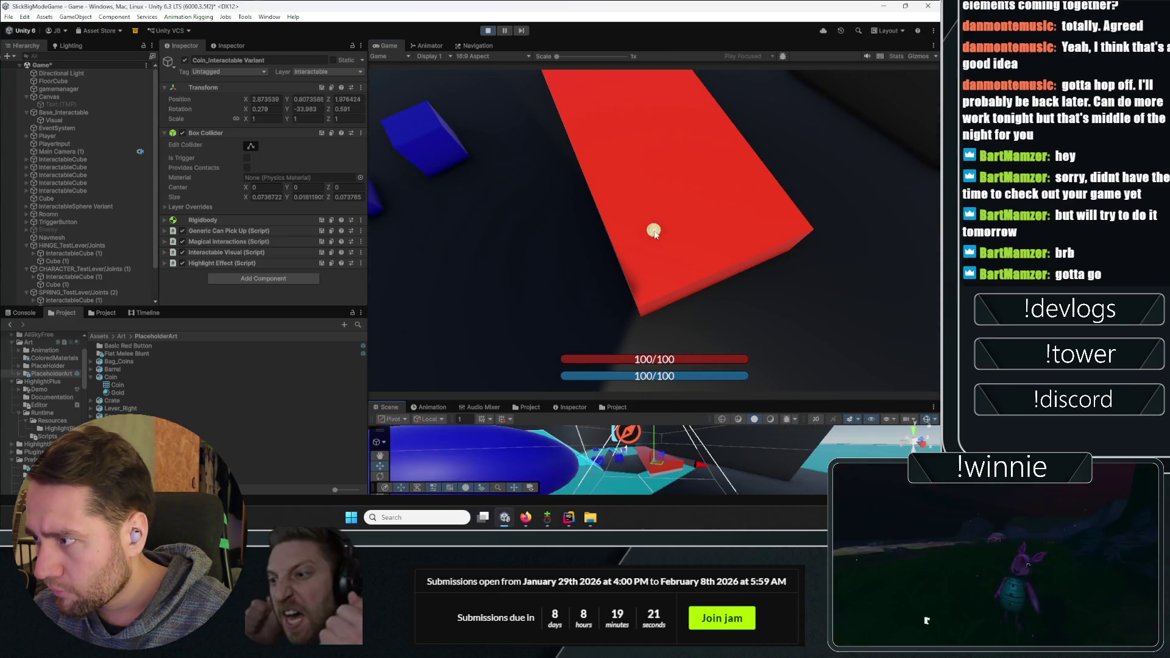
{"action": "left_click", "coordinate": [682, 263]}
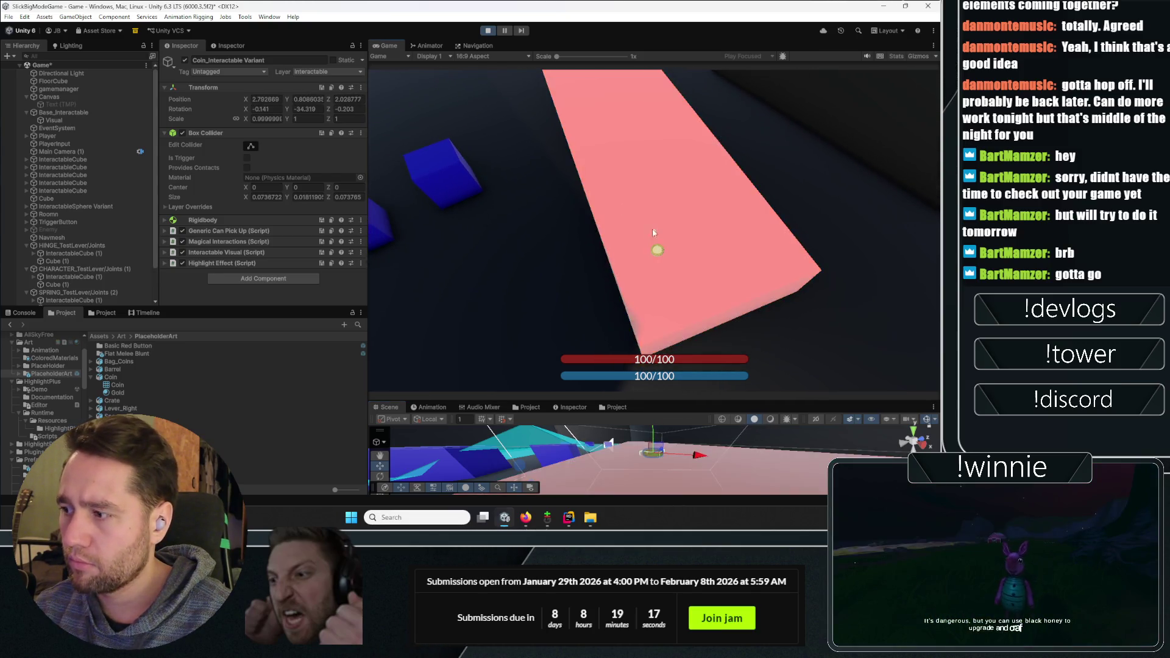
{"action": "double_click", "coordinate": [392, 45]}
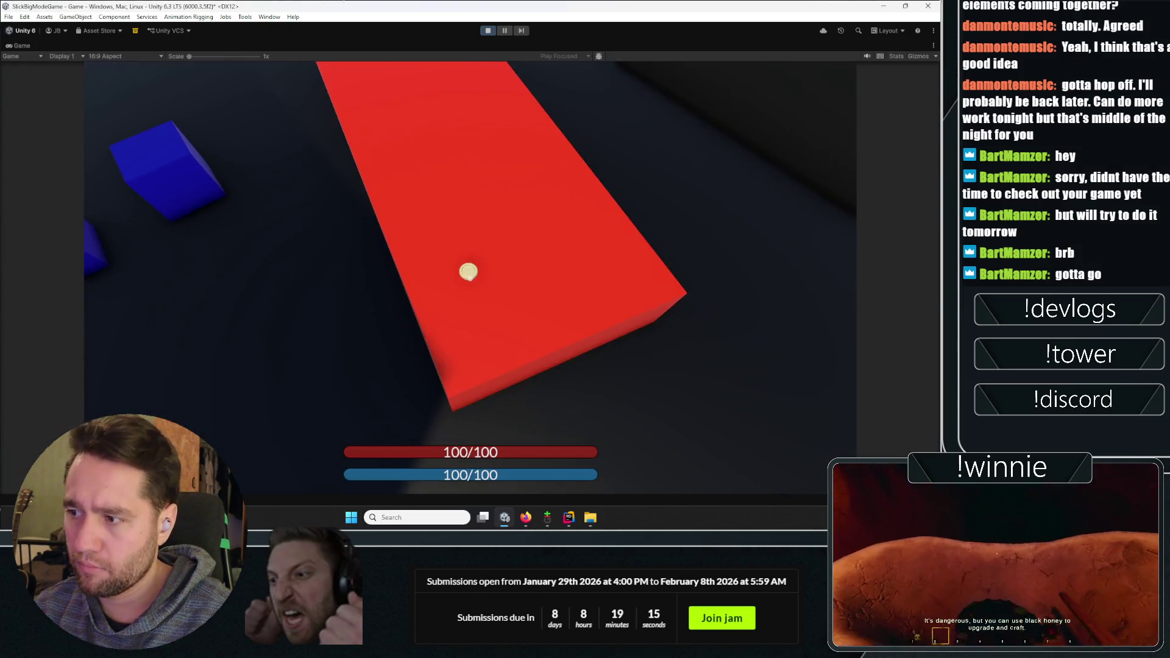
Cast magic at the blue cubes, the coin on the red platform and the blue sphere
{"action": "right_click", "coordinate": [470, 278]}
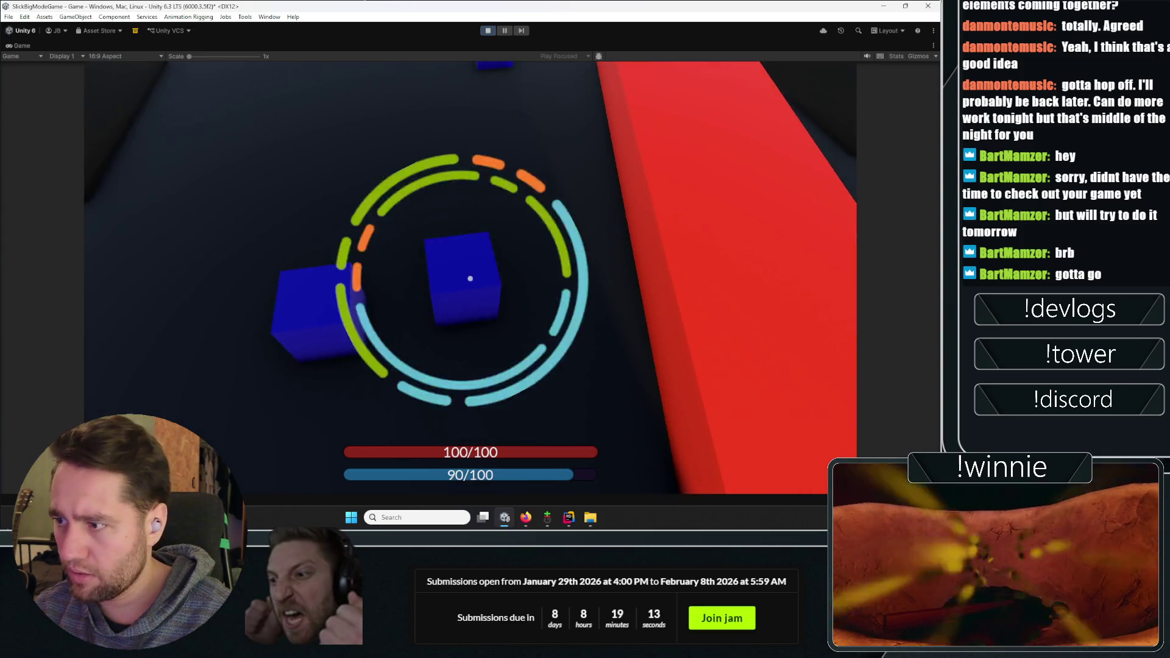
{"action": "left_click", "coordinate": [470, 278]}
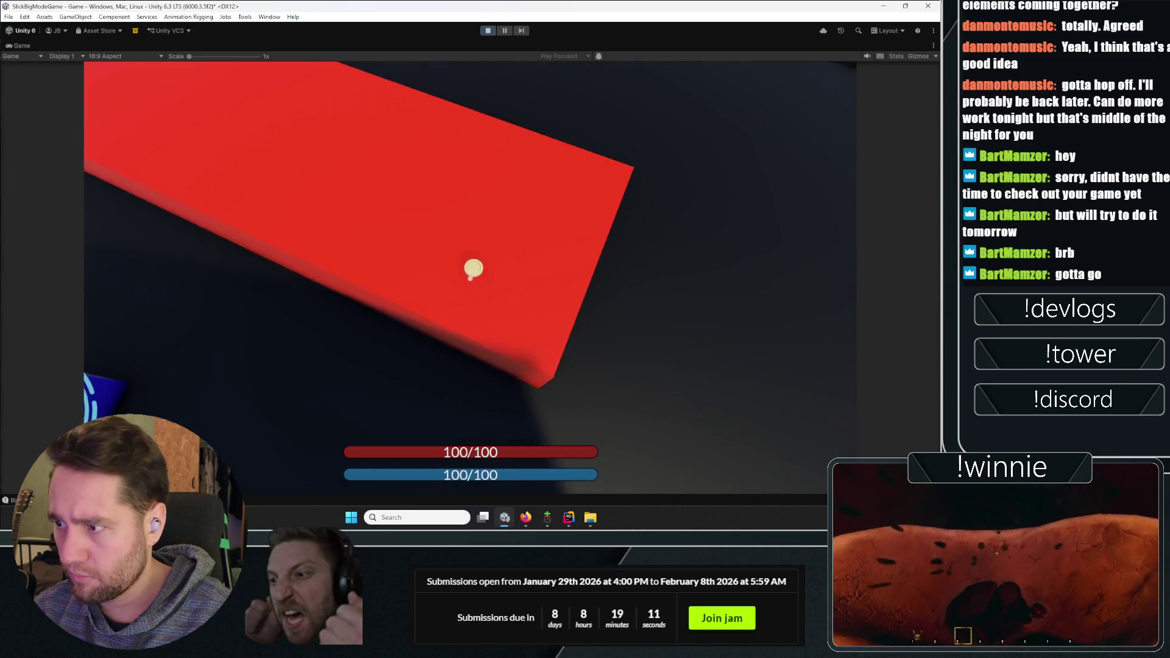
{"action": "right_click", "coordinate": [470, 278]}
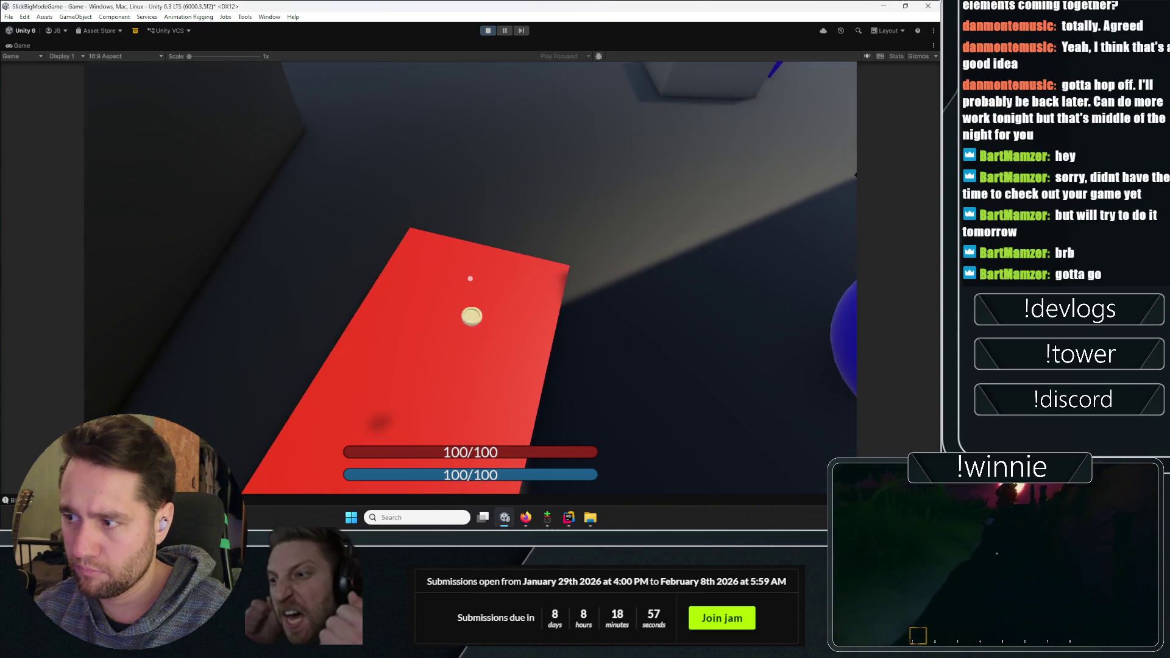
{"action": "left_click", "coordinate": [476, 282]}
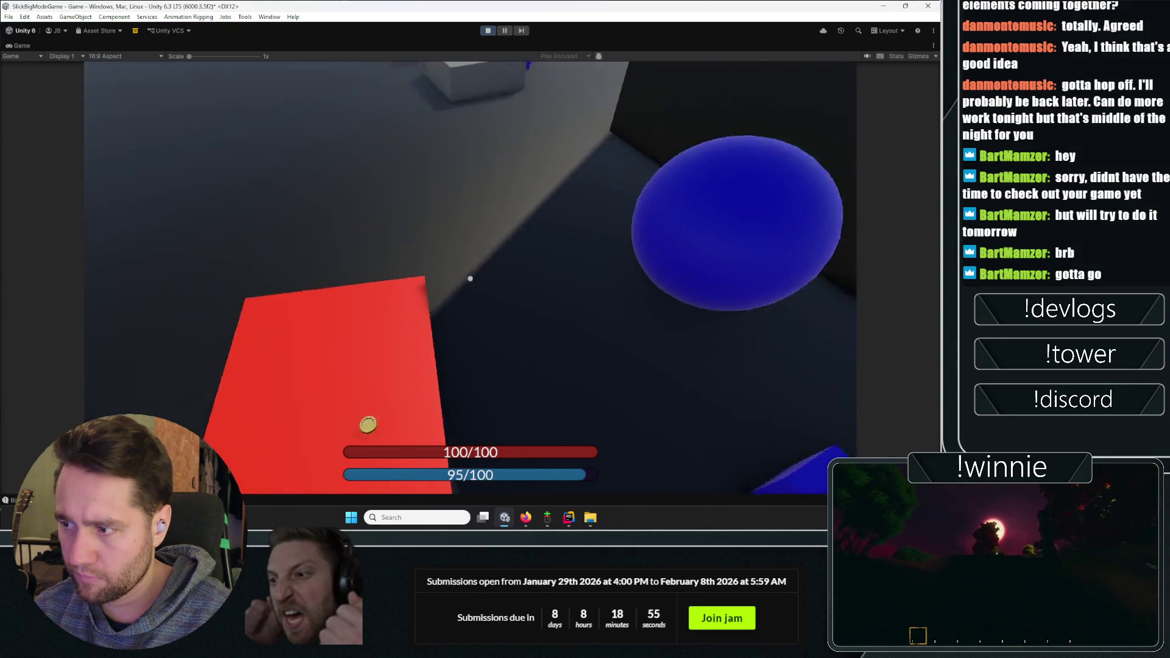
{"action": "left_click", "coordinate": [470, 278]}
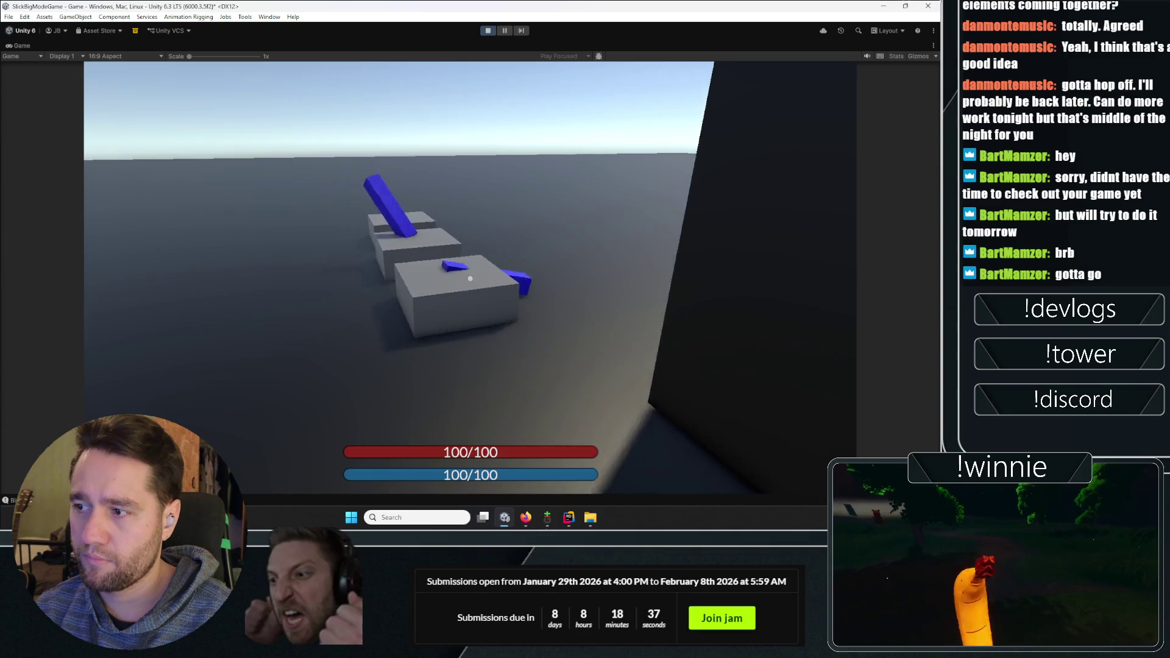
Walk onto the grey platform, cast at the blue bars, then stop play mode
{"action": "key", "text": "w"}
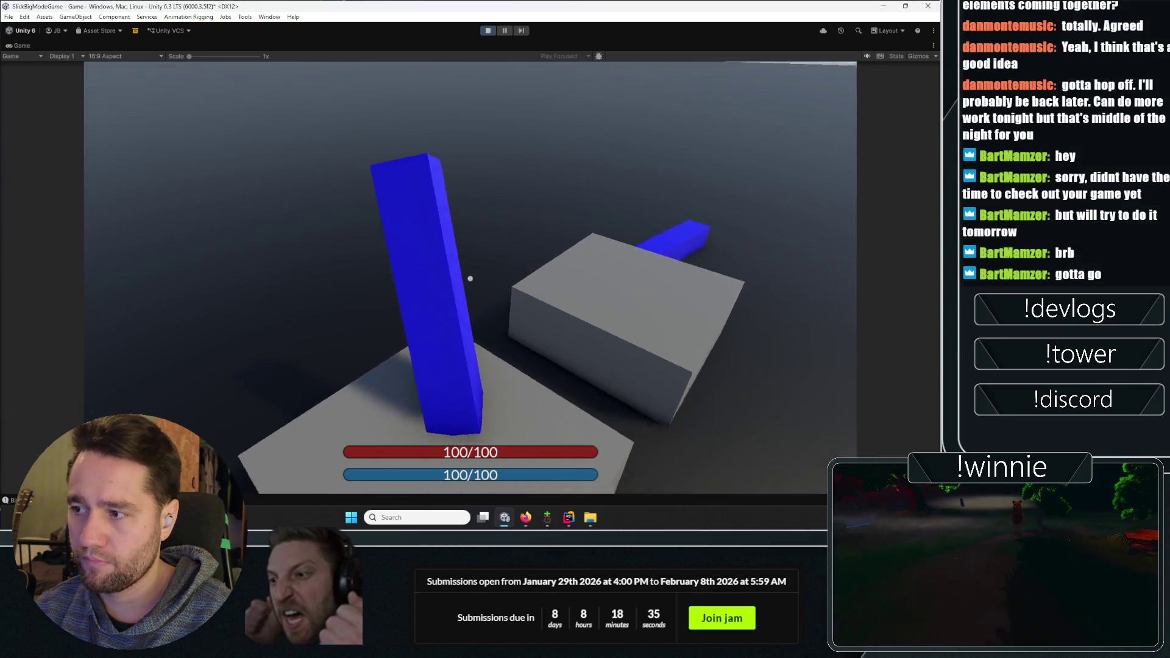
{"action": "left_click", "coordinate": [470, 278]}
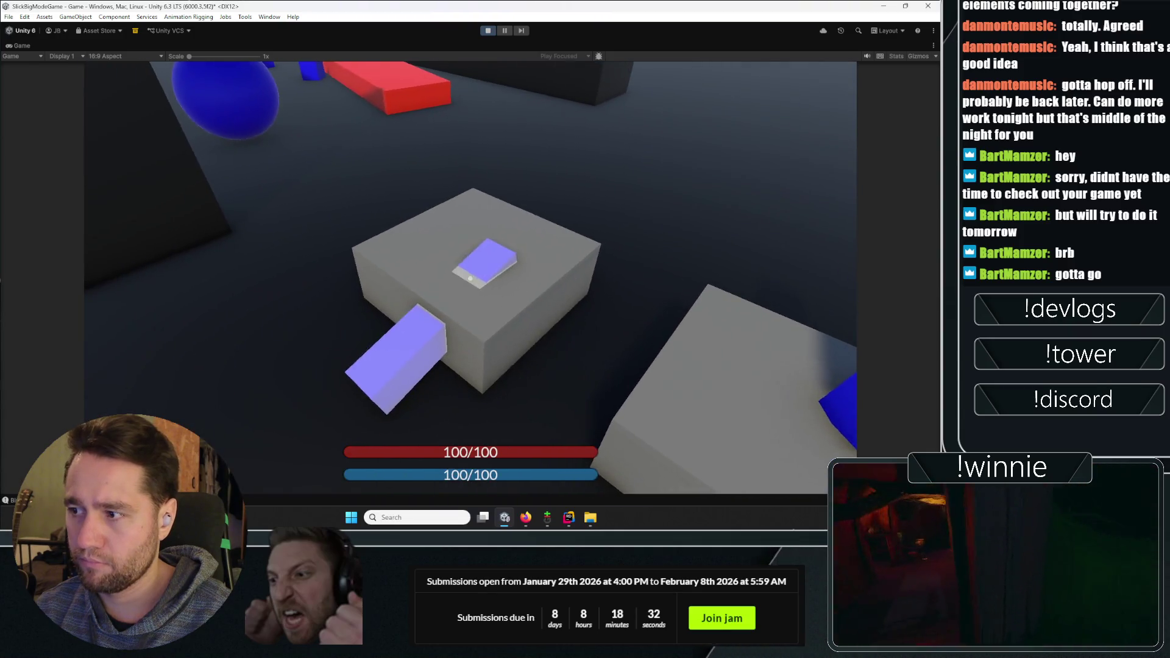
{"action": "left_click", "coordinate": [470, 278]}
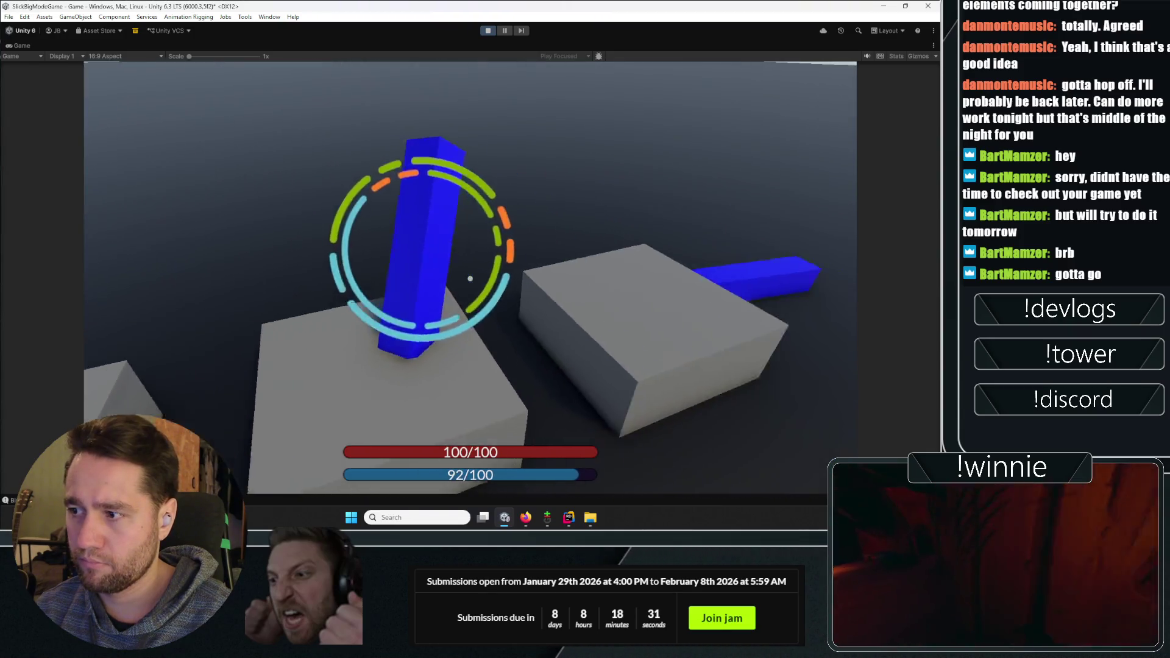
{"action": "left_click", "coordinate": [470, 279]}
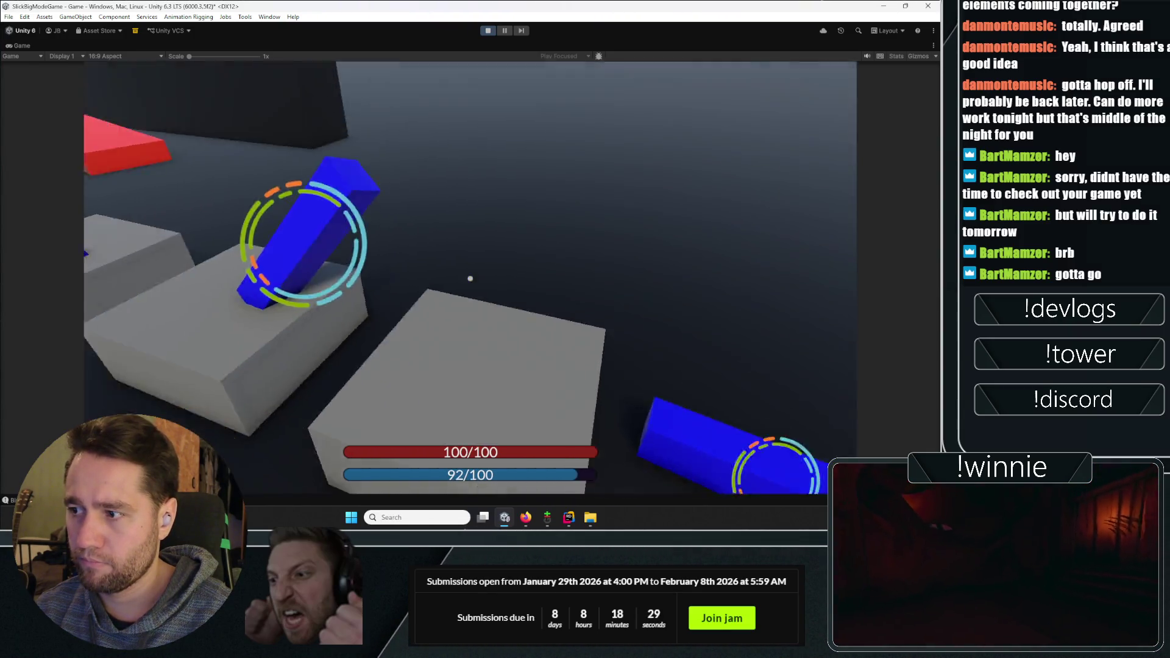
{"action": "key", "text": "w"}
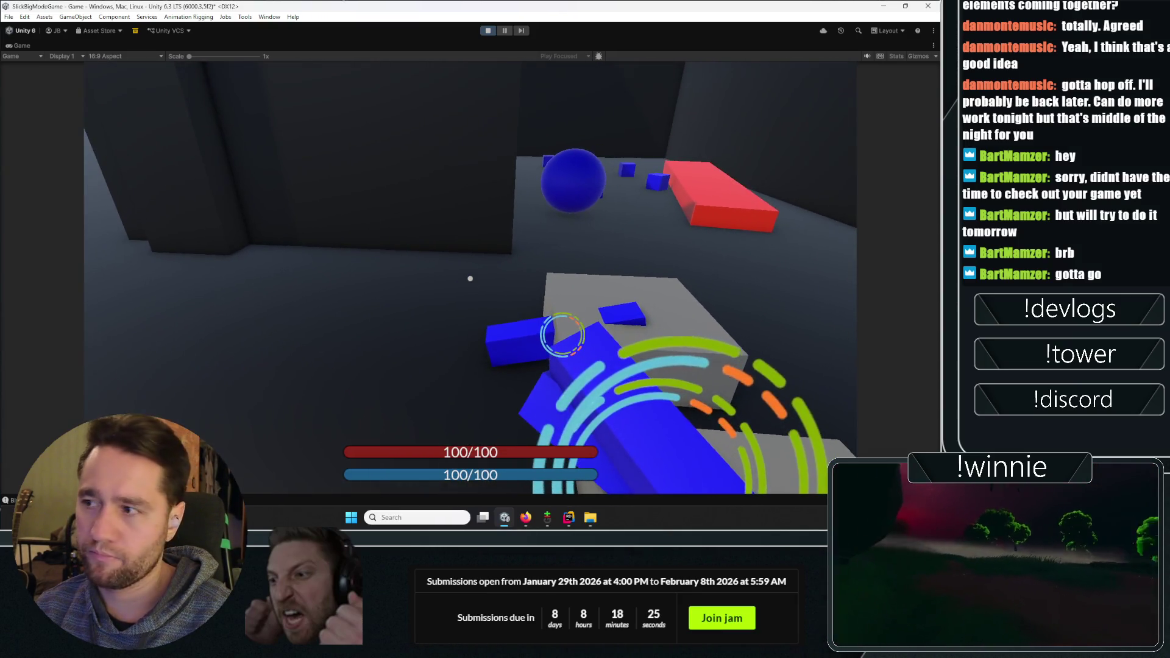
{"action": "key", "text": "ctrl+p"}
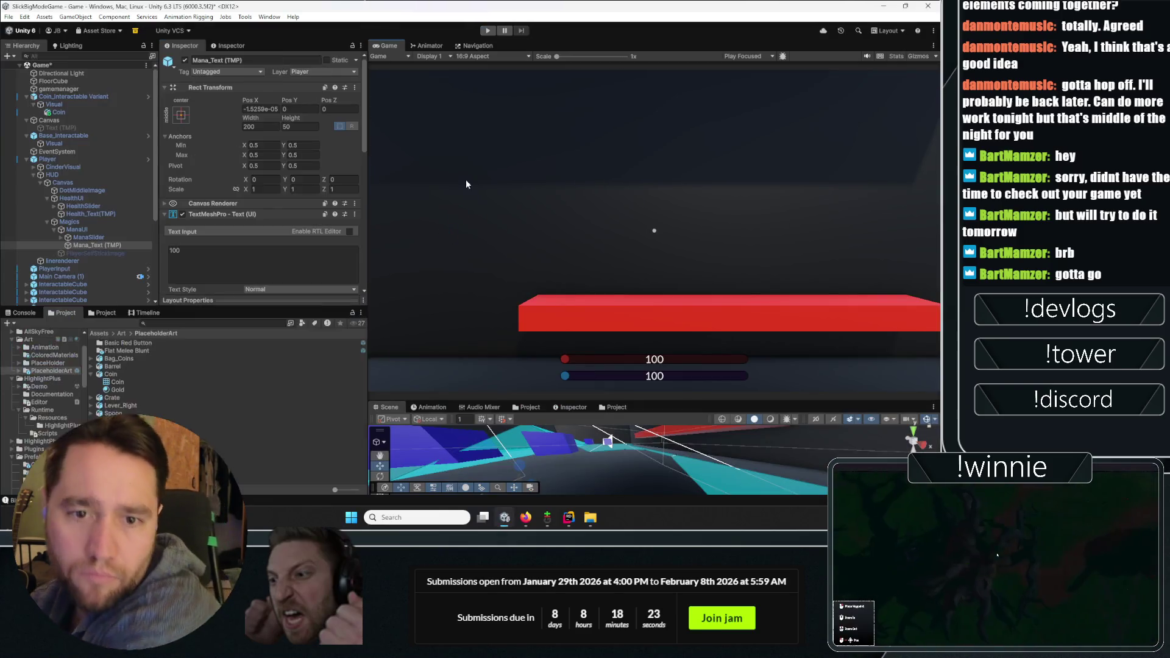
Collapse the Coin model in the Project window and scroll down toward the Prefabs folder
{"action": "left_click", "coordinate": [91, 378]}
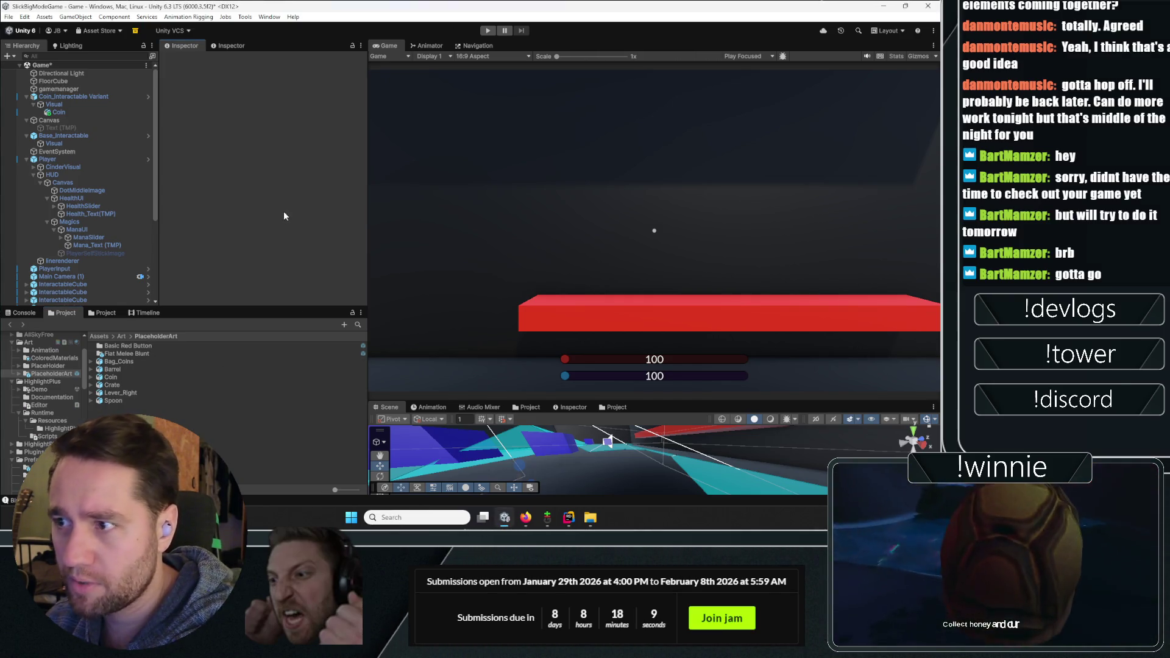
{"action": "scroll", "coordinate": [54, 255], "scroll_direction": "down", "scroll_amount": 5}
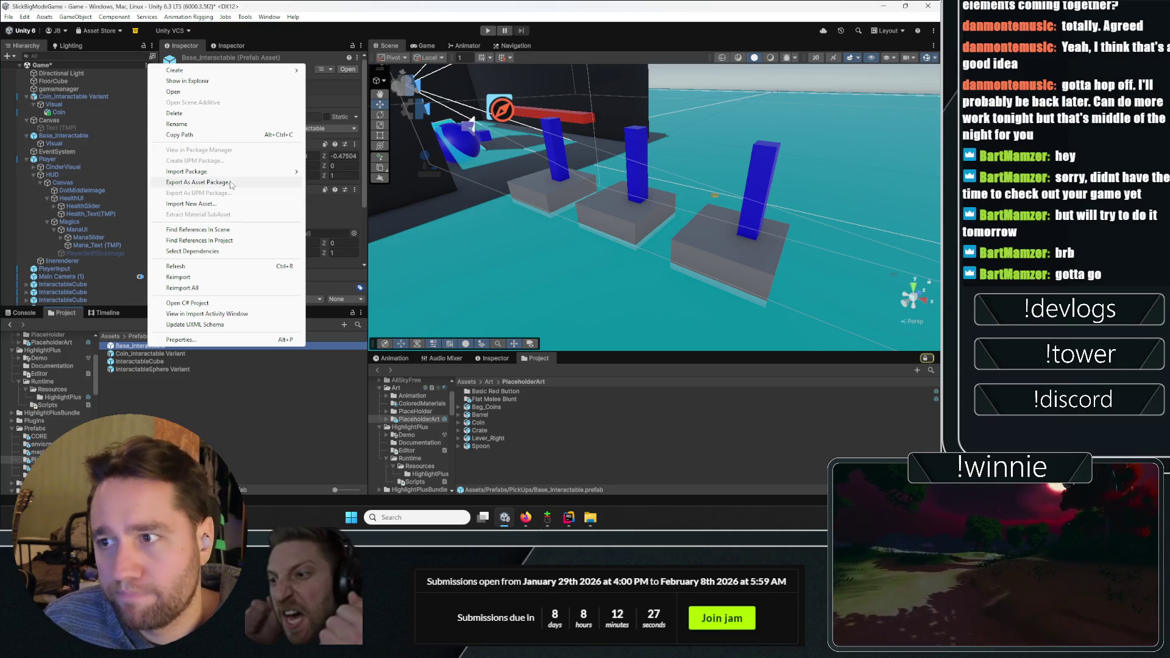
Create Barrel_Interactable Variant from Base_Interactable, open it, and place the Barrel model under Visual
{"action": "mouse_move", "coordinate": [274, 71]}
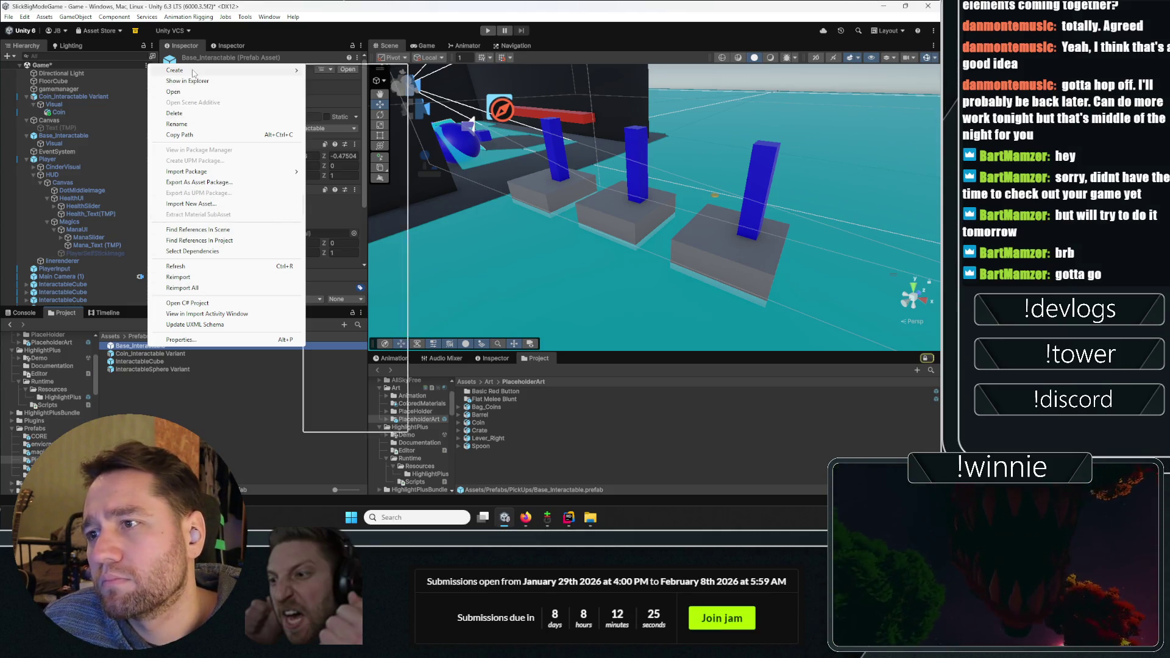
{"action": "left_click", "coordinate": [339, 103]}
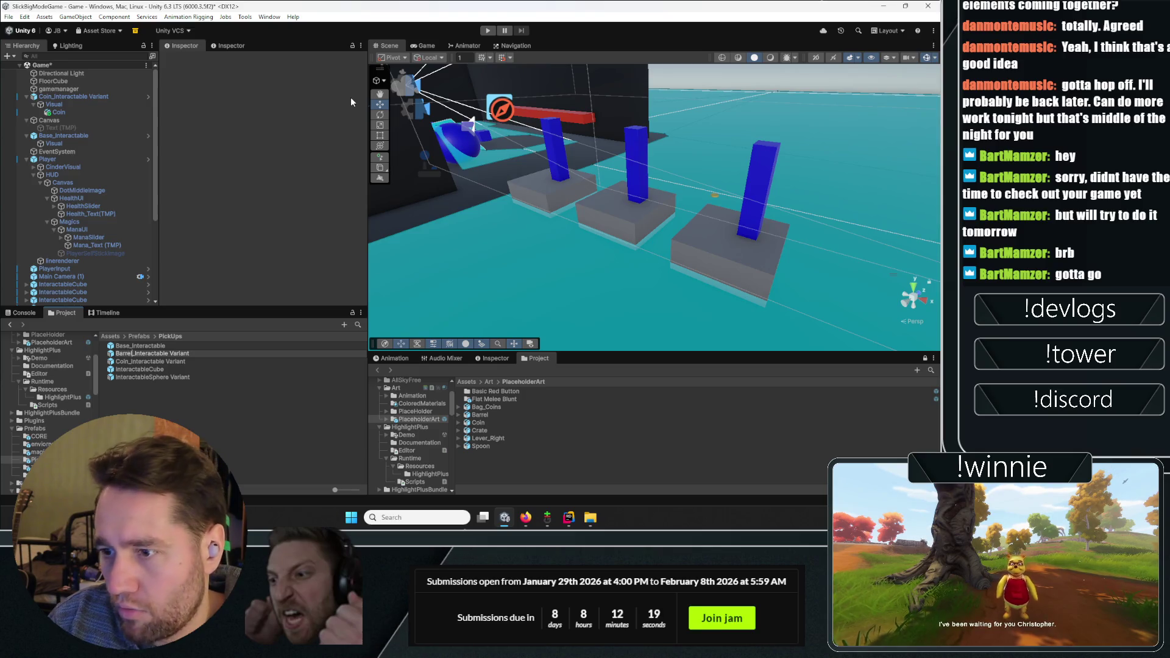
{"action": "key", "text": "Return"}
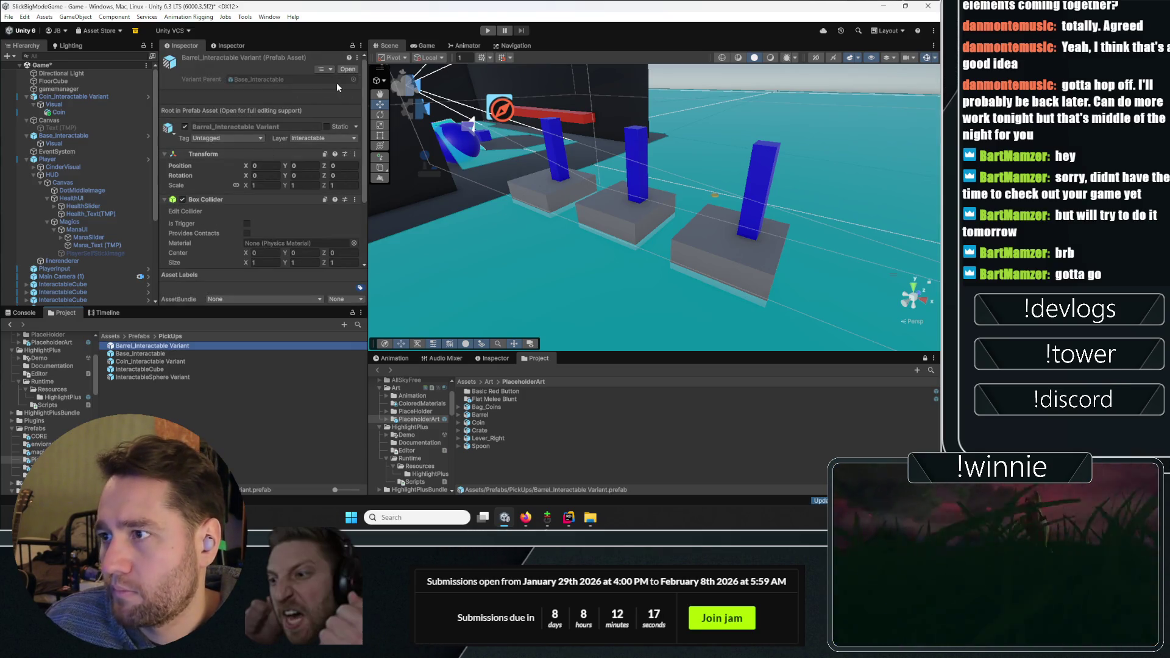
{"action": "left_click", "coordinate": [340, 71]}
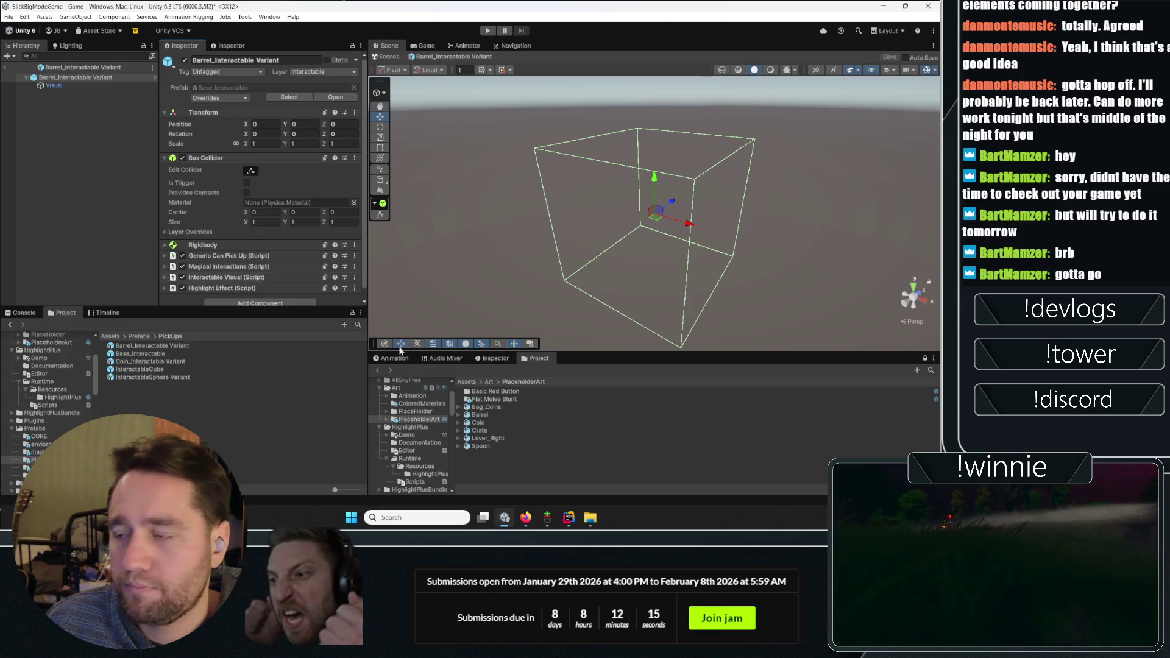
{"action": "left_click", "coordinate": [484, 415]}
{"action": "left_click_drag", "start_coordinate": [485, 414], "coordinate": [53, 89]}
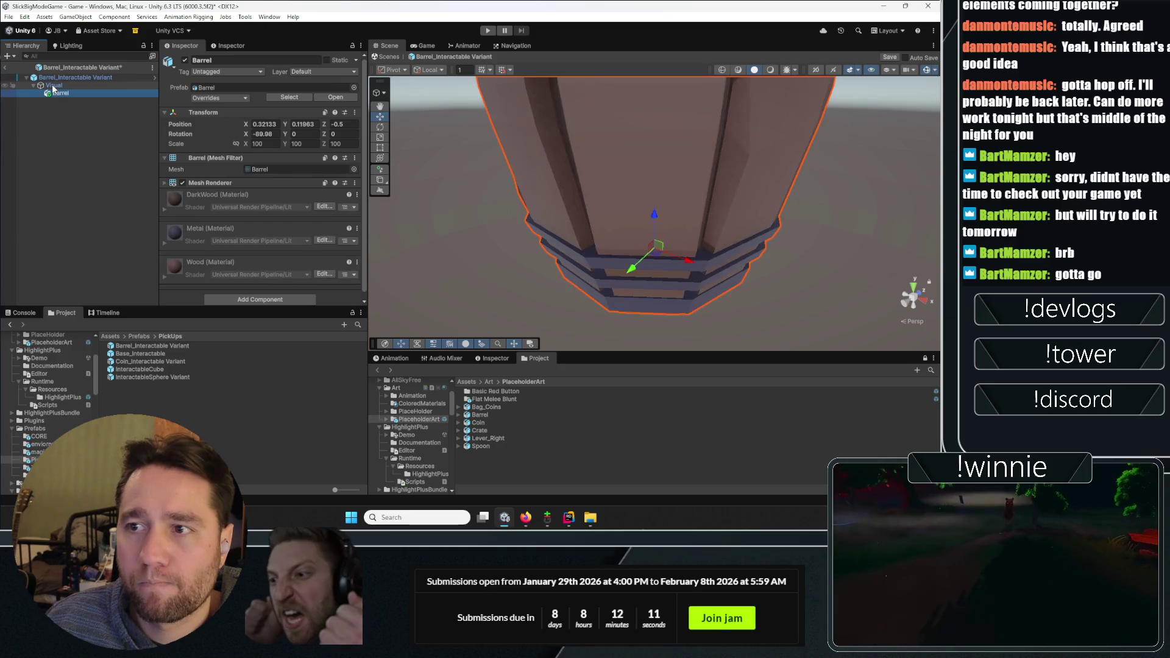
Try a Capsule Collider and a Box Collider on the Barrel model
{"action": "left_click", "coordinate": [279, 300]}
{"action": "type", "text": "box"}
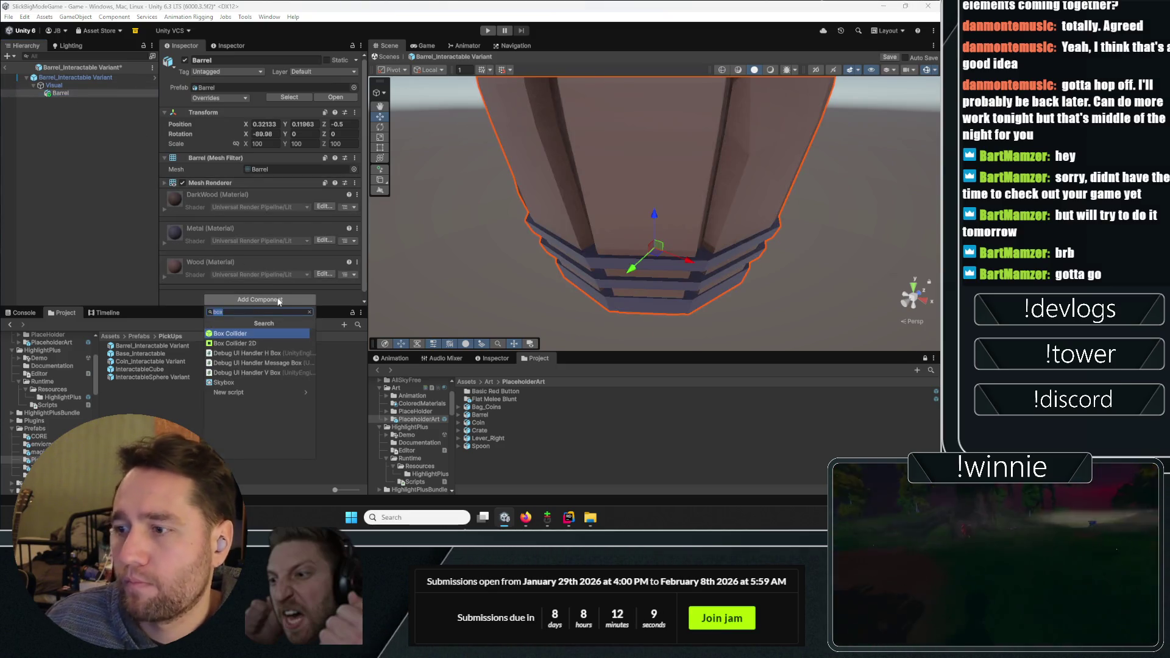
{"action": "type", "text": "capsule"}
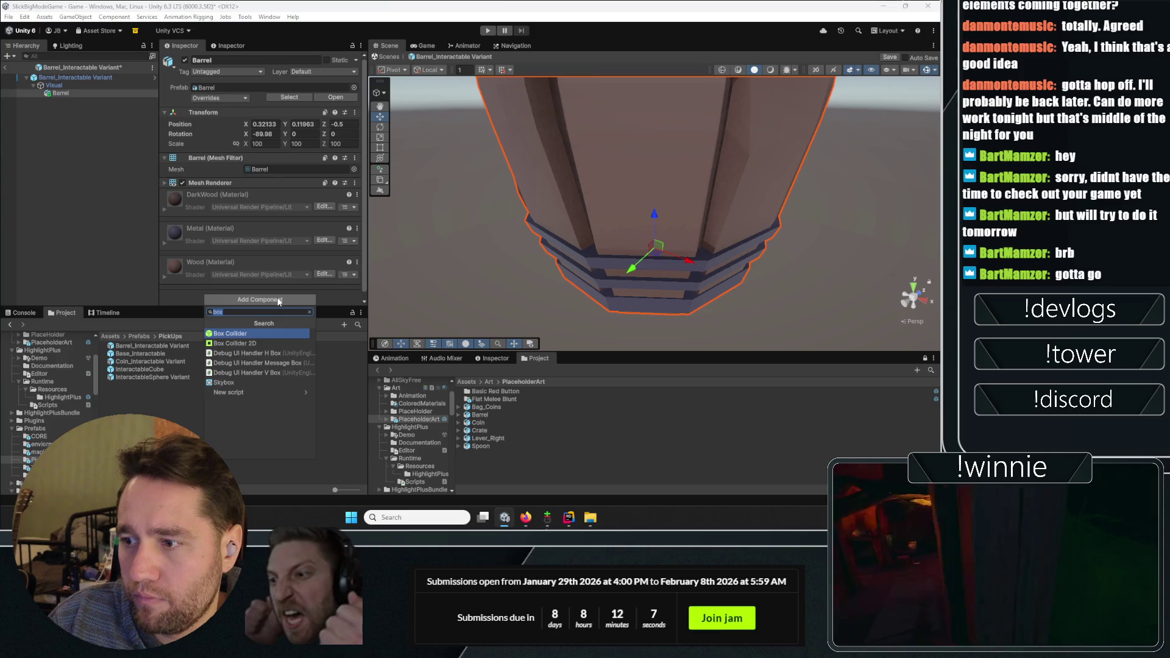
{"action": "key", "text": "Return"}
{"action": "key", "text": "f"}
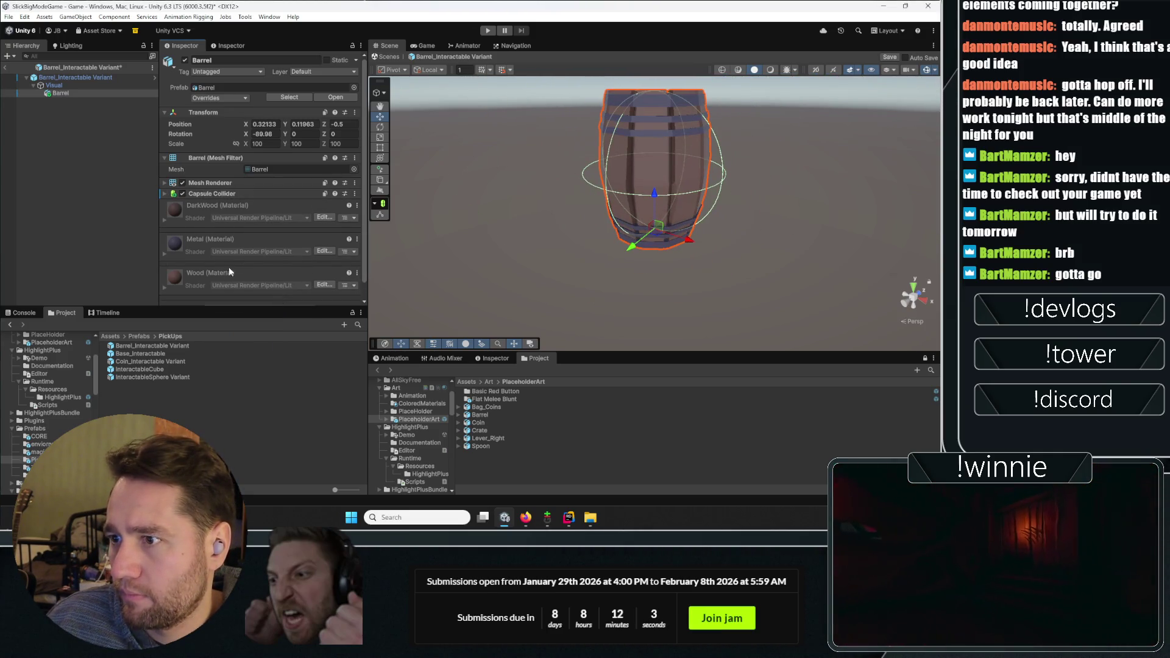
{"action": "scroll", "coordinate": [229, 267], "scroll_direction": "down", "scroll_amount": 1}
{"action": "left_click", "coordinate": [247, 284]}
{"action": "type", "text": "bo"}
{"action": "key", "text": "Down"}
{"action": "key", "text": "Return"}
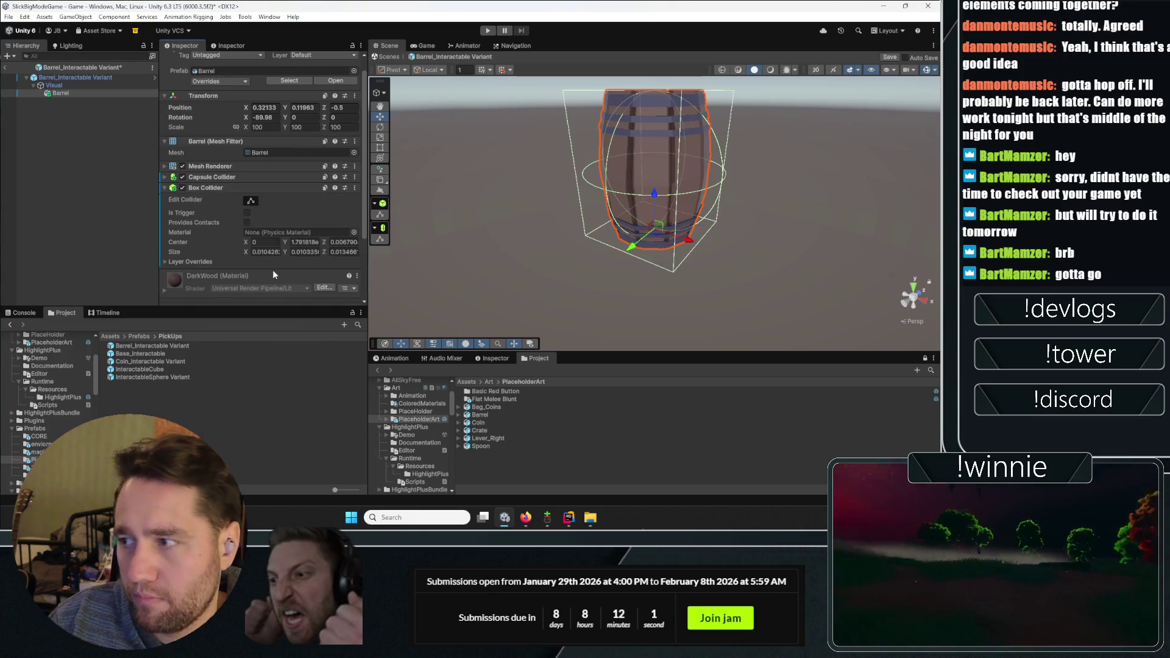
{"action": "scroll", "coordinate": [619, 158], "scroll_direction": "up", "scroll_amount": 3}
{"action": "left_click_drag", "start_coordinate": [619, 158], "coordinate": [429, 279]}
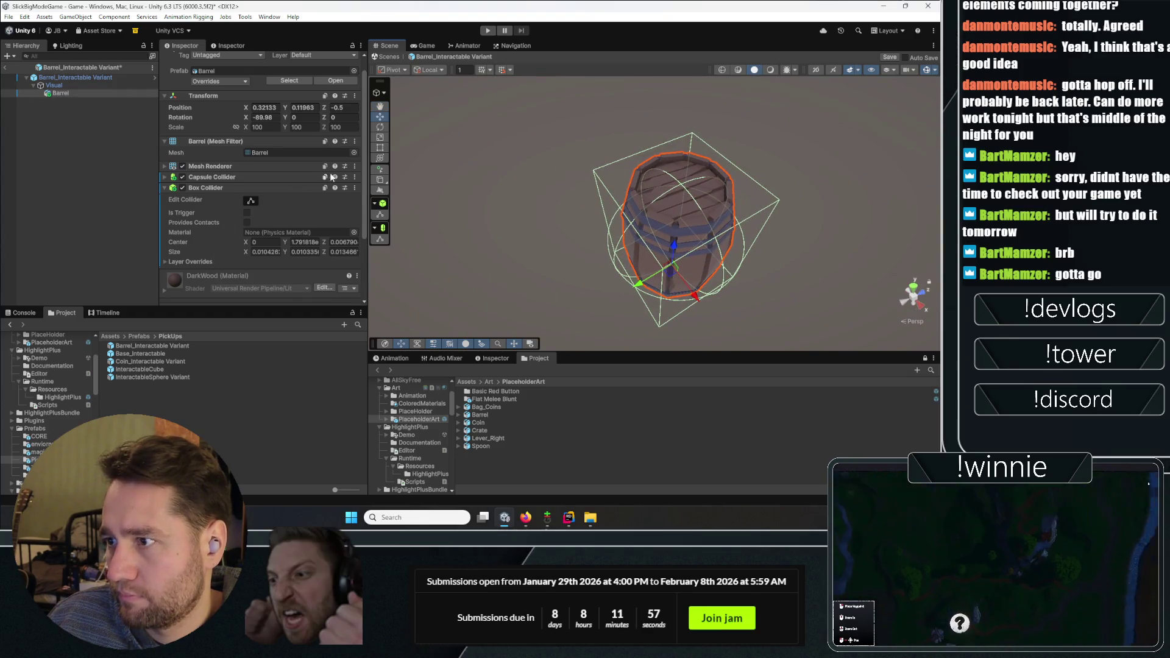
Remove both colliders and add a convex Mesh Collider to the Barrel model
{"action": "left_click", "coordinate": [354, 177]}
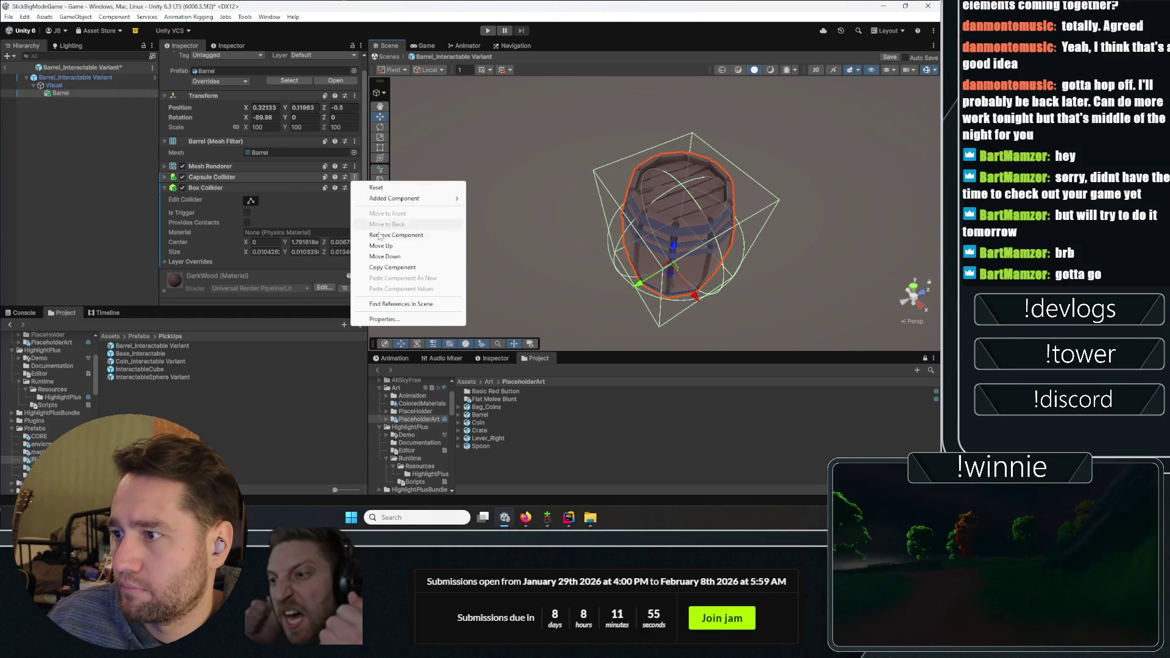
{"action": "left_click", "coordinate": [379, 234]}
{"action": "left_click", "coordinate": [354, 177]}
{"action": "left_click", "coordinate": [402, 234]}
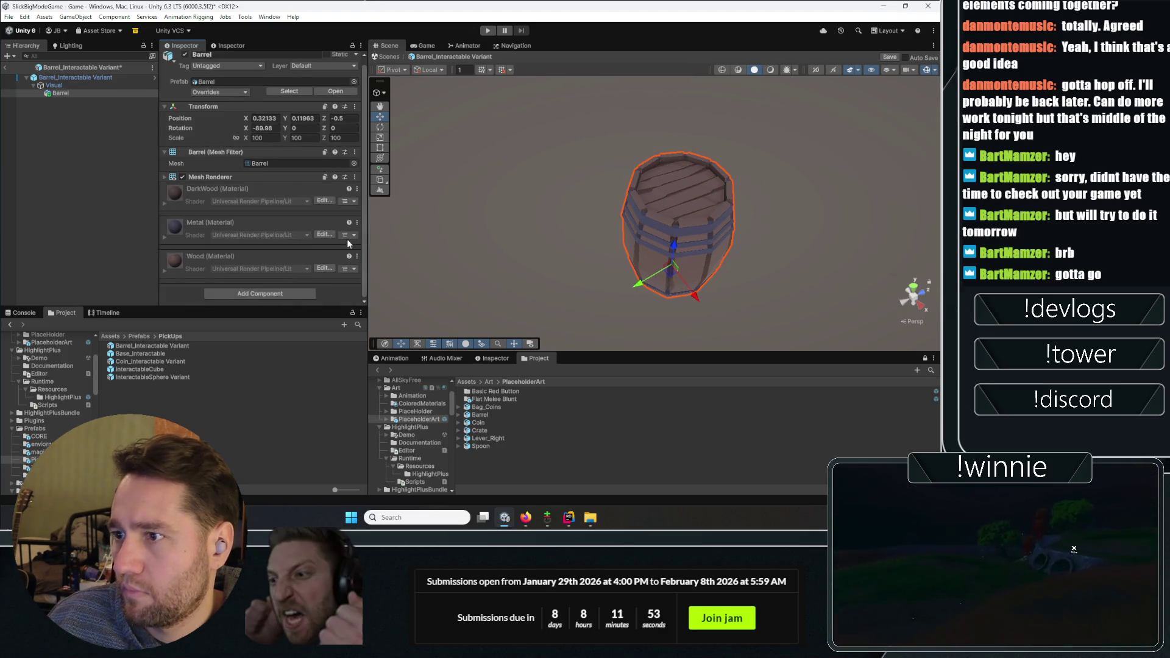
{"action": "left_click", "coordinate": [255, 295]}
{"action": "type", "text": "mesh collider"}
{"action": "key", "text": "Return"}
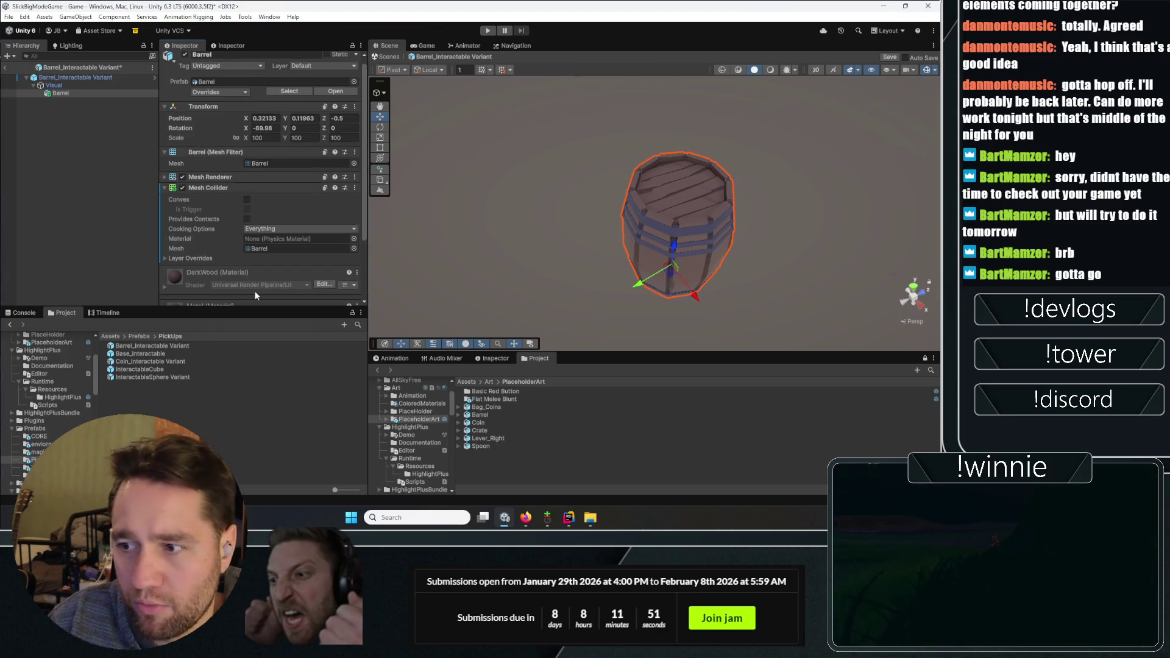
{"action": "left_click", "coordinate": [247, 200]}
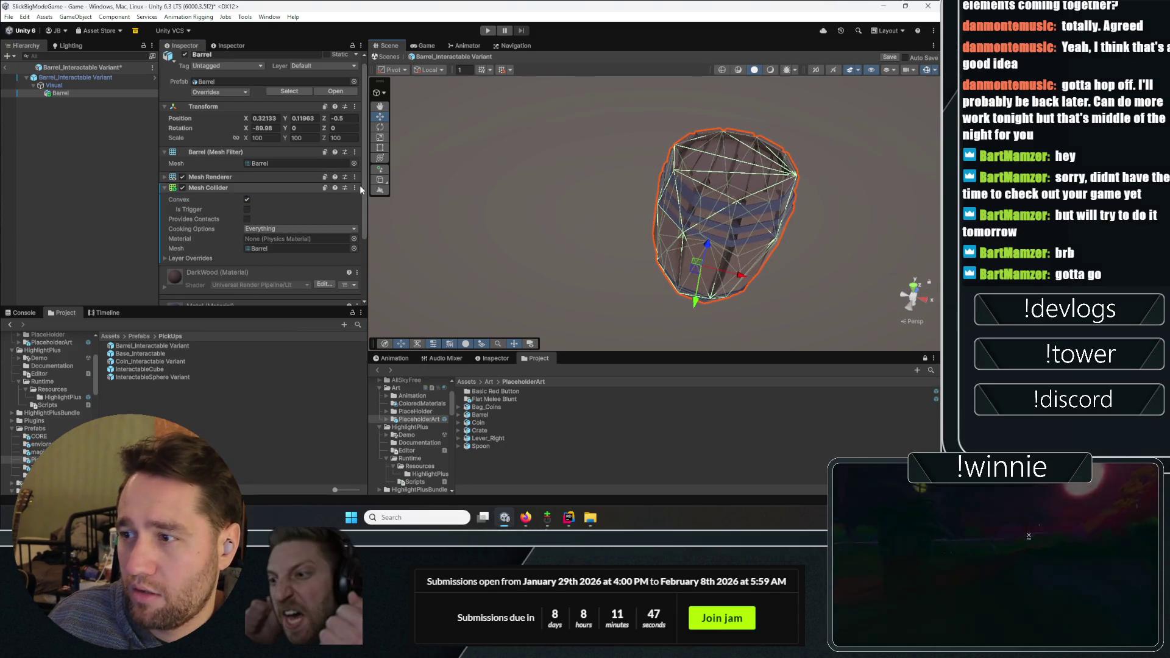
Paste the convex Mesh Collider onto the root, then remove the root Box Collider and the model's collider
{"action": "left_click", "coordinate": [42, 76]}
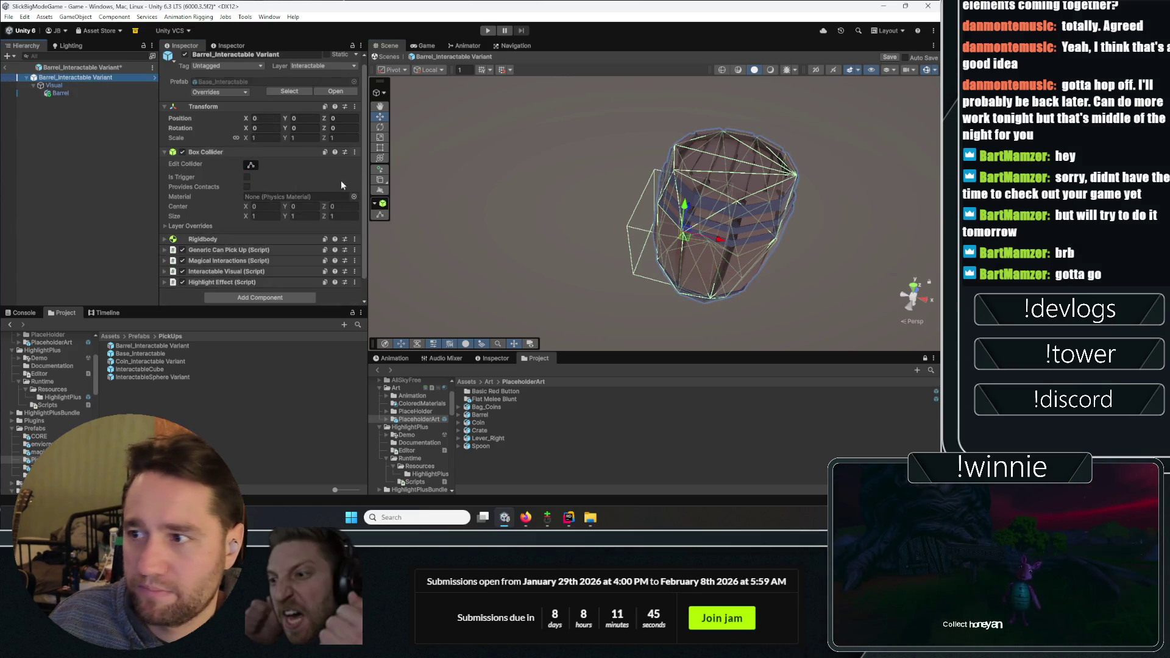
{"action": "left_click", "coordinate": [355, 282]}
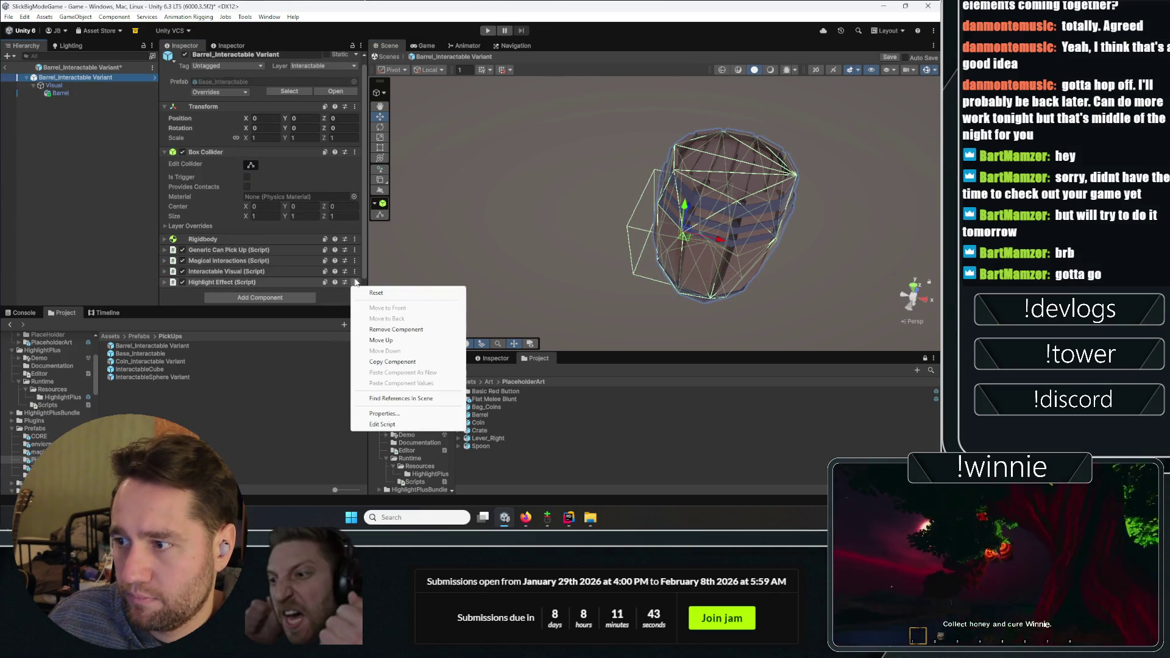
{"action": "left_click", "coordinate": [326, 290]}
{"action": "scroll", "coordinate": [309, 274], "scroll_direction": "down", "scroll_amount": 1}
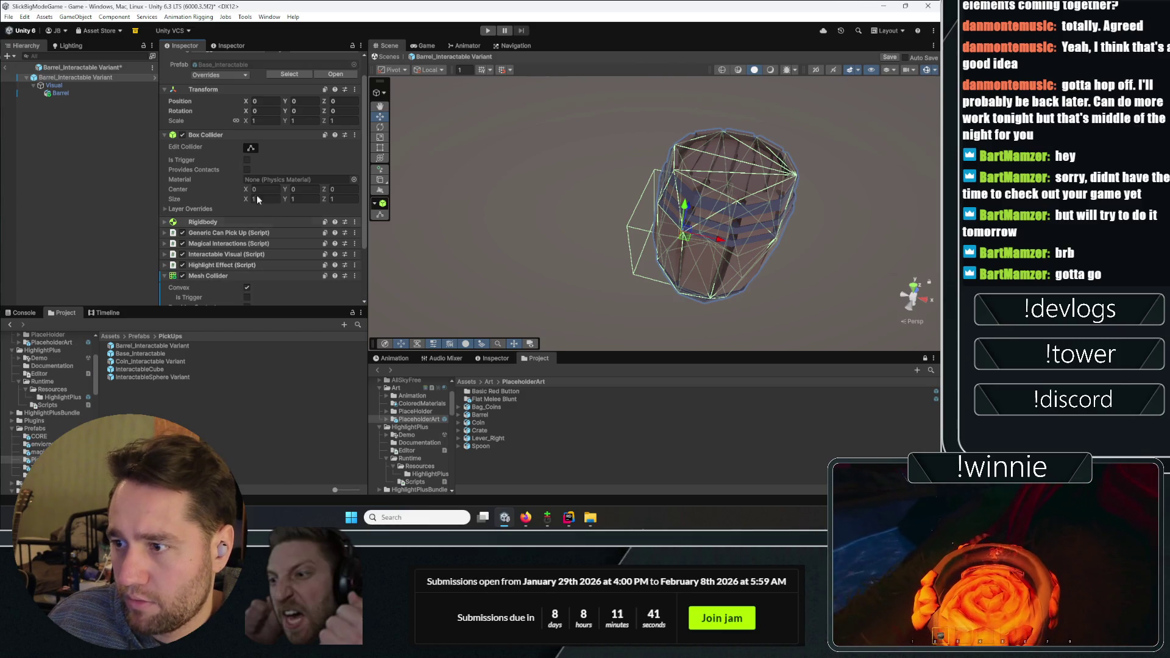
{"action": "scroll", "coordinate": [274, 182], "scroll_direction": "down", "scroll_amount": 2}
{"action": "left_click", "coordinate": [355, 91]}
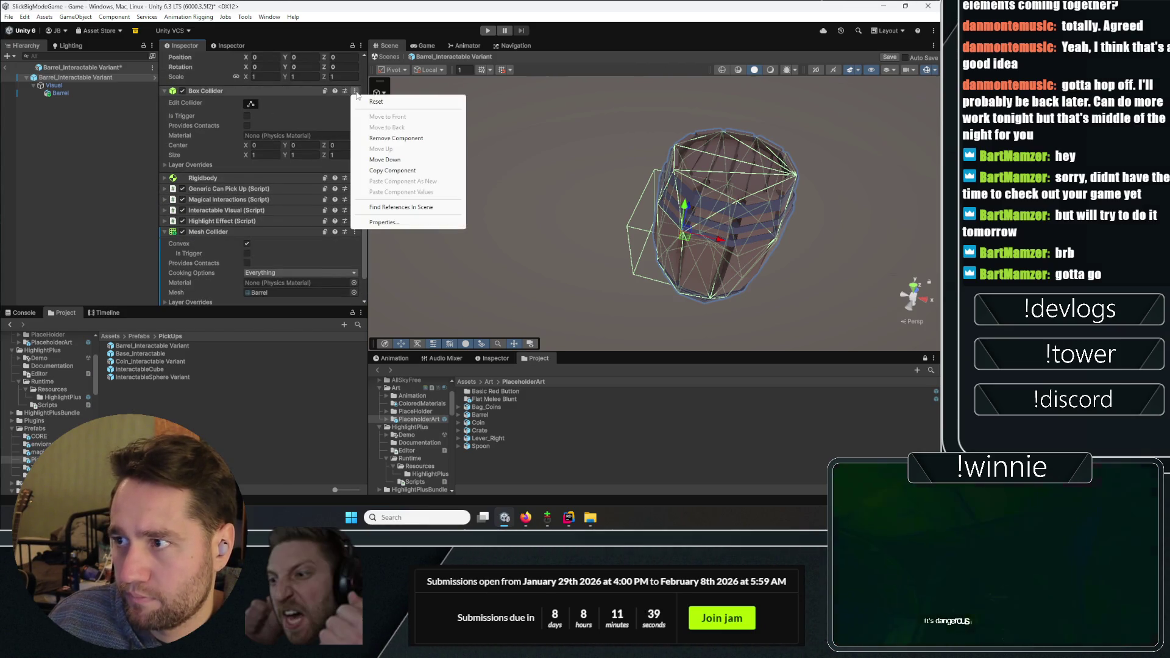
{"action": "left_click", "coordinate": [396, 138]}
{"action": "left_click", "coordinate": [61, 93]}
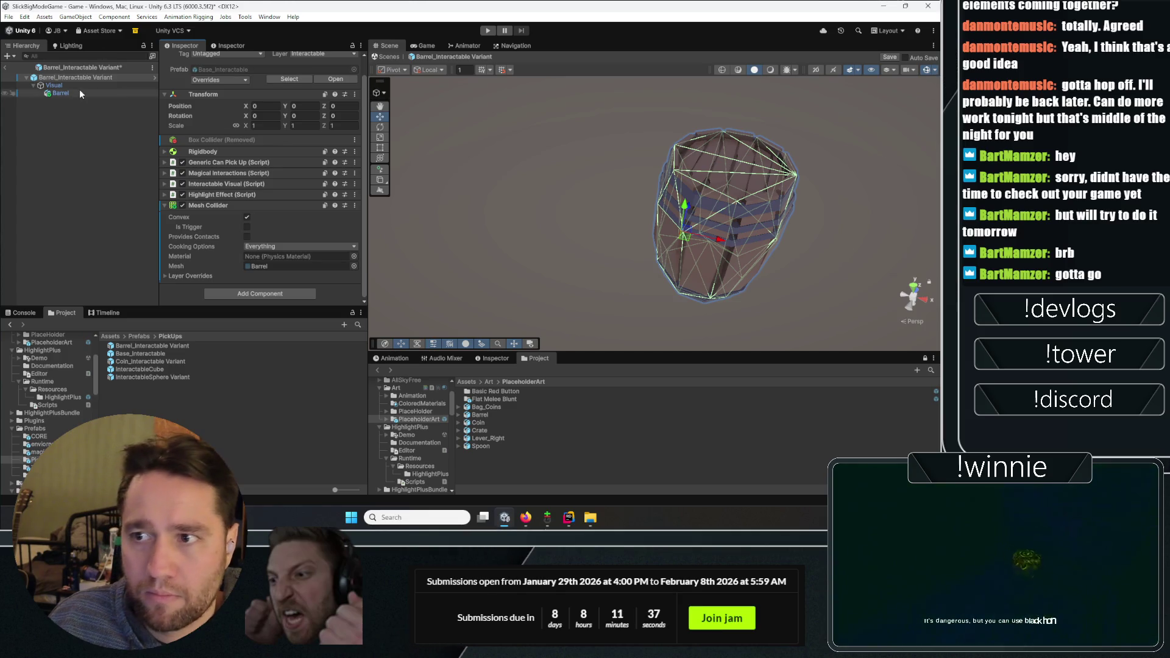
{"action": "left_click", "coordinate": [355, 175]}
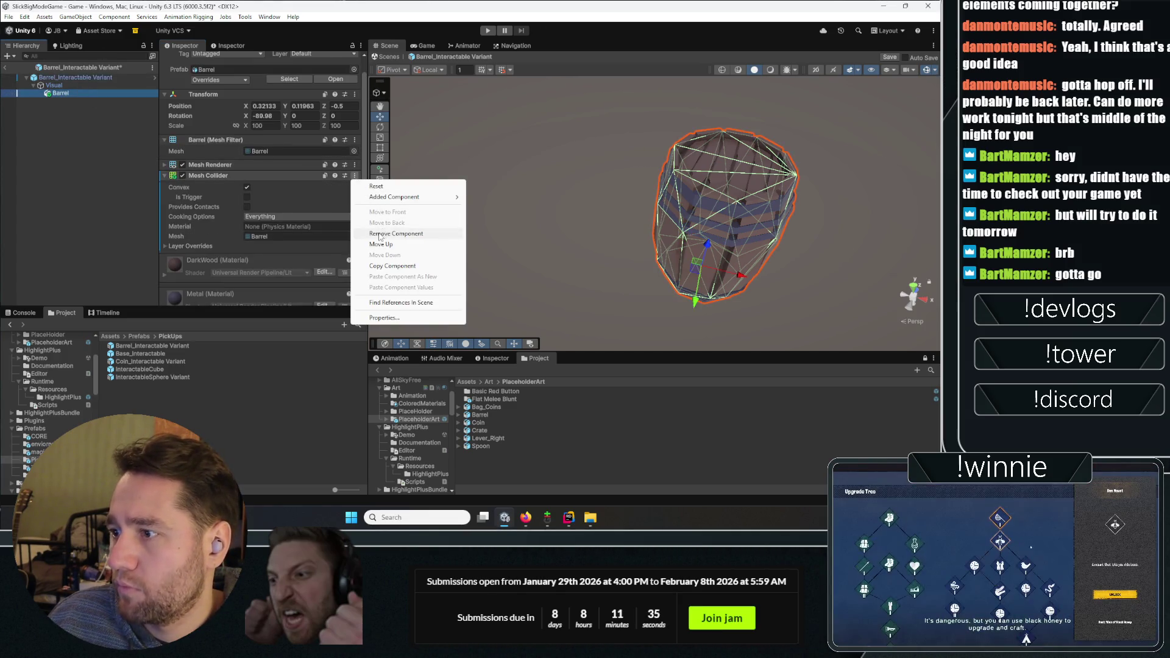
{"action": "left_click", "coordinate": [396, 223]}
{"action": "left_click", "coordinate": [131, 78]}
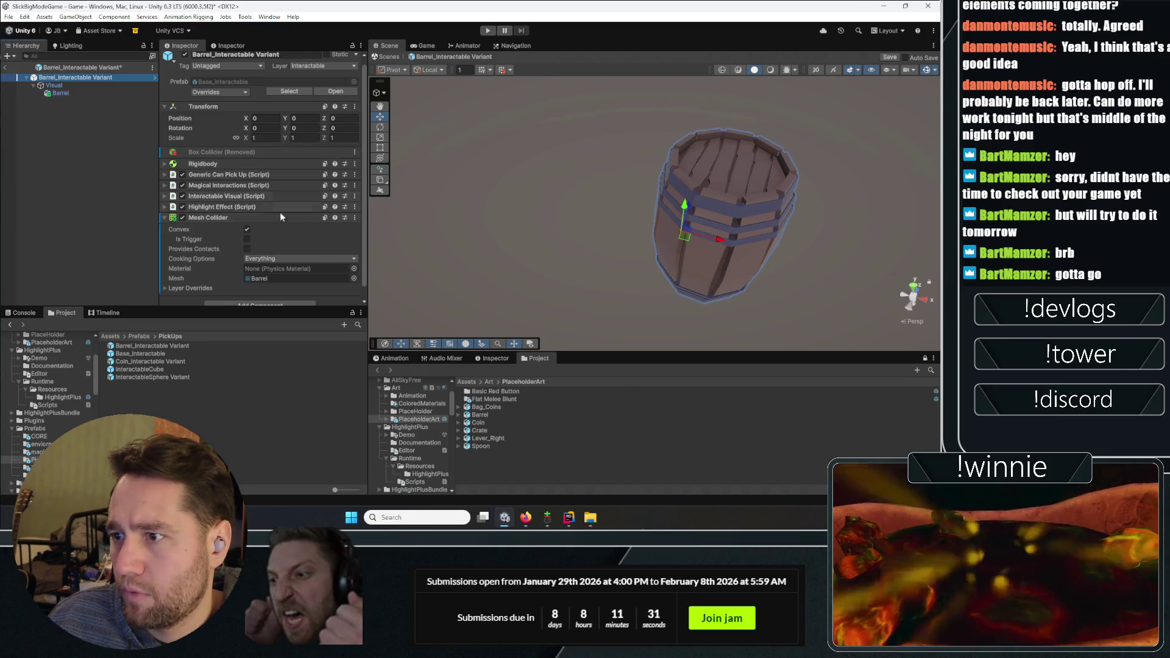
Set the Barrel model's Transform position and rotation to 0 inside the variant
{"action": "left_click", "coordinate": [111, 91]}
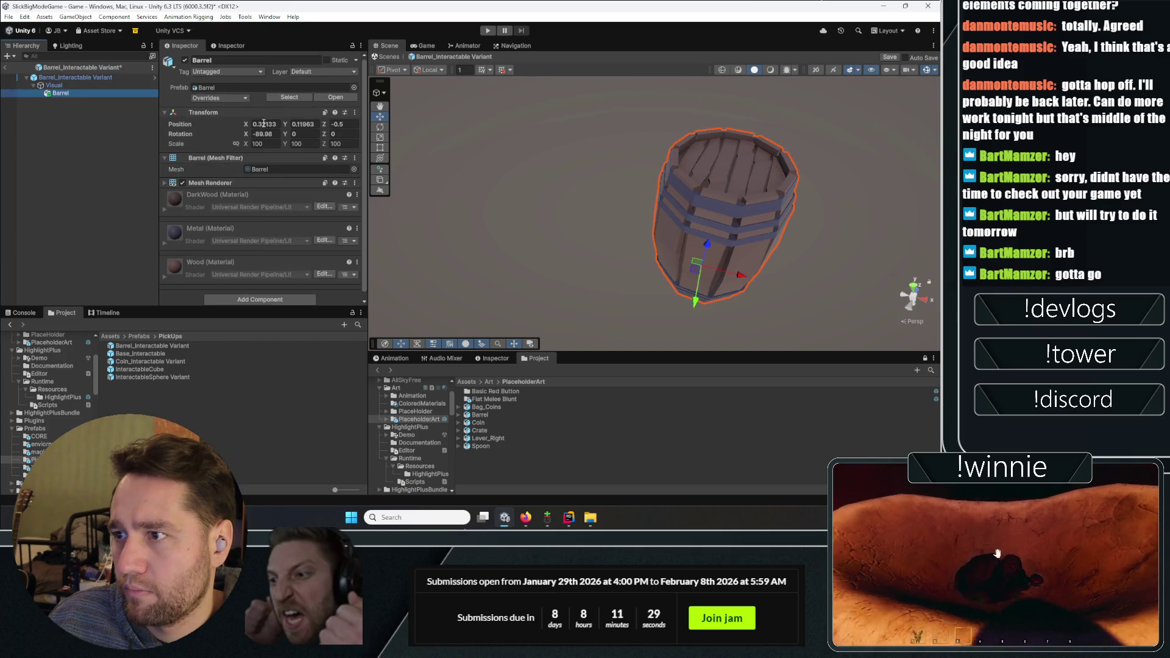
{"action": "type", "text": "0"}
{"action": "key", "text": "Tab"}
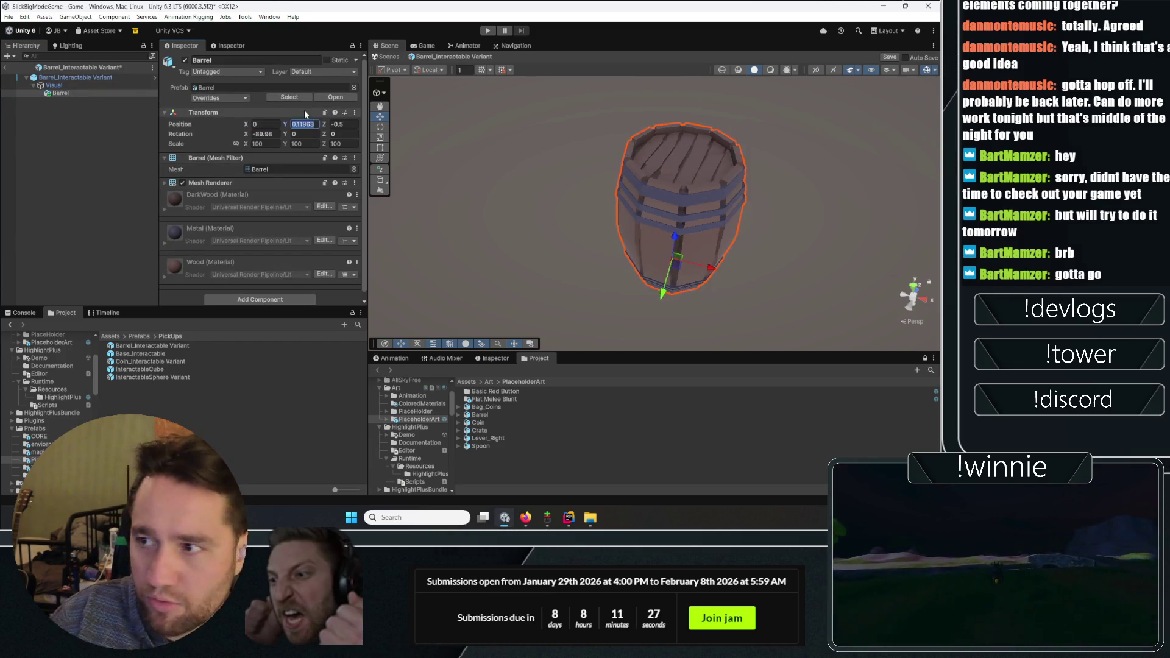
{"action": "type", "text": "0"}
{"action": "key", "text": "Tab"}
{"action": "type", "text": "0"}
{"action": "key", "text": "Tab"}
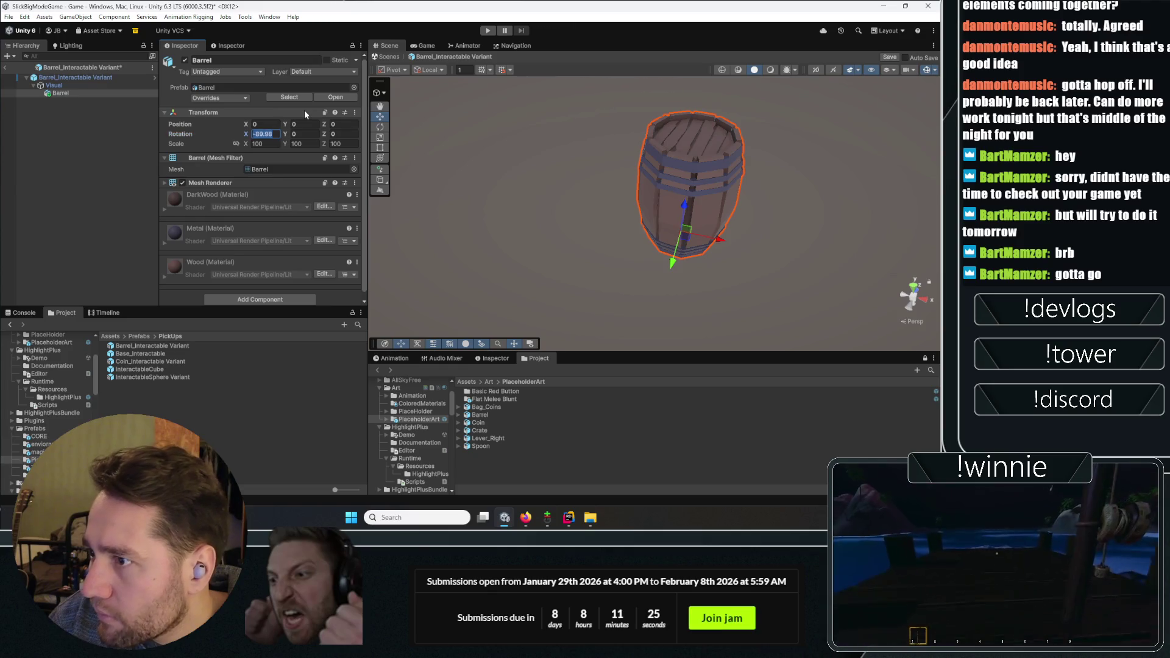
{"action": "type", "text": "0"}
{"action": "key", "text": "BackSpace"}
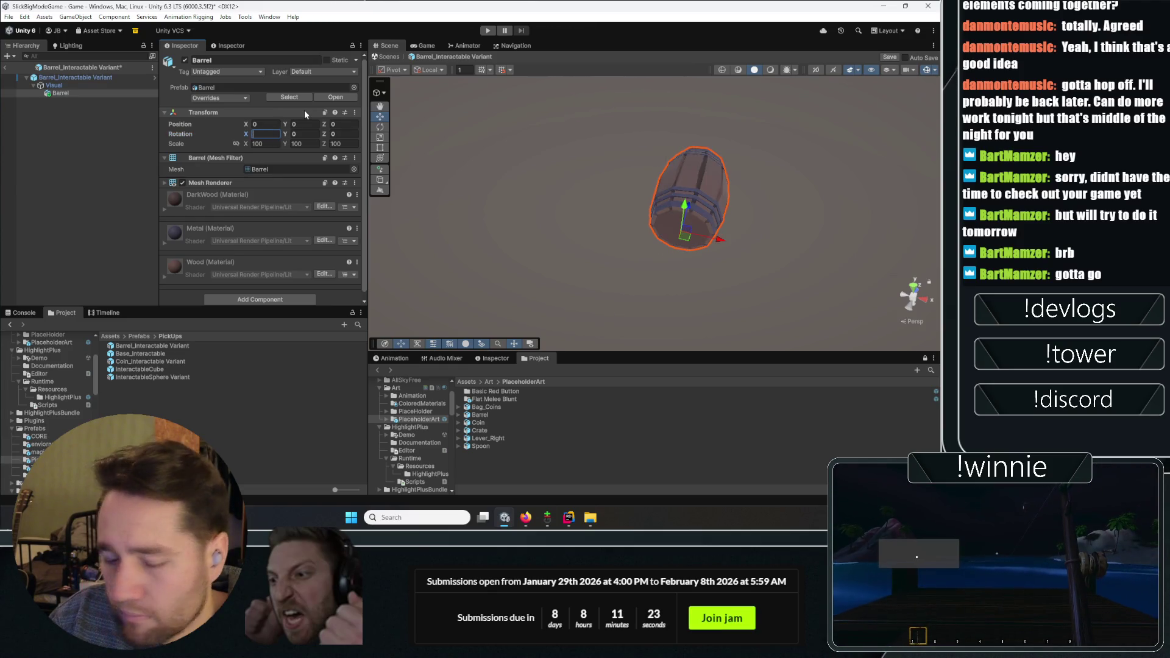
{"action": "left_click", "coordinate": [71, 78]}
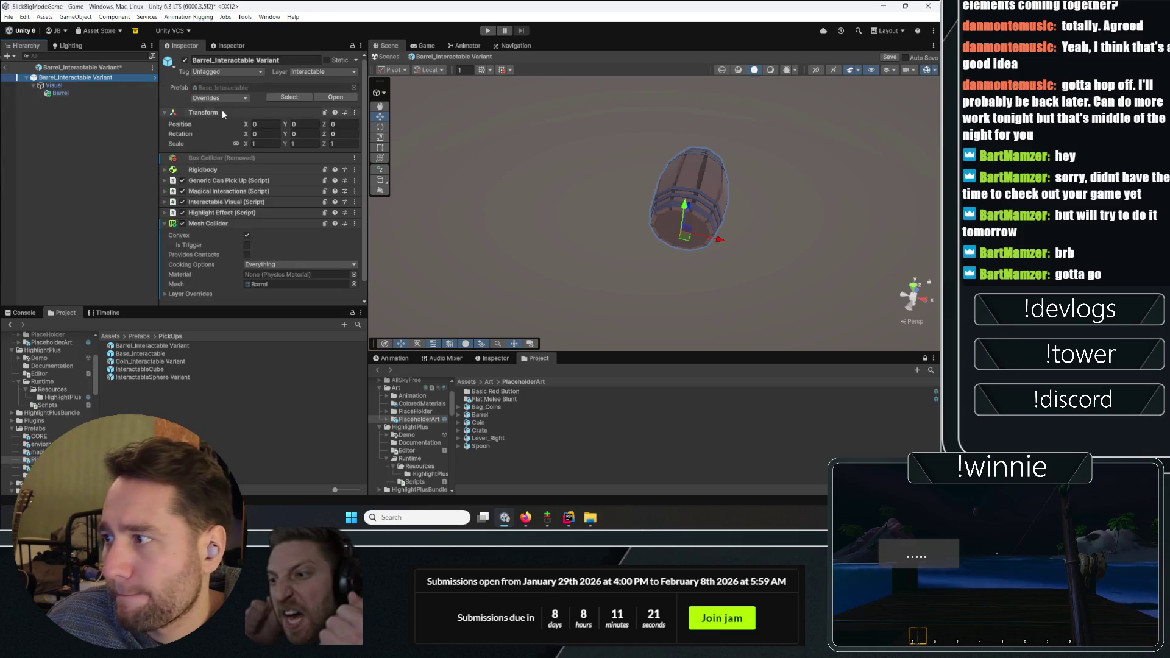
{"action": "mouse_move", "coordinate": [463, 274]}
{"action": "left_mouse_down"}
{"action": "mouse_move", "coordinate": [483, 281]}
{"action": "mouse_move", "coordinate": [474, 239]}
{"action": "left_mouse_up"}
{"action": "scroll", "coordinate": [320, 225], "scroll_direction": "down", "scroll_amount": 2}
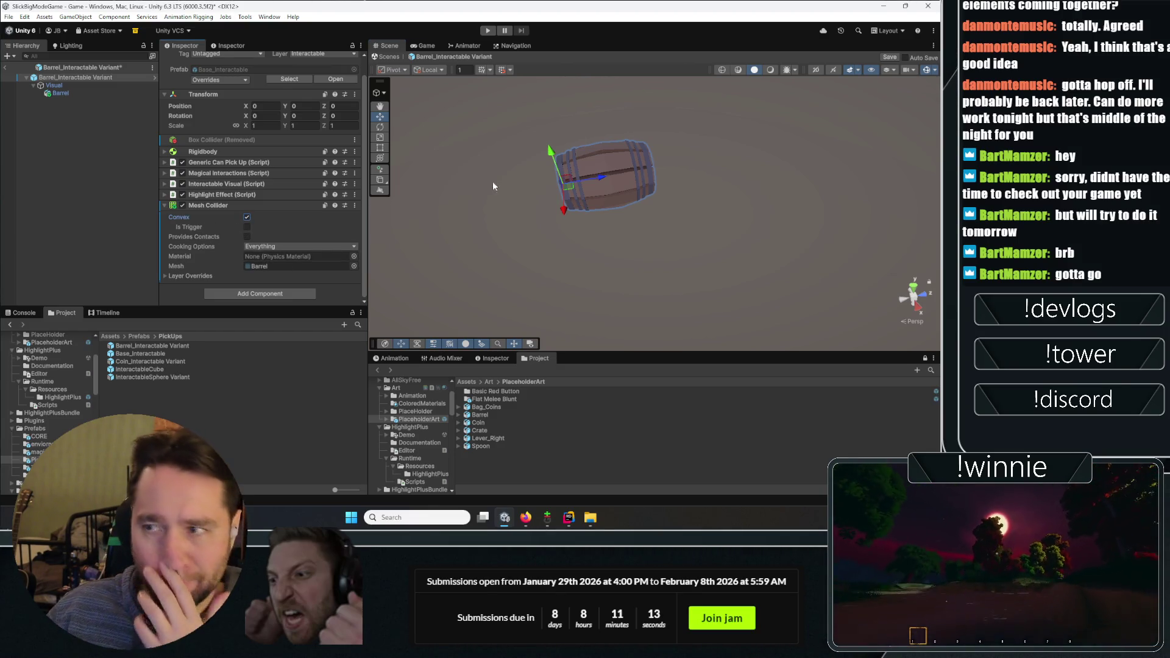
Ping the Barrel mesh's import settings, then exit Prefab Mode and save the prefab
{"action": "left_click", "coordinate": [134, 93]}
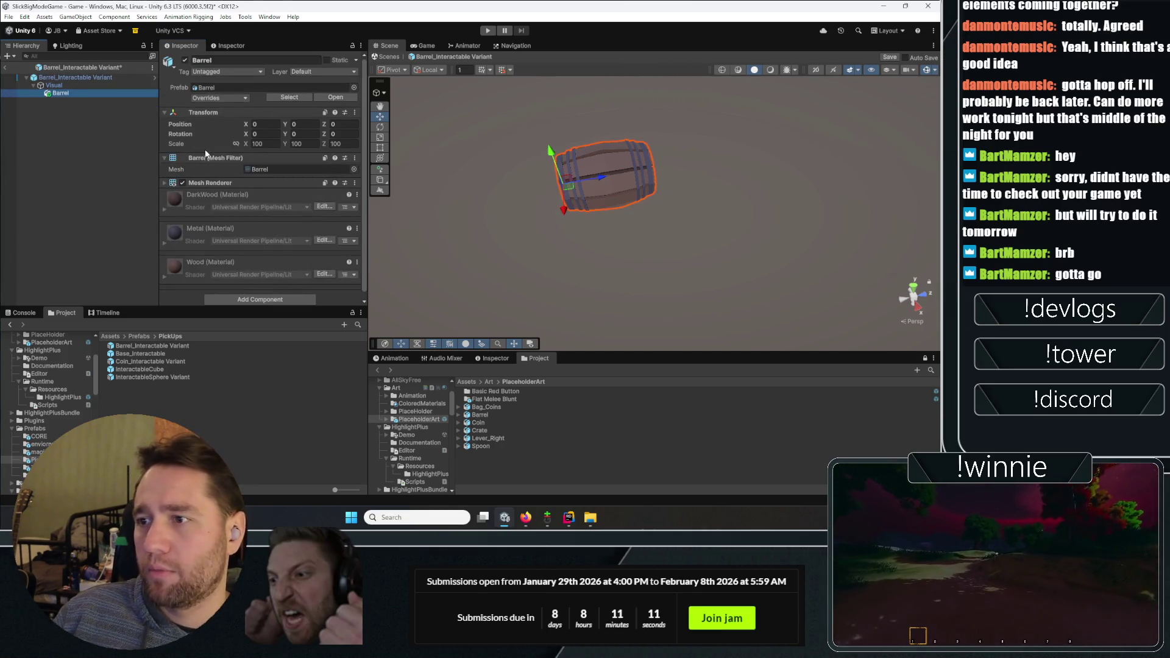
{"action": "left_click", "coordinate": [266, 170]}
{"action": "left_click", "coordinate": [480, 415]}
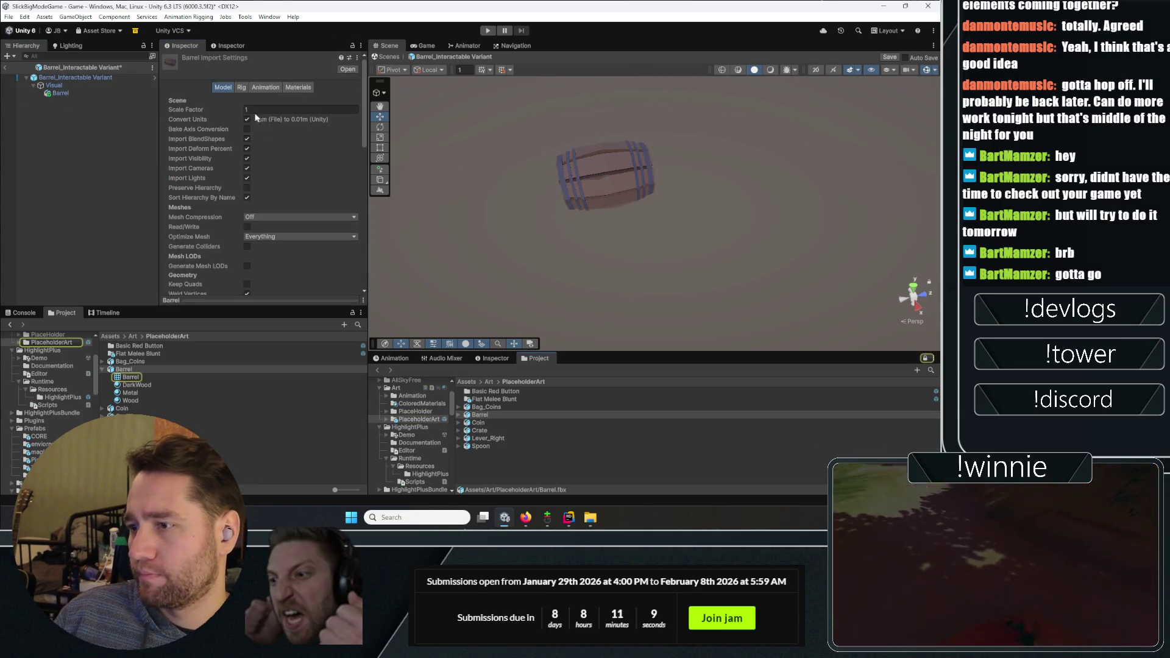
{"action": "left_click", "coordinate": [5, 68]}
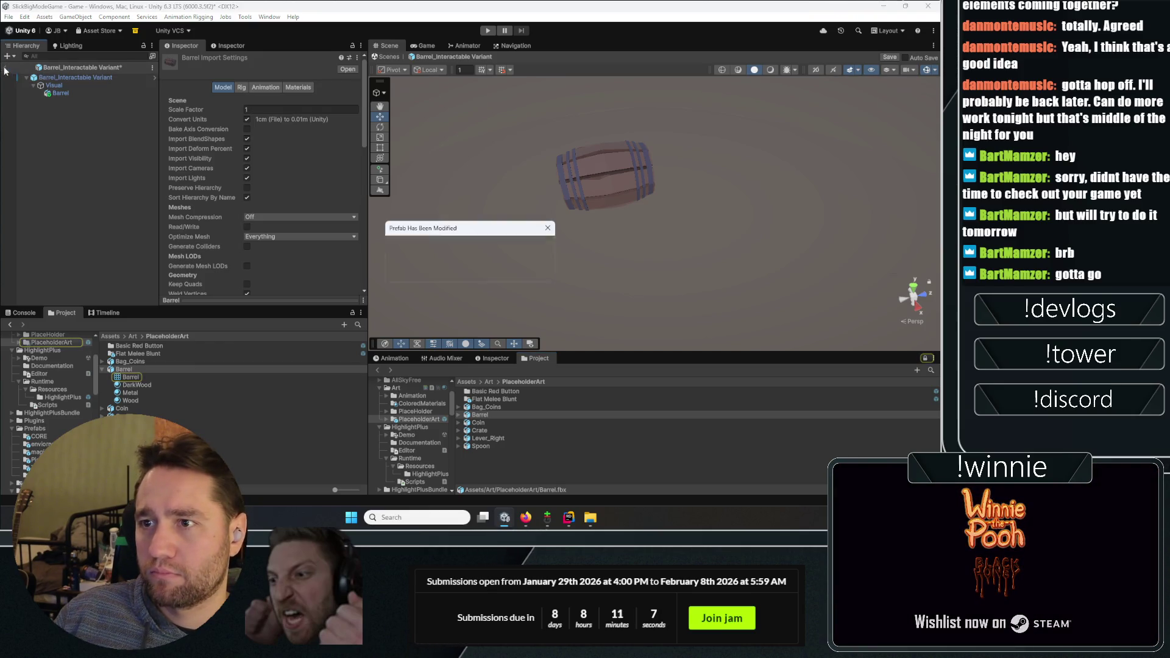
{"action": "key", "text": "Return"}
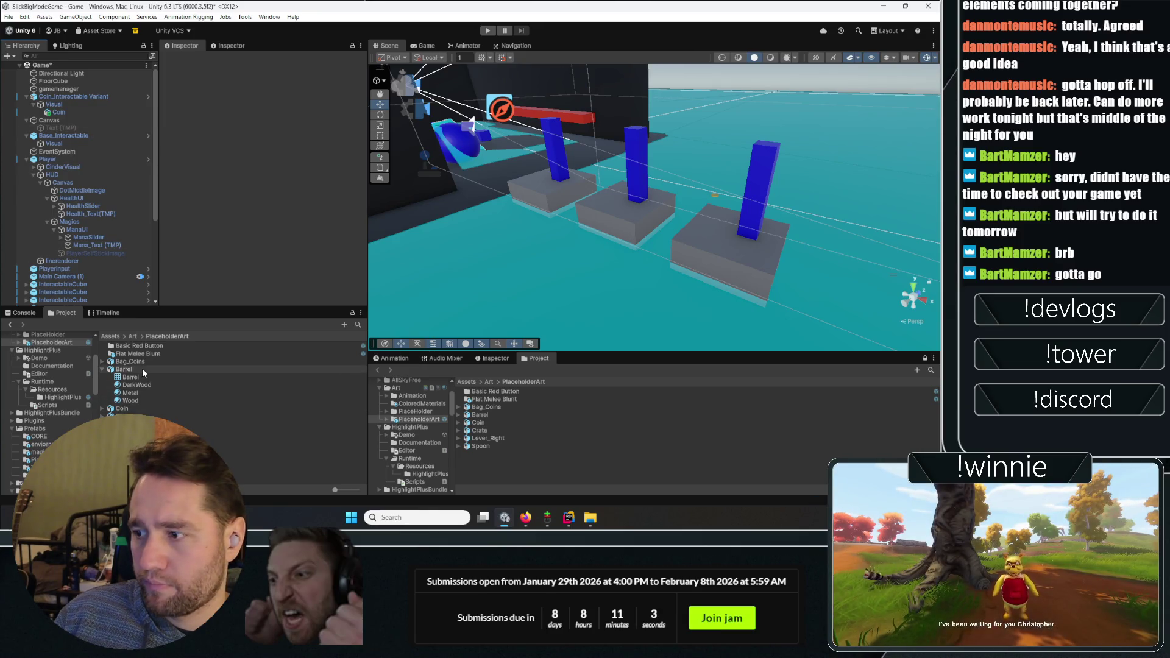
Place a Barrel_Interactable Variant instance into the scene next to the coin variant
{"action": "left_click", "coordinate": [80, 92]}
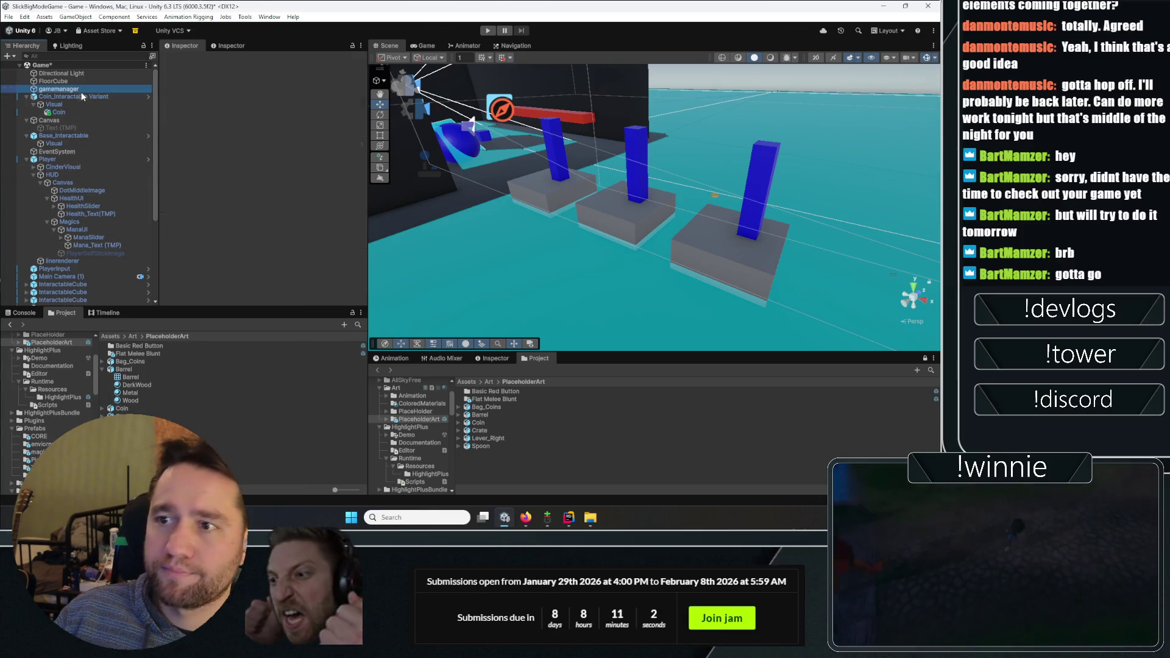
{"action": "left_click", "coordinate": [112, 97]}
{"action": "left_click", "coordinate": [300, 102]}
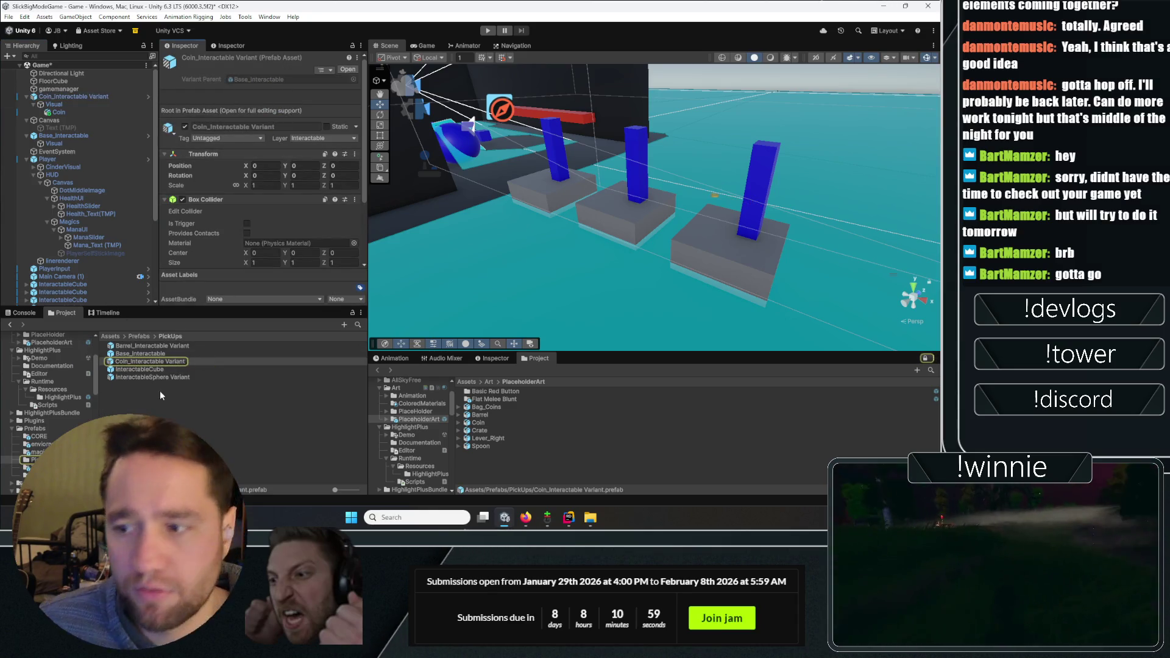
{"action": "scroll", "coordinate": [262, 182], "scroll_direction": "down", "scroll_amount": 3}
{"action": "mouse_move", "coordinate": [488, 235]}
{"action": "left_mouse_down"}
{"action": "mouse_move", "coordinate": [600, 284]}
{"action": "mouse_move", "coordinate": [584, 309]}
{"action": "left_mouse_up"}
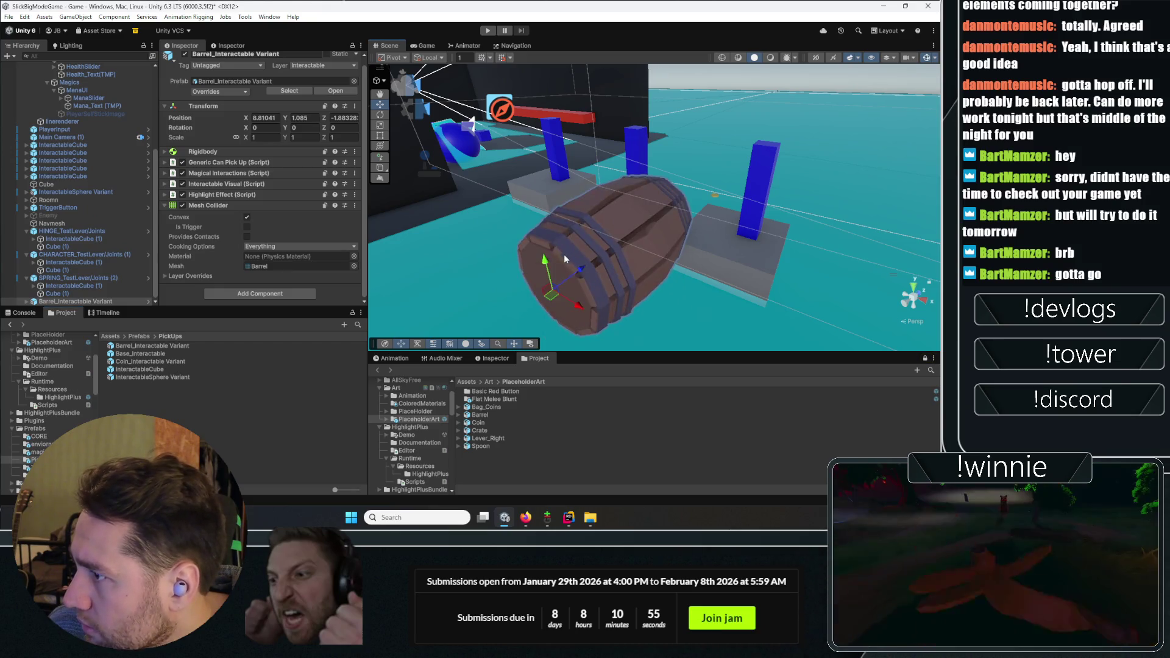
Adjust and apply the Barrel model's import settings
{"action": "left_click", "coordinate": [480, 415]}
{"action": "left_click", "coordinate": [255, 99]}
{"action": "scroll", "coordinate": [284, 155], "scroll_direction": "down", "scroll_amount": 9}
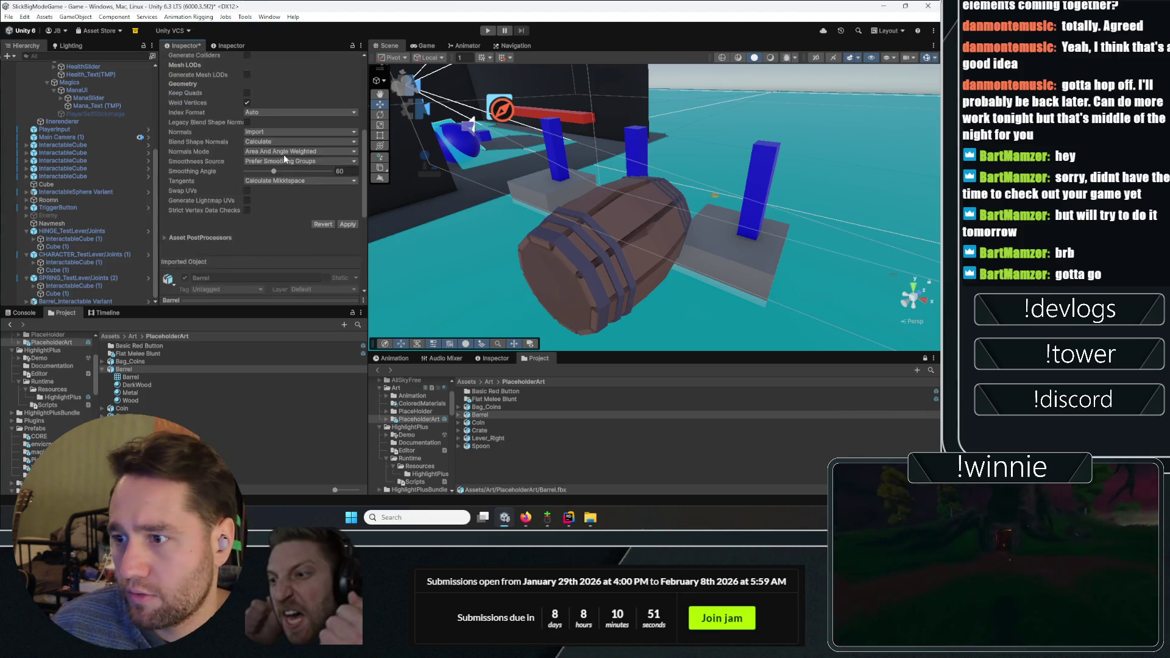
{"action": "scroll", "coordinate": [341, 218], "scroll_direction": "down", "scroll_amount": 3}
{"action": "left_click", "coordinate": [348, 172]}
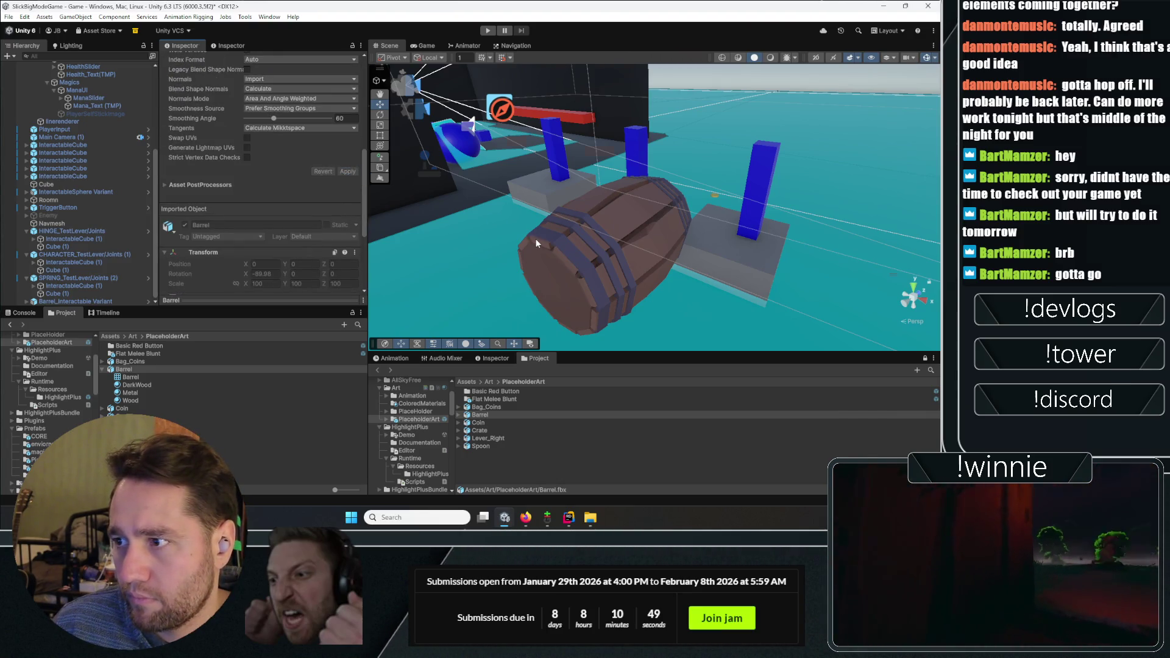
{"action": "scroll", "coordinate": [535, 238], "scroll_direction": "up", "scroll_amount": 5}
{"action": "scroll", "coordinate": [69, 117], "scroll_direction": "up", "scroll_amount": 5}
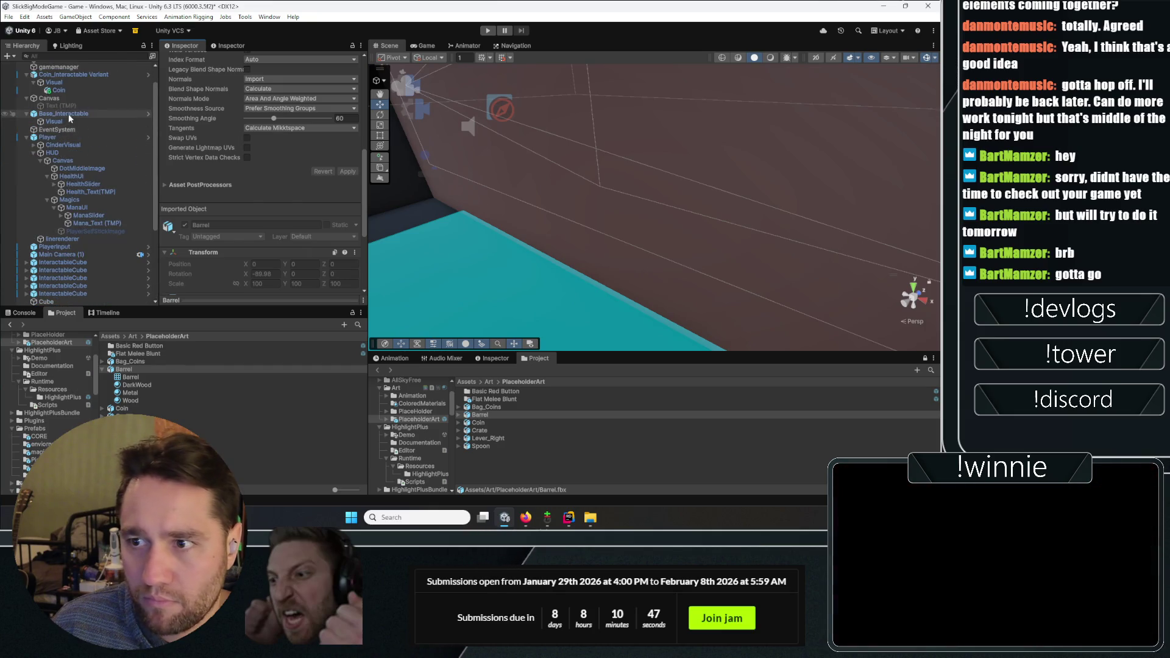
Select the Barrel and Coin interactable variants and wrap them in a new empty parent
{"action": "left_click", "coordinate": [69, 116]}
{"action": "left_click", "coordinate": [27, 137]}
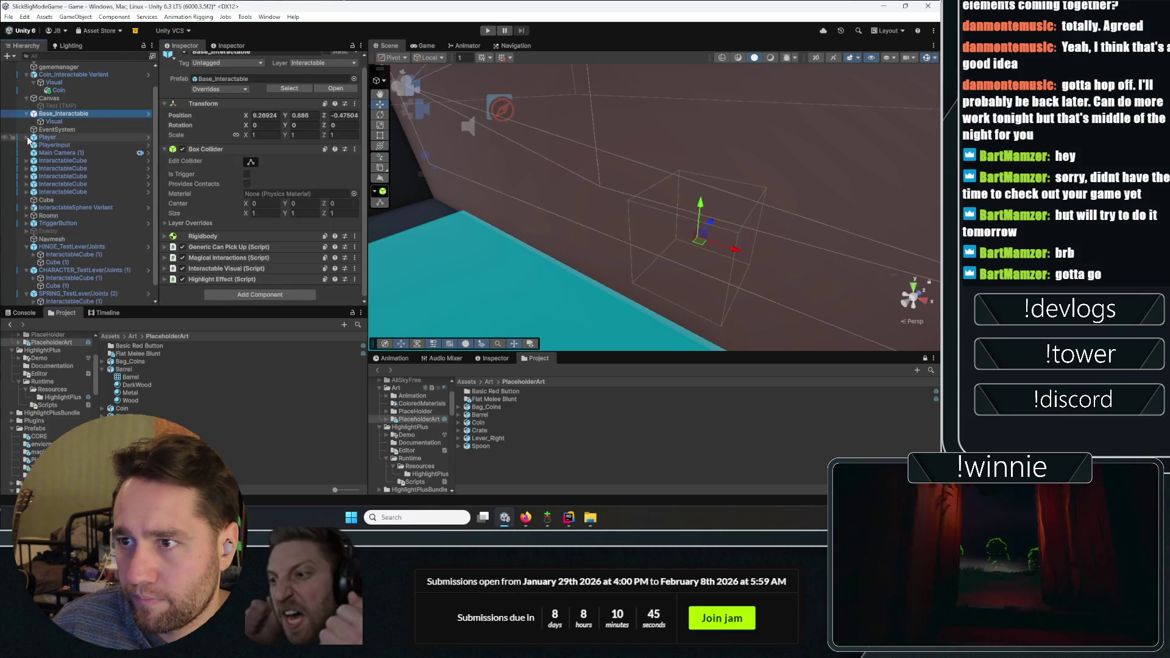
{"action": "scroll", "coordinate": [55, 213], "scroll_direction": "down", "scroll_amount": 1}
{"action": "mouse_move", "coordinate": [58, 302]}
{"action": "left_mouse_down"}
{"action": "mouse_move", "coordinate": [81, 58]}
{"action": "mouse_move", "coordinate": [58, 97]}
{"action": "left_mouse_up"}
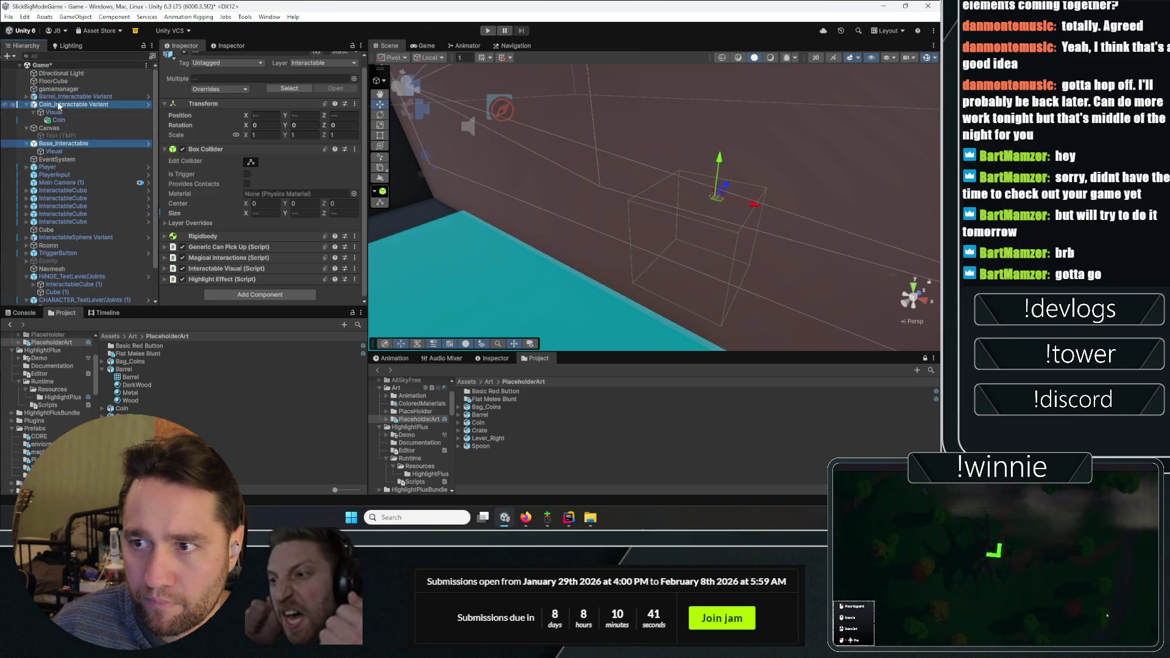
{"action": "left_click", "coordinate": [59, 97]}
{"action": "left_click", "coordinate": [52, 105], "text": "ctrl"}
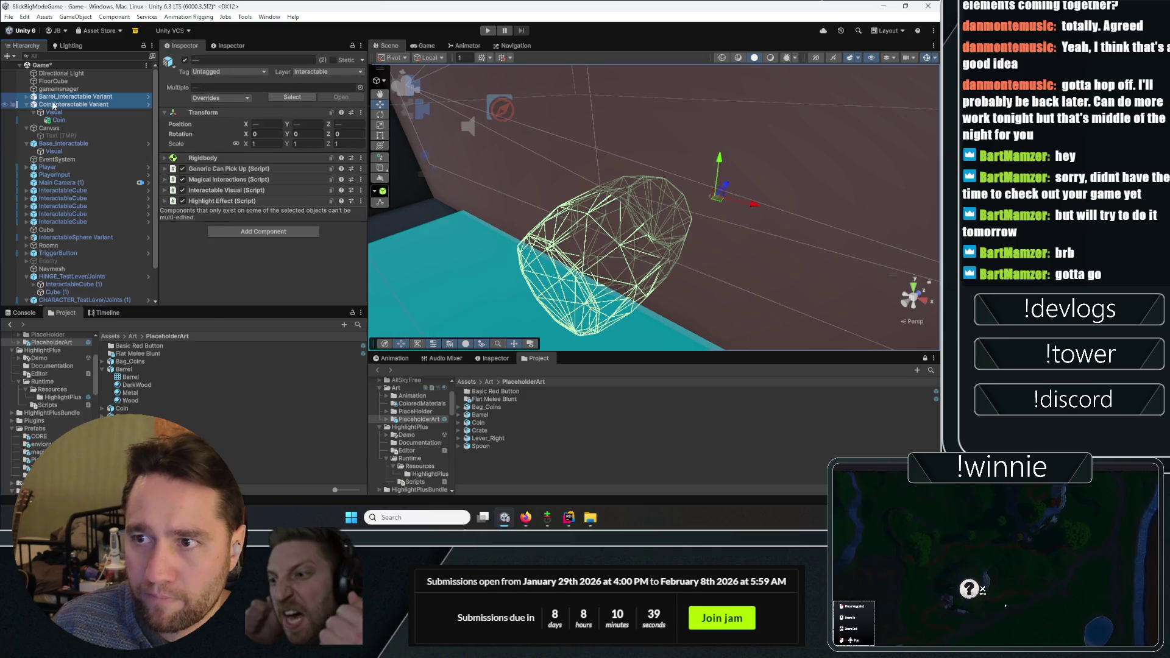
{"action": "right_click", "coordinate": [52, 105]}
{"action": "left_click", "coordinate": [98, 258]}
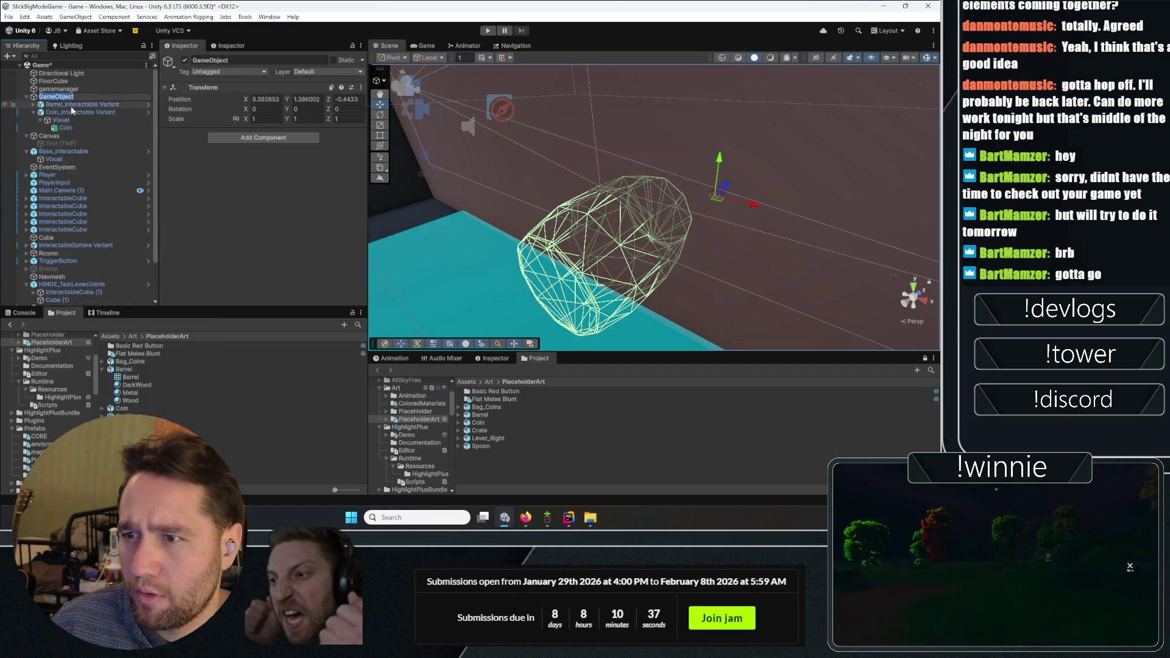
Make the new parent the default parent and rename it NewItems
{"action": "right_click", "coordinate": [86, 96]}
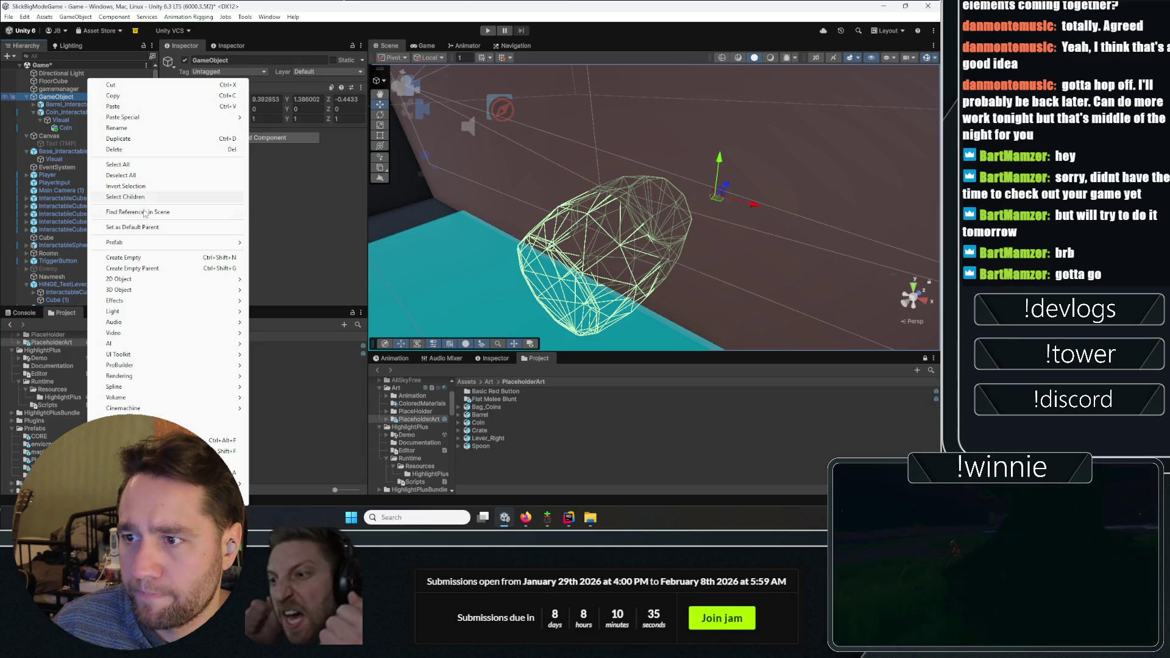
{"action": "left_click", "coordinate": [139, 225]}
{"action": "left_click", "coordinate": [231, 61]}
{"action": "type", "text": "NewItems"}
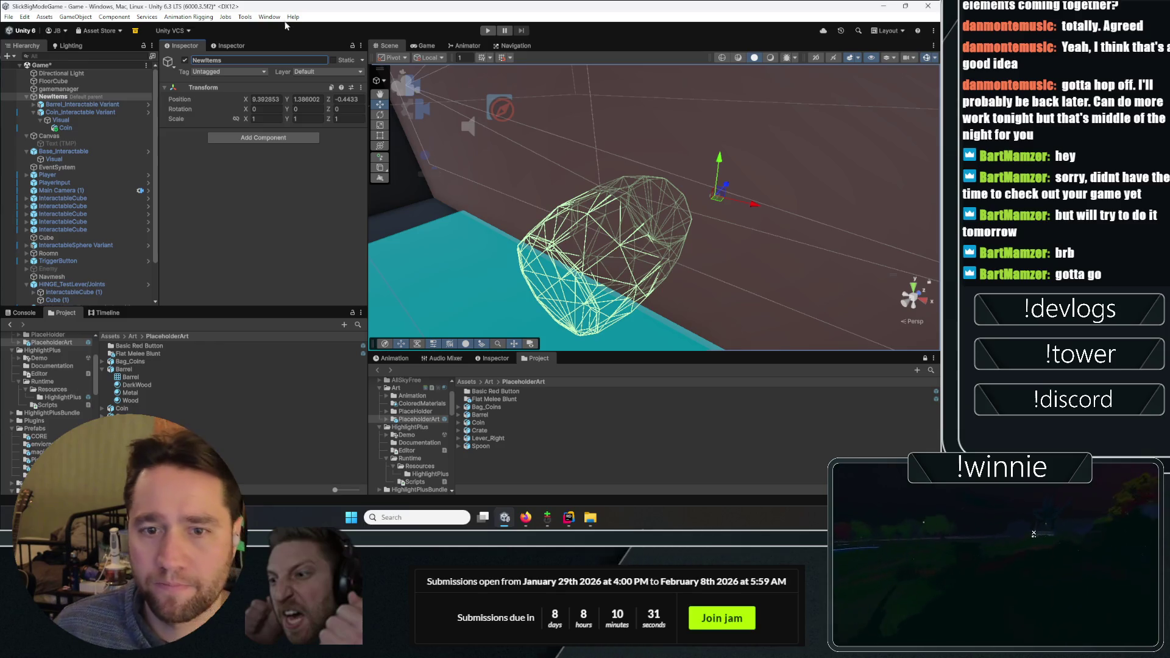
{"action": "left_click", "coordinate": [70, 105]}
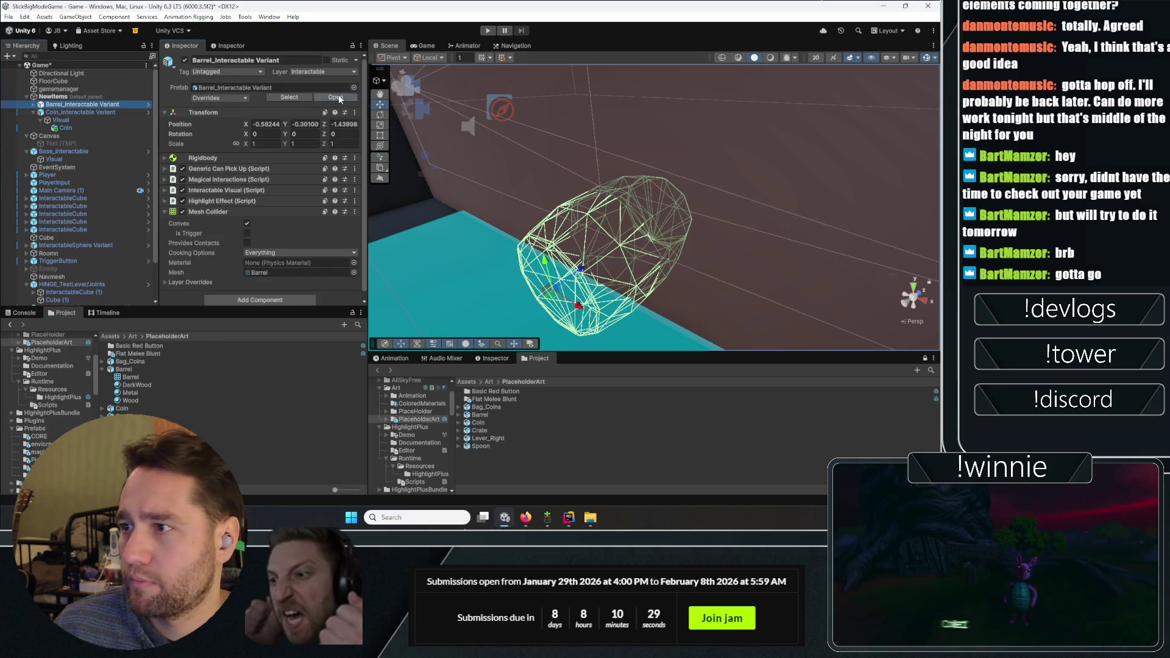
Open the barrel variant prefab and set the Barrel model's scale to 1
{"action": "left_click", "coordinate": [337, 96]}
{"action": "left_click", "coordinate": [85, 101]}
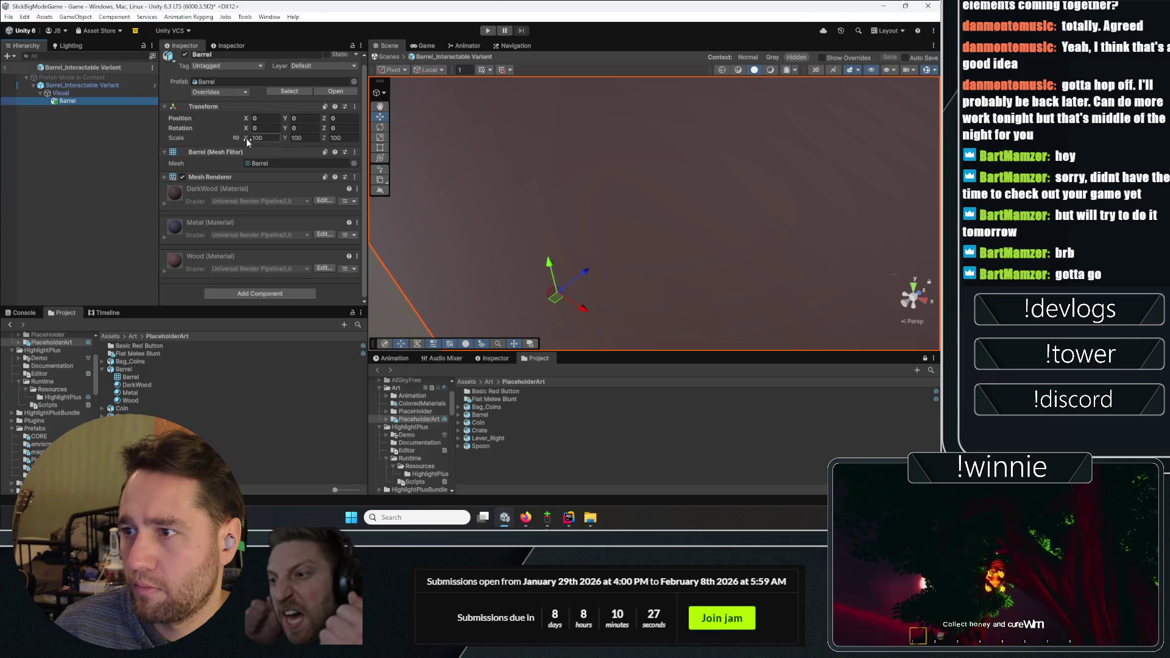
{"action": "left_click_drag", "start_coordinate": [244, 138], "coordinate": [182, 137]}
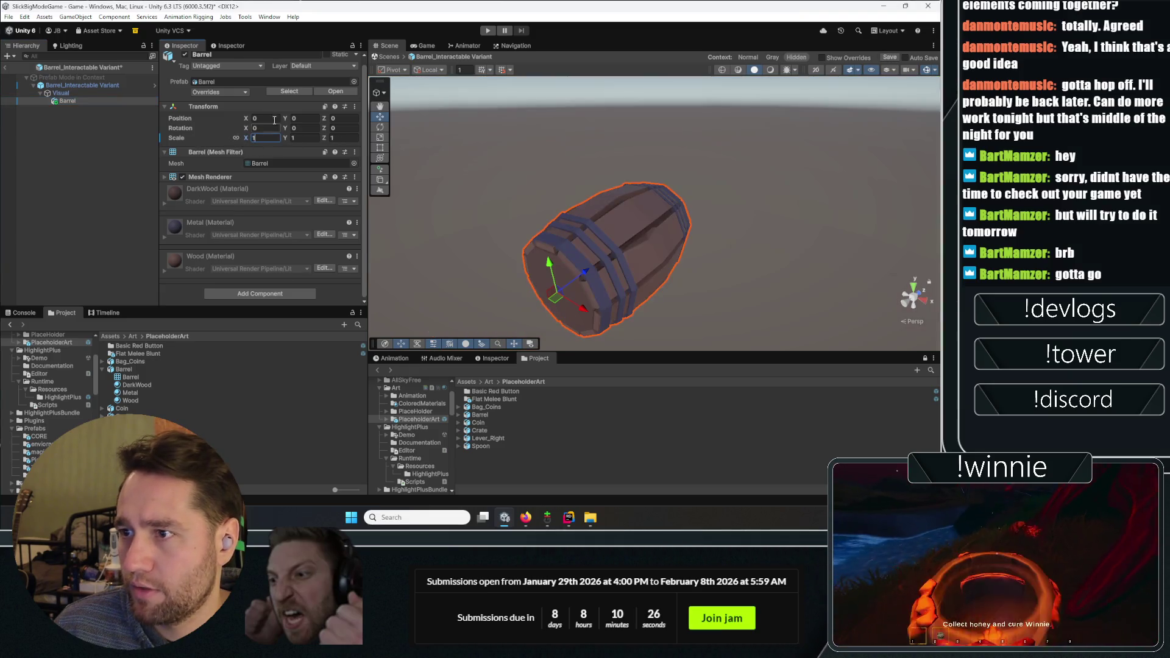
{"action": "left_click", "coordinate": [78, 155]}
Add a convex Mesh Collider to the Barrel model
{"action": "left_click", "coordinate": [67, 100]}
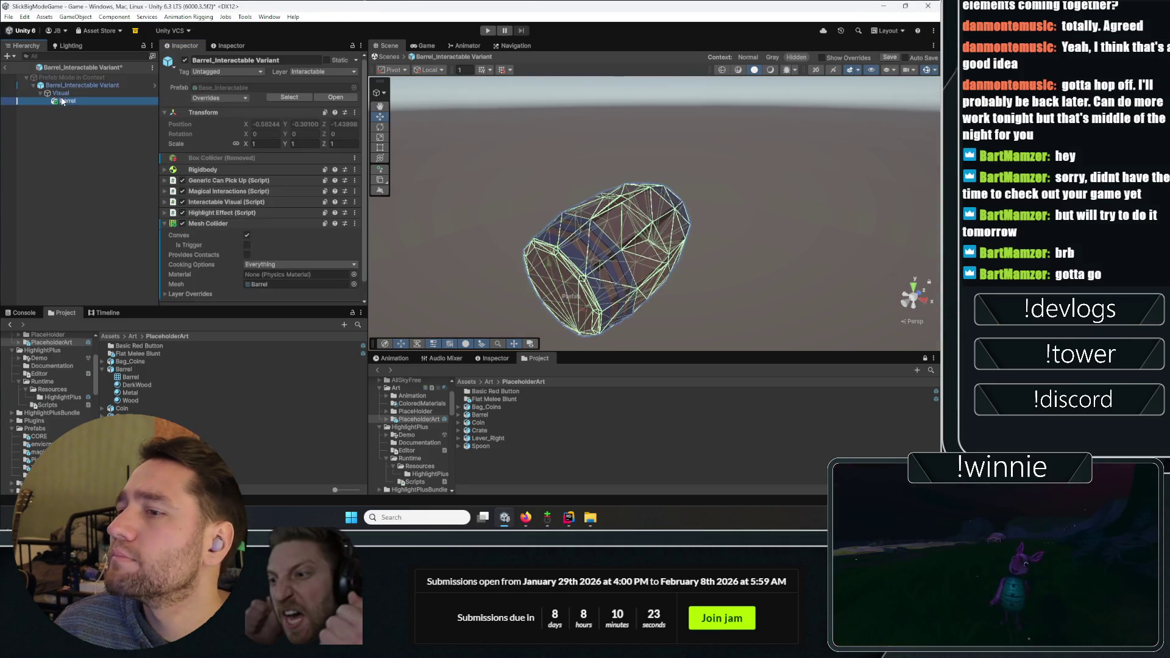
{"action": "left_click", "coordinate": [280, 294]}
{"action": "type", "text": "mesh"}
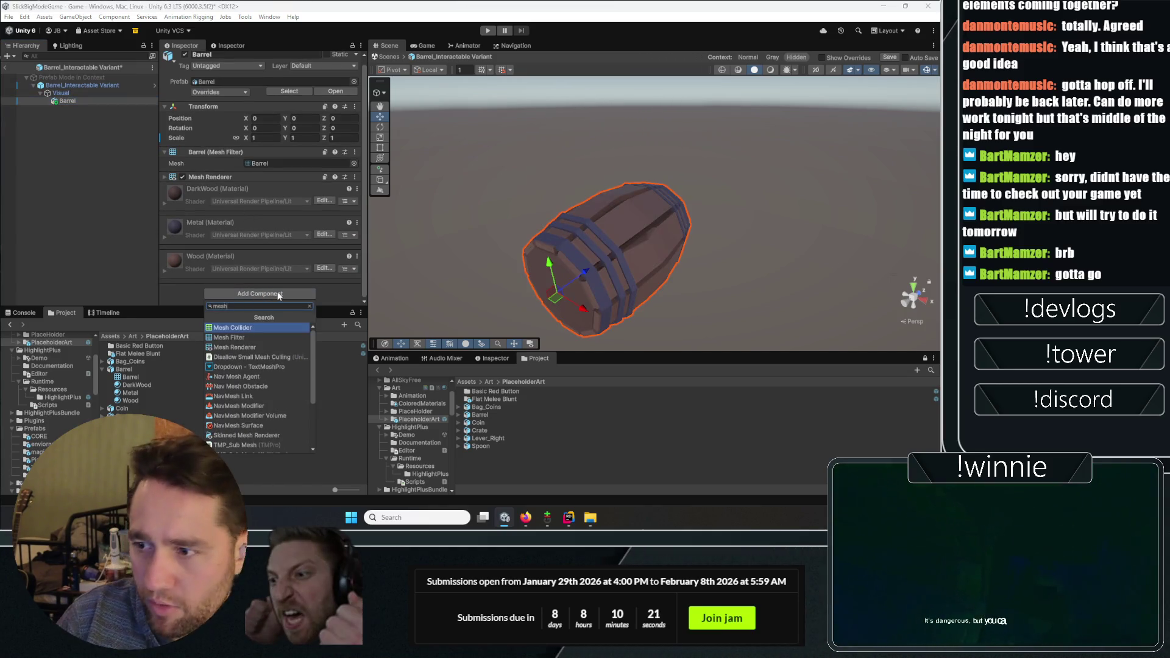
{"action": "key", "text": "Return"}
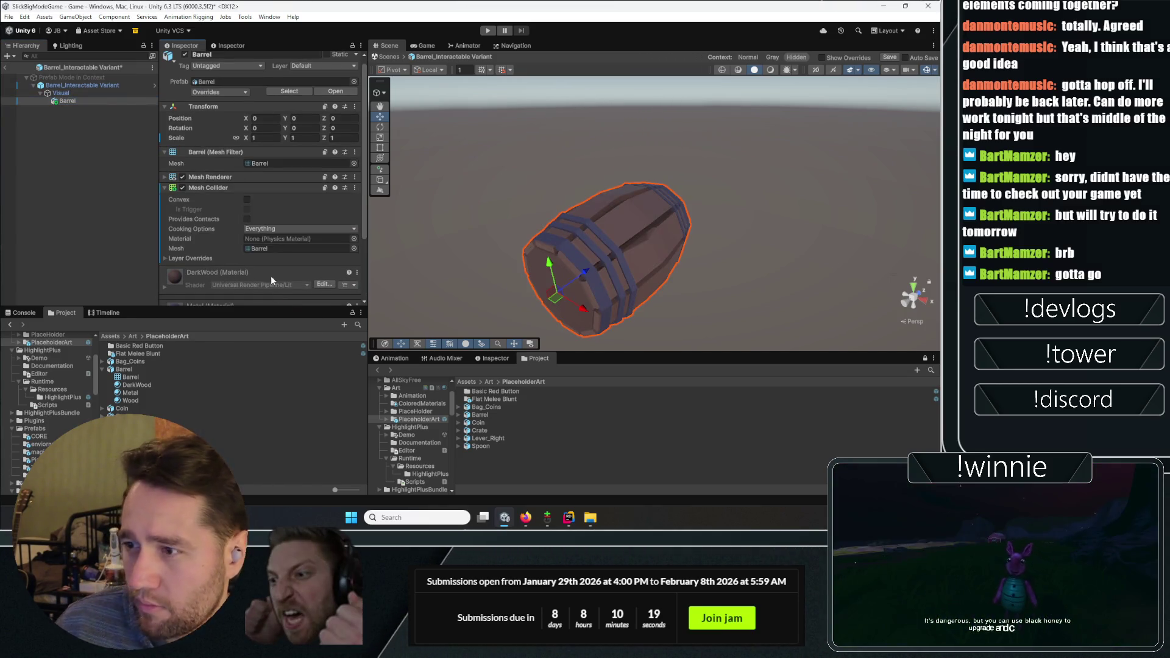
{"action": "left_click", "coordinate": [247, 199]}
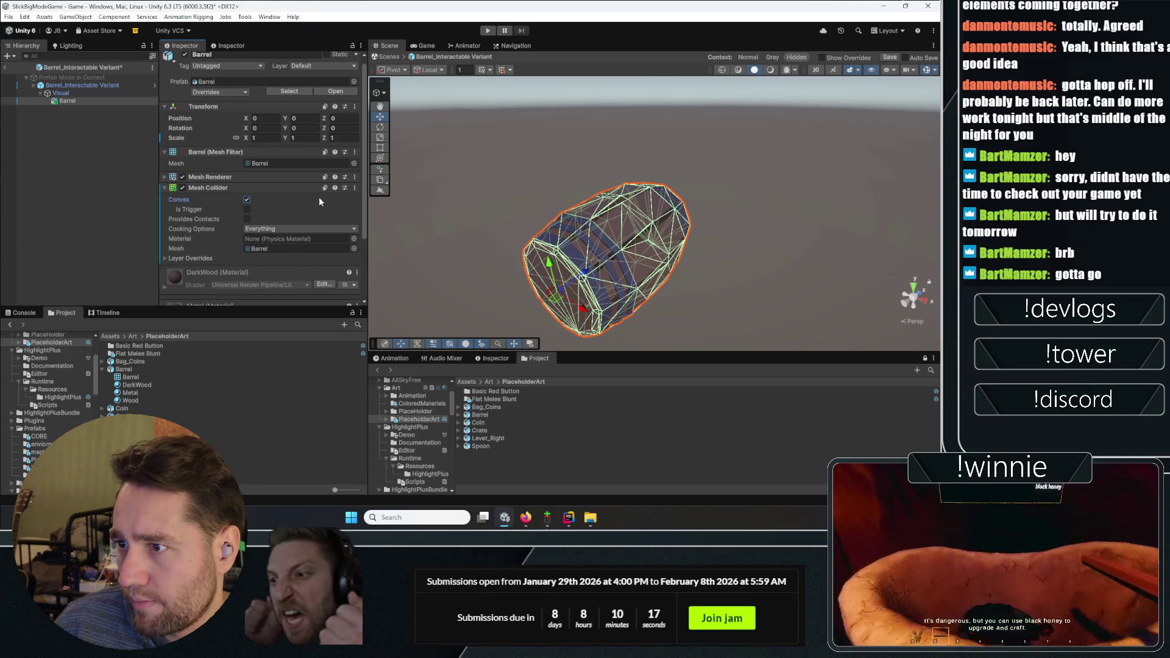
{"action": "left_click", "coordinate": [353, 188]}
{"action": "left_click", "coordinate": [256, 196]}
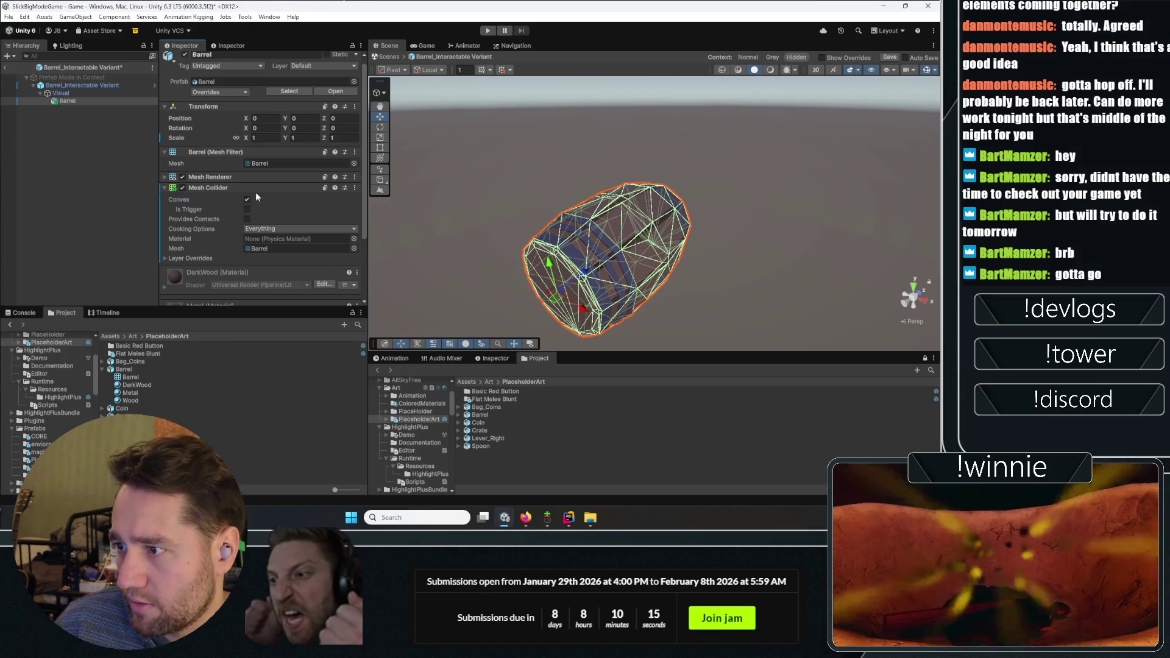
Toggle the root's and the Barrel model's mesh colliders to compare their outlines
{"action": "left_click", "coordinate": [89, 83]}
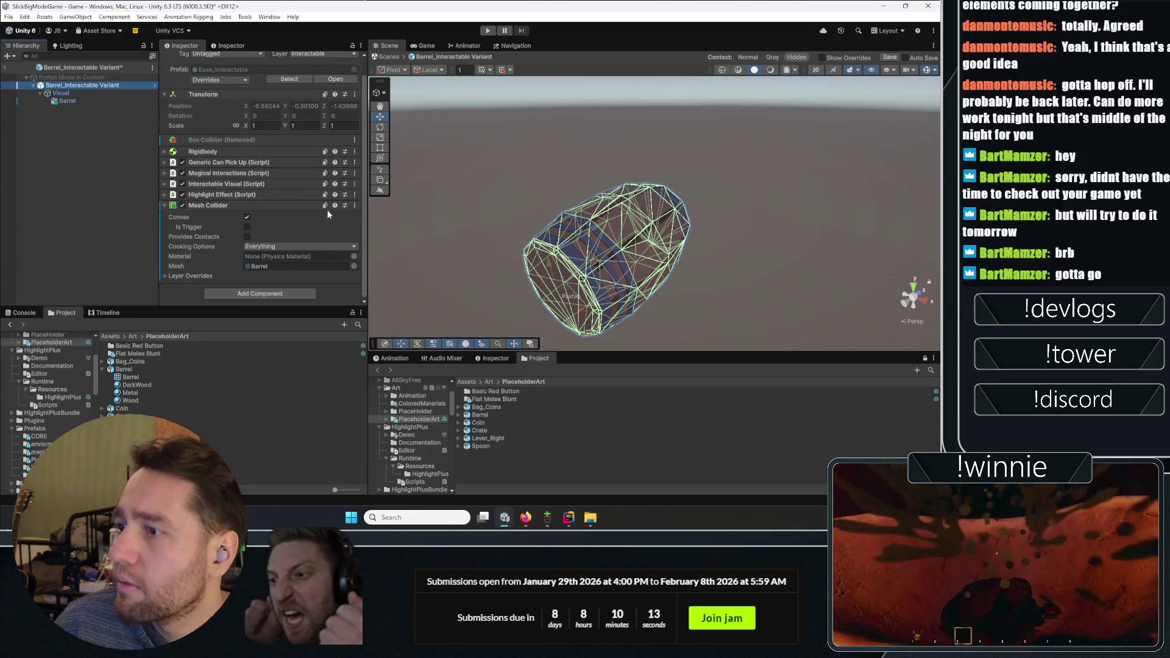
{"action": "left_click", "coordinate": [67, 101]}
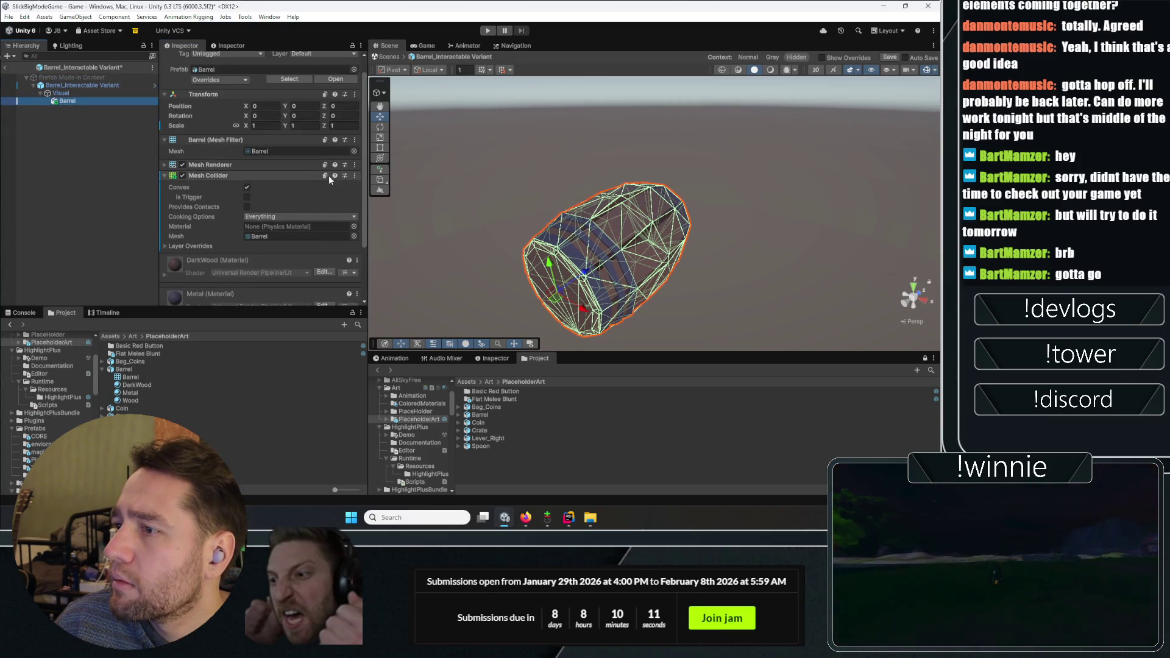
{"action": "left_click", "coordinate": [65, 87]}
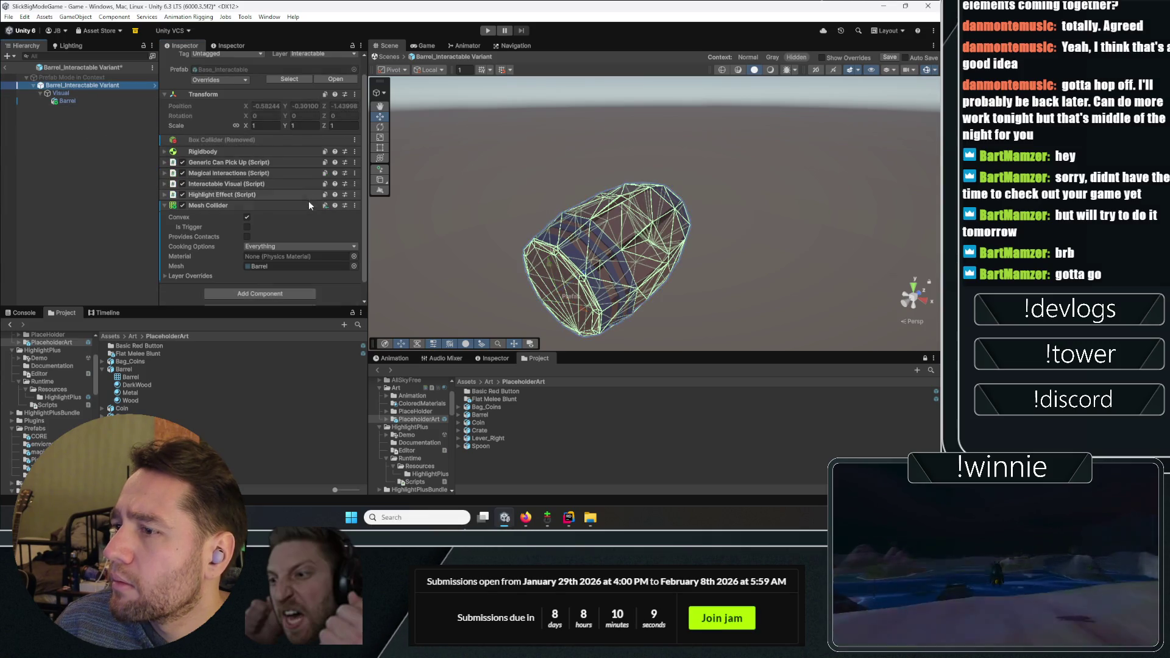
{"action": "left_click", "coordinate": [323, 203]}
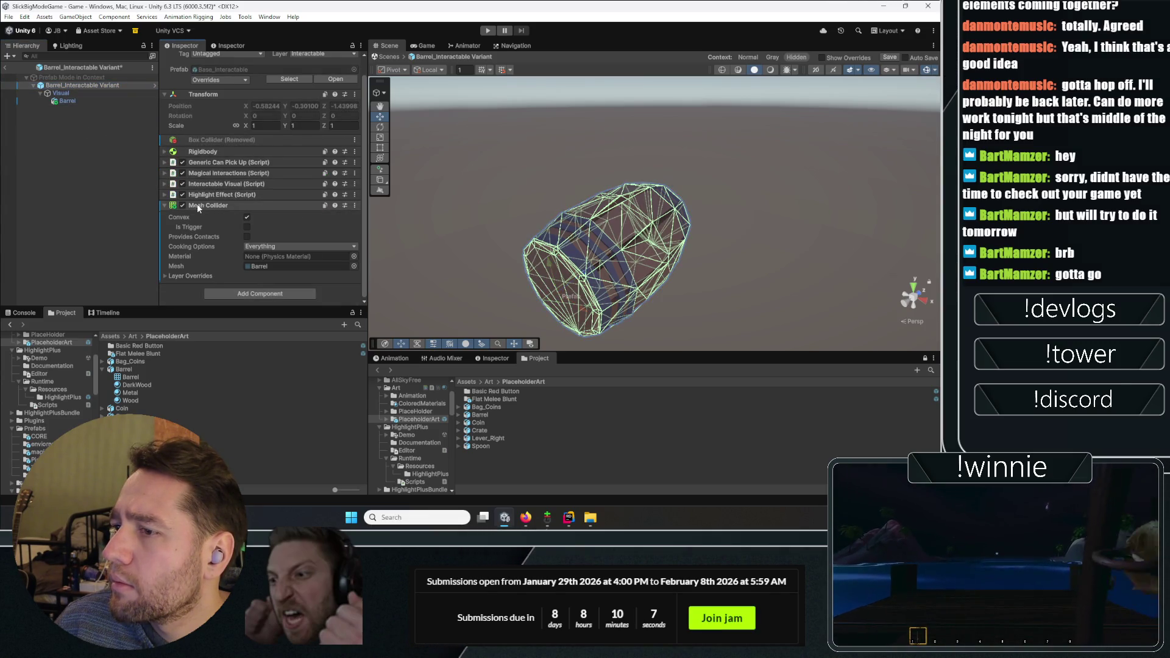
{"action": "left_click", "coordinate": [72, 102]}
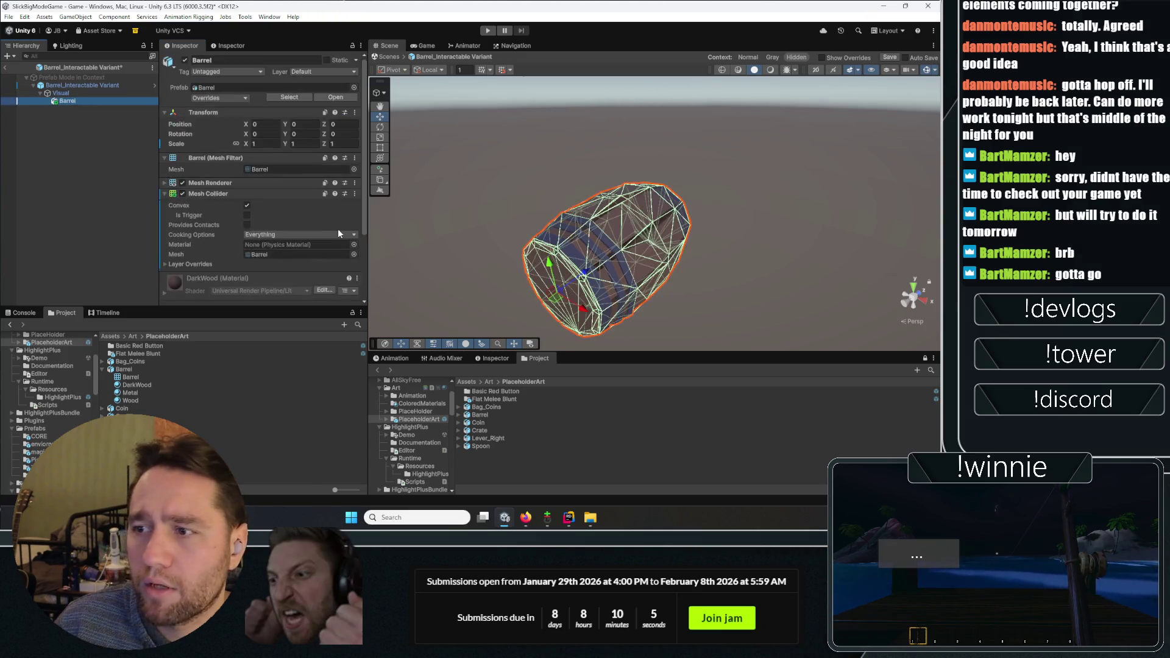
{"action": "left_click", "coordinate": [182, 194]}
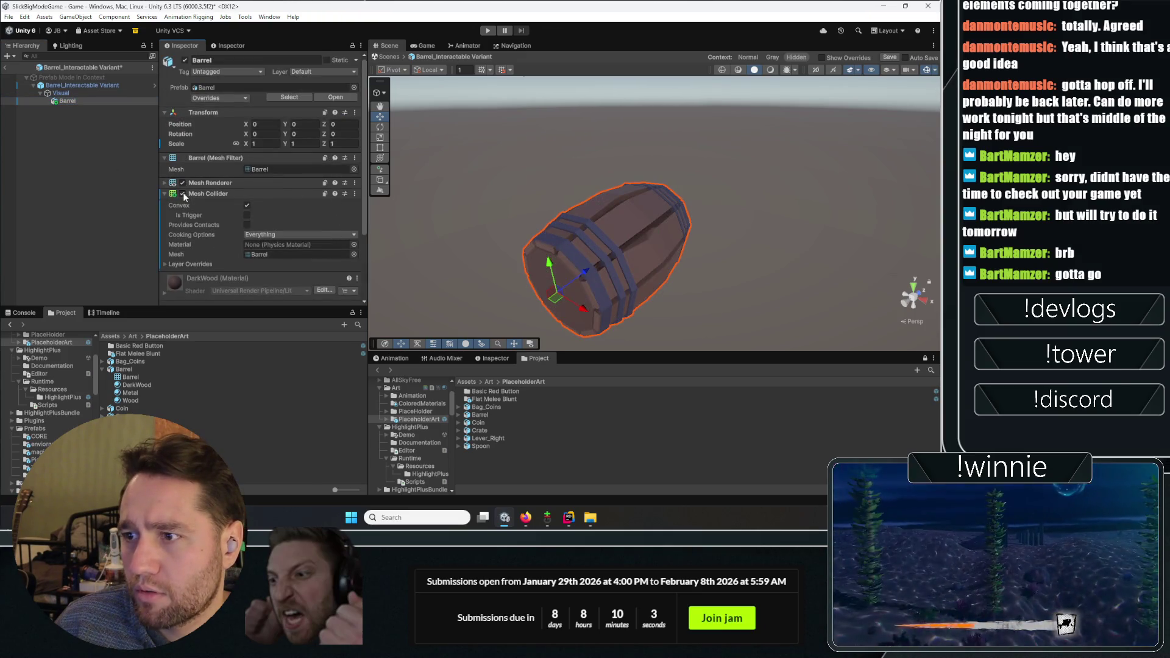
{"action": "left_click", "coordinate": [183, 194]}
{"action": "left_click", "coordinate": [89, 87]}
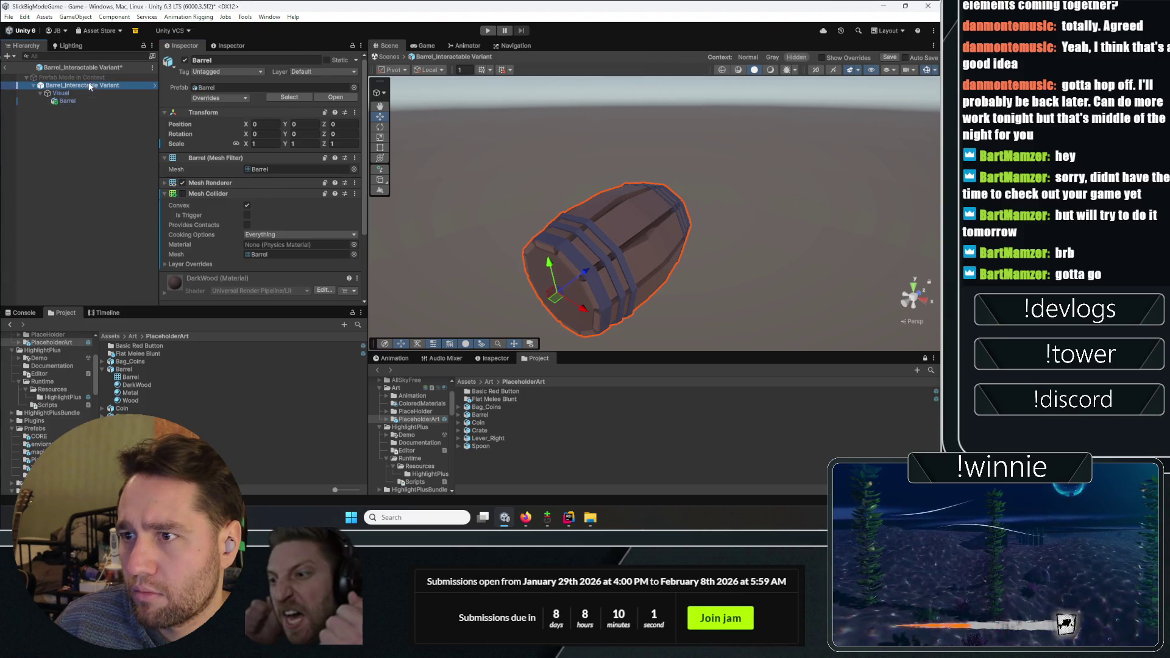
{"action": "left_click", "coordinate": [181, 224]}
{"action": "left_click", "coordinate": [181, 224]}
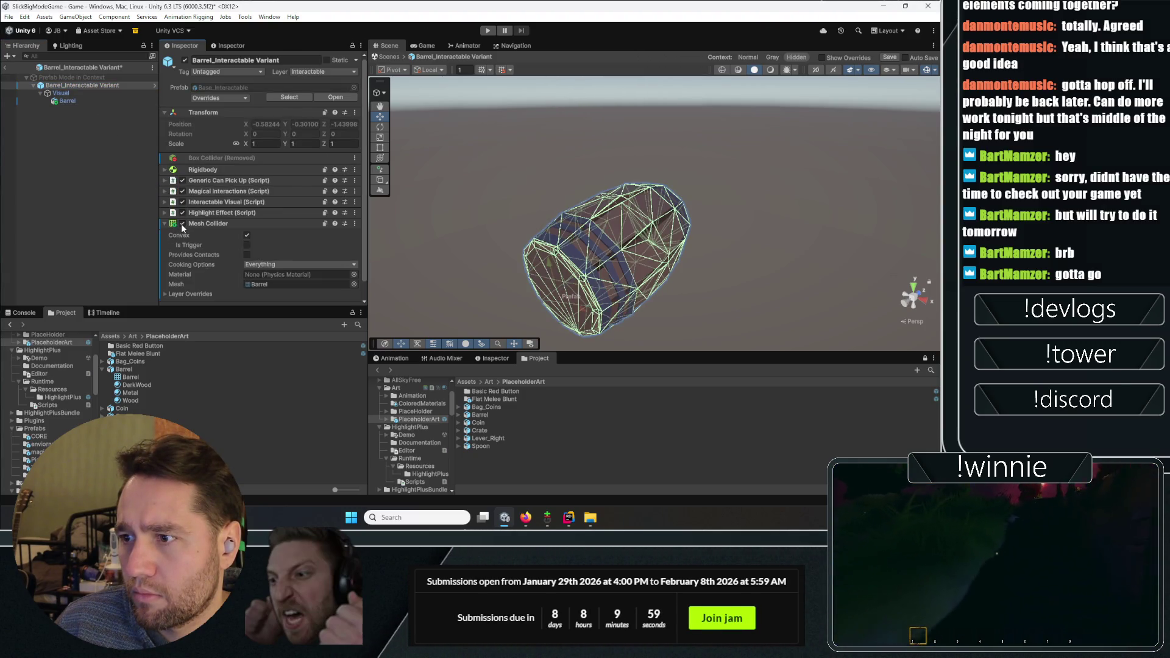
Remove the Barrel model's duplicate Mesh Collider, exit Prefab Mode and save the prefab
{"action": "left_click", "coordinate": [82, 100]}
{"action": "left_click", "coordinate": [354, 194]}
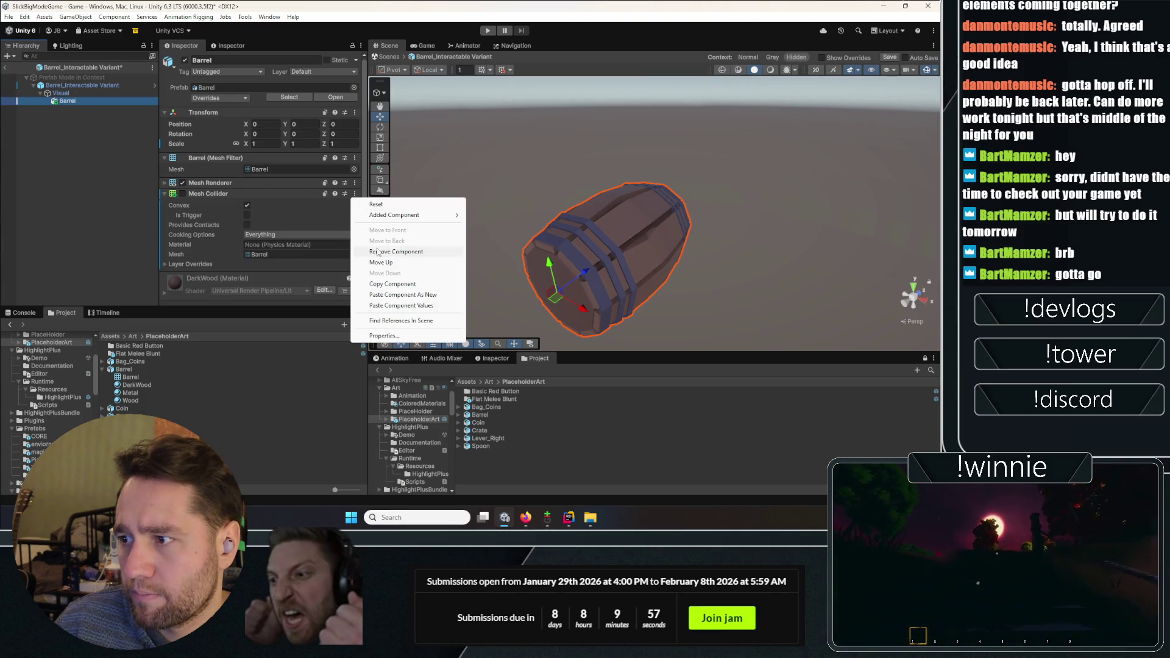
{"action": "left_click", "coordinate": [378, 252]}
{"action": "left_click", "coordinate": [73, 85]}
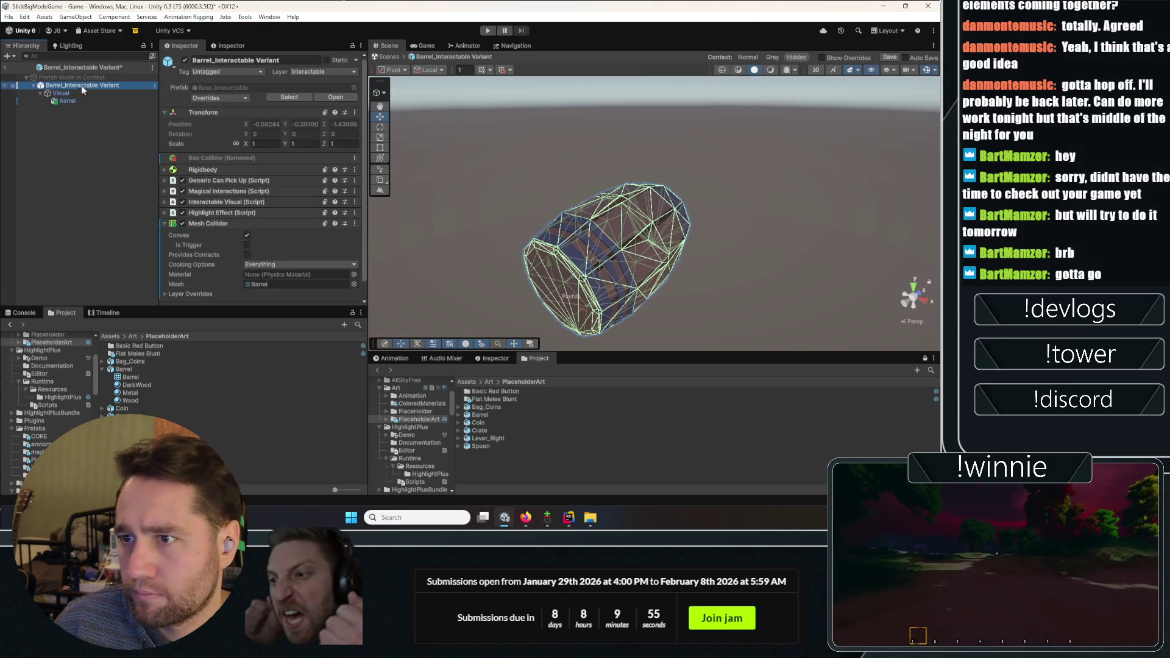
{"action": "left_click", "coordinate": [4, 67]}
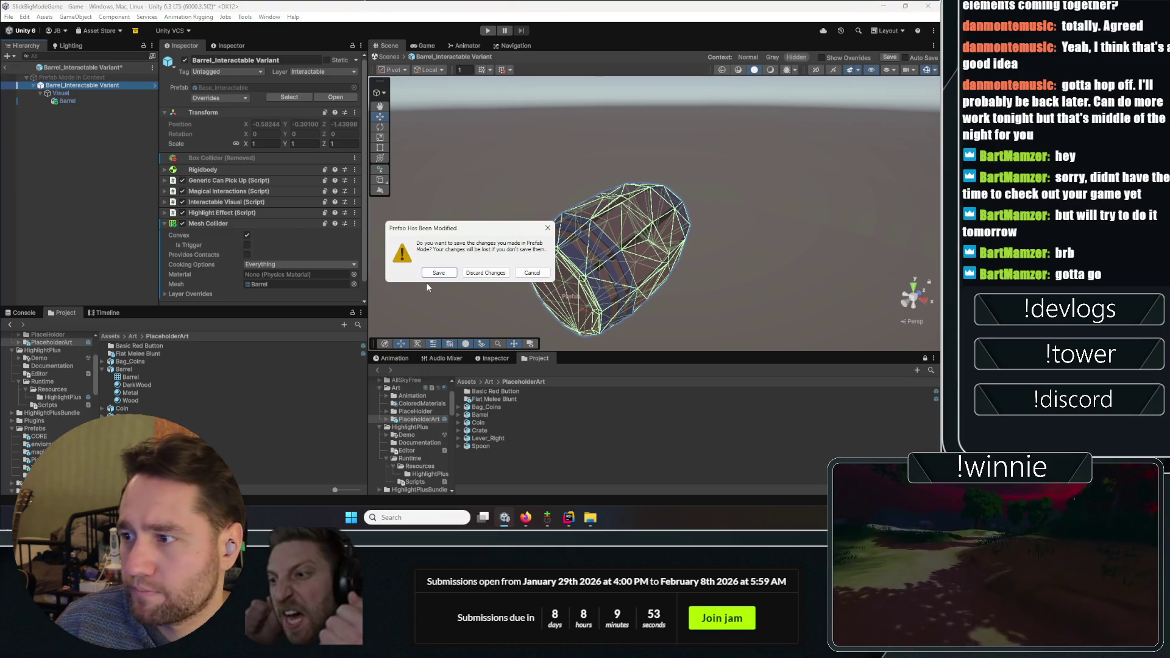
{"action": "left_click", "coordinate": [426, 274]}
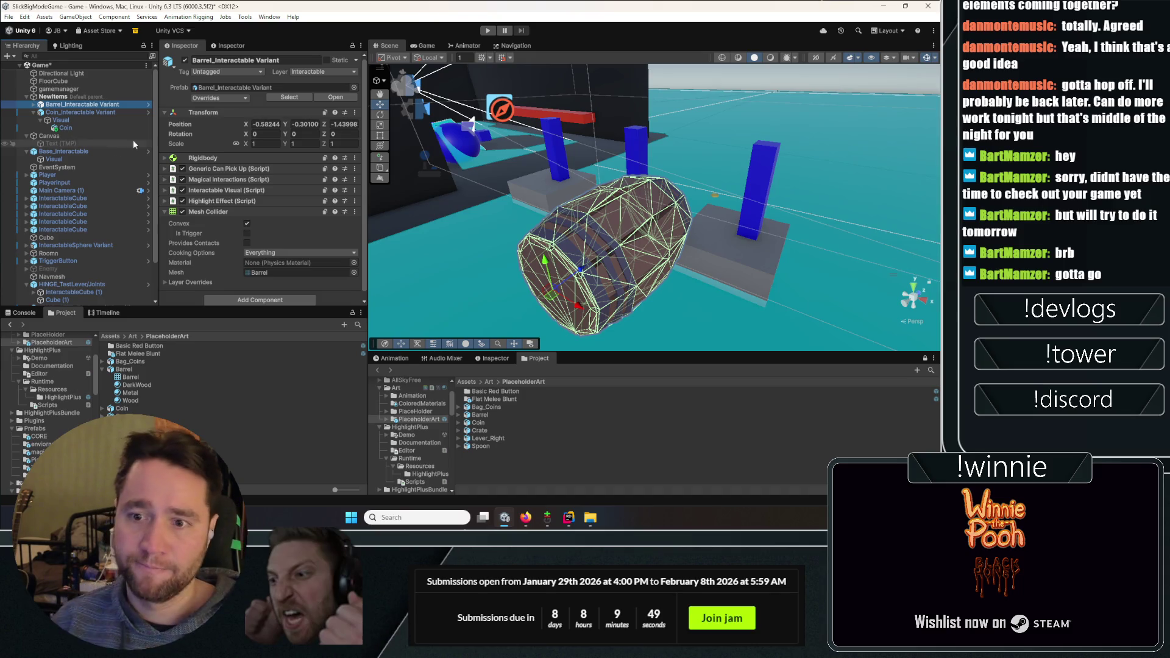
Enter Play mode, throw, pull back and drop the barrel, then grab and levitate it
{"action": "key", "text": "ctrl+p"}
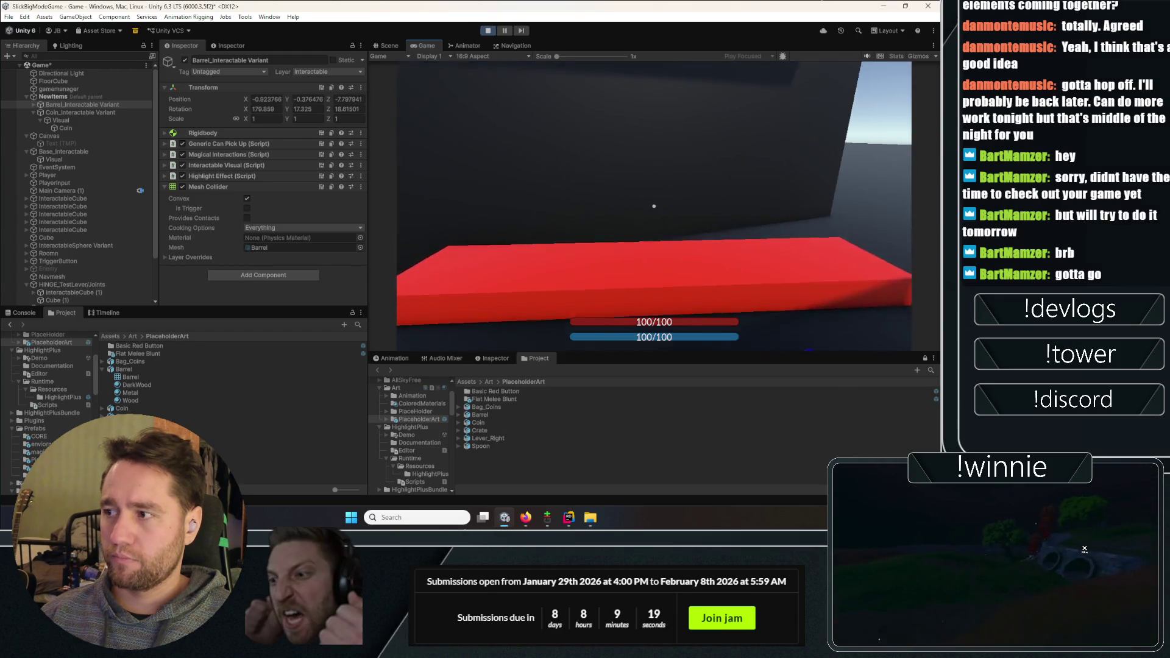
{"action": "left_click", "coordinate": [654, 206]}
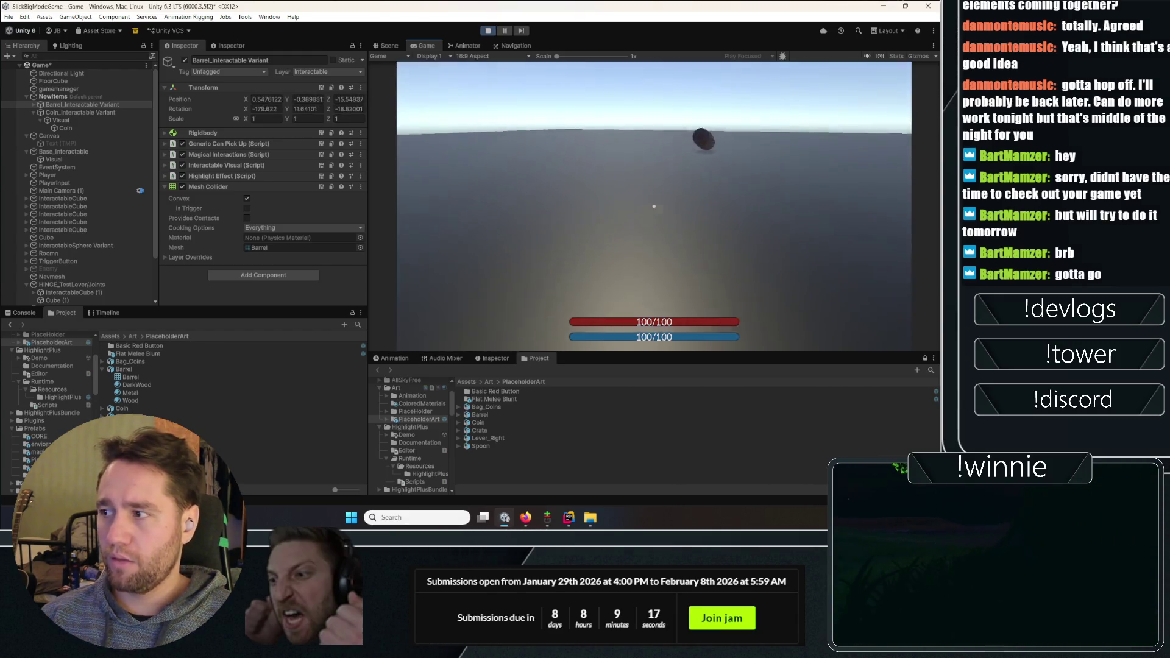
{"action": "left_click", "coordinate": [654, 206]}
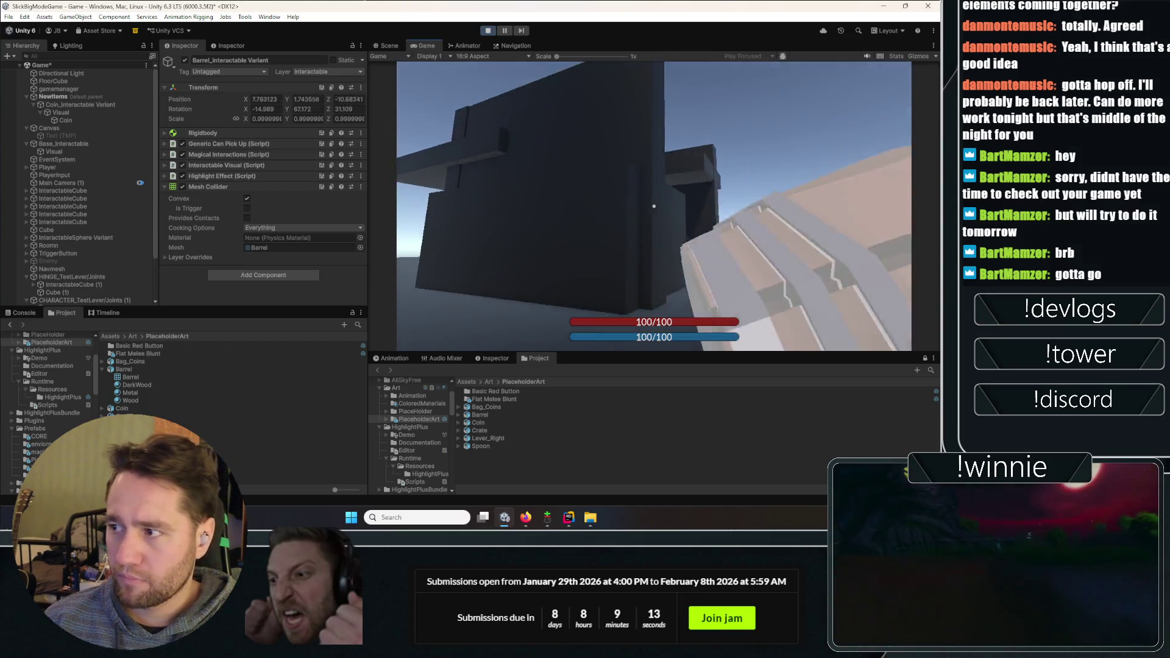
{"action": "left_click", "coordinate": [654, 206]}
{"action": "key", "text": "w"}
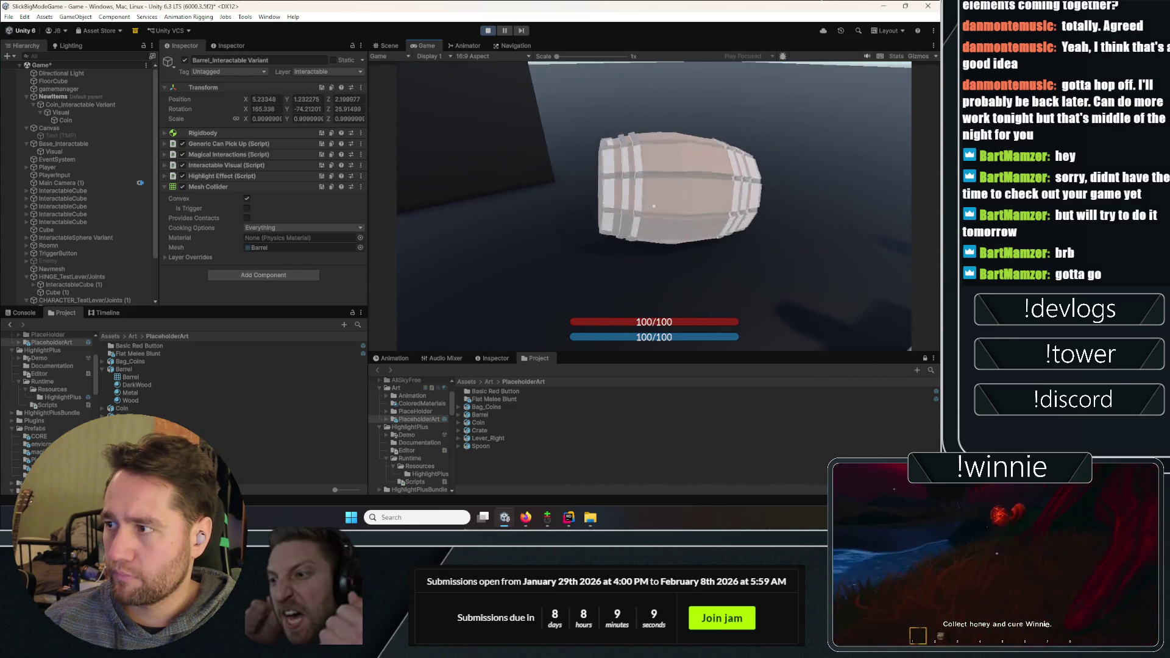
{"action": "left_click", "coordinate": [654, 206]}
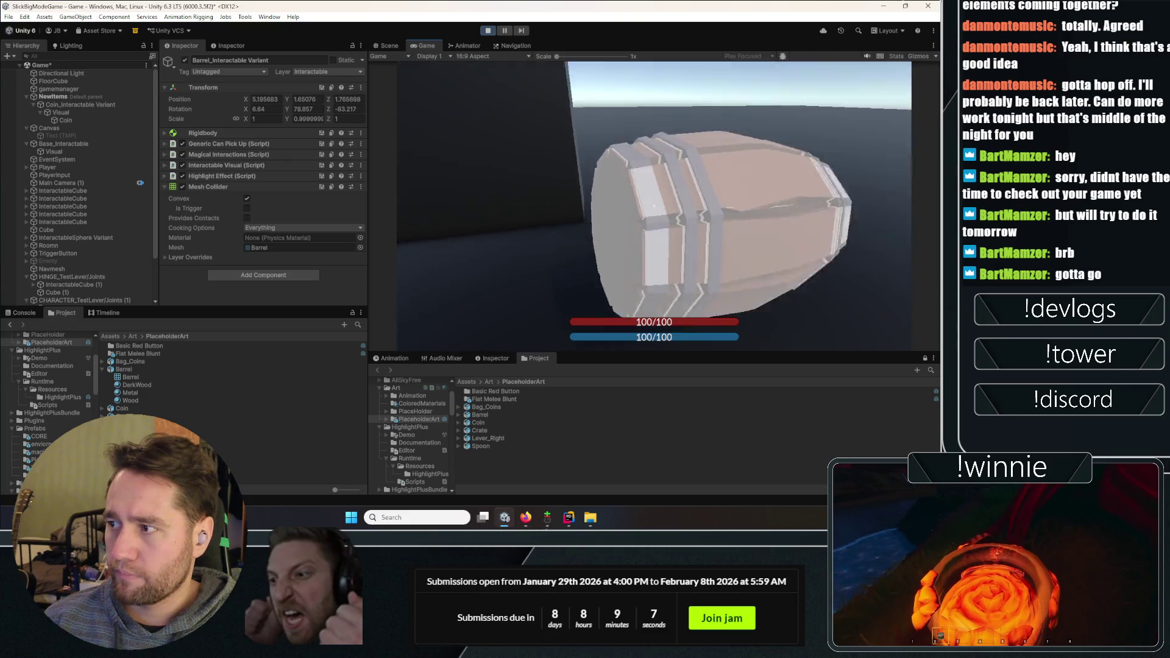
{"action": "left_click", "coordinate": [654, 206]}
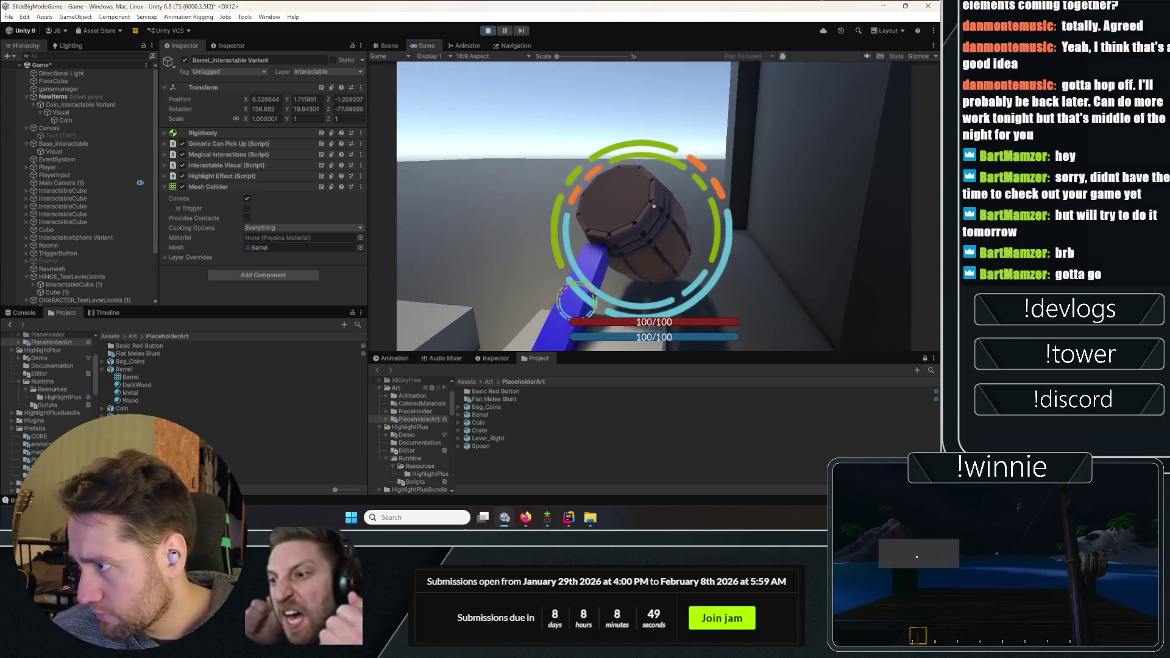
Release the barrel, respell and hold it, cast at the blue orb, then stop the game
{"action": "left_click", "coordinate": [547, 183]}
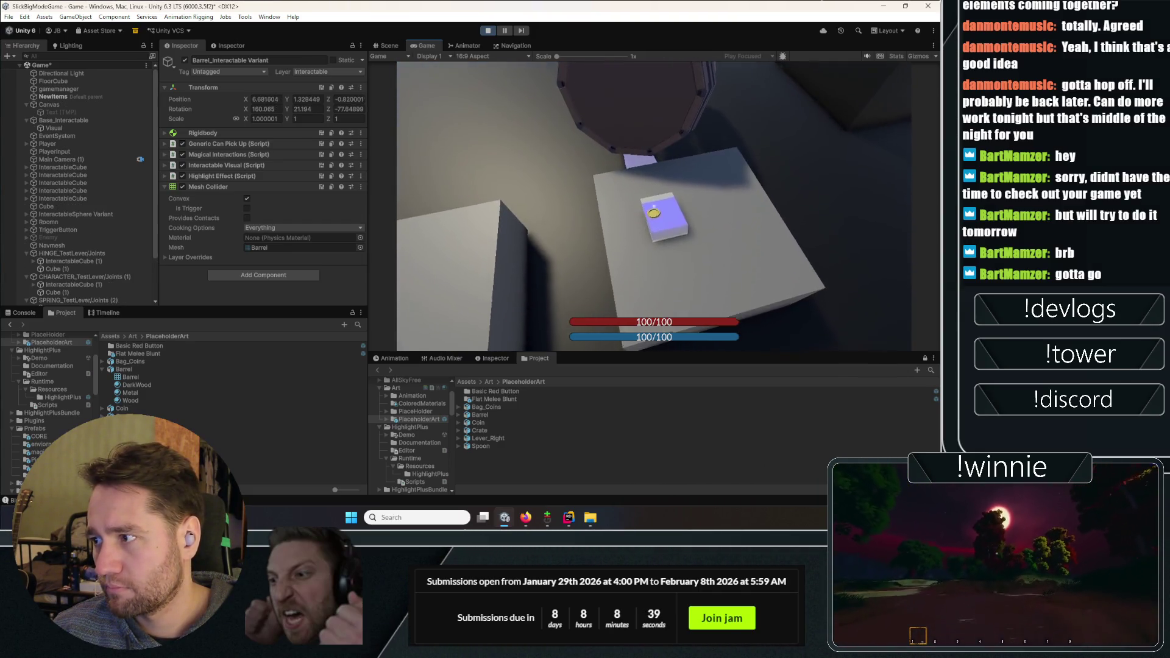
{"action": "key", "text": "e"}
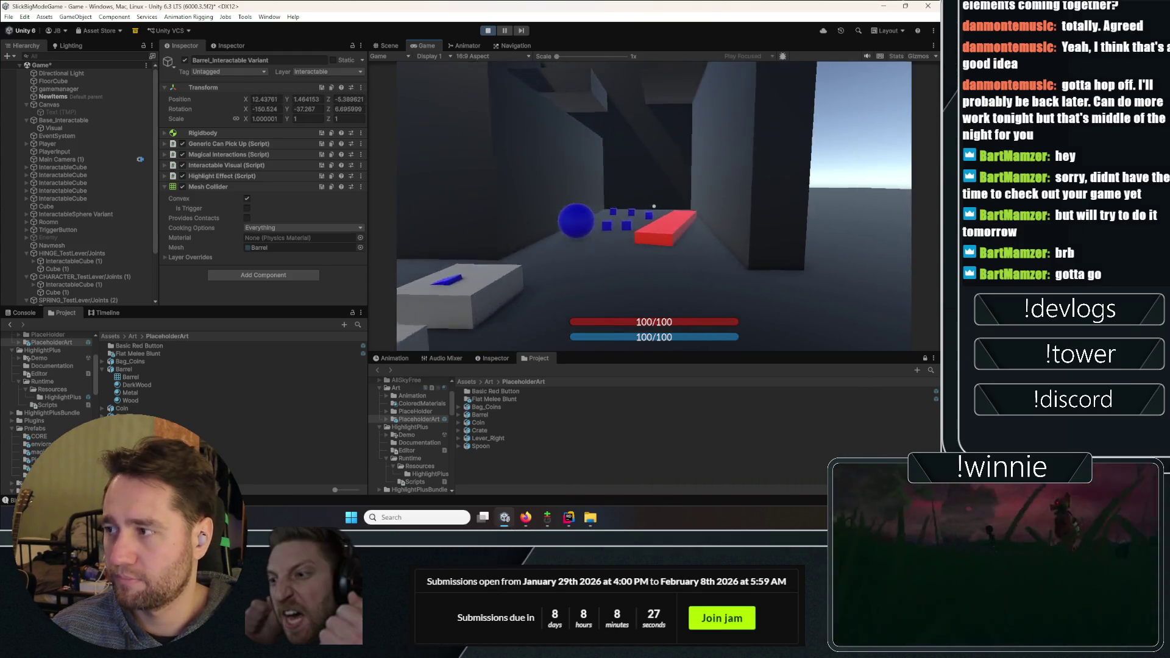
{"action": "left_click", "coordinate": [654, 206]}
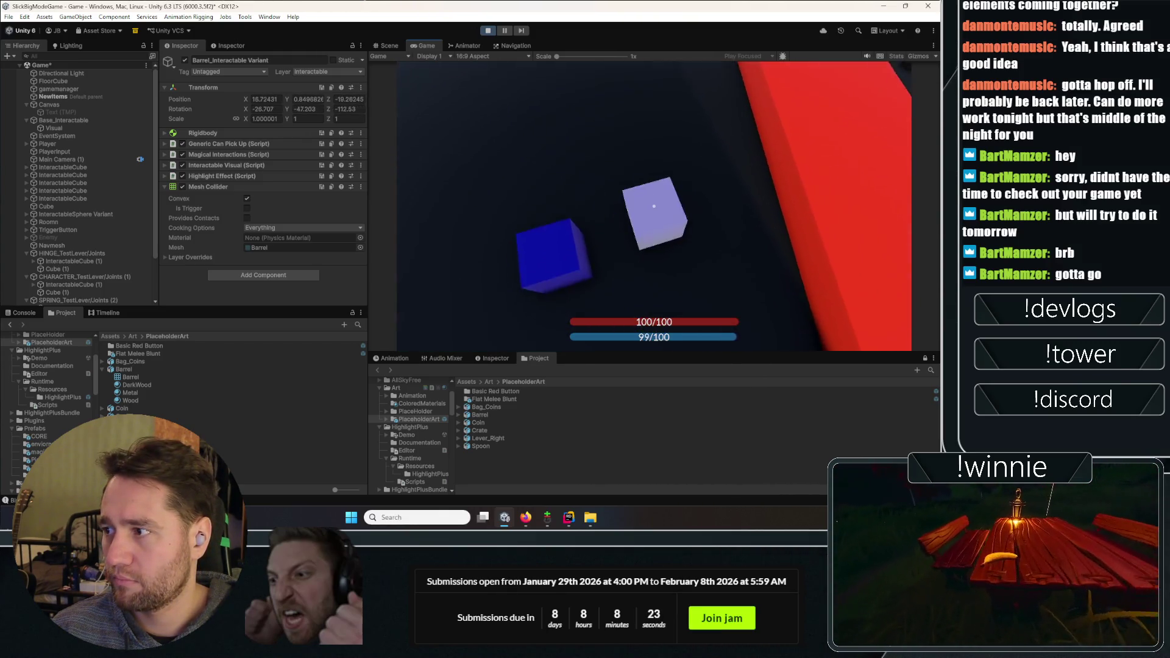
{"action": "left_click", "coordinate": [654, 206]}
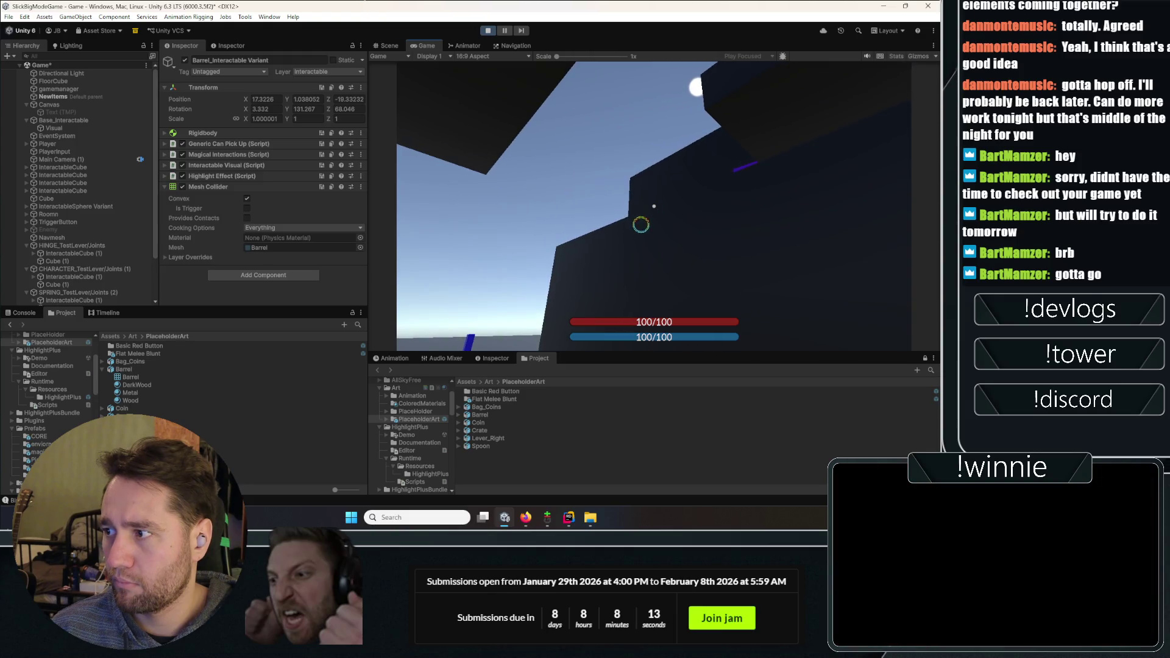
{"action": "left_click", "coordinate": [653, 206]}
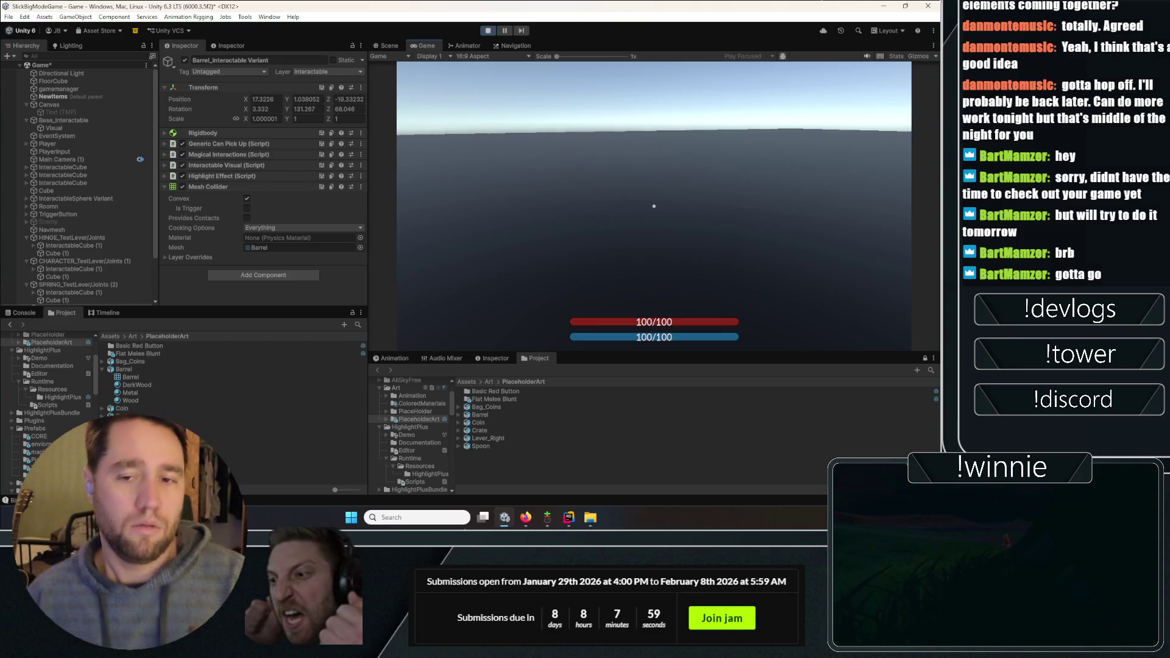
{"action": "key", "text": "Escape"}
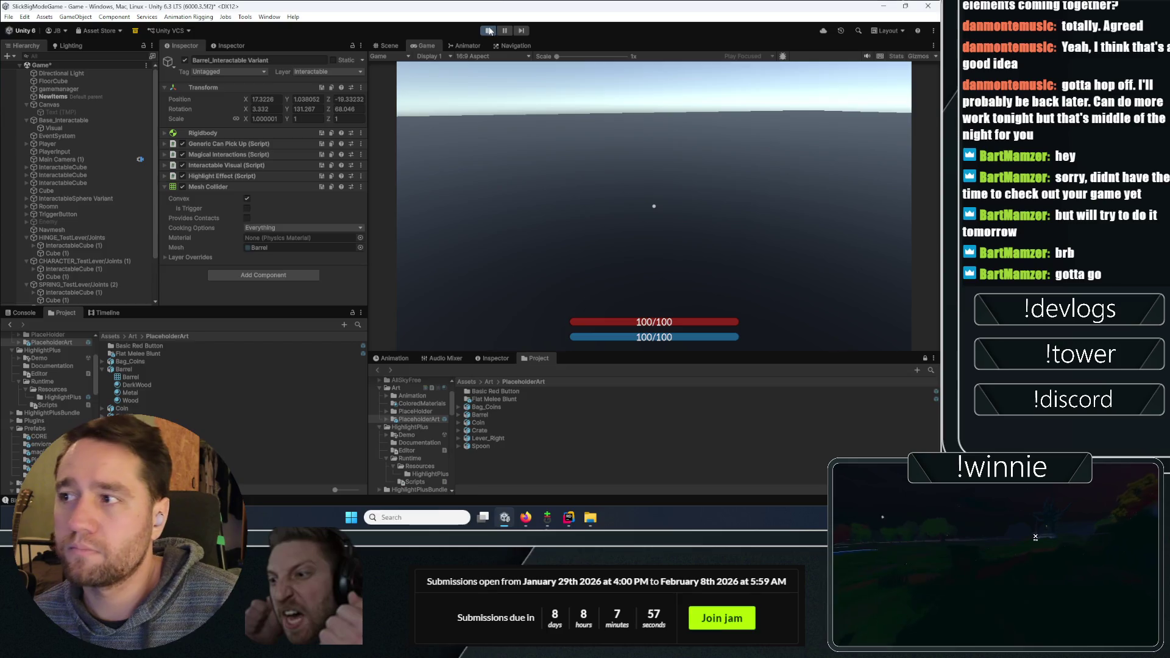
{"action": "left_click", "coordinate": [490, 31]}
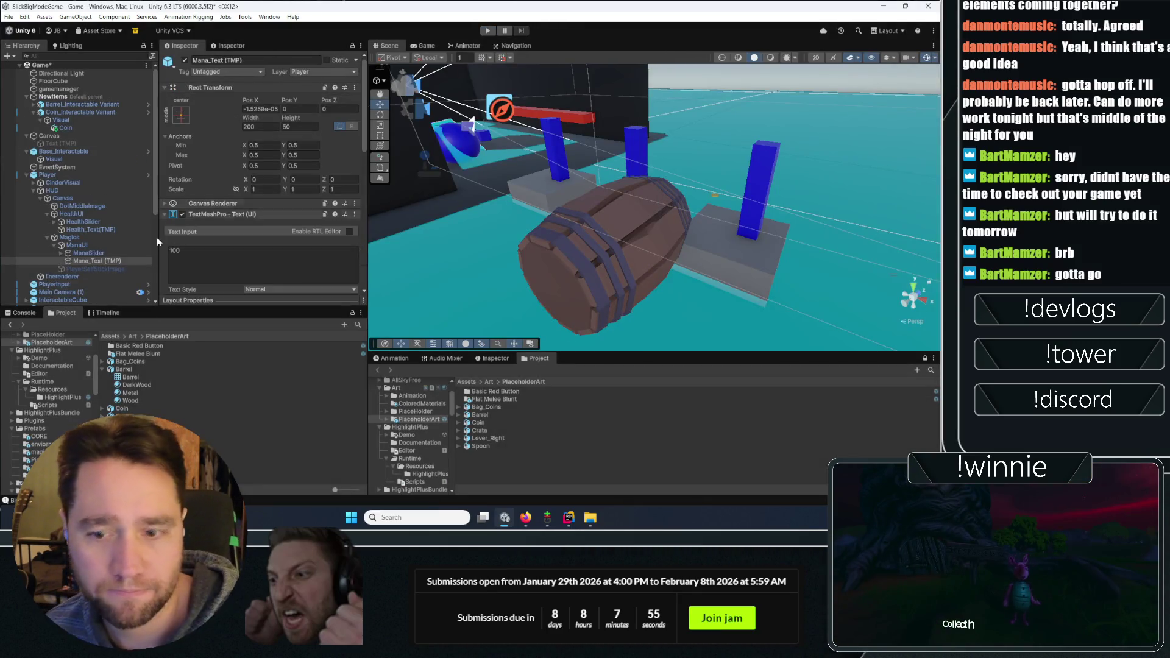
Fold up the Barrel entry in the PlaceholderArt folder of the Project window
{"action": "left_click", "coordinate": [103, 369]}
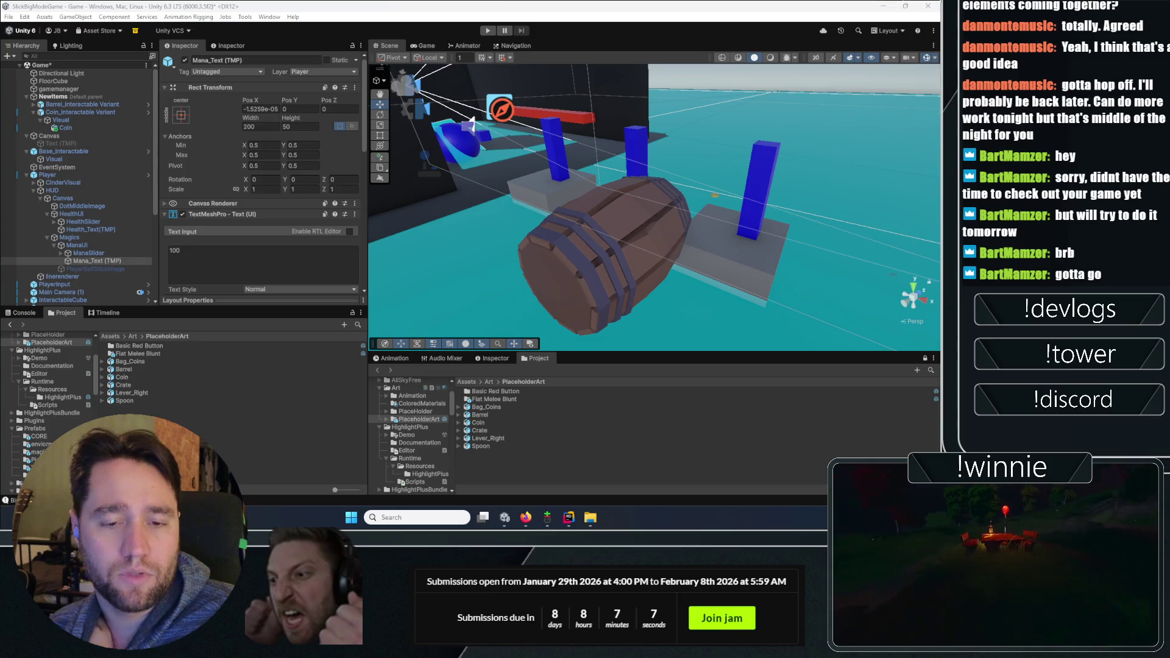
Play the game, cast at the blue sphere, select Barrel_Interactable Variant, then stop playing
{"action": "left_click", "coordinate": [488, 30]}
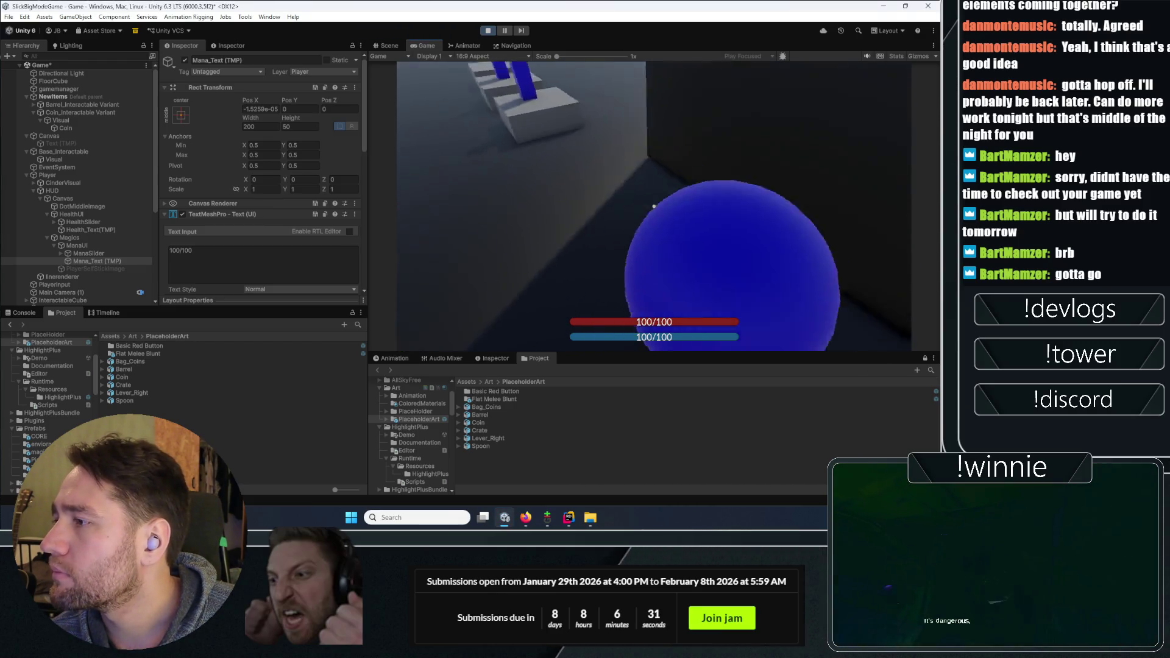
{"action": "left_click", "coordinate": [654, 206]}
{"action": "key", "text": "w"}
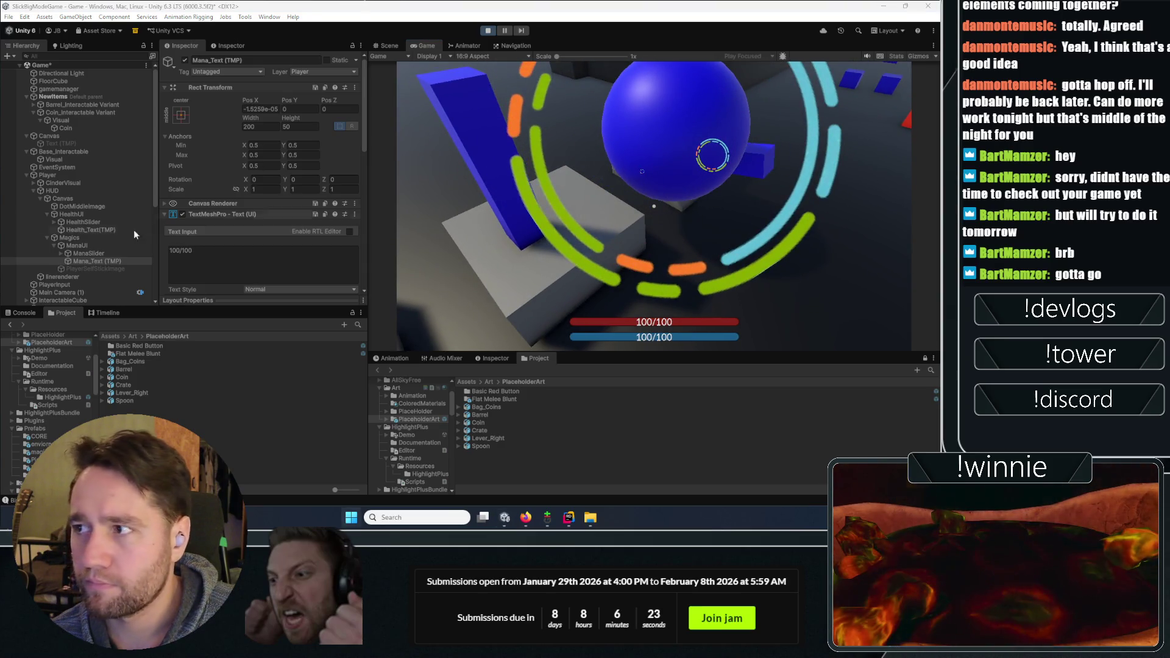
{"action": "left_click", "coordinate": [69, 105]}
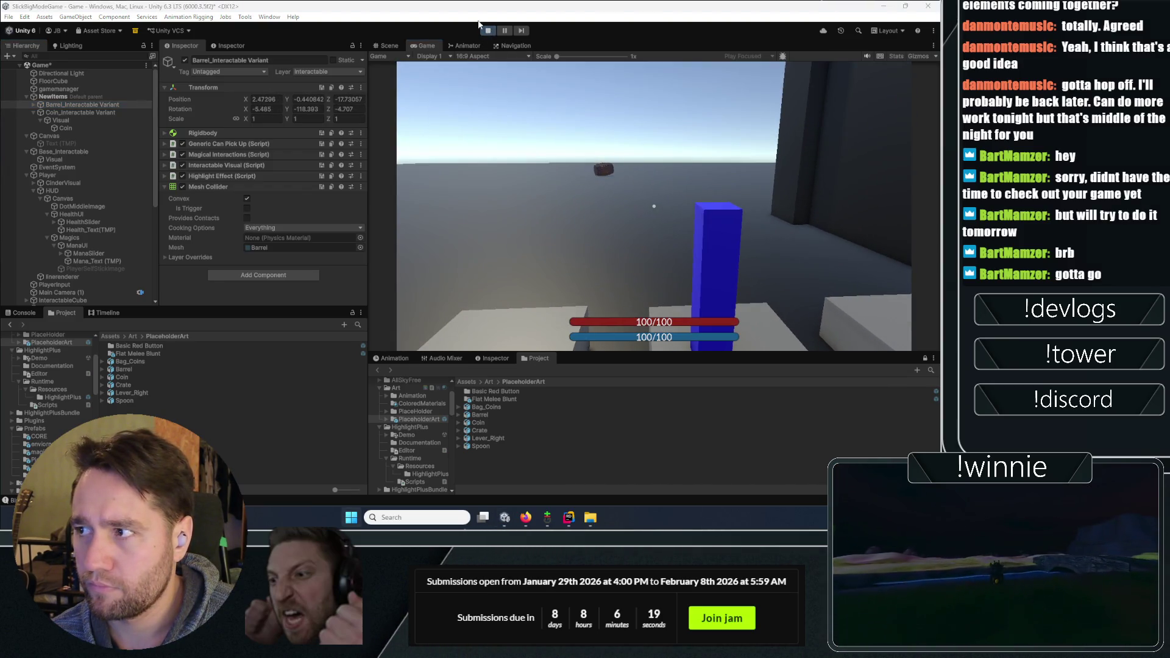
{"action": "left_click", "coordinate": [487, 31]}
Stand the barrel upright with X rotation 90 and raise it to rest on the floor
{"action": "double_click", "coordinate": [105, 105]}
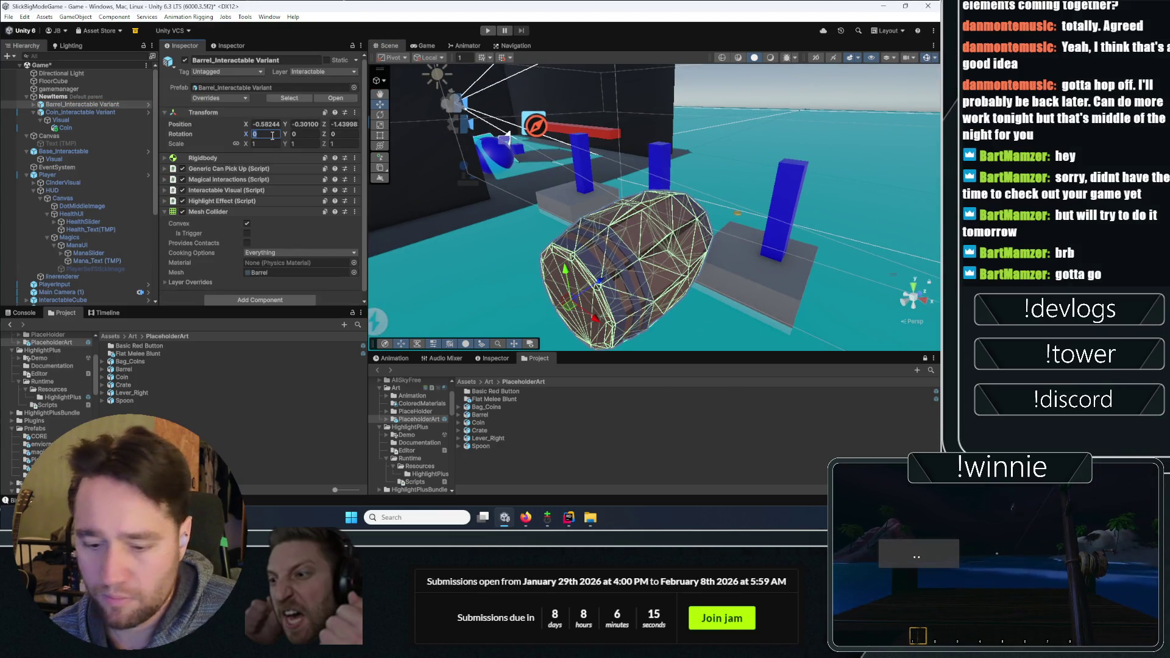
{"action": "type", "text": "90"}
{"action": "key", "text": "Return"}
{"action": "left_click_drag", "start_coordinate": [613, 278], "coordinate": [445, 190]}
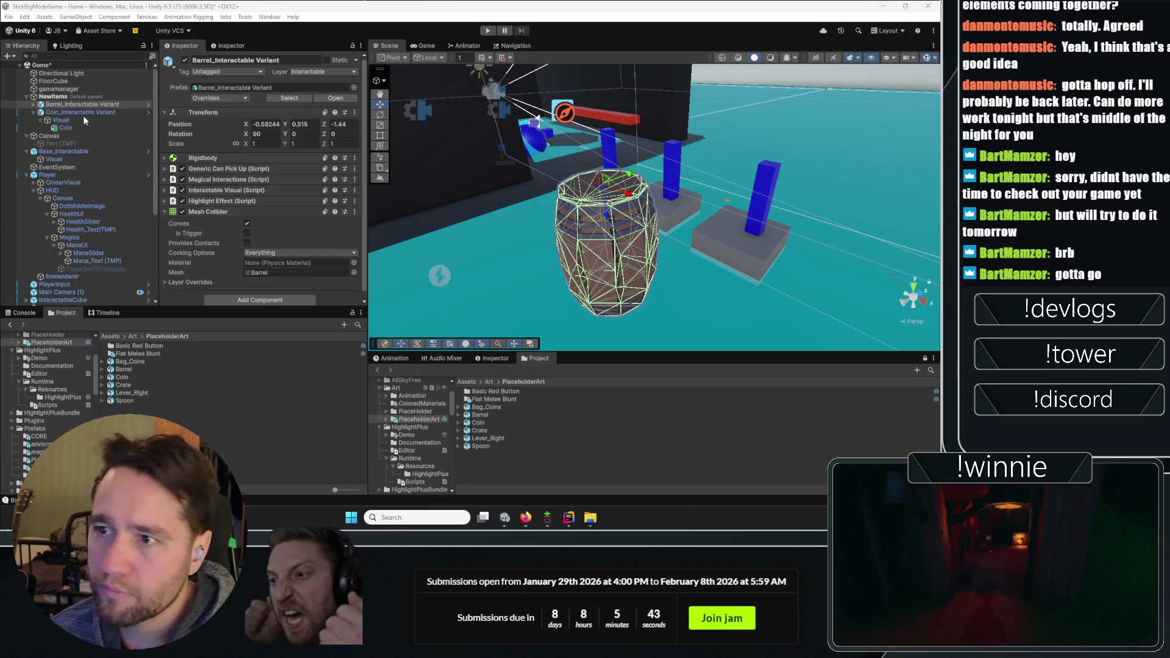
{"action": "left_click", "coordinate": [56, 151]}
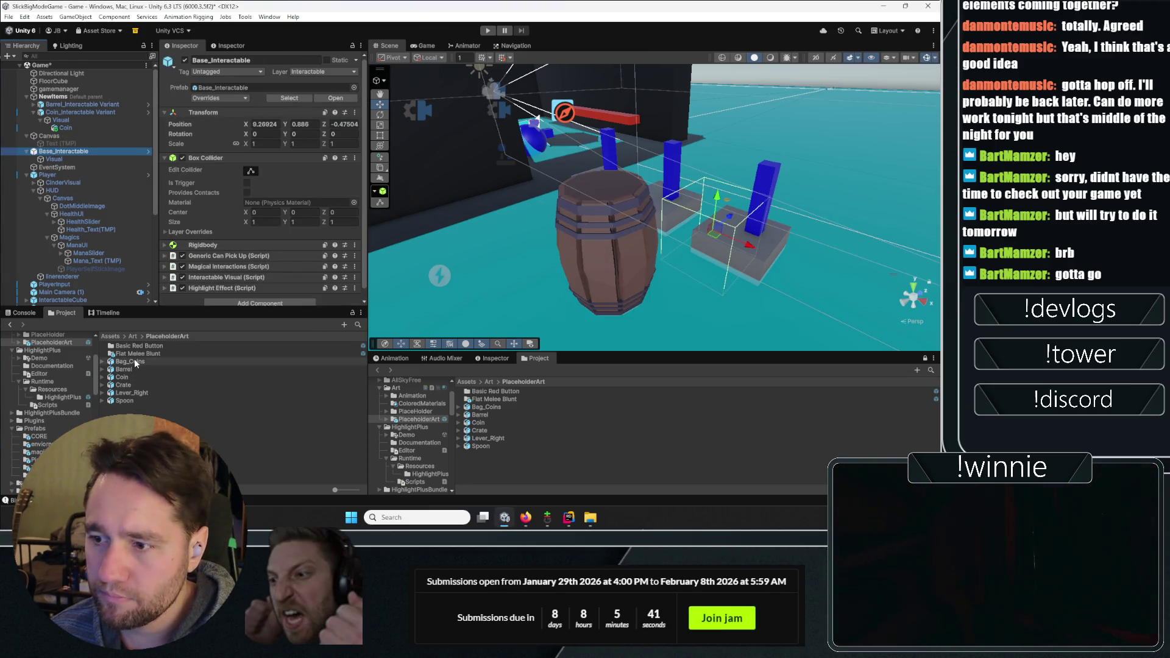
Create a prefab variant of Base_Interactable named Crate_Interactable Variant
{"action": "left_click", "coordinate": [290, 98]}
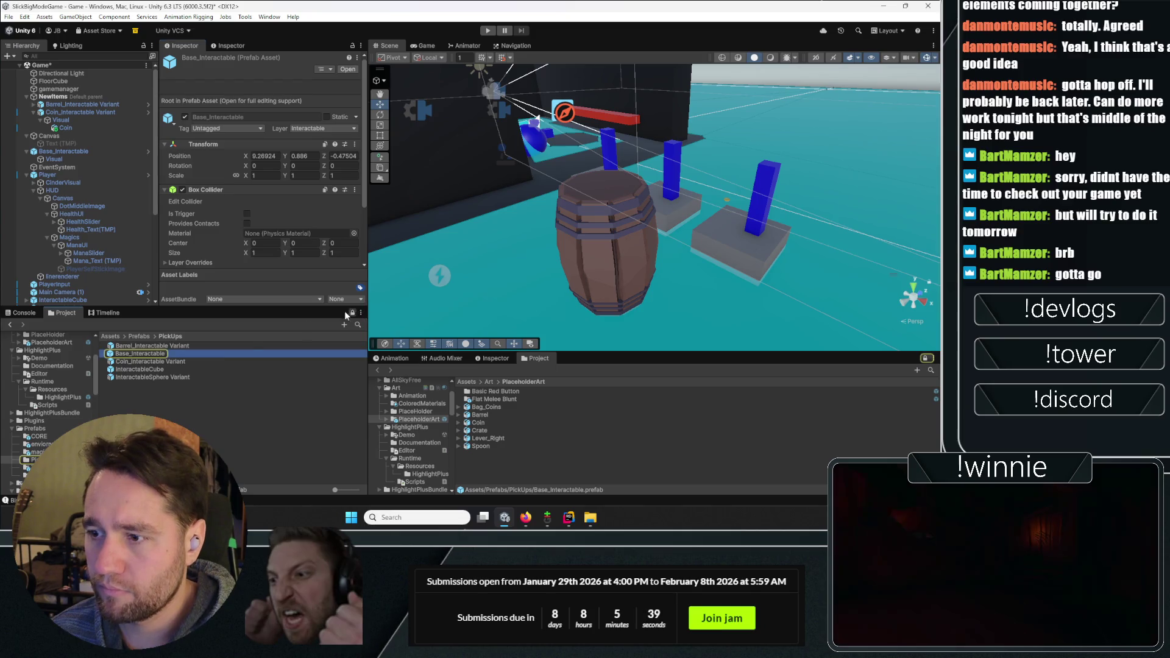
{"action": "right_click", "coordinate": [136, 359]}
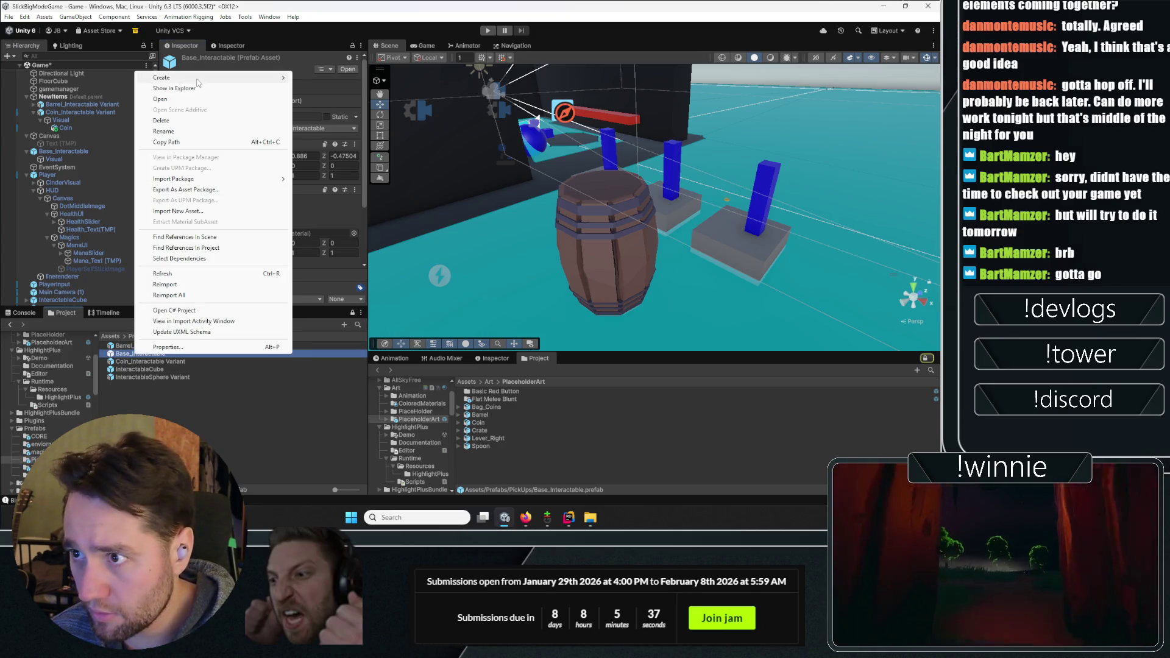
{"action": "mouse_move", "coordinate": [214, 85]}
{"action": "left_click", "coordinate": [338, 109]}
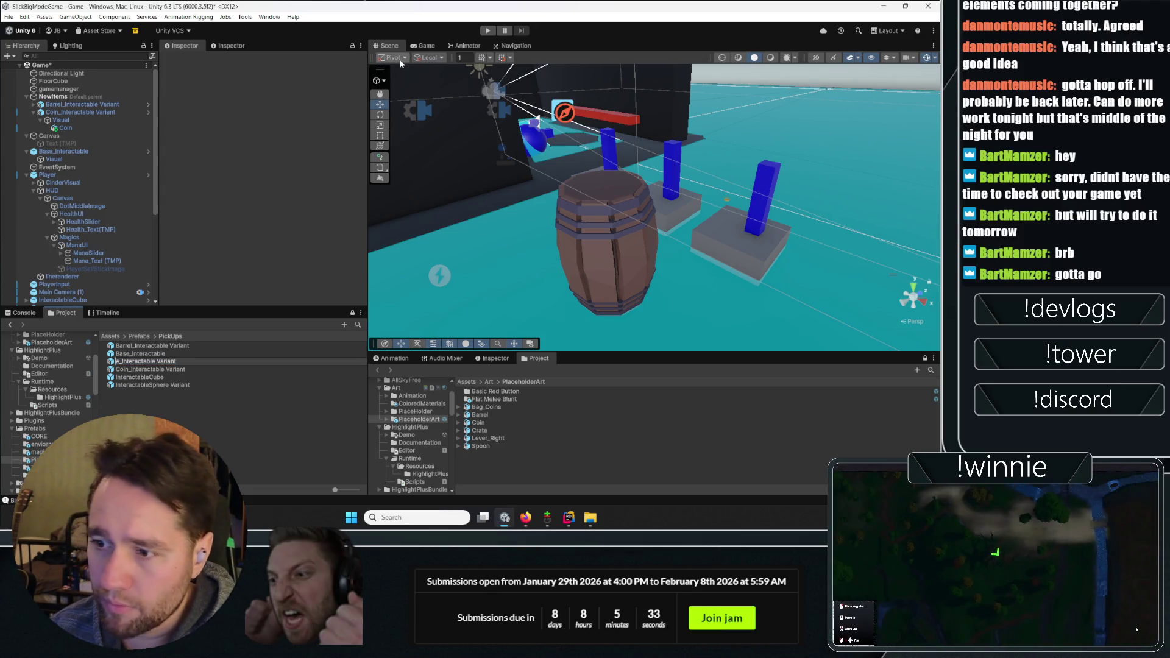
{"action": "key", "text": "BackSpace"}
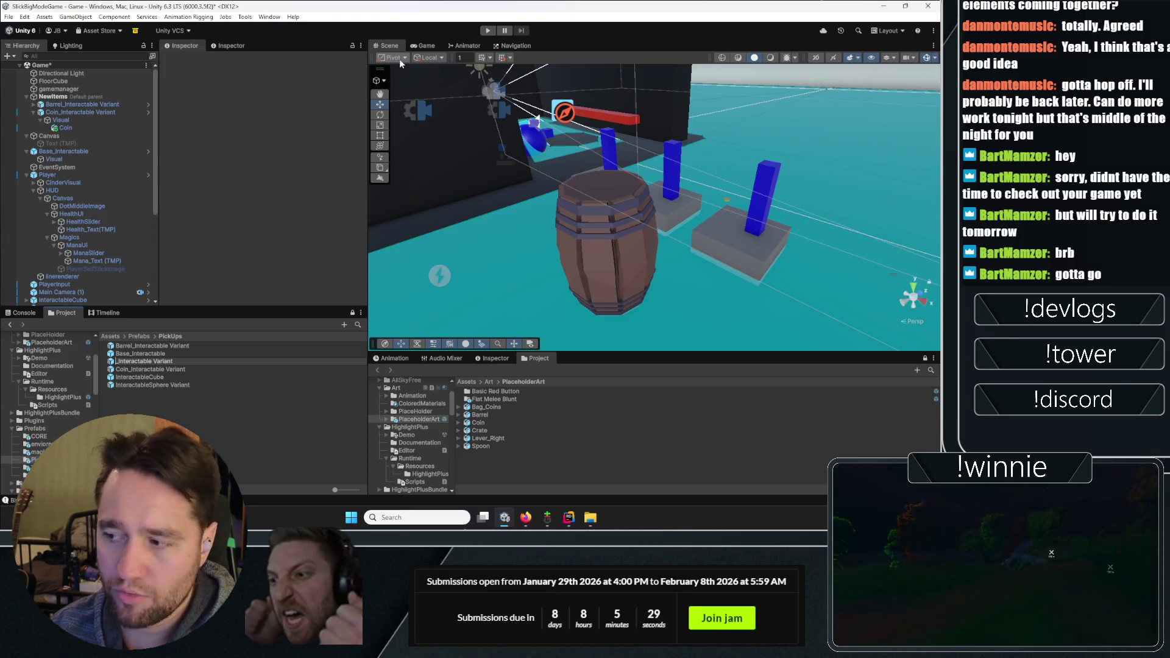
{"action": "type", "text": "Cate"}
{"action": "key", "text": "Return"}
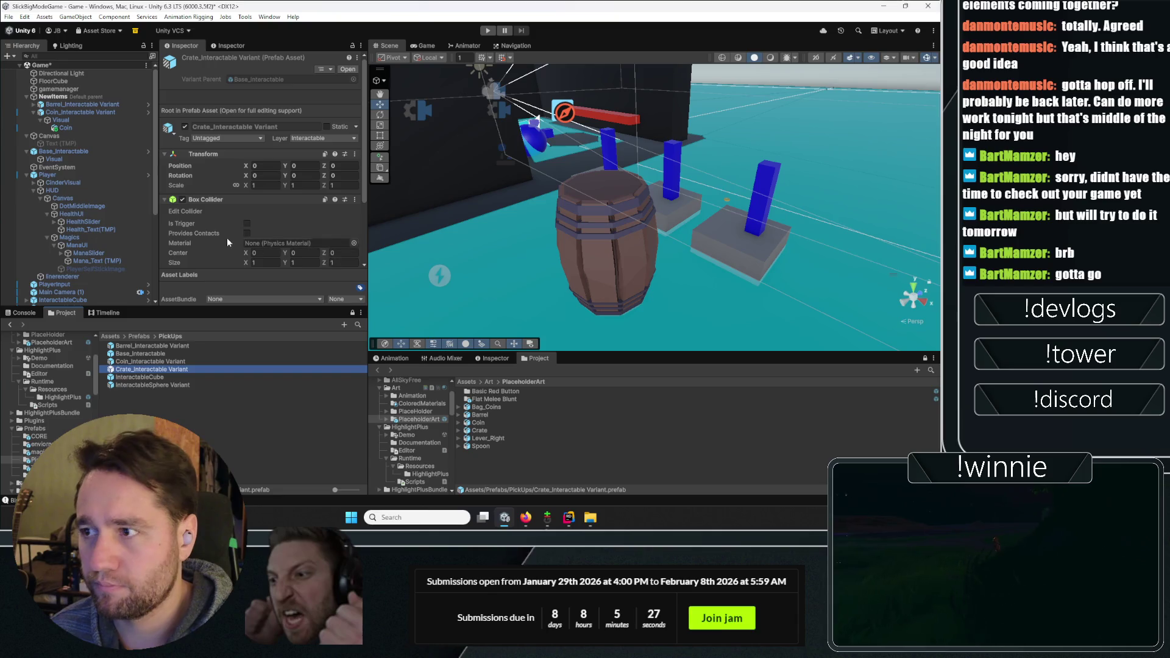
In the crate variant, put the Crate model under Visual and give it a Box Collider
{"action": "right_click", "coordinate": [132, 376]}
{"action": "key", "text": "Escape"}
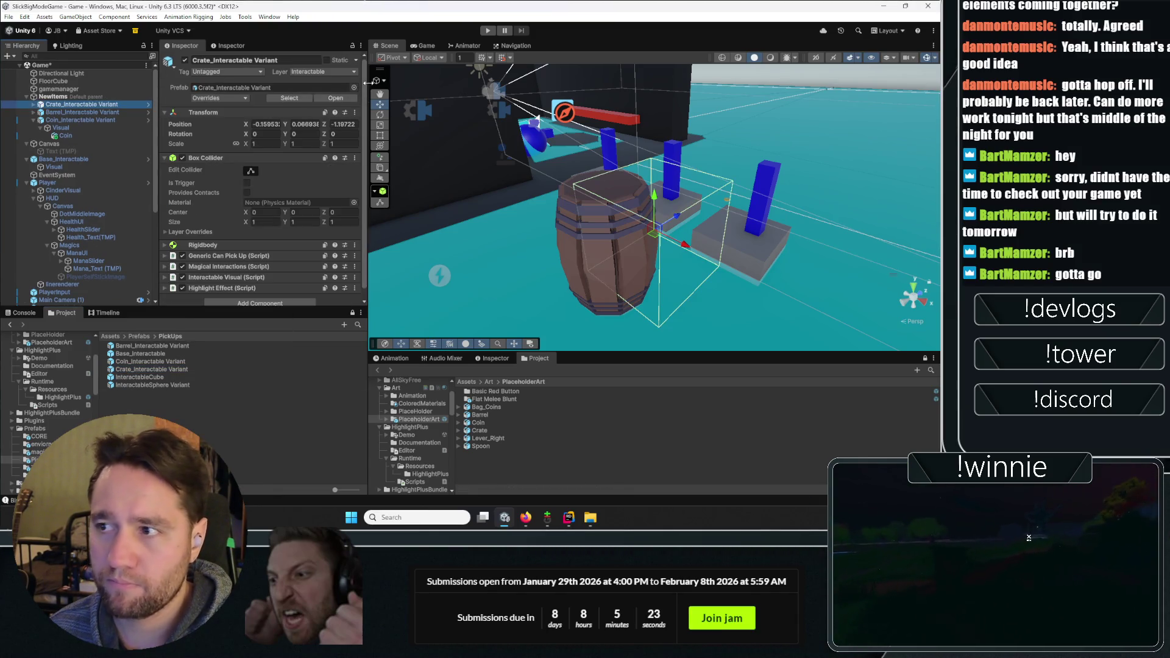
{"action": "left_click", "coordinate": [335, 97]}
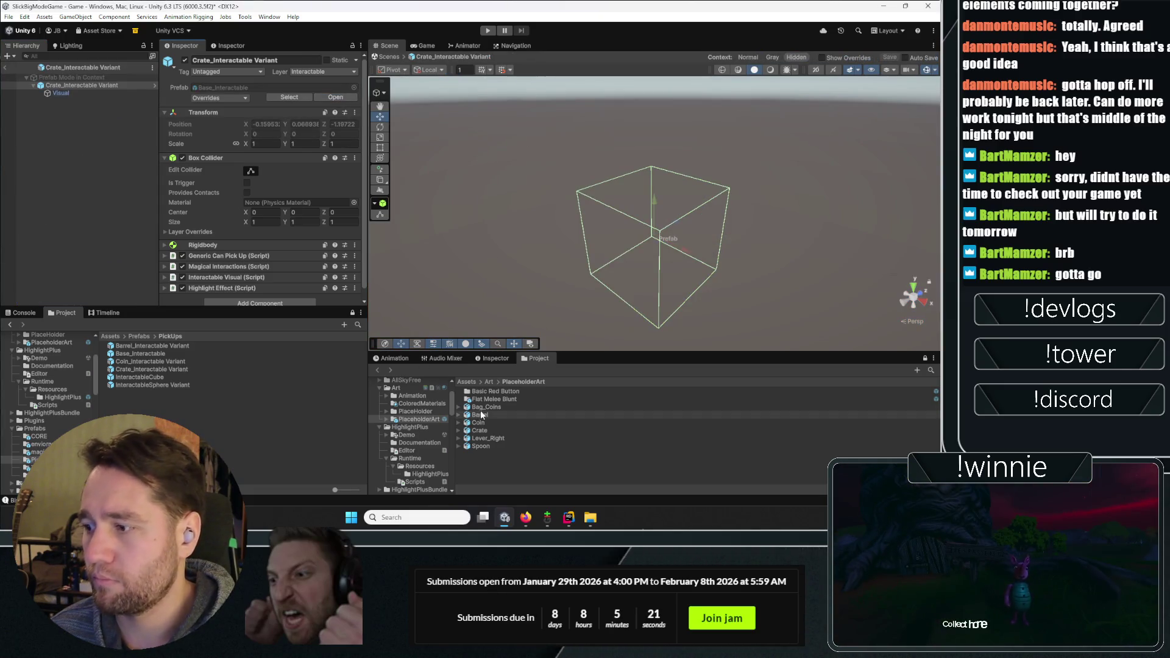
{"action": "left_click", "coordinate": [82, 86]}
{"action": "left_click_drag", "start_coordinate": [82, 95], "coordinate": [73, 94]}
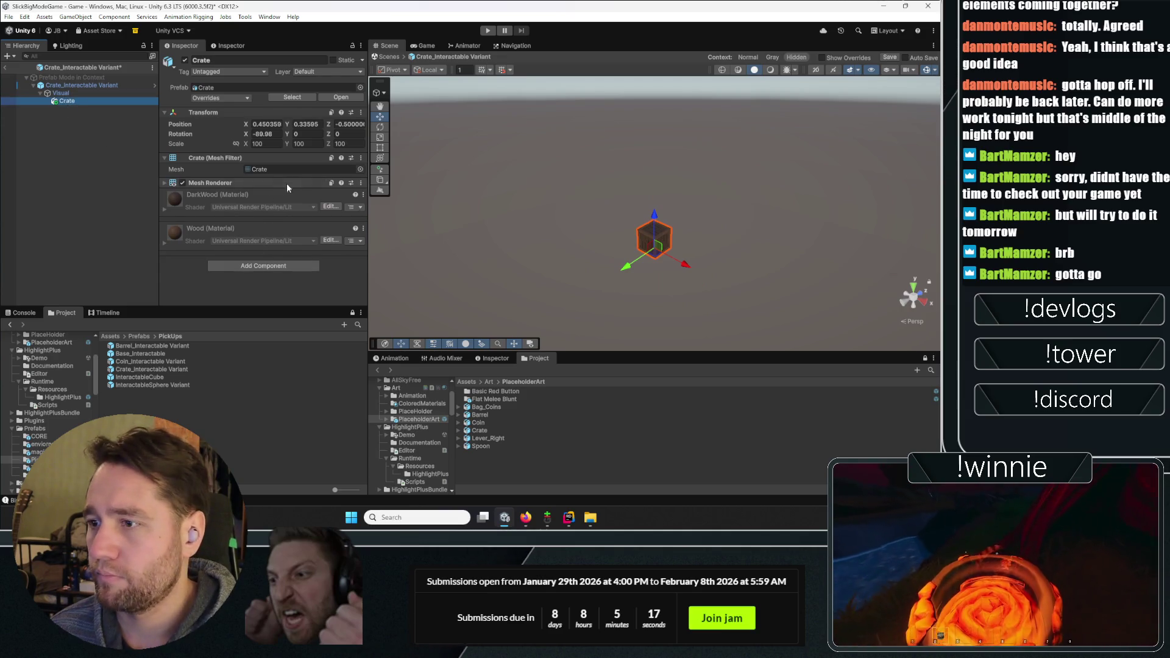
{"action": "left_click", "coordinate": [264, 266]}
{"action": "type", "text": "box"}
{"action": "key", "text": "Return"}
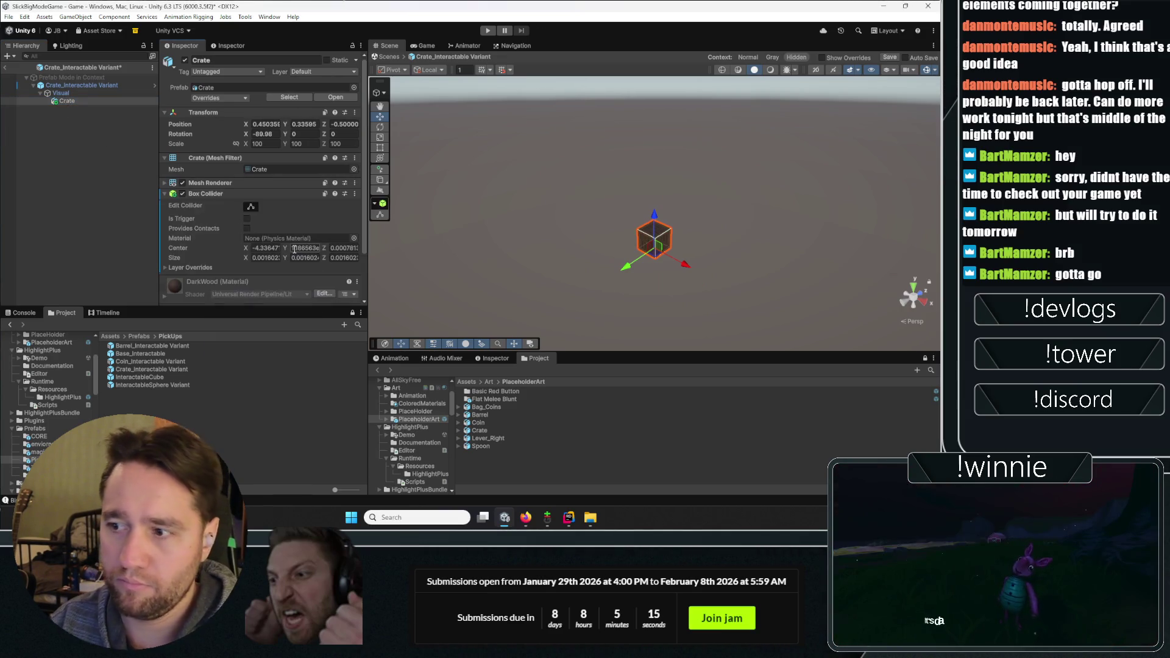